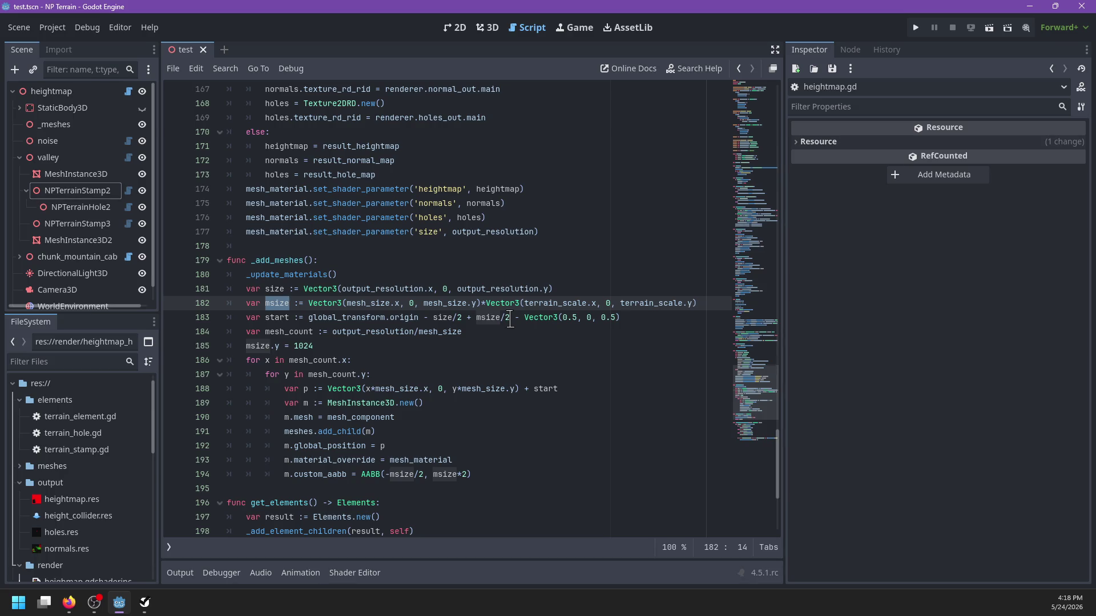
# Highlight every use of start, then briefly check the terrain in the 3D view.
pyautogui.doubleClick(272, 317)
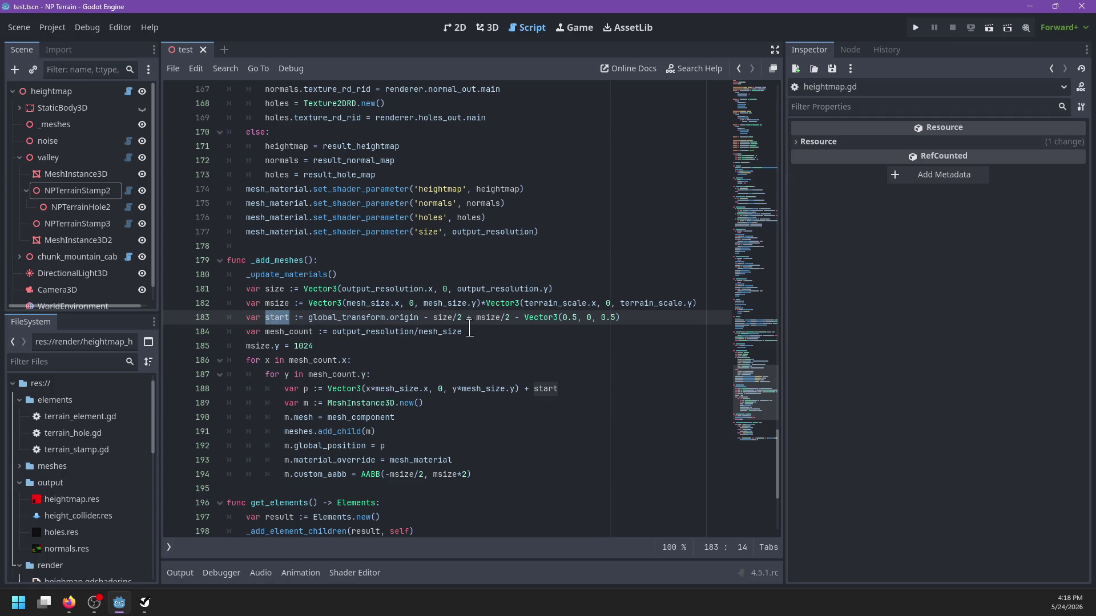
pyautogui.click(487, 28)
pyautogui.scroll(5, 485, 360)
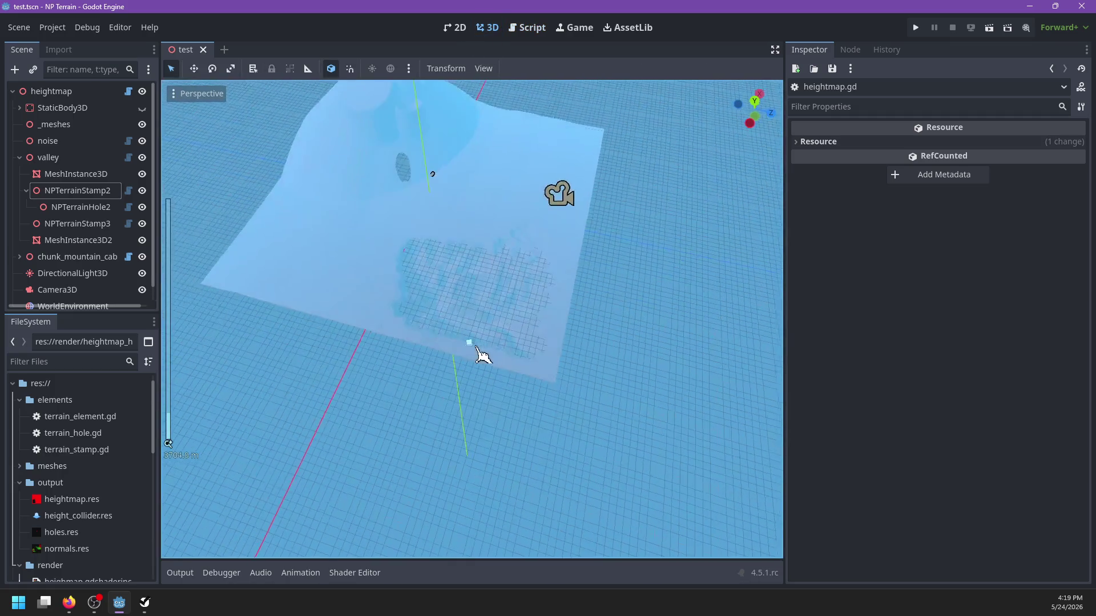
pyautogui.scroll(-5, 422, 298)
pyautogui.click(527, 28)
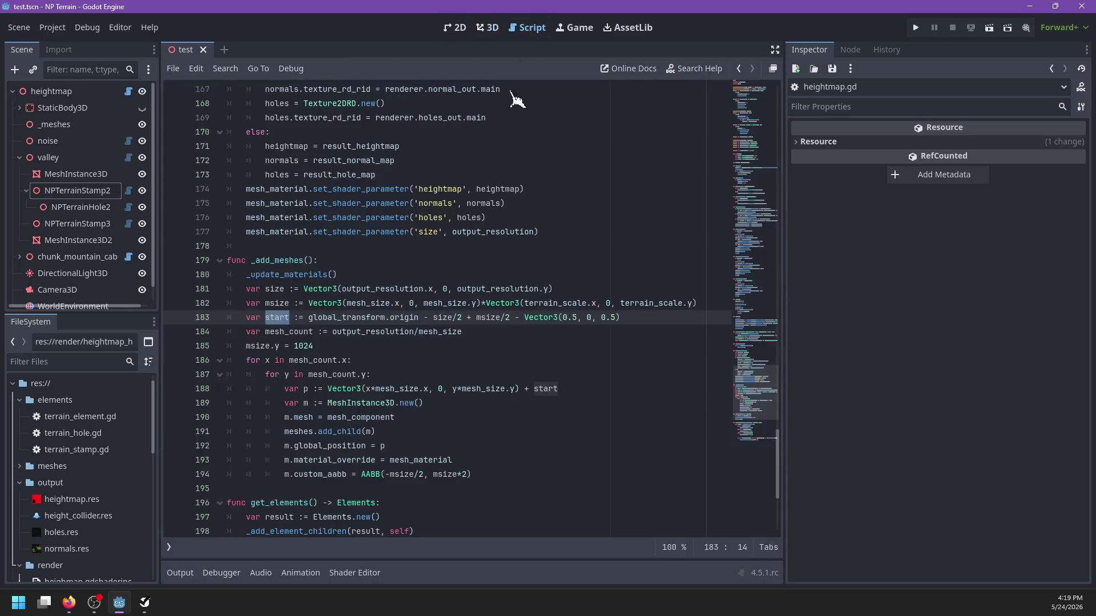
# Highlight the uses of mesh_count and mesh_size on line 188 and find mesh_size's declaration.
pyautogui.doubleClick(296, 332)
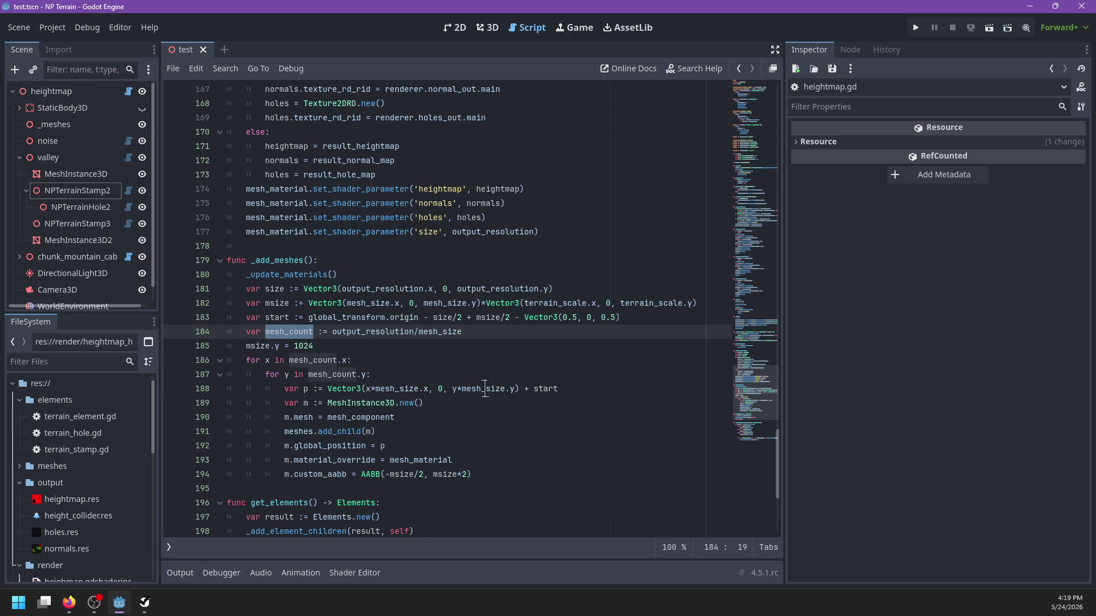
pyautogui.doubleClick(344, 389)
pyautogui.doubleClick(393, 389)
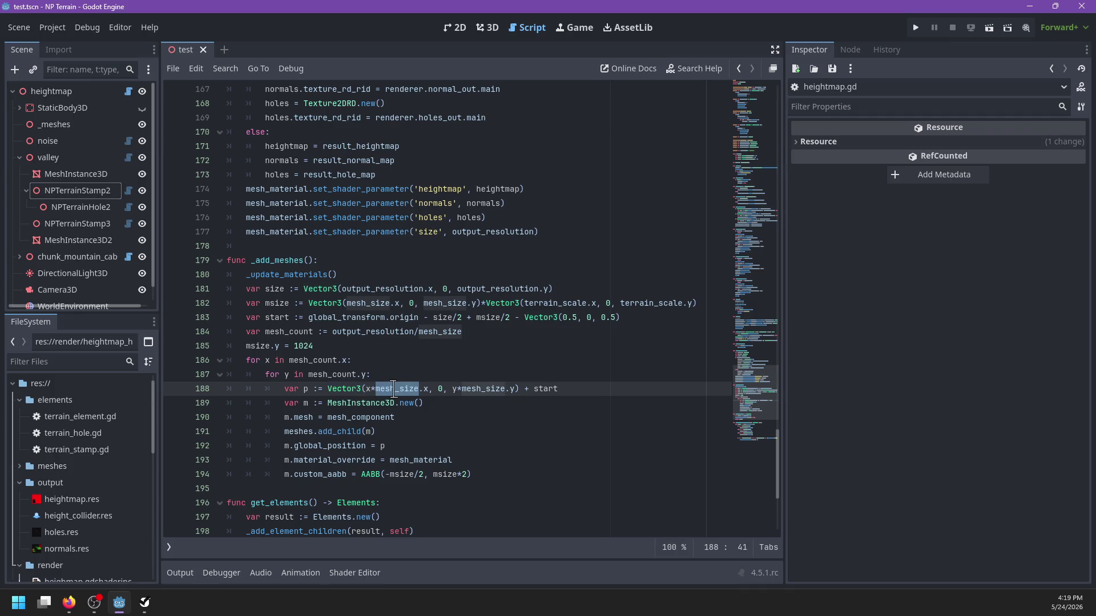
pyautogui.doubleClick(482, 389)
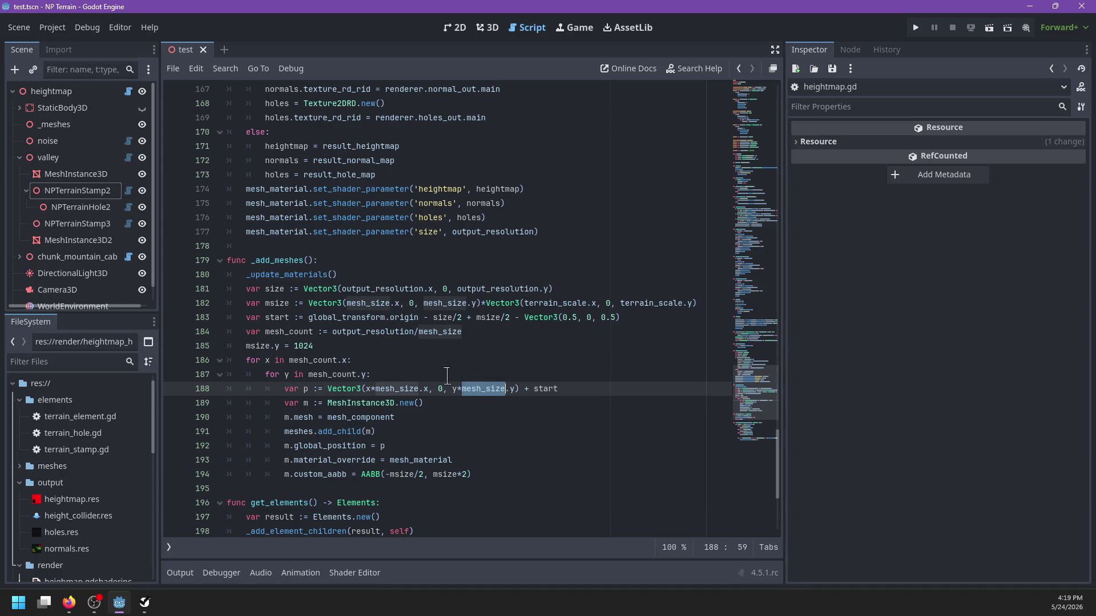
pyautogui.keyDown('ctrl'); pyautogui.click(366, 310); pyautogui.keyUp('ctrl')
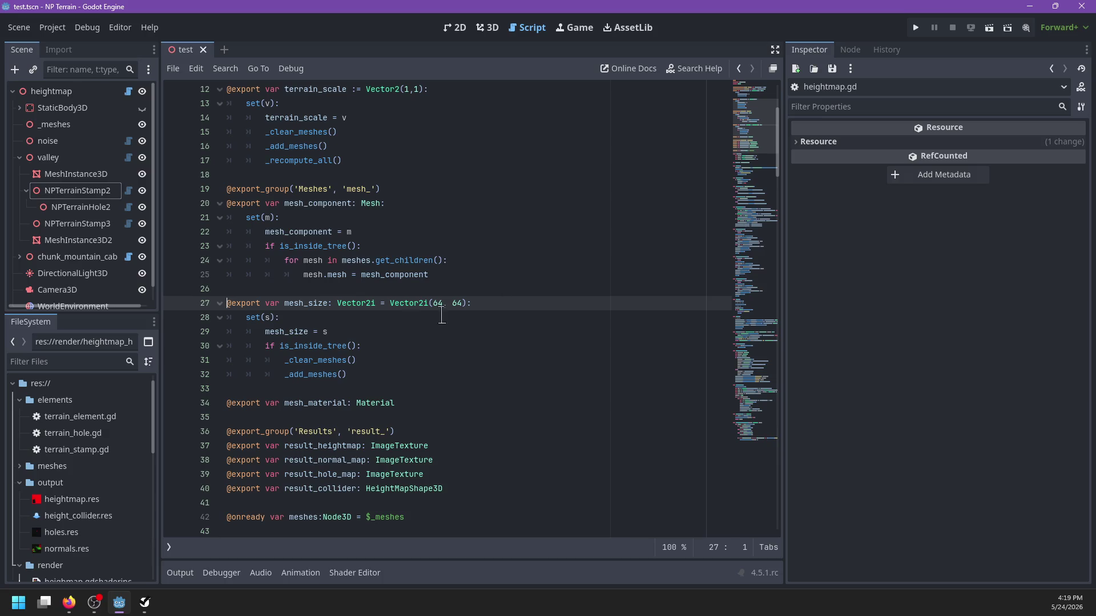
pyautogui.moveTo(772, 152)
pyautogui.mouseDown()
pyautogui.moveTo(771, 439)
pyautogui.moveTo(762, 406)
pyautogui.mouseUp()
pyautogui.scroll(-2, 456, 395)
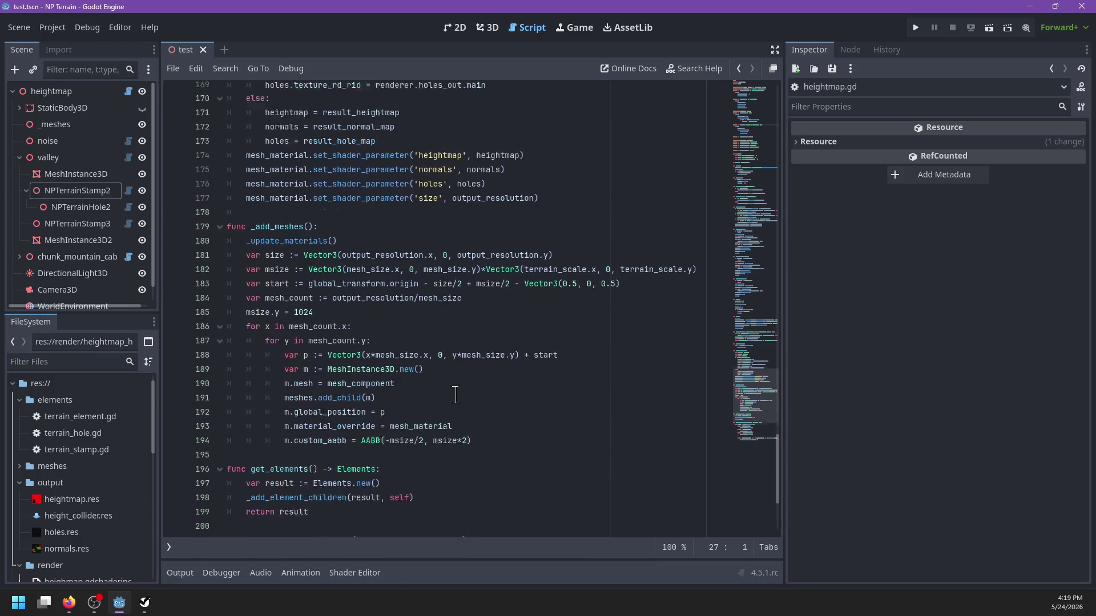
pyautogui.scroll(8, 457, 391)
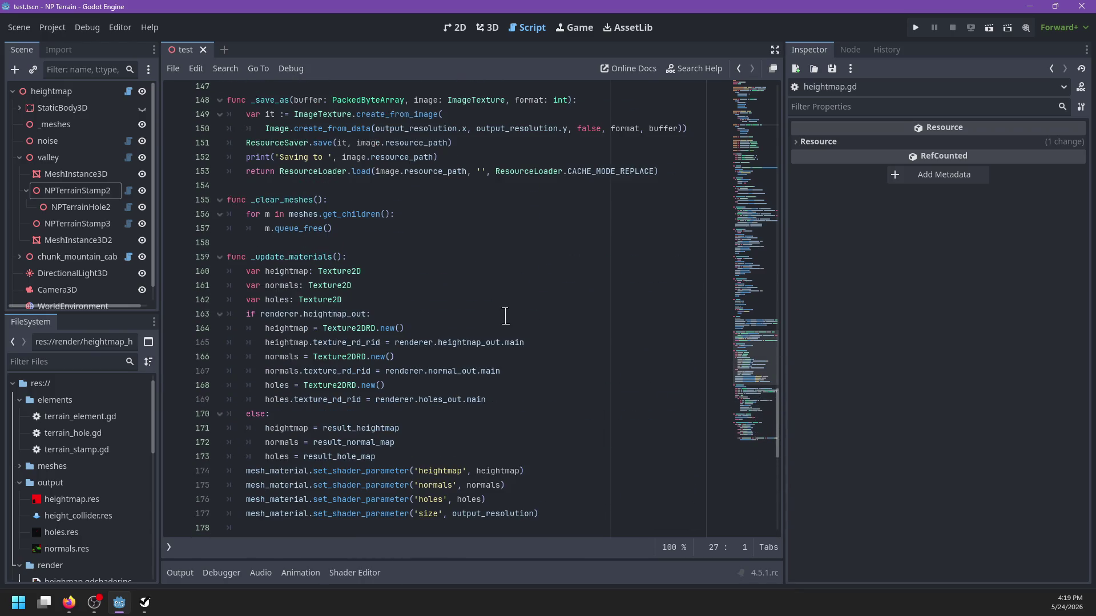
# Search the script for mesh_size and inspect line 188 and the terrain_scale multiplier on line 182.
pyautogui.click(505, 316)
pyautogui.hotkey('ctrl', 'f')
pyautogui.write('mesh_siz')
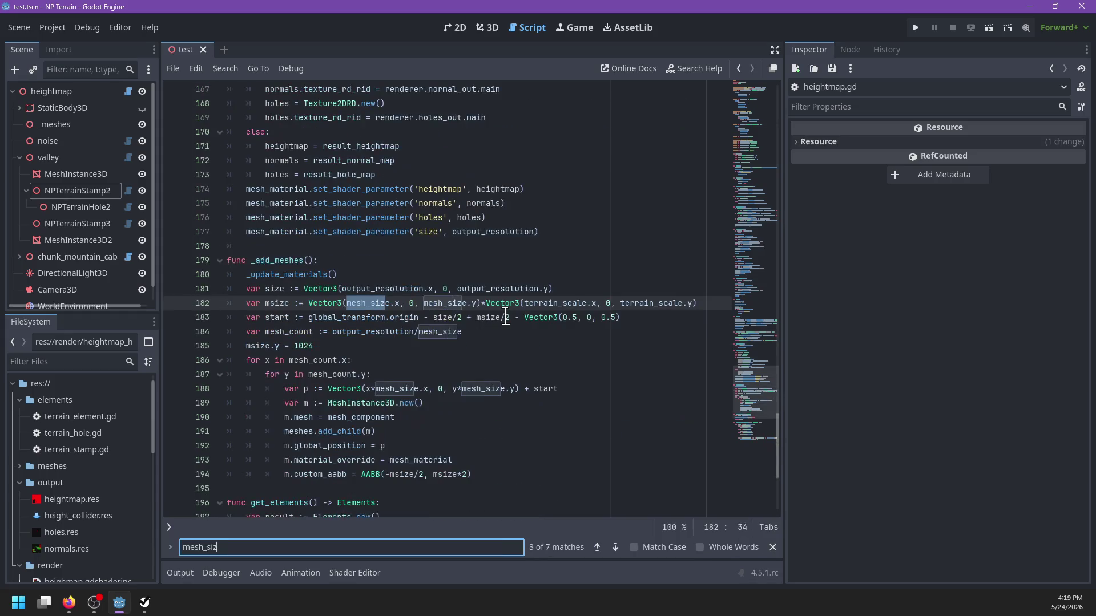
pyautogui.write('e')
pyautogui.press('Escape')
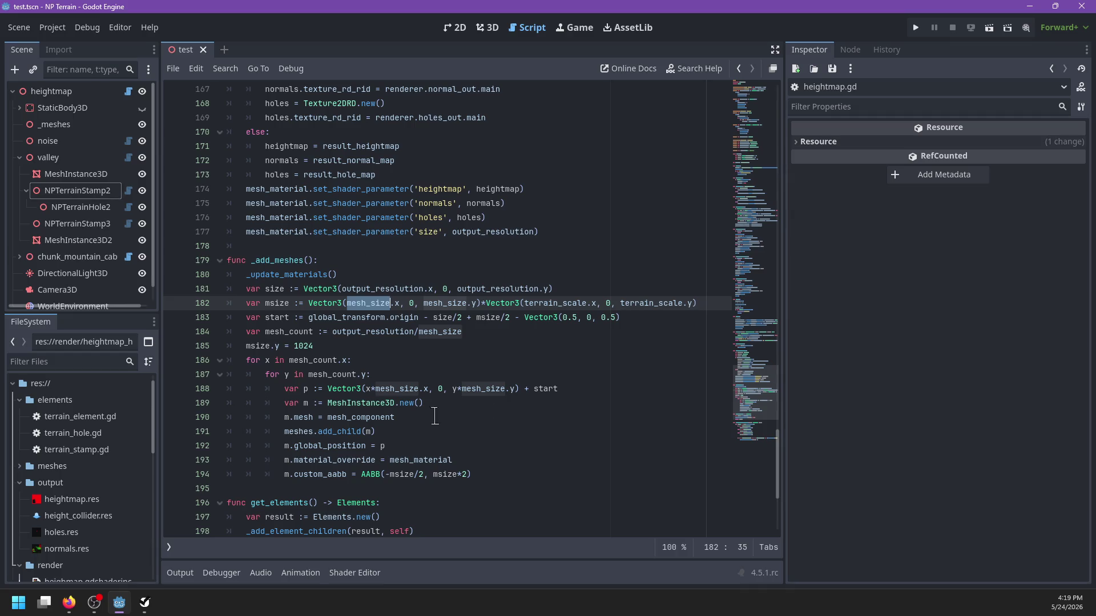
pyautogui.doubleClick(539, 389)
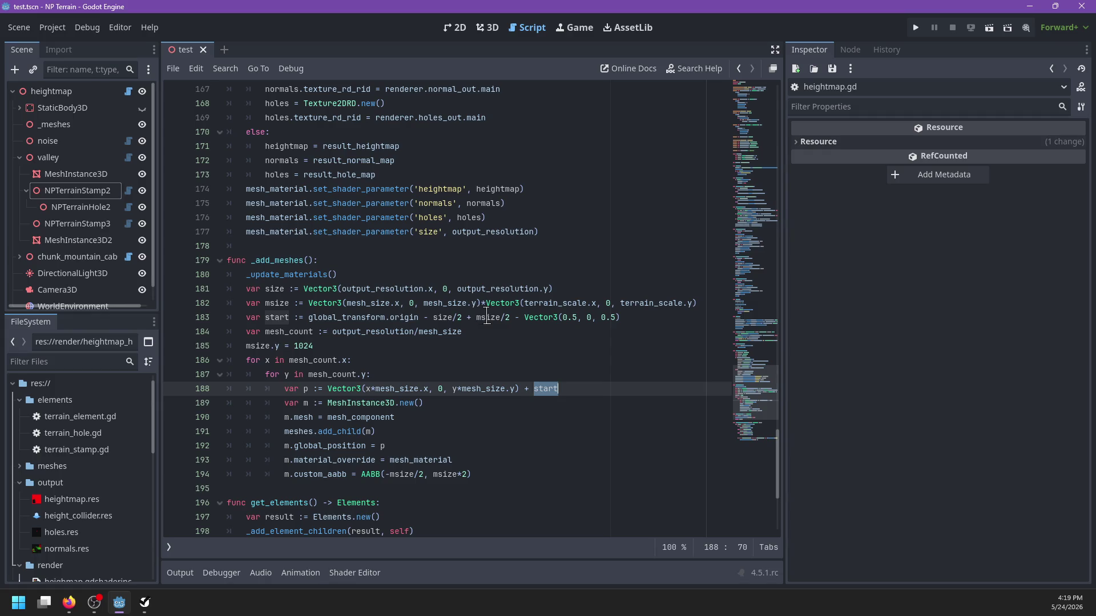
pyautogui.click(388, 389)
pyautogui.hotkey('ctrl', 'shift', 'Right')
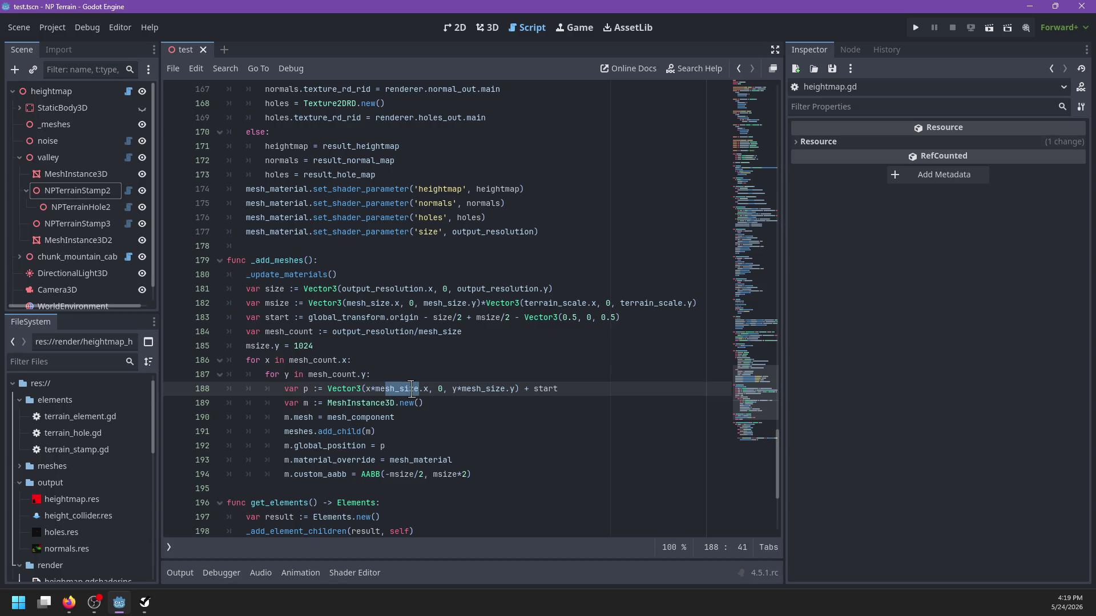
pyautogui.moveTo(482, 303); pyautogui.dragTo(704, 305)
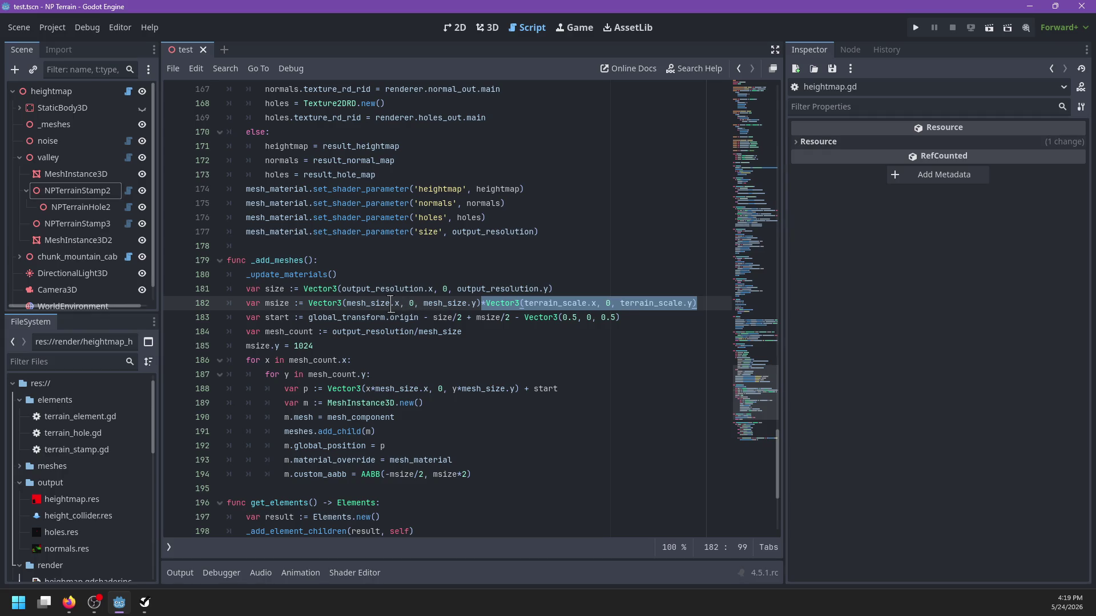
# Rename both mesh_size occurrences on line 188 to msize and save the script.
pyautogui.doubleClick(392, 389)
pyautogui.hotkey('ctrl', 'd')
pyautogui.write('msize')
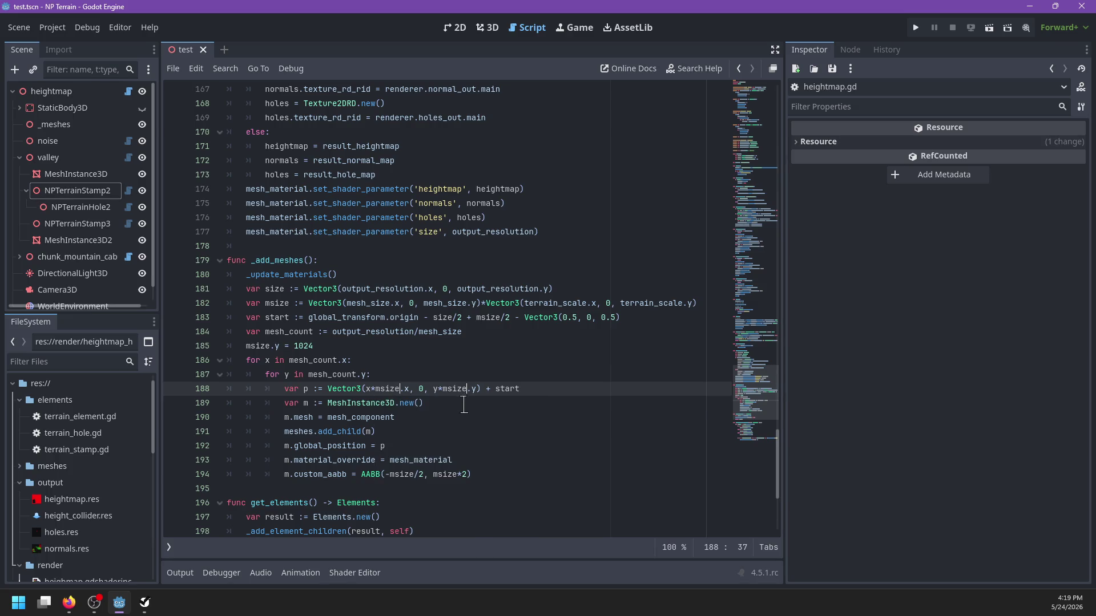
pyautogui.click(464, 405)
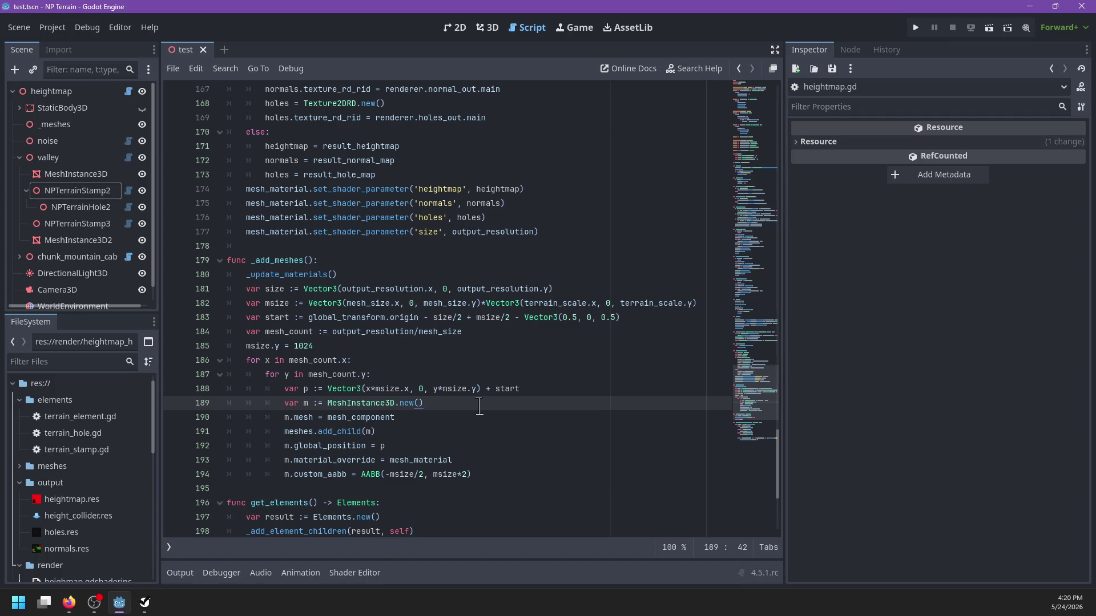
pyautogui.hotkey('ctrl', 's')
# Replace the position expression with Vector3(x, 1, y)*msize, save, and view the terrain in 3D.
pyautogui.click(370, 388)
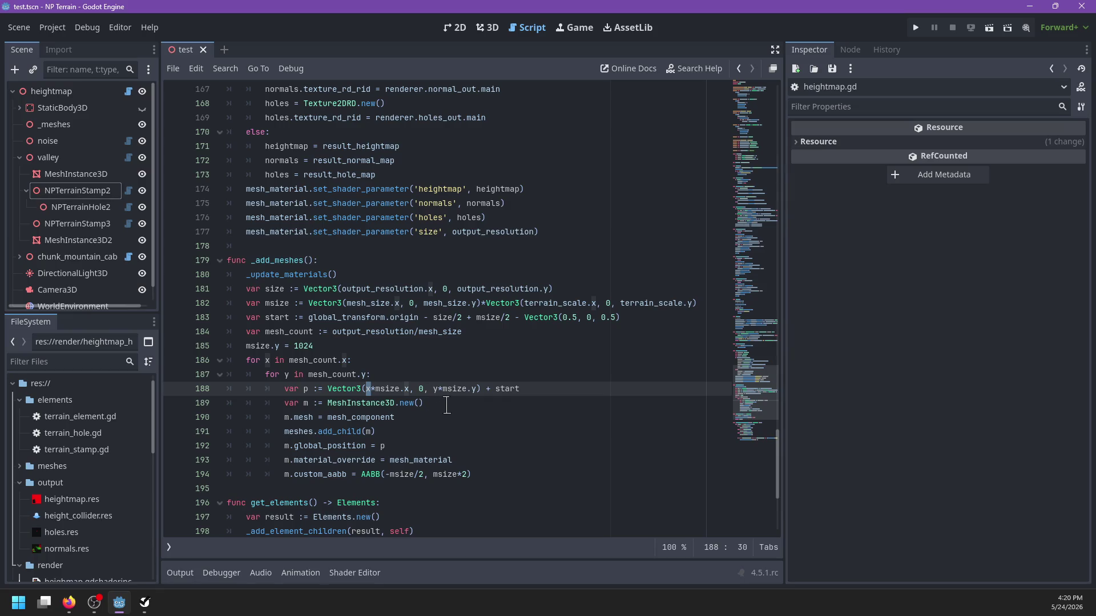
pyautogui.moveTo(480, 390); pyautogui.dragTo(327, 390)
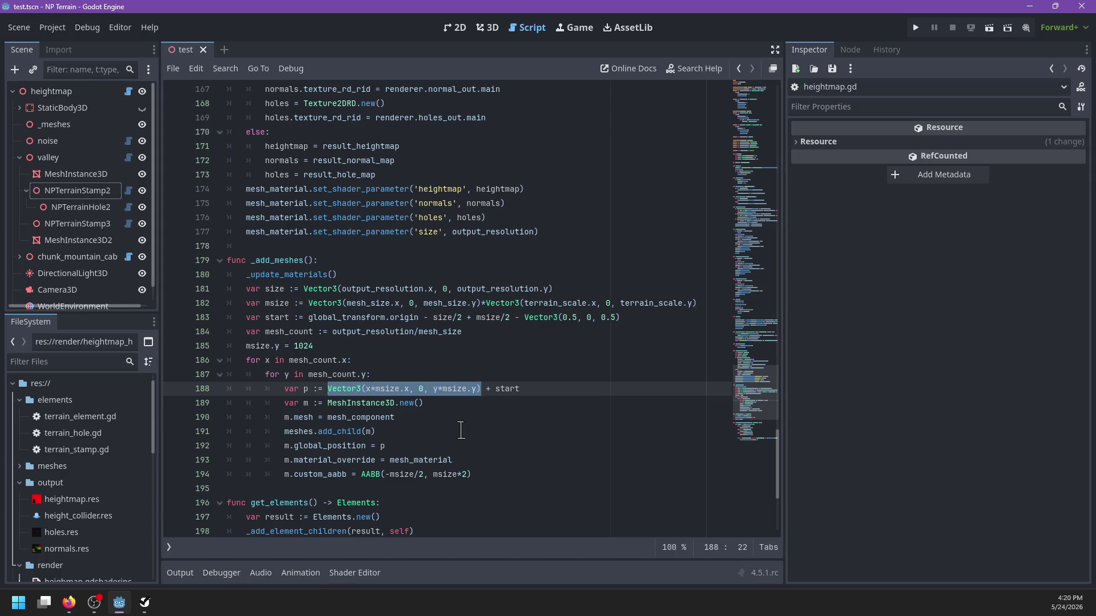
pyautogui.write('Vector3(x, ')
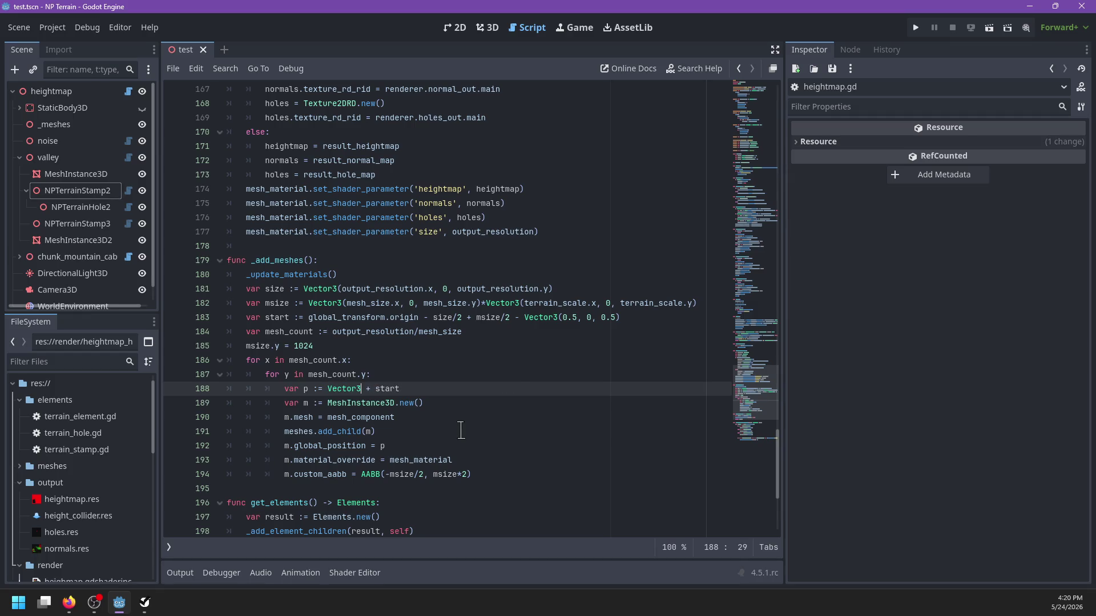
pyautogui.write('1, ')
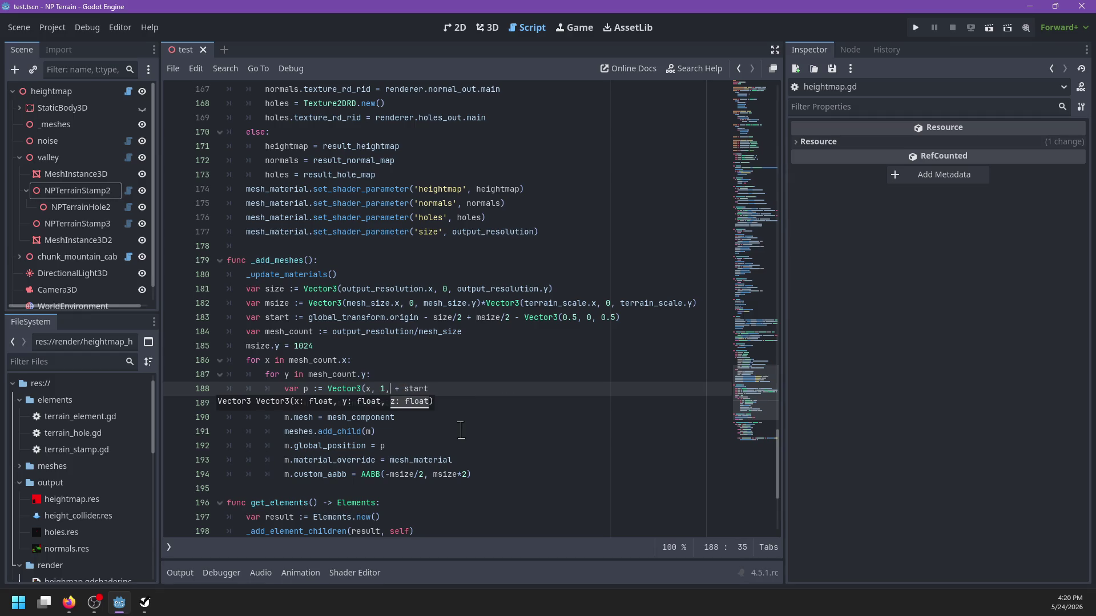
pyautogui.write('y)*msize')
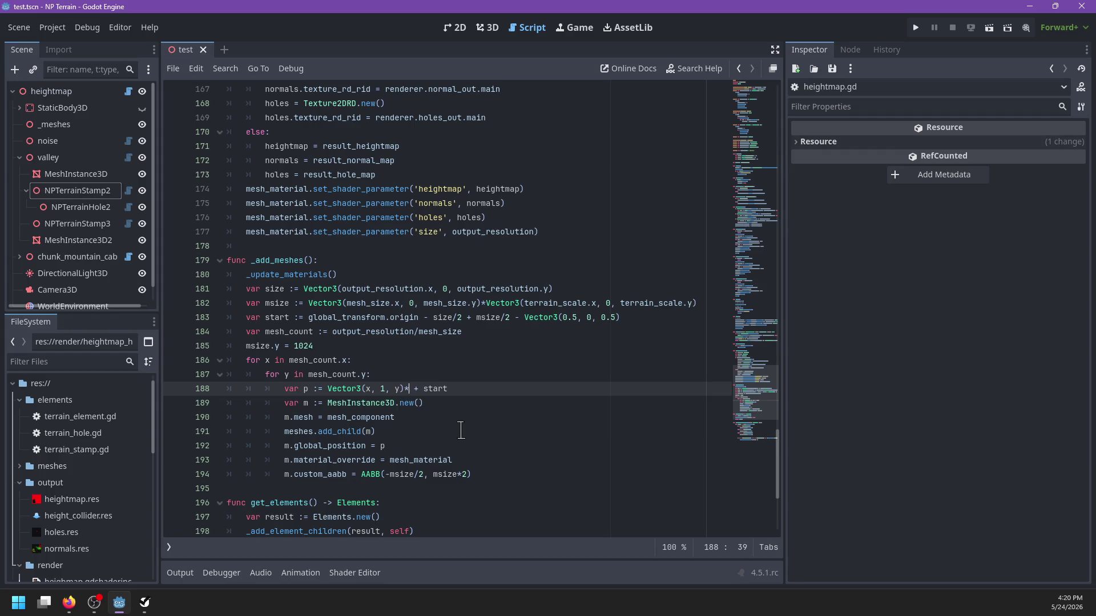
pyautogui.press('End')
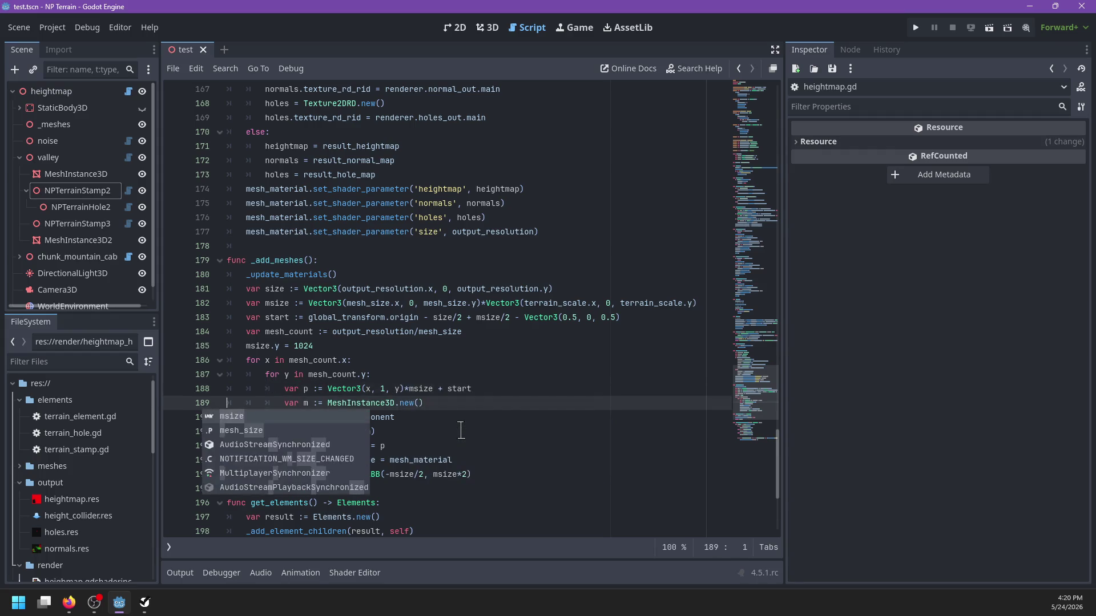
pyautogui.hotkey('ctrl', 's')
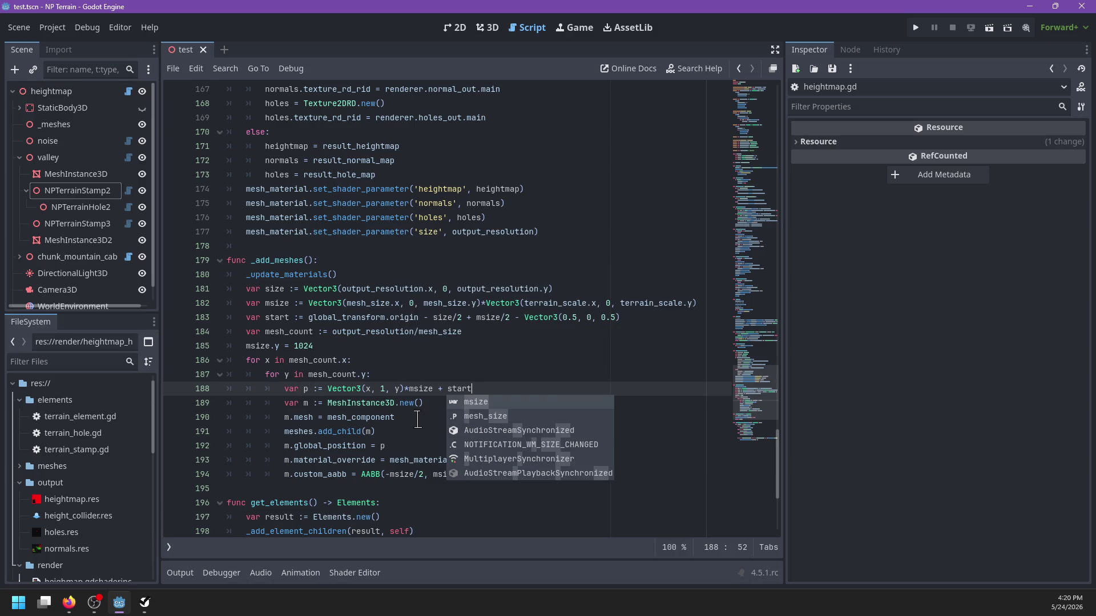
pyautogui.click(419, 418)
pyautogui.click(487, 29)
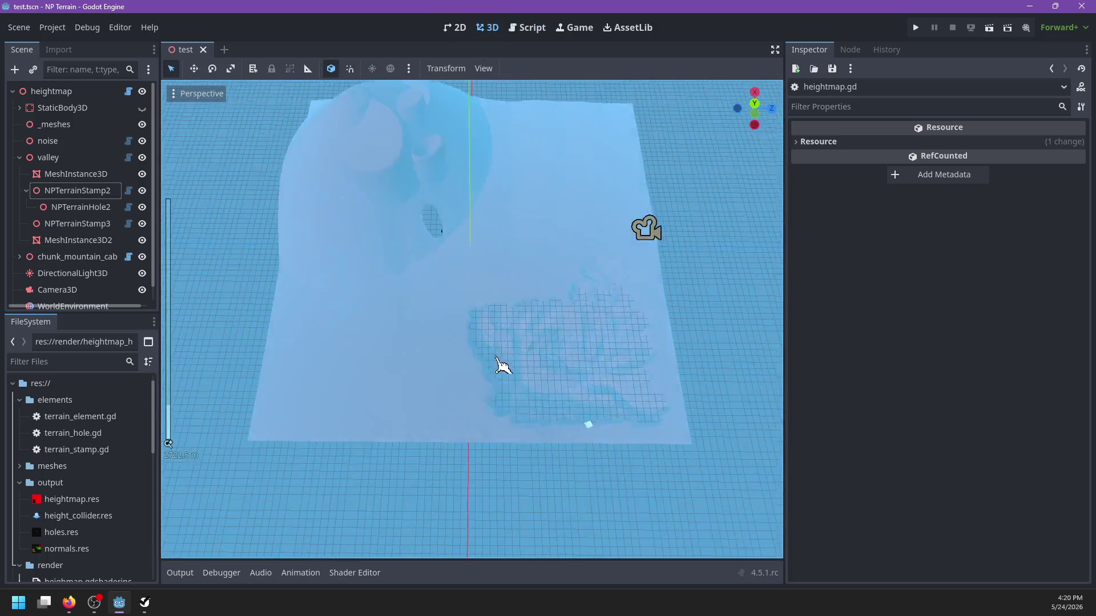
# Select the heightmap node and set its Terrain Scale to 2.0 by 2.0.
pyautogui.scroll(5, 501, 361)
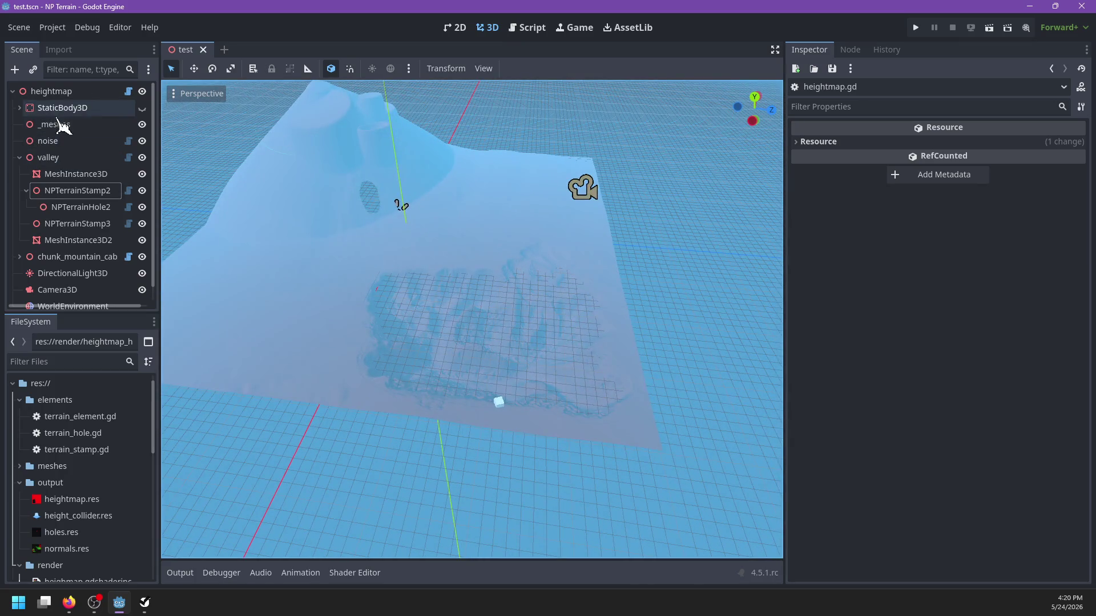
pyautogui.click(59, 125)
pyautogui.scroll(2, 528, 357)
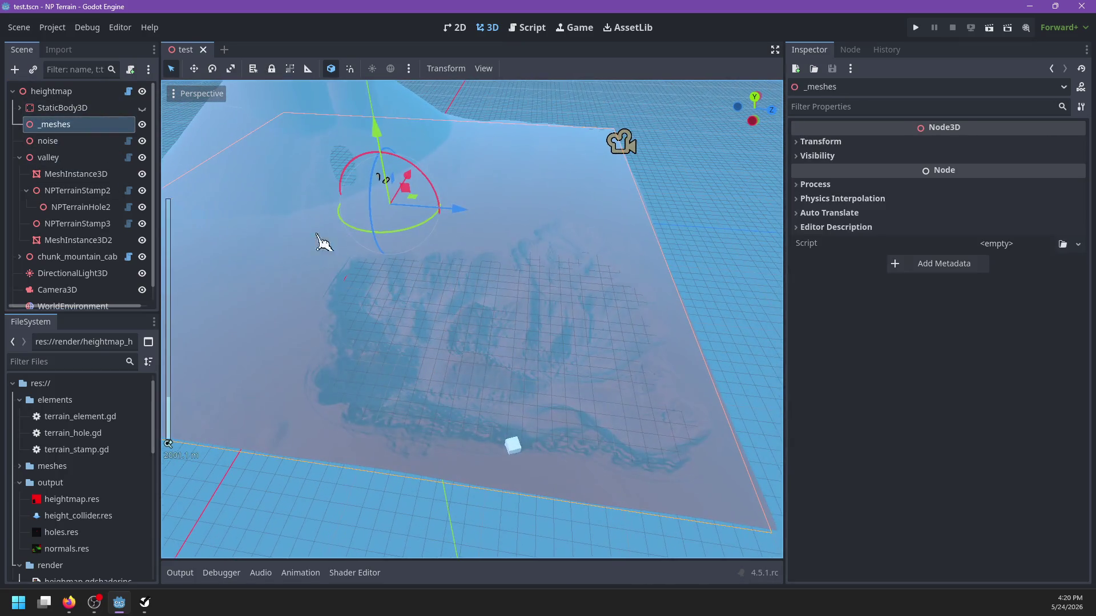
pyautogui.click(80, 92)
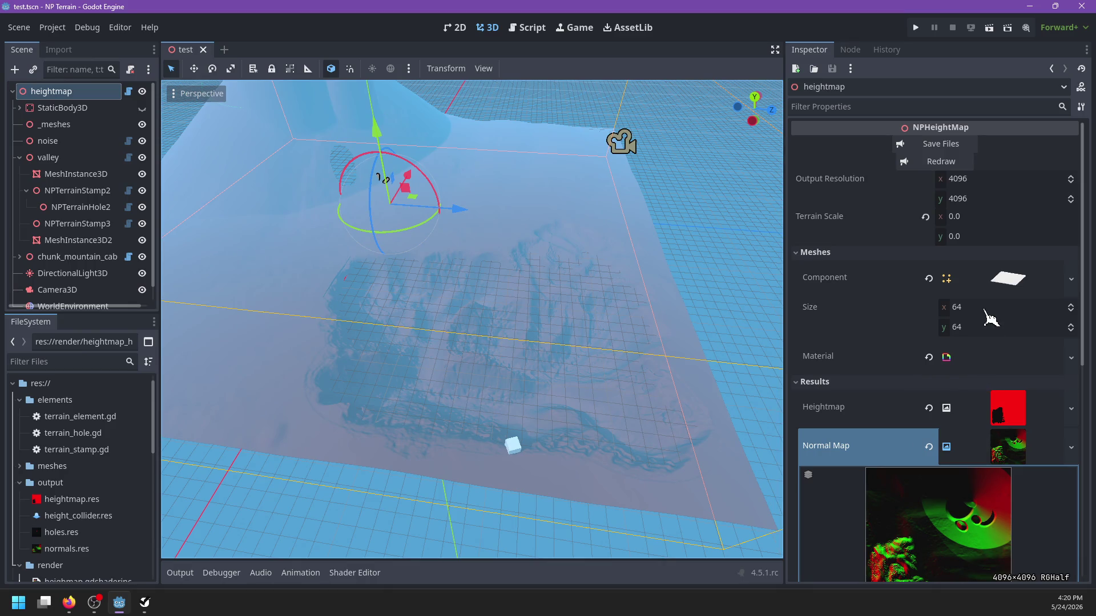
pyautogui.click(925, 217)
pyautogui.scroll(-5, 558, 337)
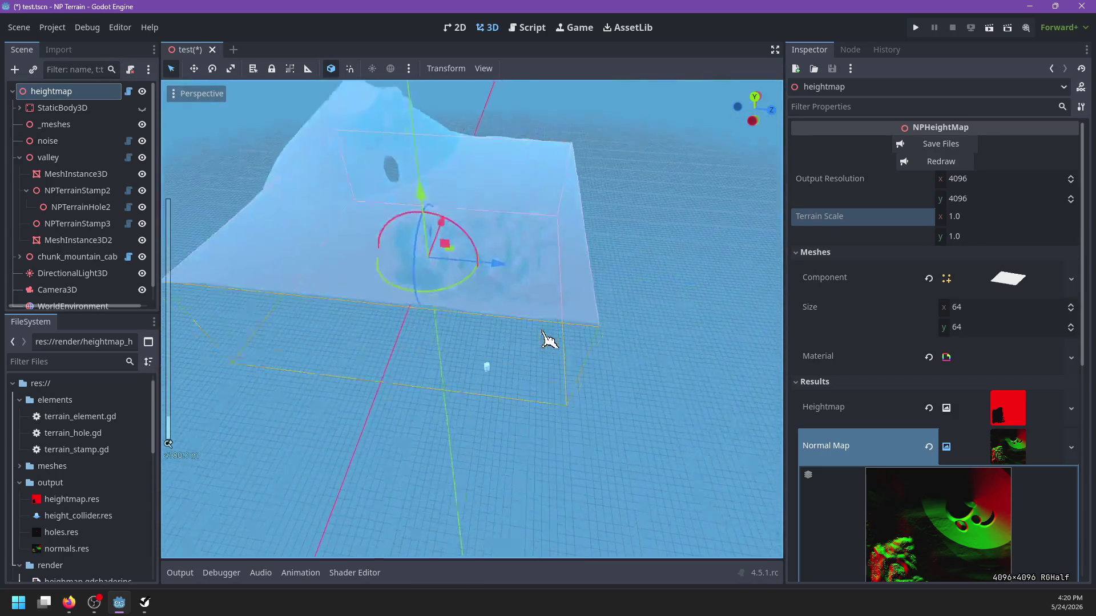
pyautogui.click(995, 217)
pyautogui.write('2')
pyautogui.click(981, 234)
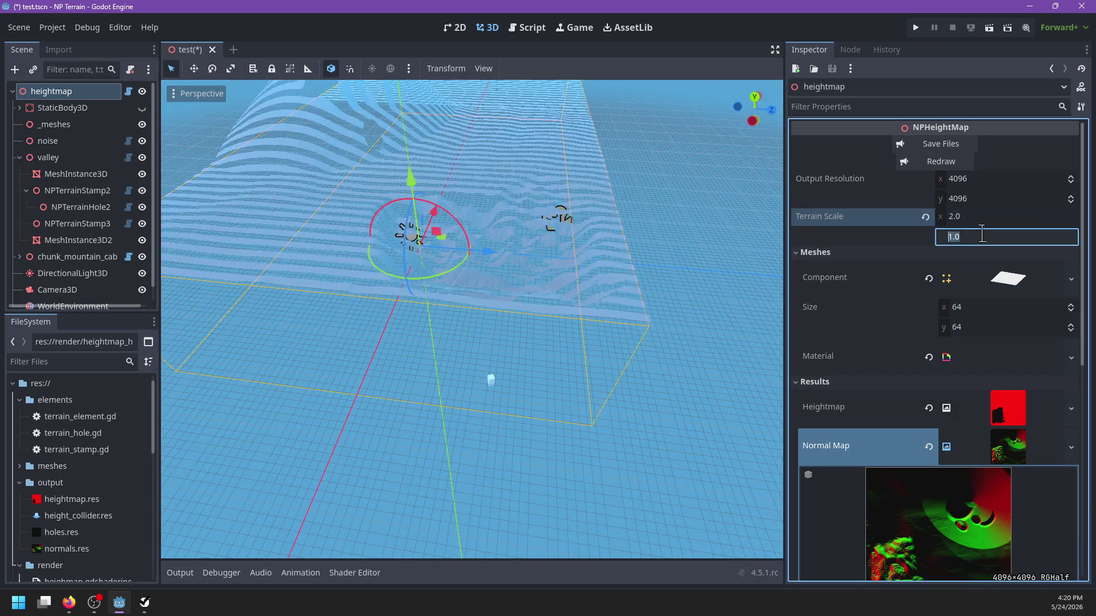
pyautogui.write('2')
pyautogui.press('Return')
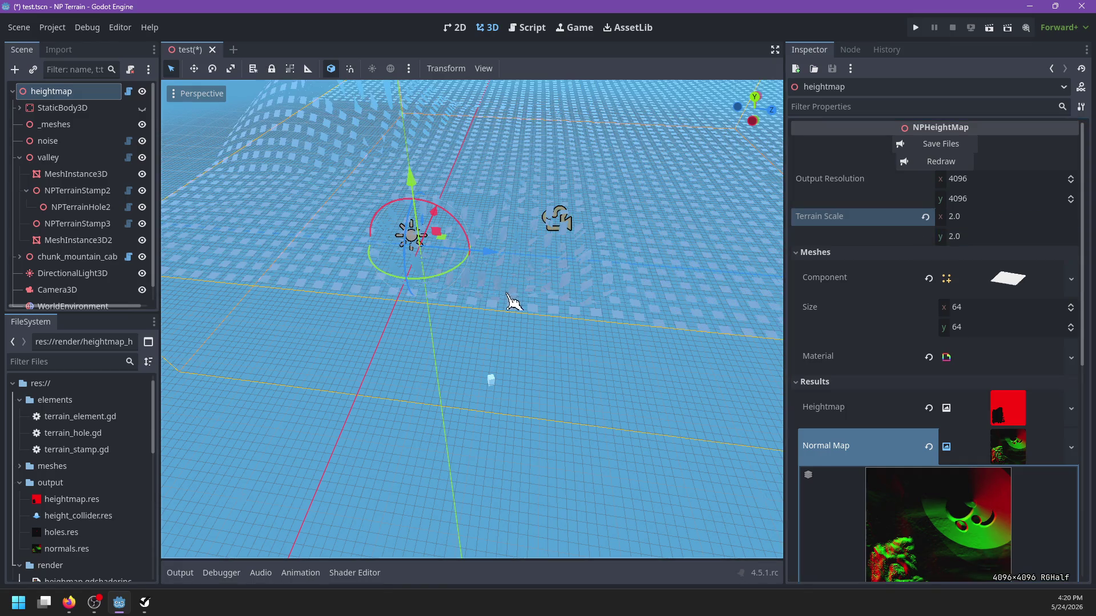
# Orbit to a straight top-down view of the terrain and pan across it.
pyautogui.scroll(-3, 496, 320)
pyautogui.scroll(5, 578, 271)
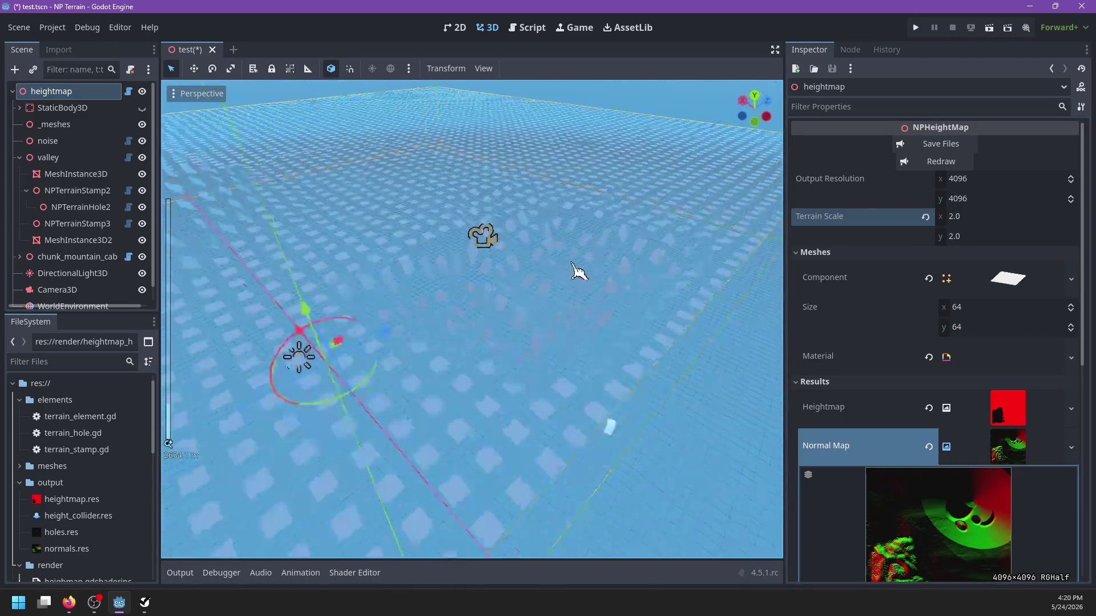
pyautogui.scroll(-3, 578, 271)
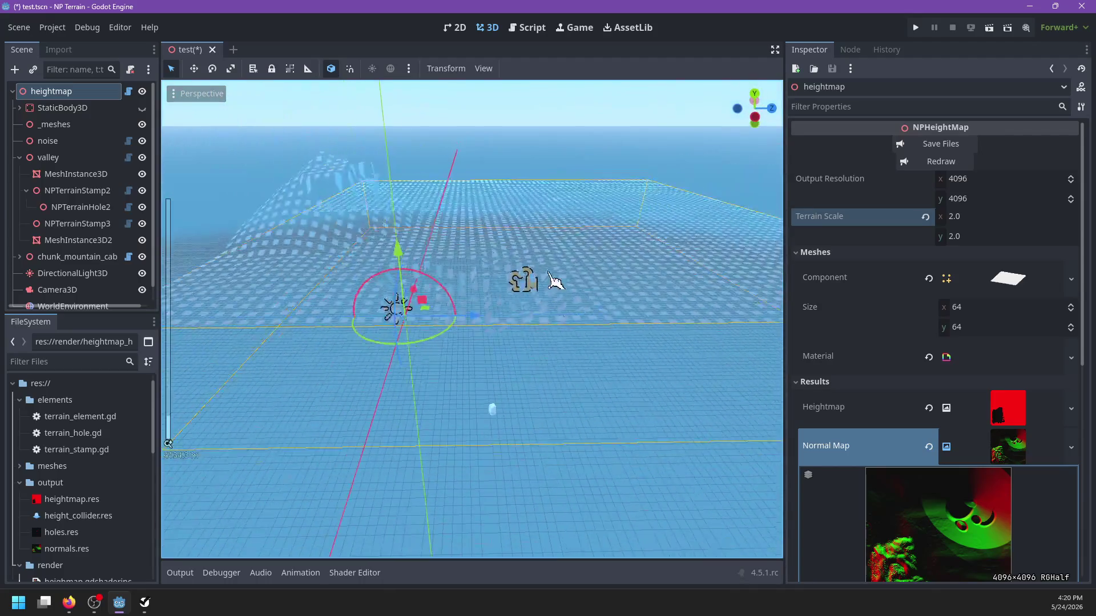
pyautogui.scroll(-2, 558, 348)
pyautogui.scroll(-2, 557, 371)
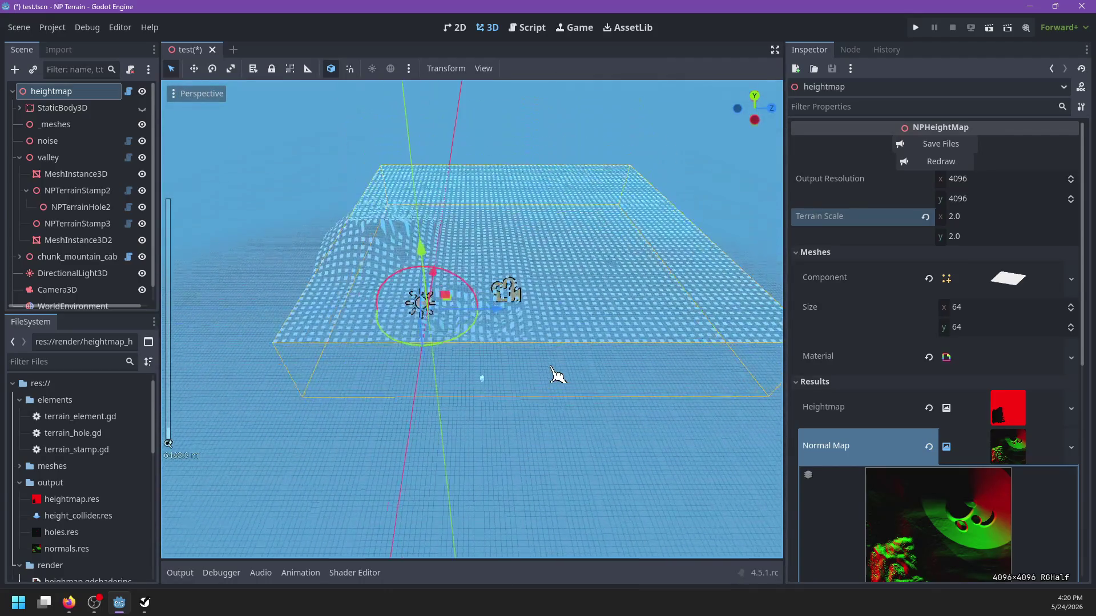
pyautogui.moveTo(558, 374); pyautogui.dragTo(549, 440)
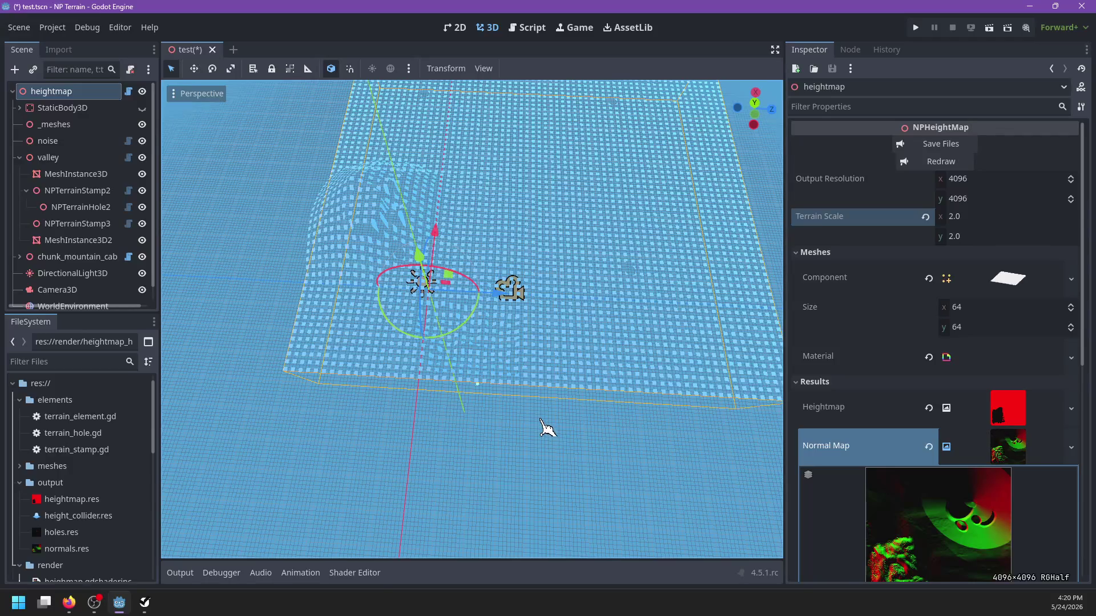
pyautogui.press('KP_7')
pyautogui.scroll(-1, 577, 379)
pyautogui.scroll(1, 640, 324)
pyautogui.moveTo(633, 318)
pyautogui.mouseDown()
pyautogui.moveTo(543, 362)
pyautogui.moveTo(557, 375)
pyautogui.moveTo(550, 369)
pyautogui.mouseUp()
# Set Terrain Scale back to 1.0 by 1.0 and check the square terrain in perspective.
pyautogui.click(982, 216)
pyautogui.write('1')
pyautogui.click(964, 236)
pyautogui.write('1')
pyautogui.press('Return')
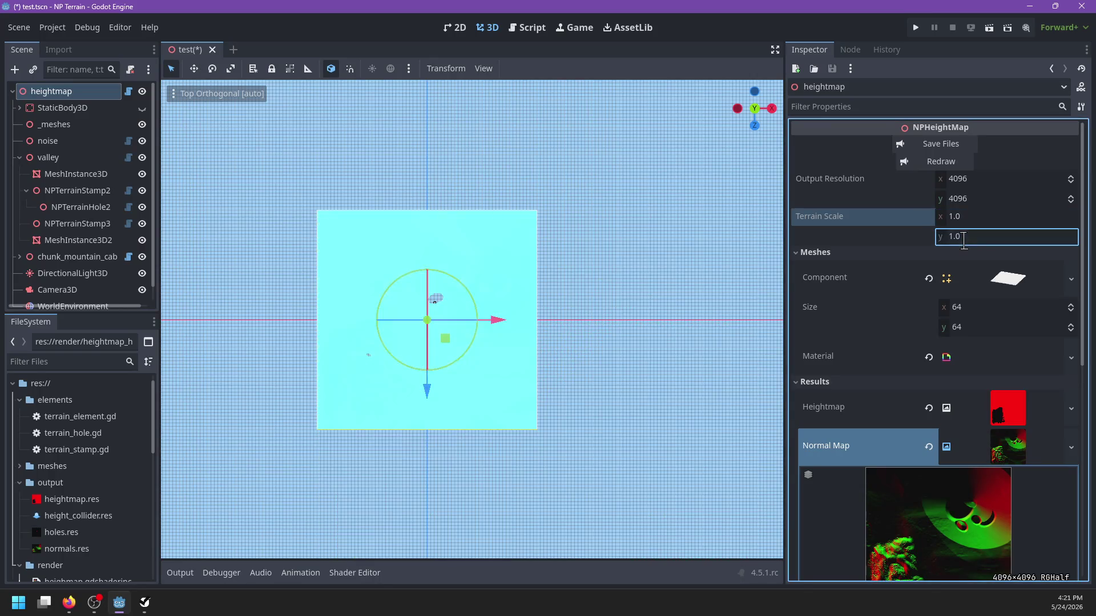
pyautogui.scroll(5, 514, 354)
pyautogui.moveTo(521, 359)
pyautogui.mouseDown()
pyautogui.moveTo(533, 268)
pyautogui.moveTo(489, 221)
pyautogui.moveTo(548, 319)
pyautogui.moveTo(573, 325)
pyautogui.moveTo(594, 359)
pyautogui.mouseUp()
pyautogui.click(531, 28)
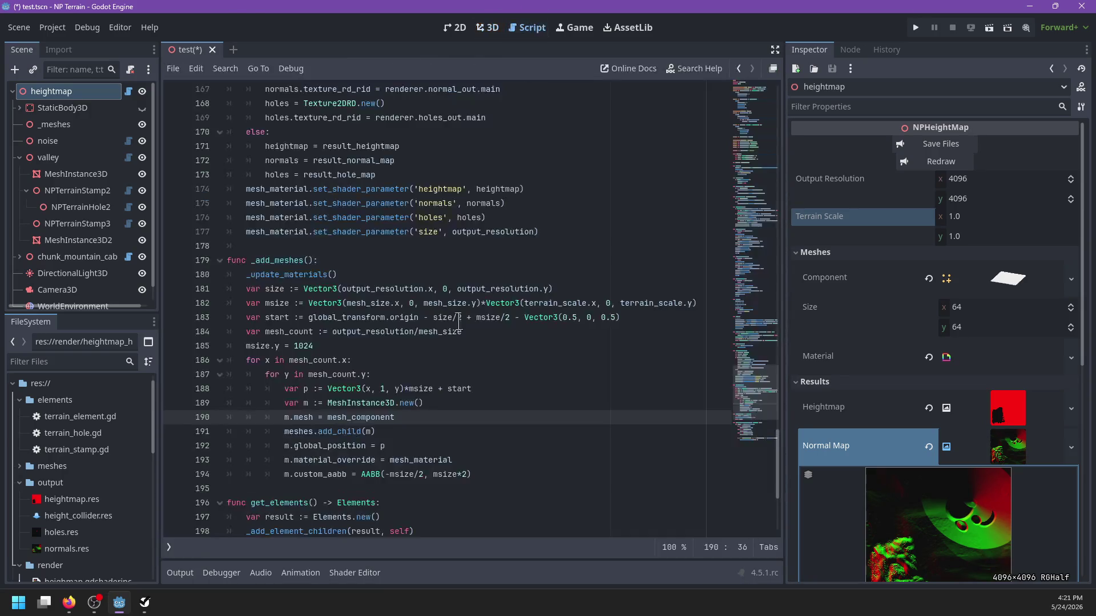
# Change the mesh height on line 188 from 1 to 0 and save.
pyautogui.click(384, 389)
pyautogui.press('BackSpace')
pyautogui.write('0')
pyautogui.click(484, 371)
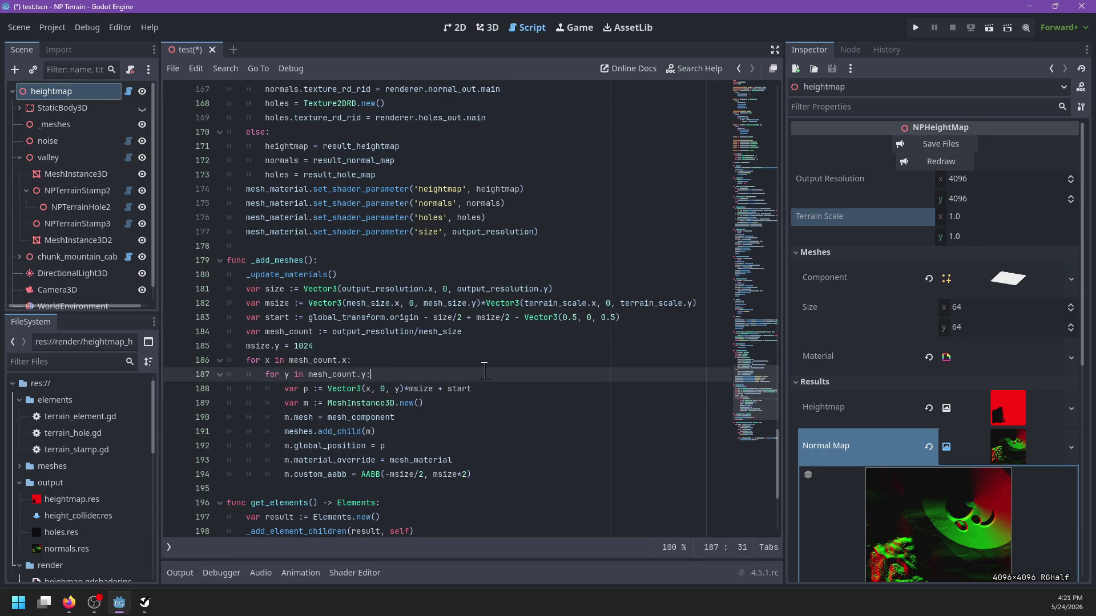
pyautogui.hotkey('ctrl', 's')
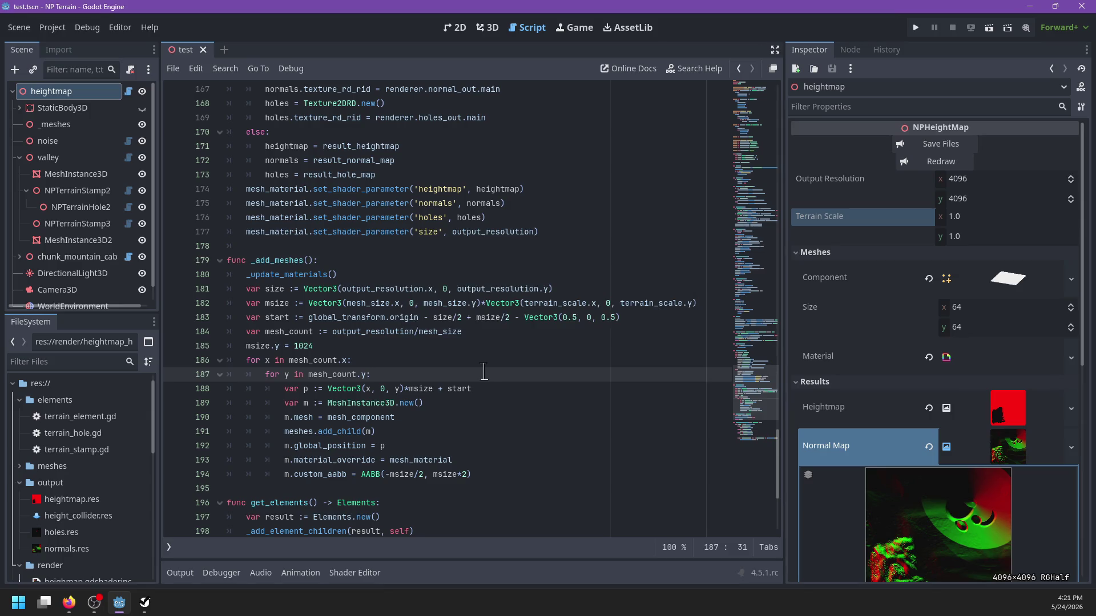
# Regenerate the terrain by nudging Terrain Scale x to 1.1 and back to 1.0.
pyautogui.click(487, 27)
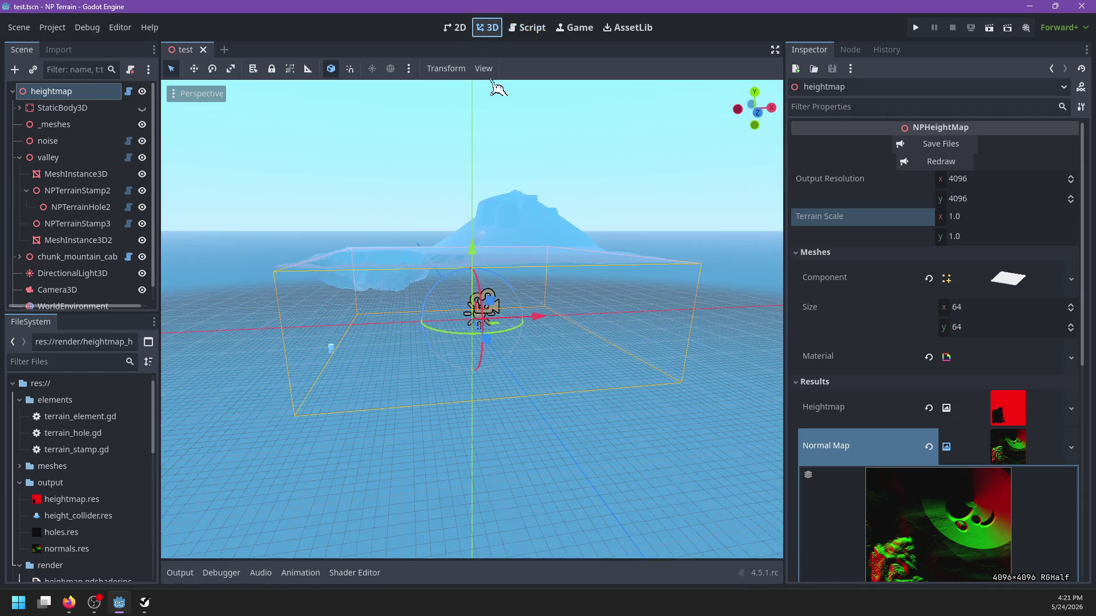
pyautogui.click(986, 223)
pyautogui.write('1.1')
pyautogui.press('Return')
pyautogui.tripleClick(987, 222)
pyautogui.write('1.0')
pyautogui.press('Return')
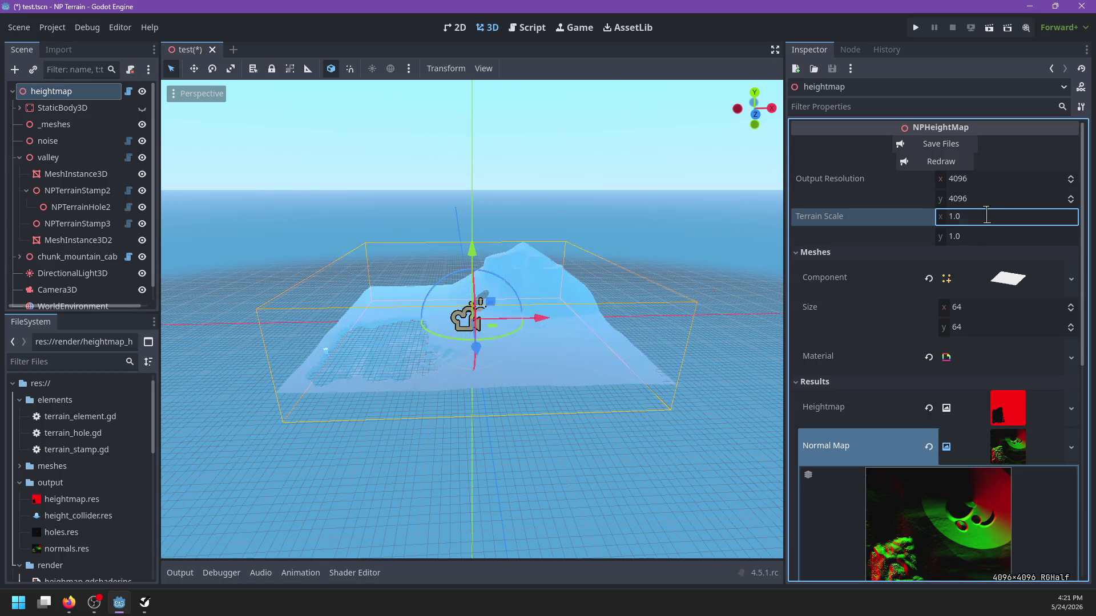
pyautogui.scroll(3, 503, 351)
pyautogui.scroll(2, 504, 351)
pyautogui.moveTo(367, 362)
pyautogui.mouseDown()
pyautogui.moveTo(580, 421)
pyautogui.moveTo(643, 420)
pyautogui.moveTo(374, 310)
pyautogui.moveTo(367, 325)
pyautogui.moveTo(543, 382)
pyautogui.moveTo(528, 365)
pyautogui.moveTo(573, 394)
pyautogui.moveTo(519, 384)
pyautogui.moveTo(587, 361)
pyautogui.moveTo(569, 402)
pyautogui.moveTo(369, 377)
pyautogui.moveTo(560, 398)
pyautogui.moveTo(394, 314)
pyautogui.moveTo(386, 386)
pyautogui.moveTo(577, 396)
pyautogui.moveTo(362, 391)
pyautogui.moveTo(611, 428)
pyautogui.moveTo(717, 409)
pyautogui.moveTo(486, 408)
pyautogui.moveTo(587, 375)
pyautogui.moveTo(553, 386)
pyautogui.moveTo(548, 370)
pyautogui.moveTo(367, 394)
pyautogui.moveTo(518, 386)
pyautogui.mouseUp()
# Set Terrain Scale to 2.0 by 2.0 and inspect the rescaled terrain's bounds.
pyautogui.scroll(2, 559, 398)
pyautogui.scroll(-2, 388, 398)
pyautogui.scroll(2, 367, 394)
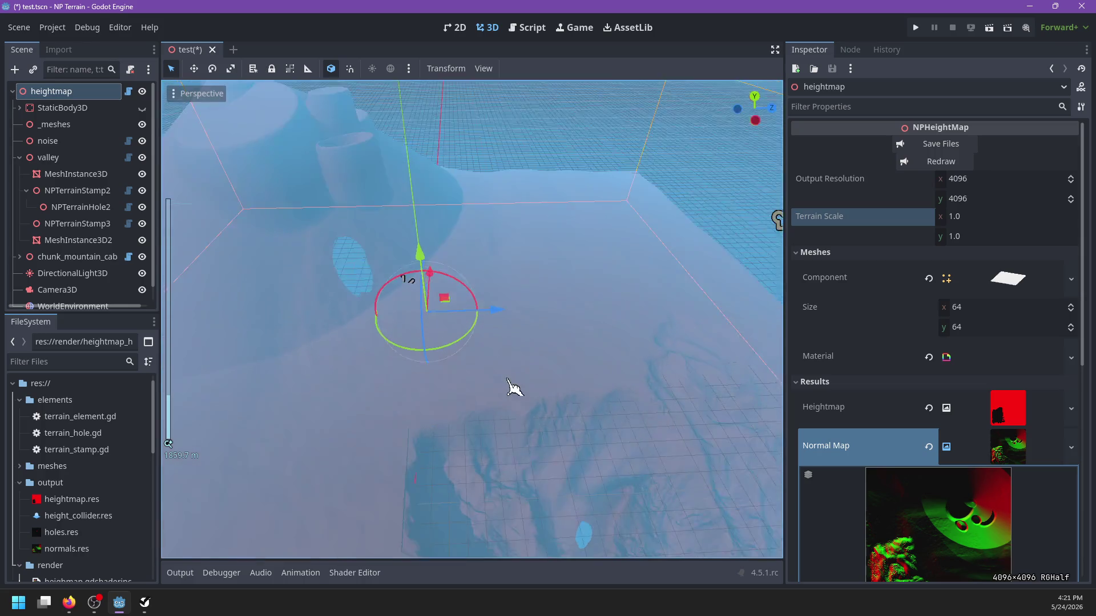
pyautogui.click(977, 311)
pyautogui.click(981, 218)
pyautogui.write('2')
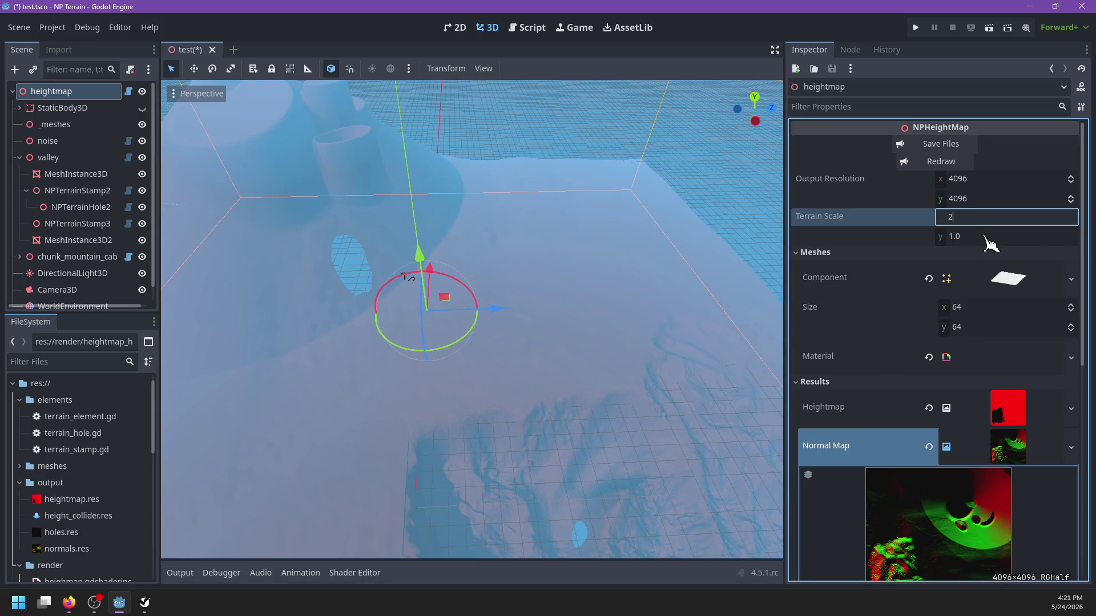
pyautogui.click(988, 236)
pyautogui.write('2')
pyautogui.press('Return')
pyautogui.scroll(-5, 450, 447)
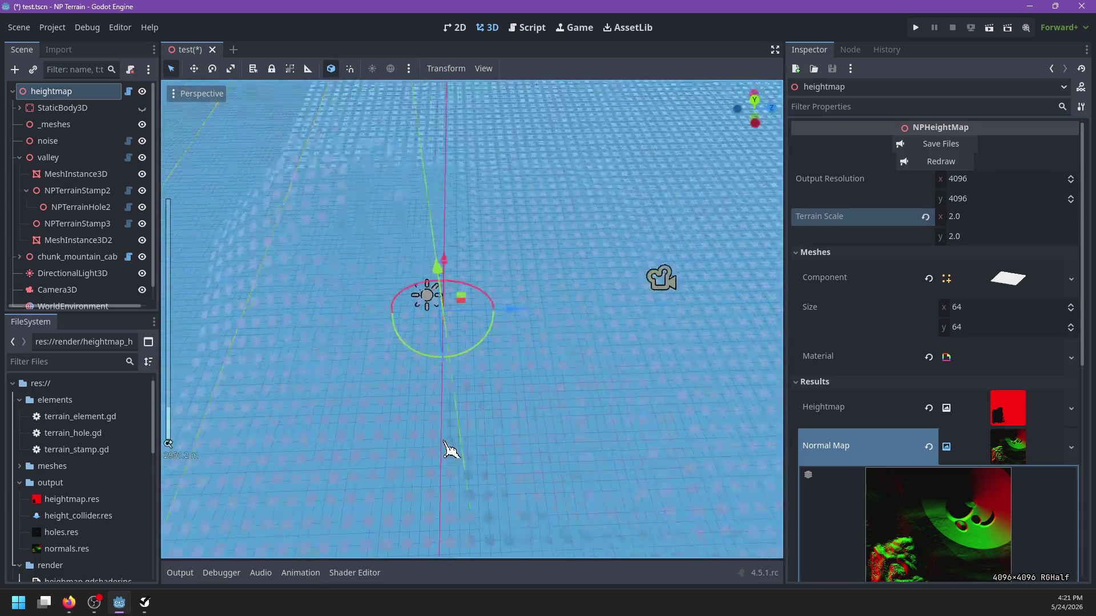
pyautogui.moveTo(503, 393)
pyautogui.mouseDown()
pyautogui.moveTo(497, 326)
pyautogui.moveTo(477, 396)
pyautogui.moveTo(479, 350)
pyautogui.mouseUp()
pyautogui.click(529, 30)
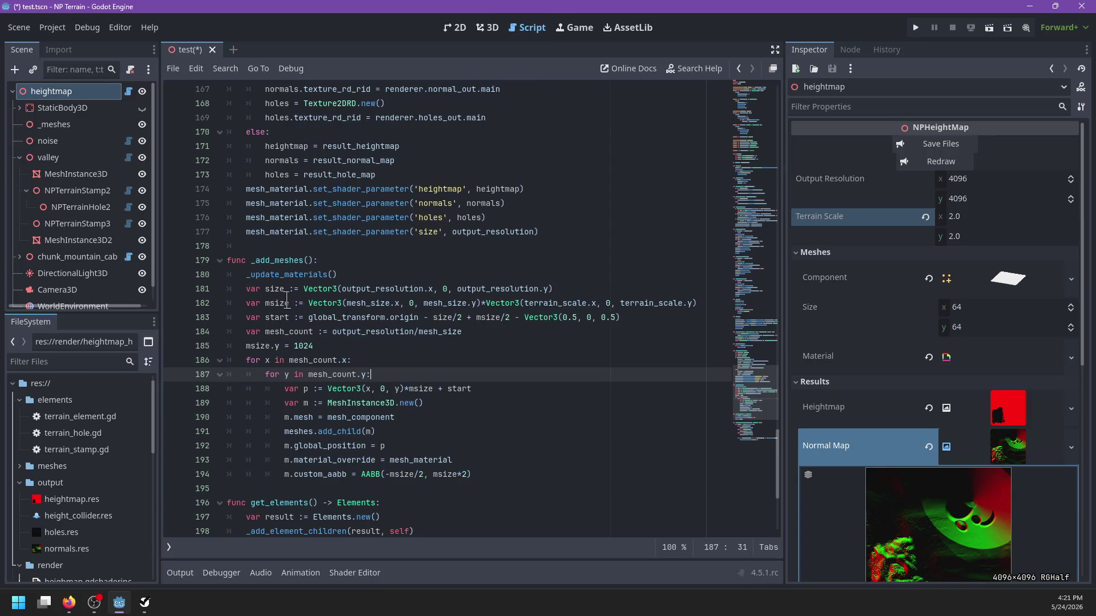
# Add an opening parenthesis before global_transform on line 183 and remove msize's terrain_scale multiplier.
pyautogui.doubleClick(366, 318)
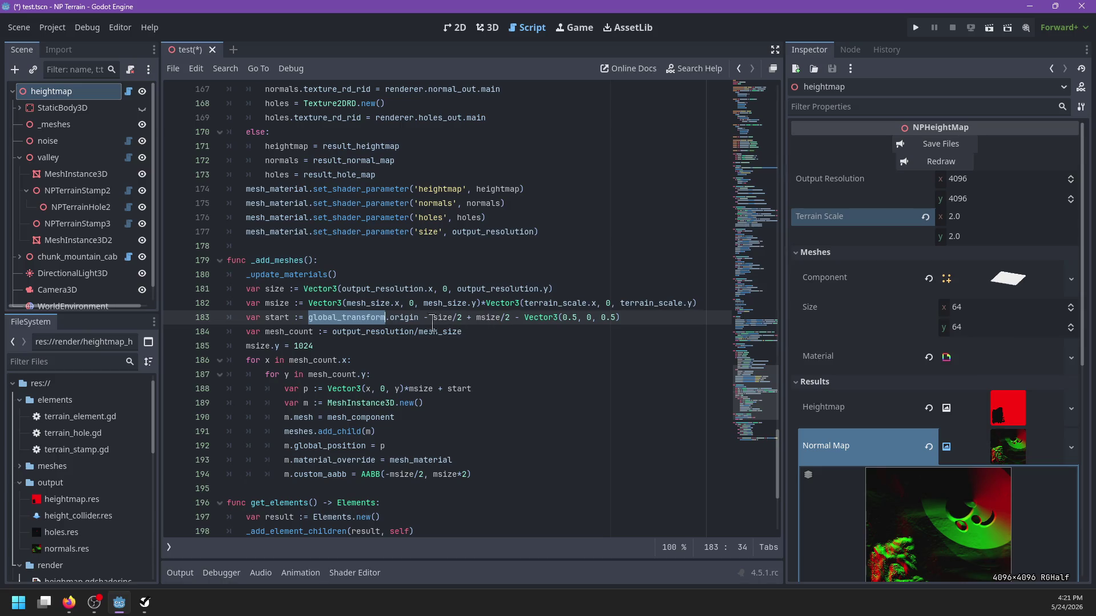
pyautogui.press('Left')
pyautogui.write('(')
pyautogui.click(658, 318)
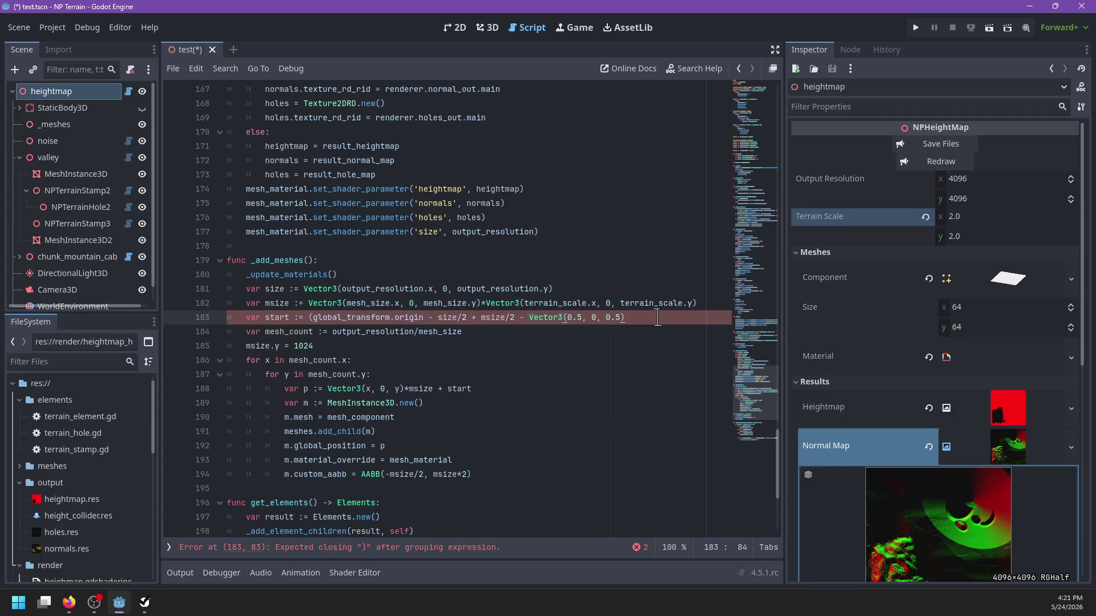
pyautogui.moveTo(482, 303); pyautogui.dragTo(697, 303)
pyautogui.hotkey('ctrl', 'c')
pyautogui.press('BackSpace')
# Add a new 'var tscale :=' line holding the terrain scale vector above the size line.
pyautogui.click(482, 282)
pyautogui.hotkey('ctrl', 'shift', 'Return')
pyautogui.write('v')
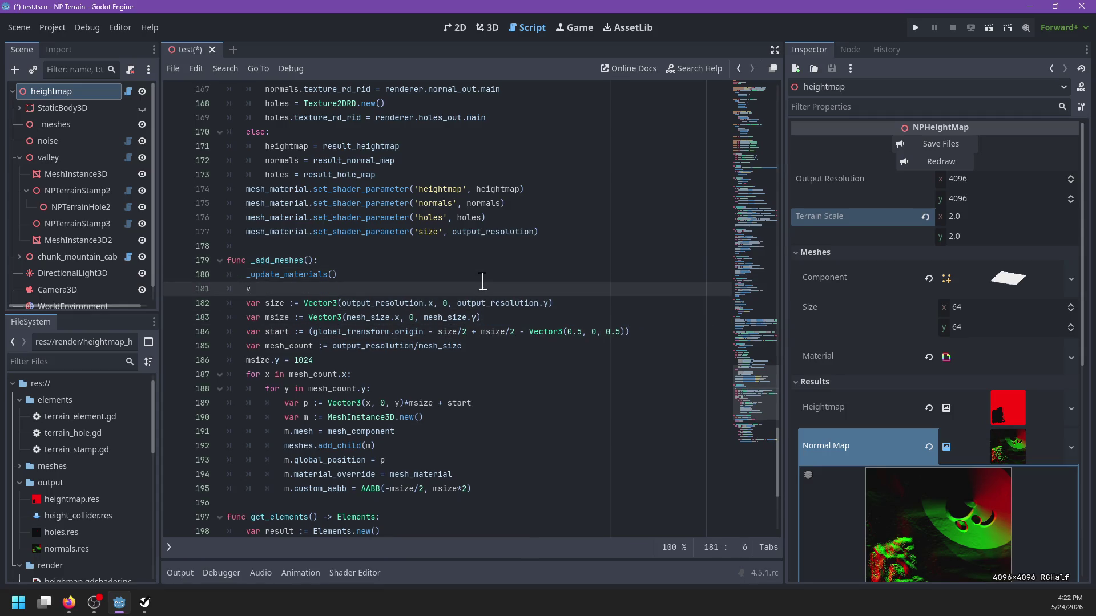
pyautogui.press('BackSpace')
pyautogui.press('BackSpace')
pyautogui.write(':=')
pyautogui.hotkey('ctrl', 'v')
pyautogui.click(313, 289)
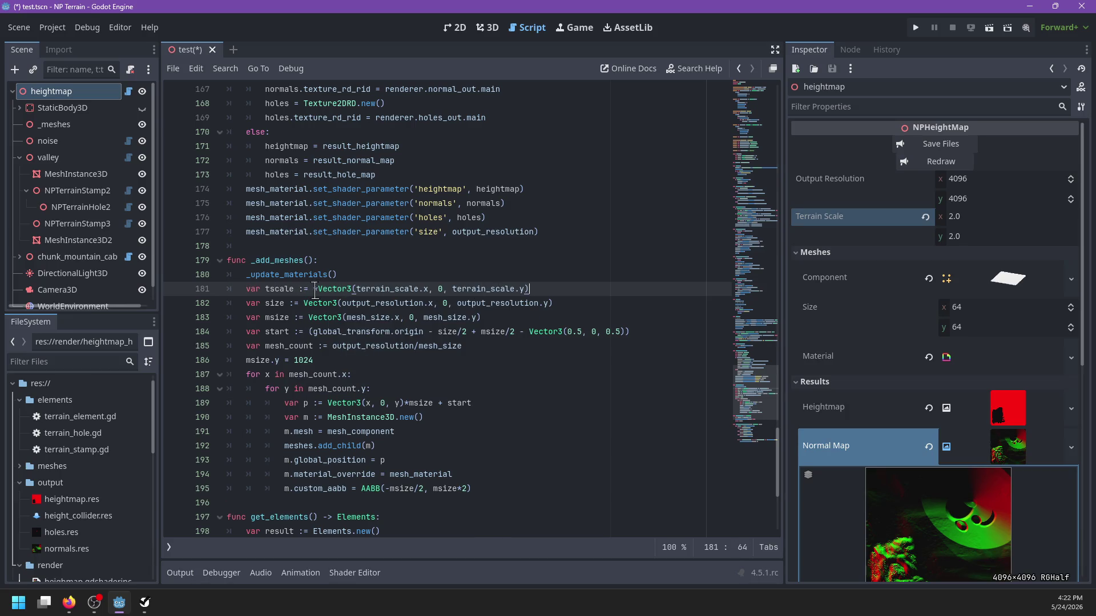
pyautogui.press('Delete')
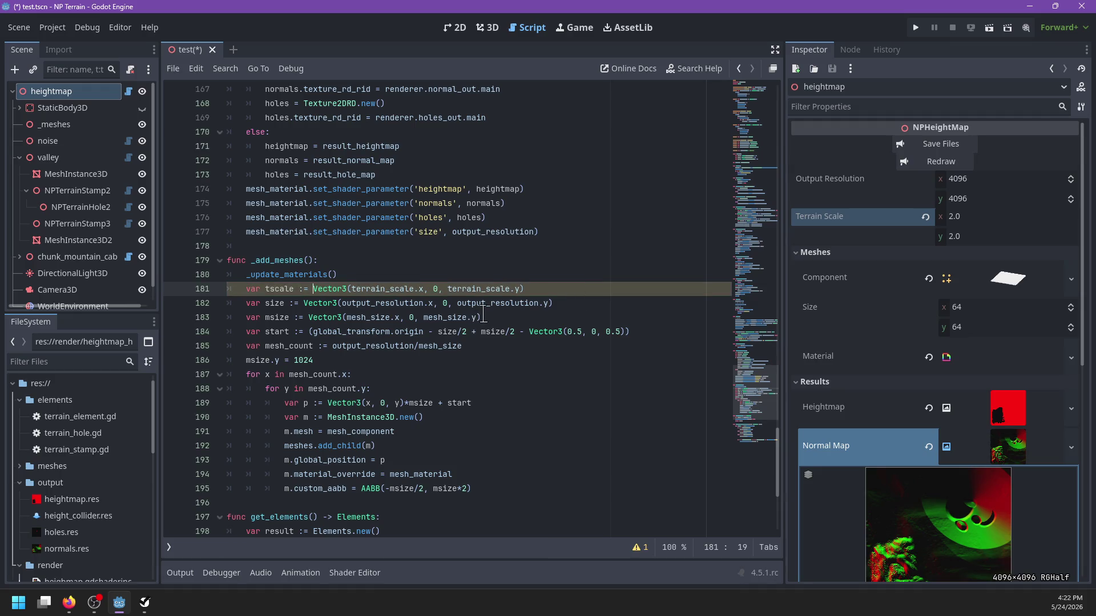
# Multiply msize and start by tscale, save, and check the terrain in 3D.
pyautogui.click(483, 315)
pyautogui.write('tscale')
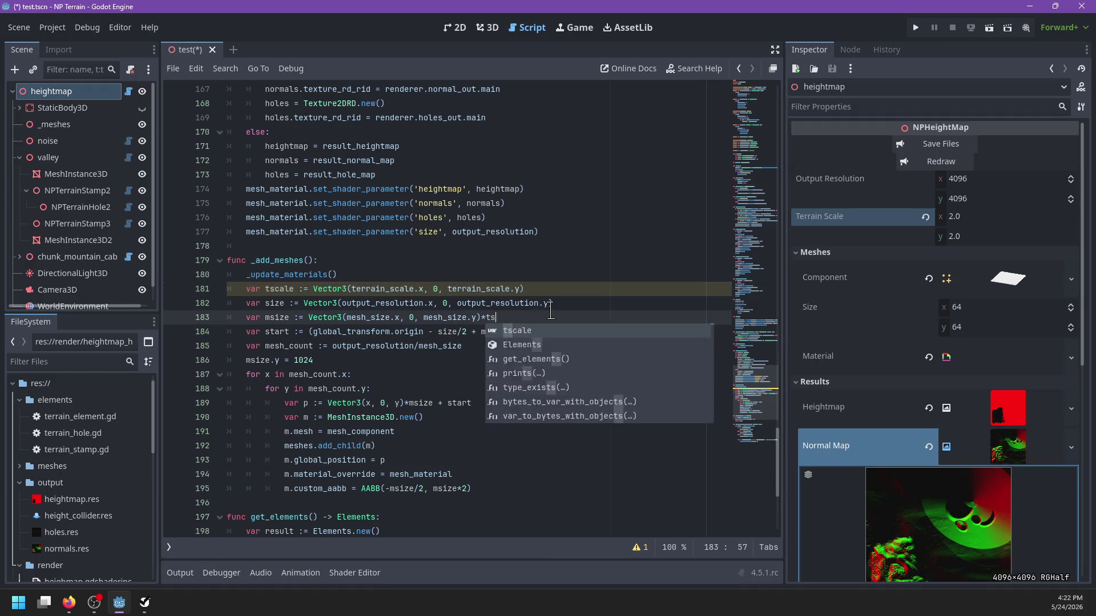
pyautogui.click(640, 332)
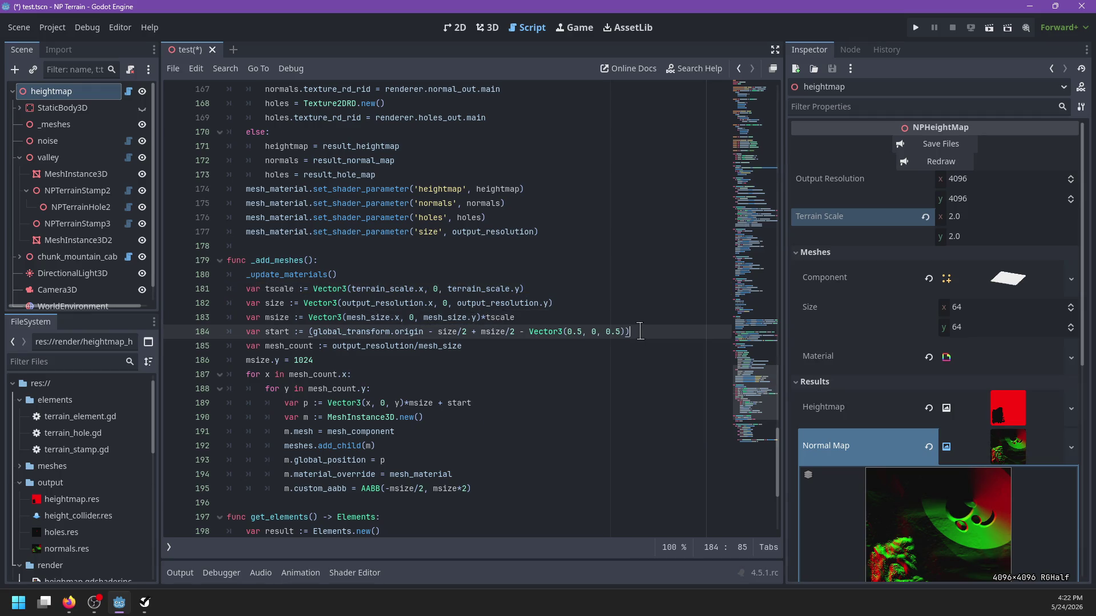
pyautogui.write('*tscale')
pyautogui.hotkey('ctrl', 's')
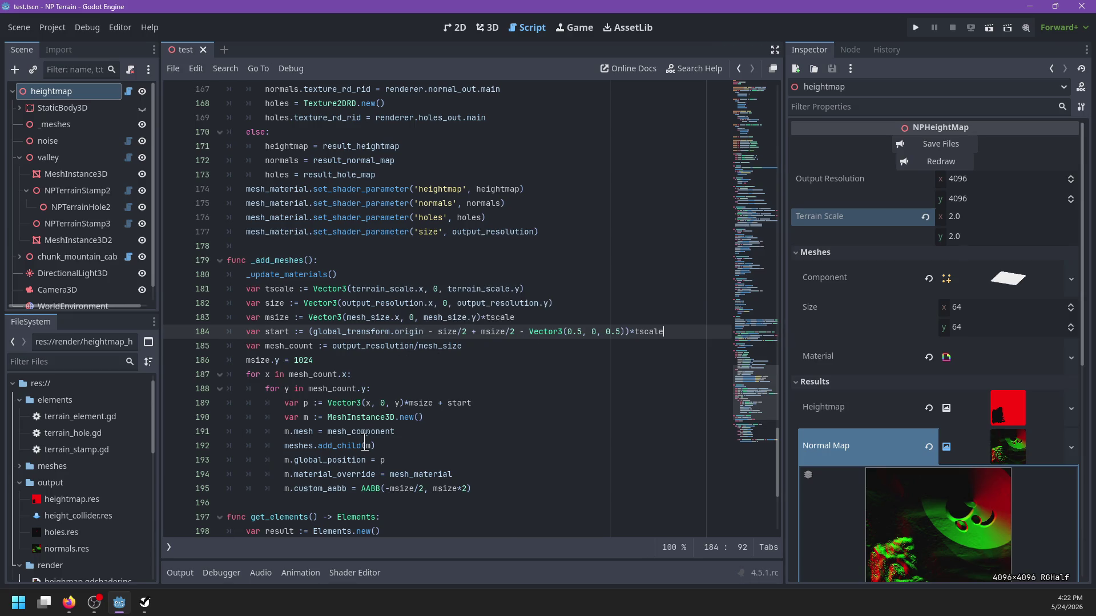
pyautogui.click(487, 27)
pyautogui.moveTo(479, 312)
pyautogui.mouseDown()
pyautogui.moveTo(568, 338)
pyautogui.moveTo(627, 285)
pyautogui.mouseUp()
# Regenerate the terrain by nudging Terrain Scale x to 2.1 and back to 2.0.
pyautogui.click(1008, 218)
pyautogui.write('2.1')
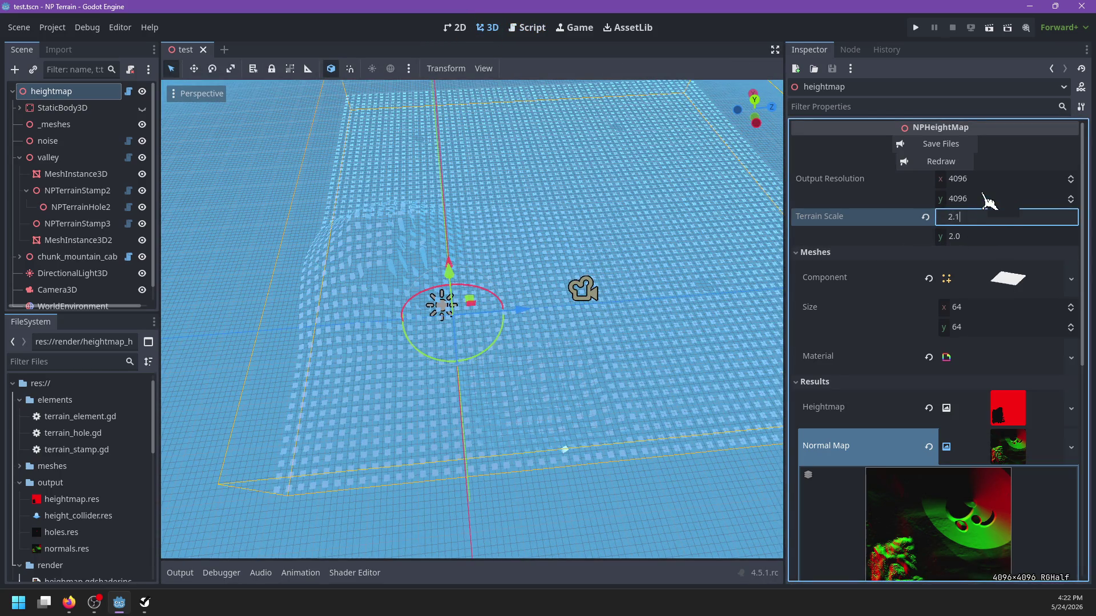
pyautogui.press('Return')
pyautogui.write('2.0')
pyautogui.press('Return')
# Orbit and zoom around the terrain, its bounding box and the light to inspect it.
pyautogui.moveTo(366, 399)
pyautogui.mouseDown()
pyautogui.moveTo(308, 359)
pyautogui.moveTo(404, 300)
pyautogui.moveTo(299, 369)
pyautogui.mouseUp()
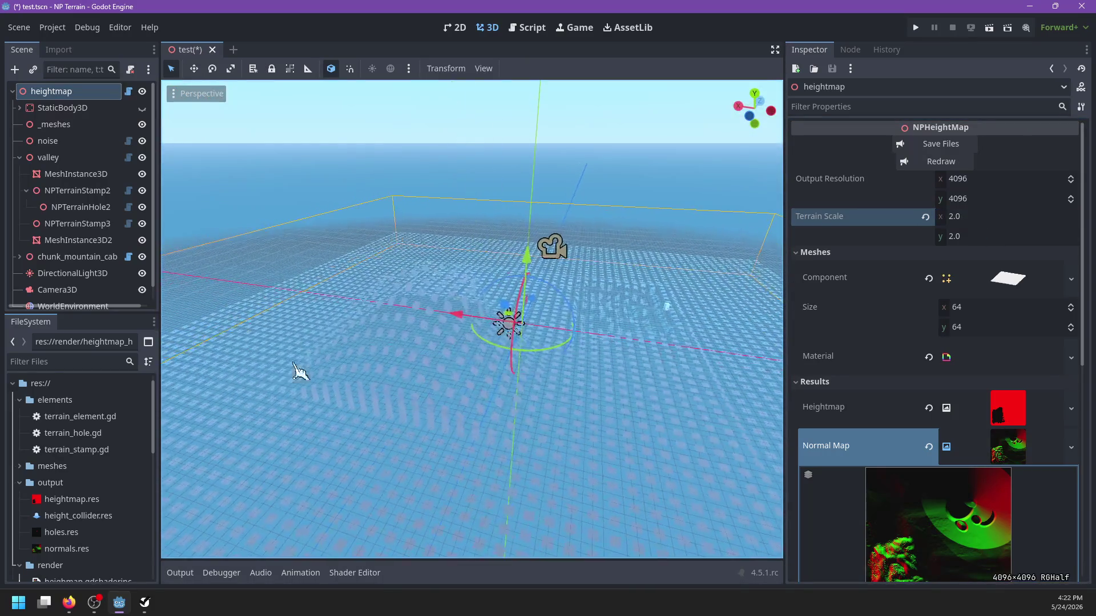
pyautogui.moveTo(540, 411)
pyautogui.mouseDown()
pyautogui.moveTo(570, 365)
pyautogui.moveTo(352, 357)
pyautogui.moveTo(303, 335)
pyautogui.moveTo(423, 385)
pyautogui.moveTo(381, 372)
pyautogui.mouseUp()
pyautogui.scroll(2, 352, 357)
pyautogui.scroll(3, 381, 372)
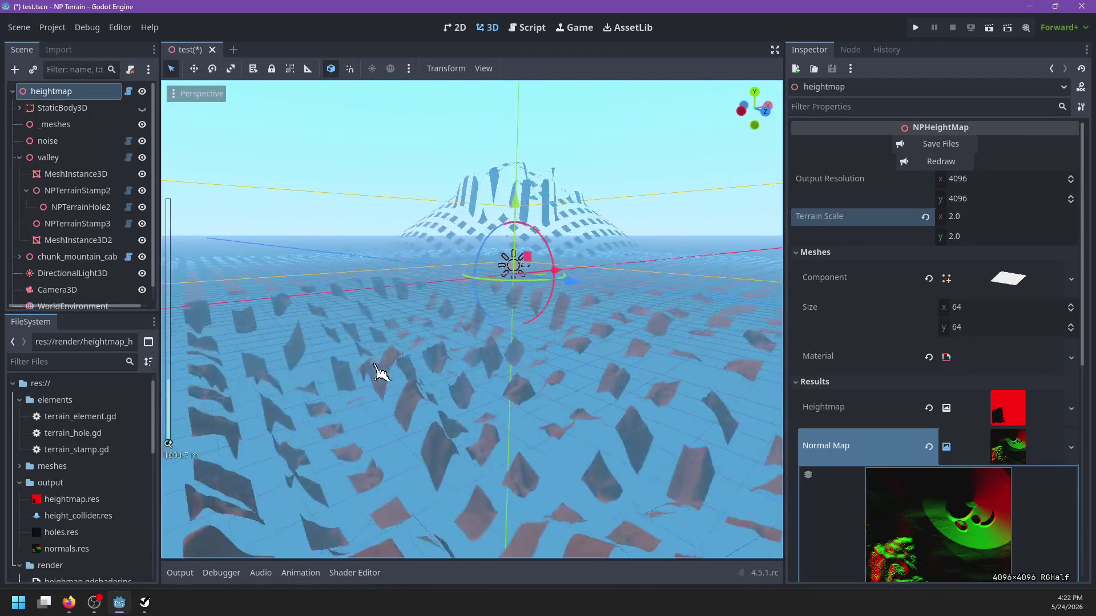
pyautogui.scroll(-4, 379, 371)
pyautogui.moveTo(296, 391)
pyautogui.mouseDown()
pyautogui.moveTo(631, 371)
pyautogui.moveTo(433, 374)
pyautogui.mouseUp()
pyautogui.moveTo(534, 339)
pyautogui.mouseDown()
pyautogui.moveTo(445, 433)
pyautogui.moveTo(540, 310)
pyautogui.moveTo(475, 289)
pyautogui.moveTo(357, 299)
pyautogui.moveTo(384, 344)
pyautogui.moveTo(562, 341)
pyautogui.moveTo(481, 397)
pyautogui.mouseUp()
pyautogui.scroll(2, 521, 313)
pyautogui.moveTo(440, 360)
pyautogui.mouseDown()
pyautogui.moveTo(542, 360)
pyautogui.moveTo(628, 342)
pyautogui.mouseUp()
pyautogui.click(526, 27)
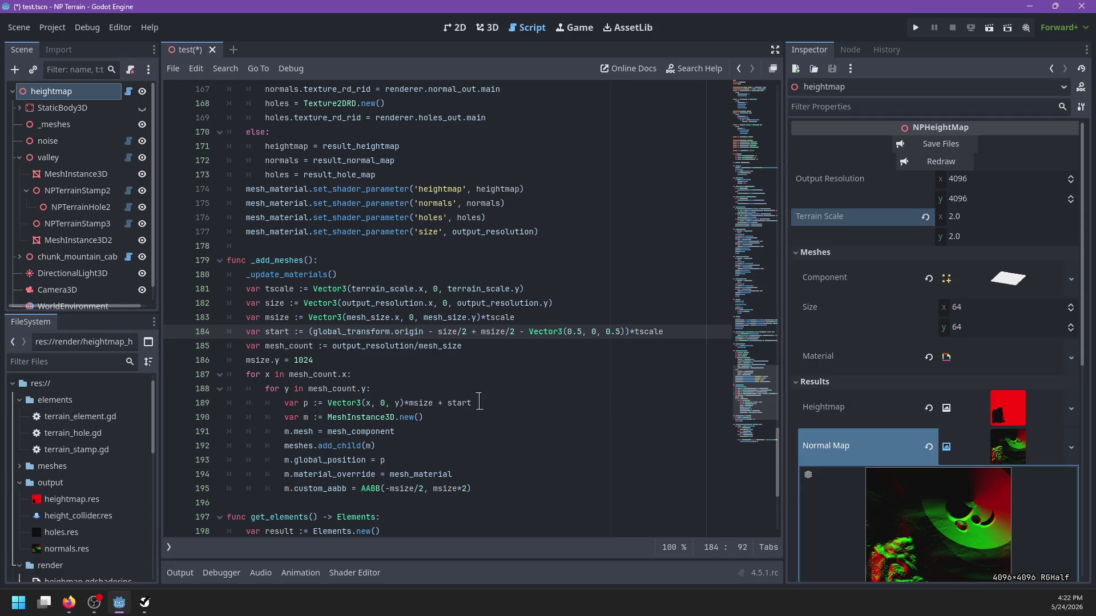
# Review the MeshInstance3D creation lines and collapse the normal map and collider Inspector sections.
pyautogui.scroll(-1, 417, 408)
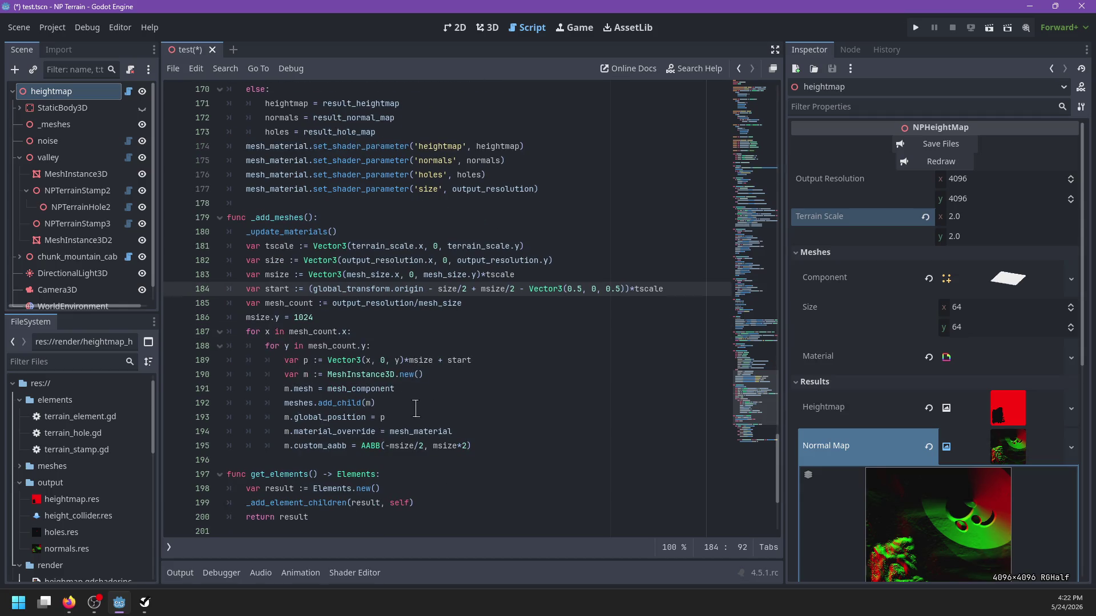
pyautogui.doubleClick(368, 375)
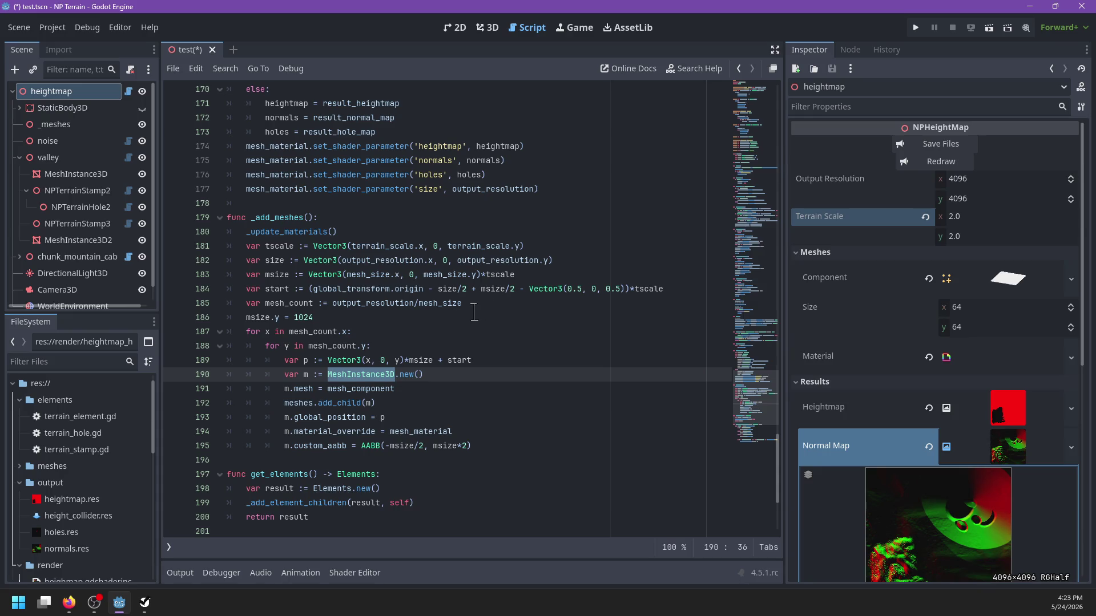
pyautogui.doubleClick(360, 390)
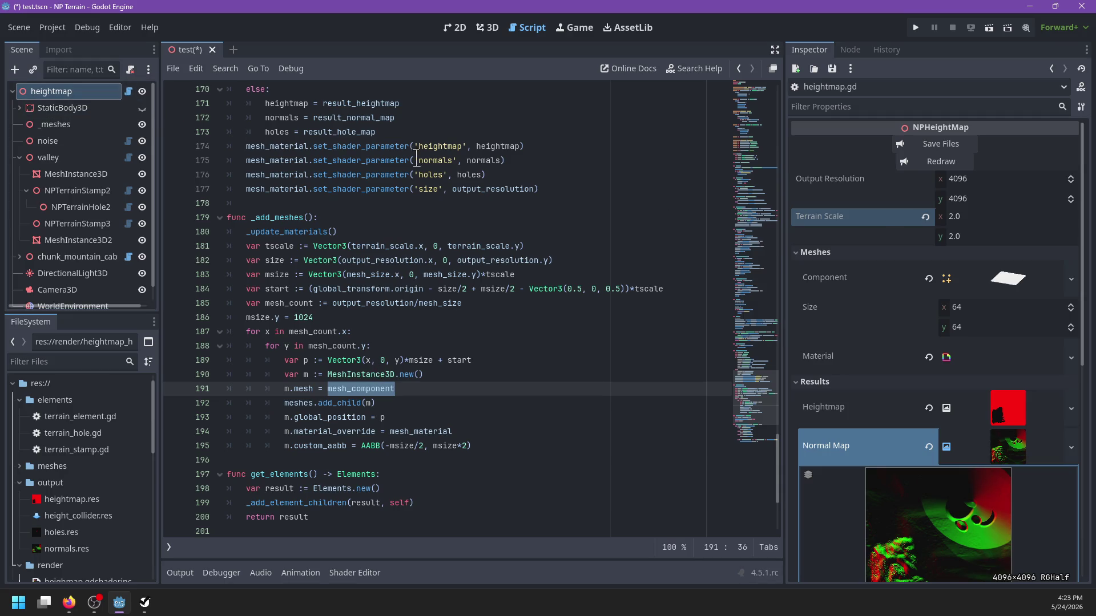
pyautogui.scroll(-2, 904, 251)
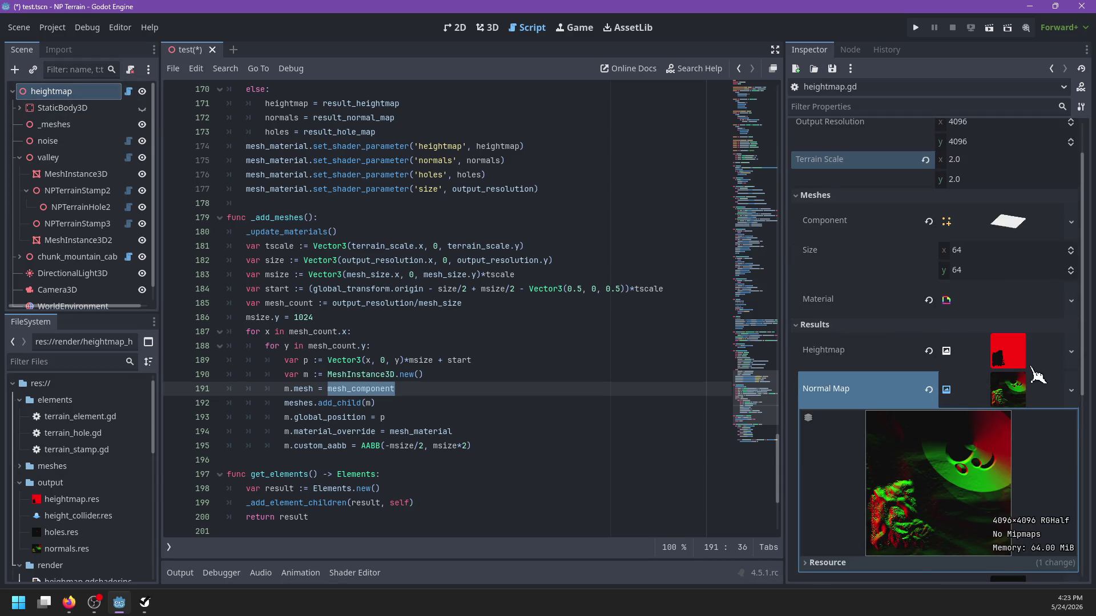
pyautogui.click(1010, 390)
pyautogui.scroll(-4, 936, 411)
pyautogui.click(1013, 344)
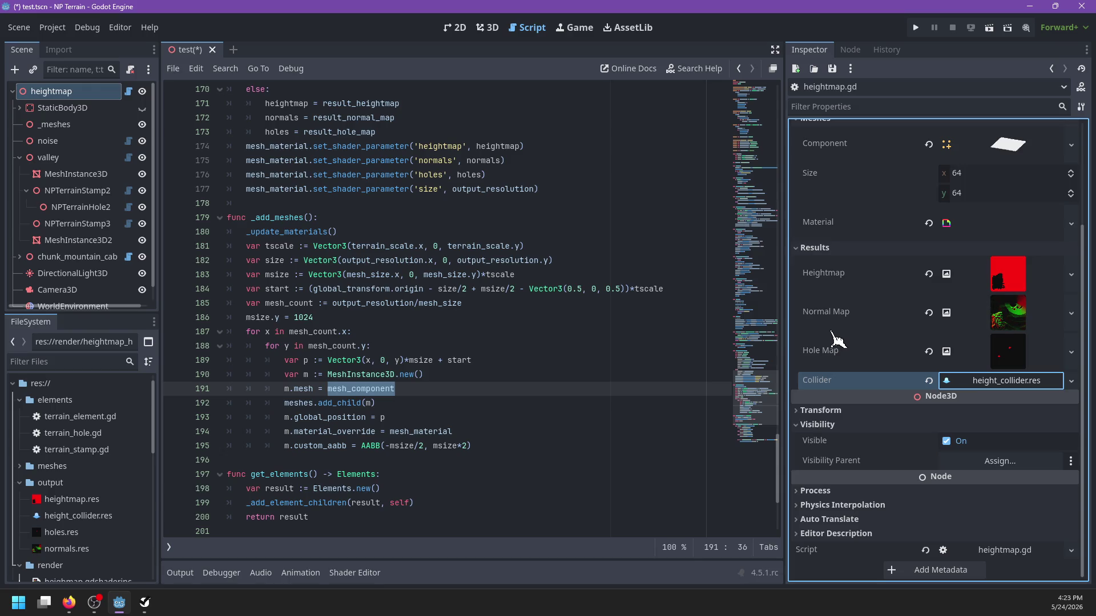
# Add 'm.scale = tscale' on a new line after the mesh position assignment.
pyautogui.click(419, 389)
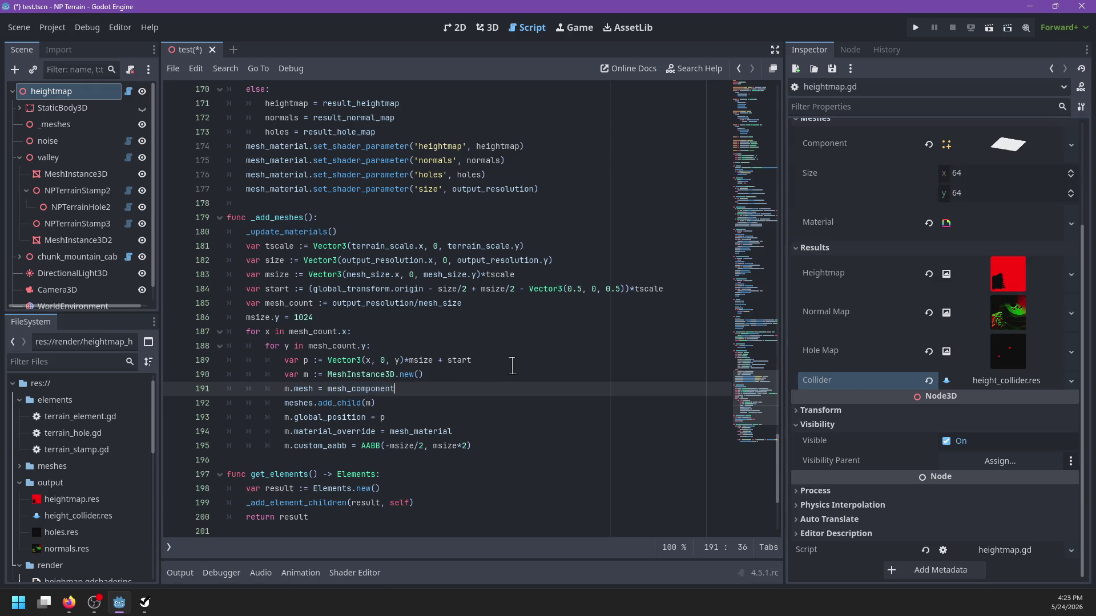
pyautogui.press('Down')
pyautogui.press('Down')
pyautogui.press('Down')
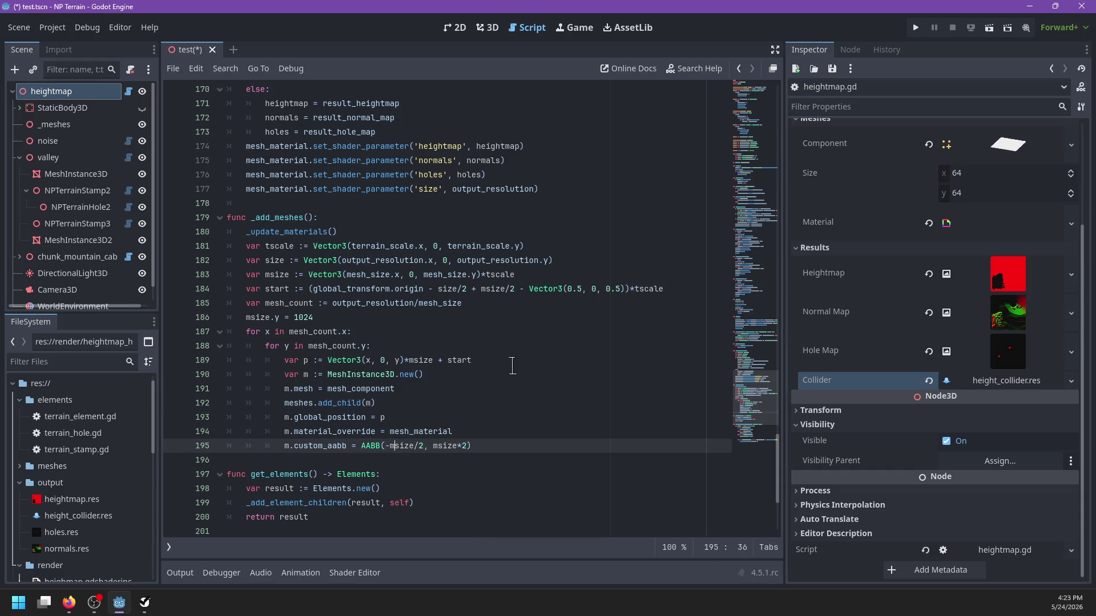
pyautogui.press('Up')
pyautogui.press('Up')
pyautogui.press('Return')
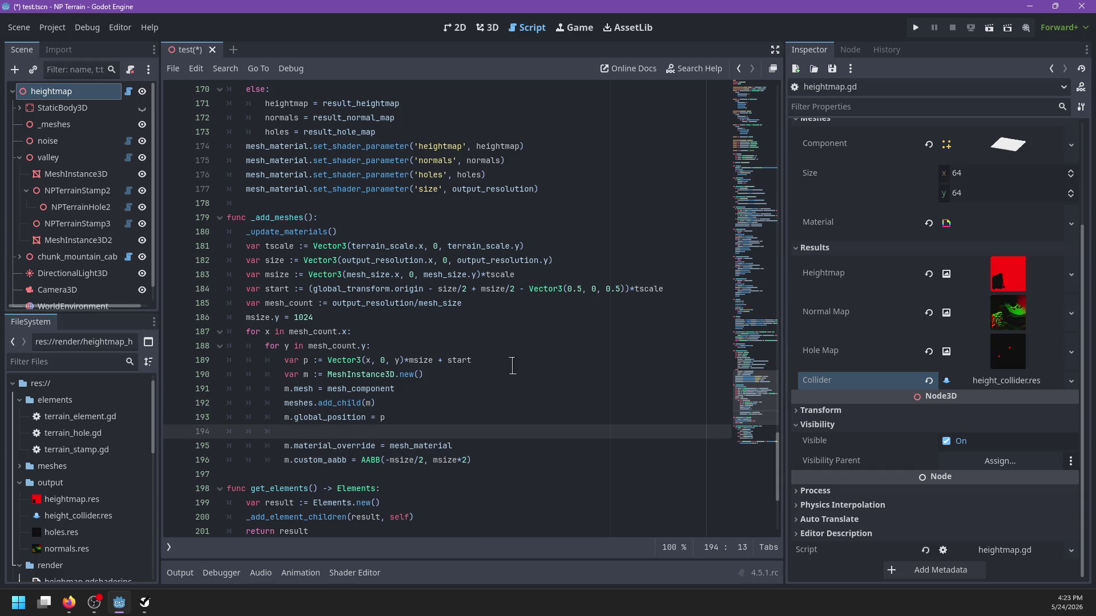
pyautogui.write('m.scale =- ')
pyautogui.write('tscale')
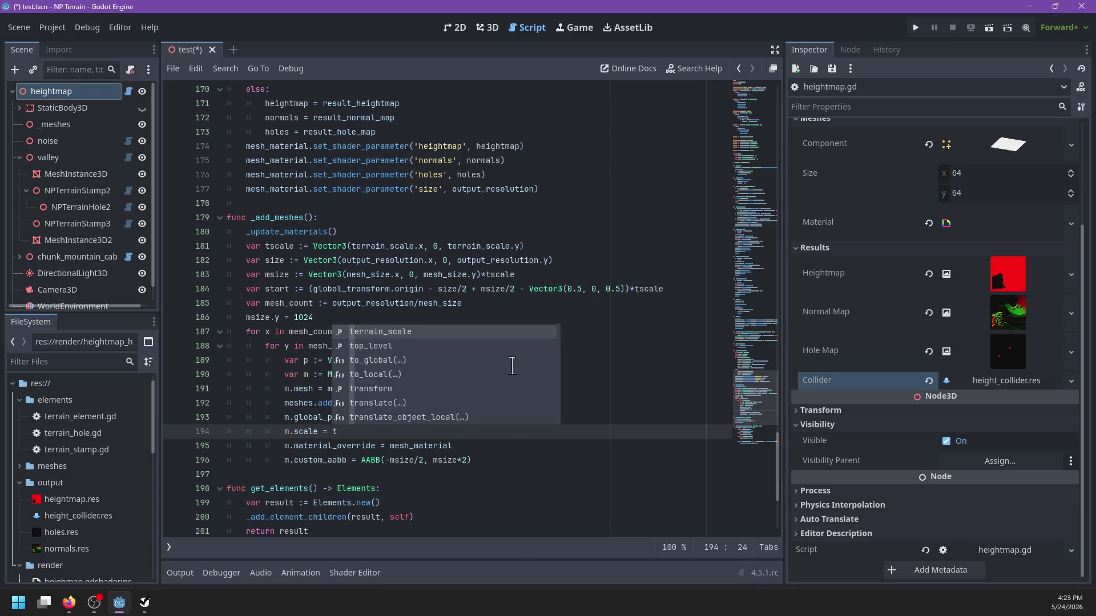
# Change tscale's y component from 0 to 1 on line 181 and save.
pyautogui.doubleClick(434, 246)
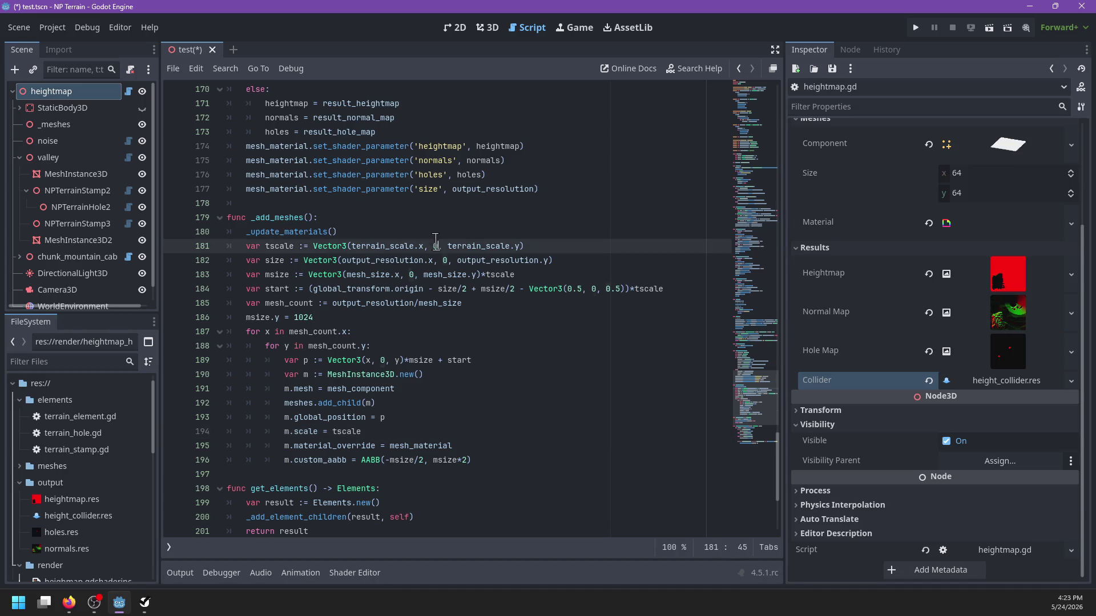
pyautogui.write('1')
pyautogui.click(445, 412)
pyautogui.hotkey('ctrl', 's')
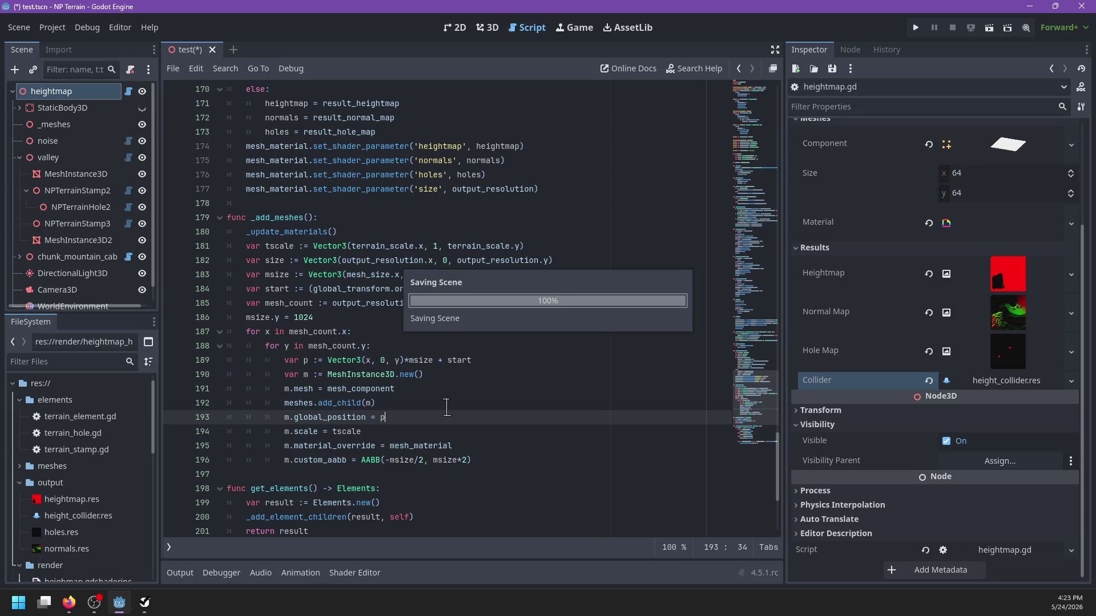
# In the 3D view, set Terrain Scale x to 1, then back to 2, and inspect the regenerated terrain.
pyautogui.click(487, 27)
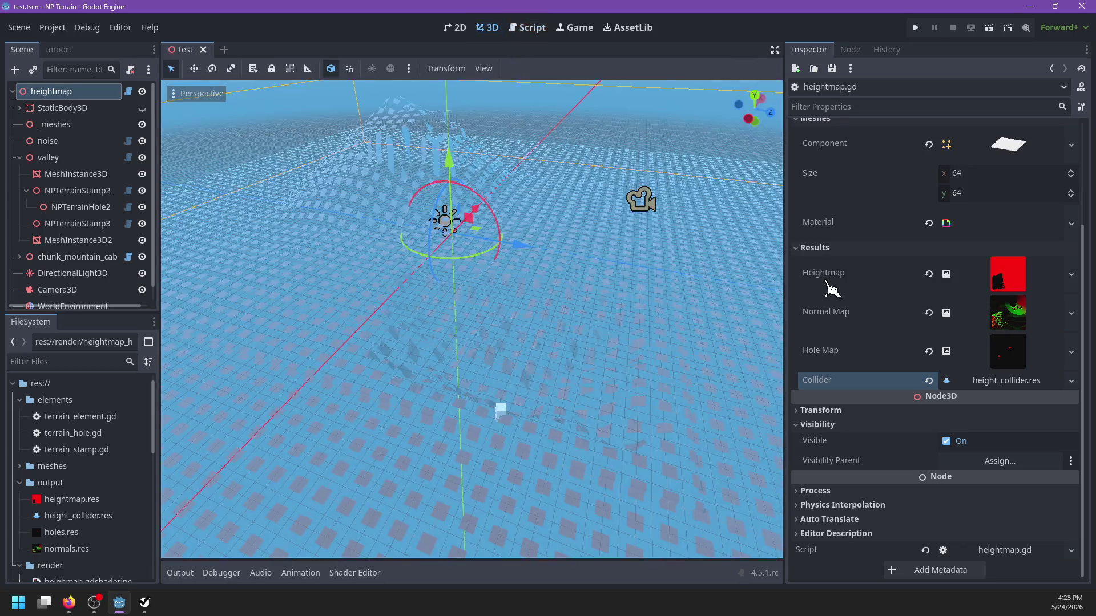
pyautogui.scroll(3, 979, 239)
pyautogui.click(976, 216)
pyautogui.write('1')
pyautogui.press('Return')
pyautogui.click(979, 217)
pyautogui.write('2')
pyautogui.press('Return')
pyautogui.moveTo(477, 318)
pyautogui.mouseDown()
pyautogui.moveTo(594, 350)
pyautogui.moveTo(442, 357)
pyautogui.moveTo(630, 309)
pyautogui.moveTo(422, 333)
pyautogui.moveTo(590, 320)
pyautogui.moveTo(513, 321)
pyautogui.moveTo(653, 357)
pyautogui.moveTo(387, 386)
pyautogui.moveTo(455, 386)
pyautogui.mouseUp()
pyautogui.scroll(3, 589, 320)
pyautogui.scroll(4, 416, 392)
# In NP-ToDo, add a 'Scale up collider' subtask under the terrain scaling task.
pyautogui.click(144, 602)
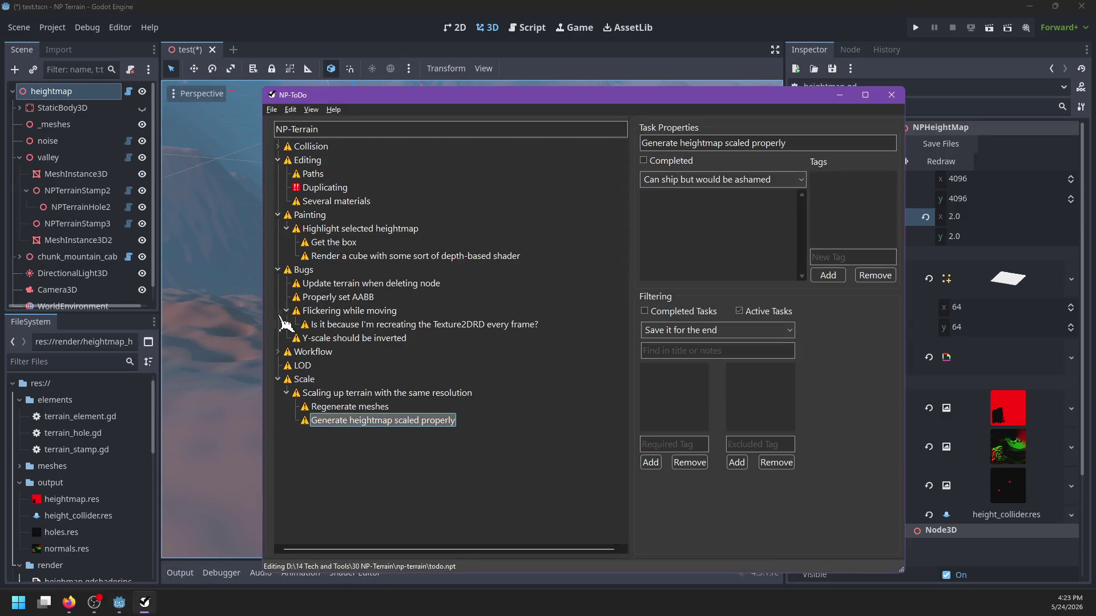
pyautogui.click(322, 393)
pyautogui.press('Insert')
pyautogui.write('S')
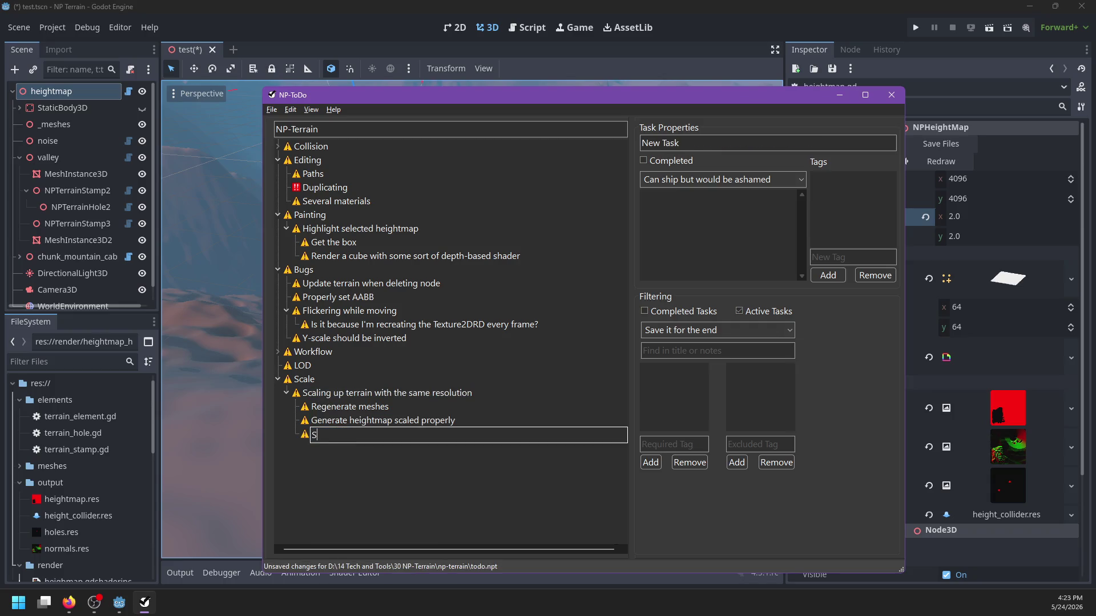
pyautogui.write('der')
pyautogui.press('Return')
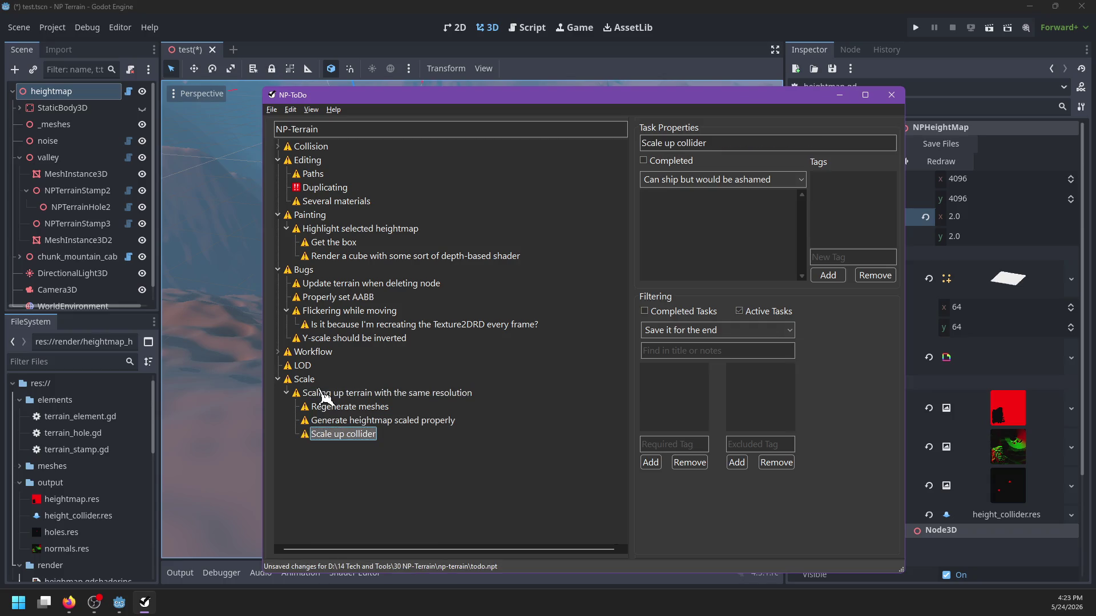
pyautogui.hotkey('alt', 'Tab')
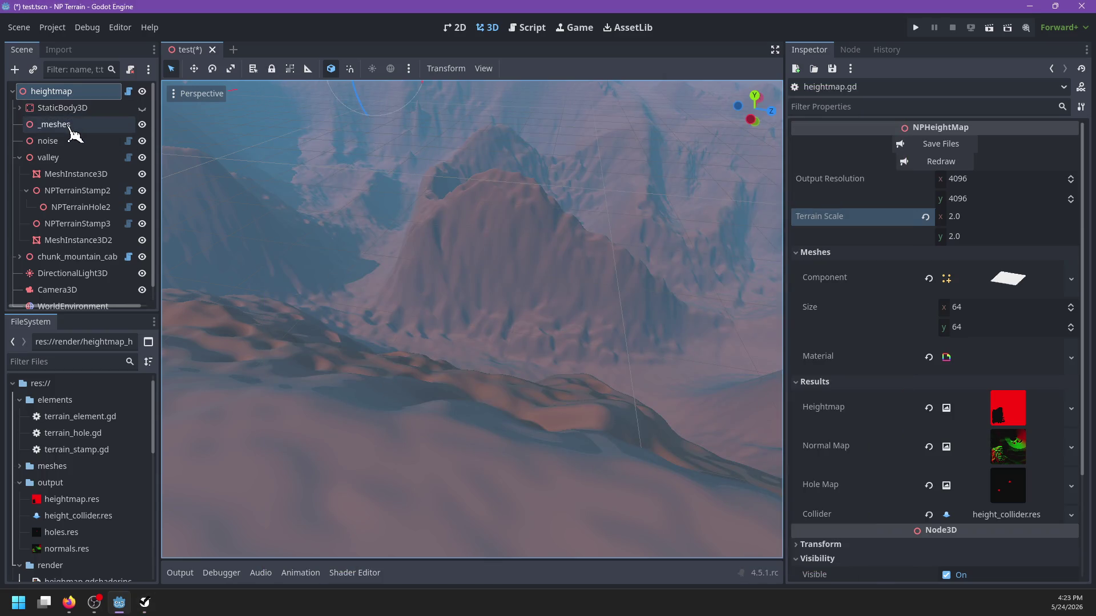
# Select CollisionShape3D under StaticBody3D and expand its height_collider.res shape (4096 by 4096 map).
pyautogui.click(61, 108)
pyautogui.click(20, 108)
pyautogui.click(71, 124)
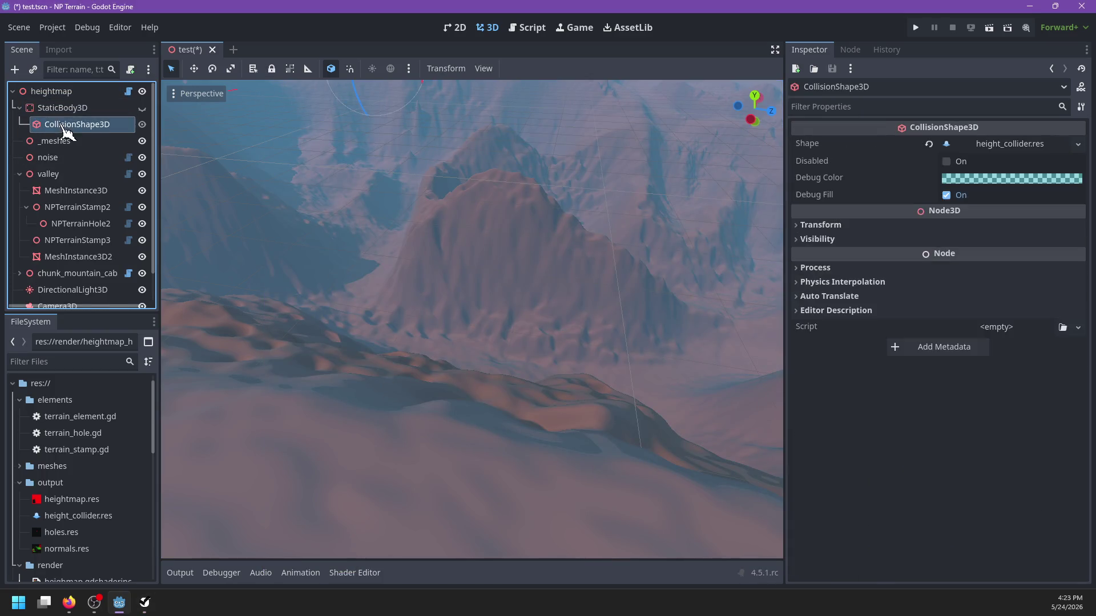
pyautogui.click(1007, 145)
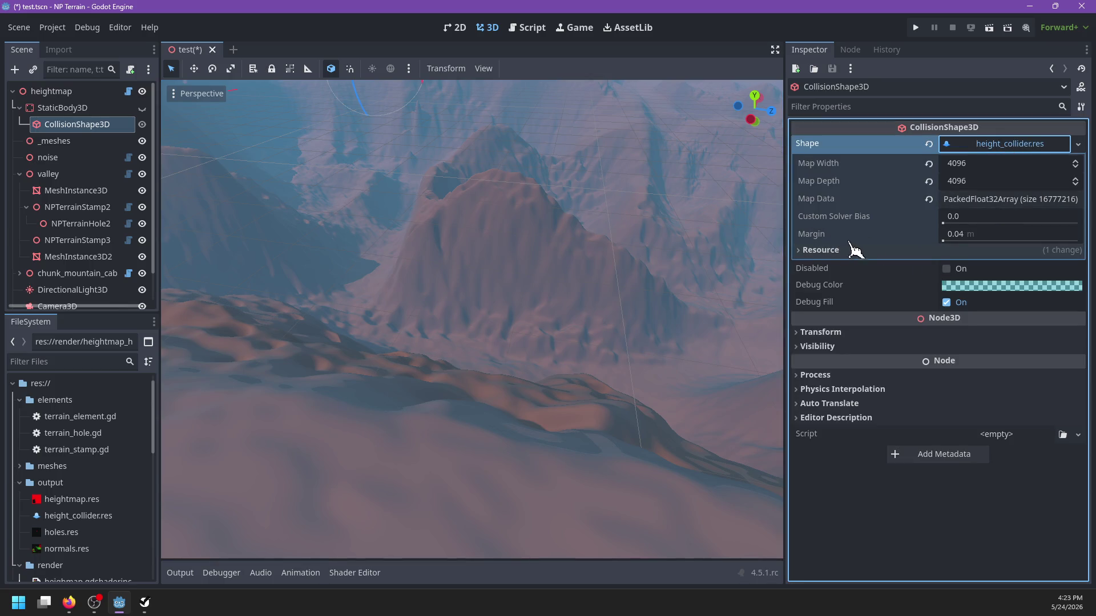
pyautogui.click(841, 251)
pyautogui.click(841, 252)
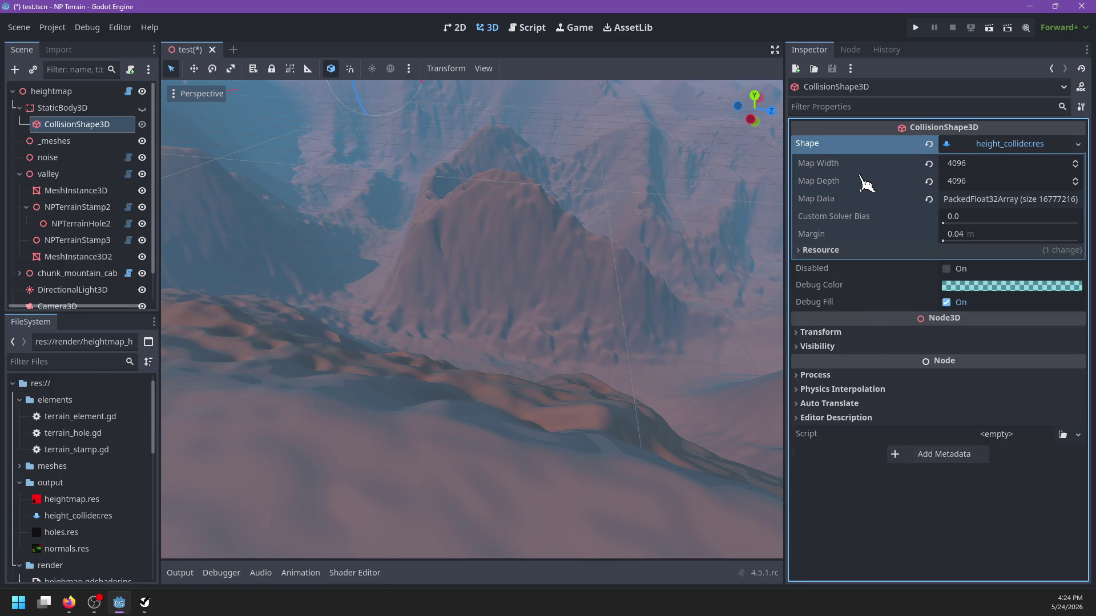
pyautogui.moveTo(837, 170)
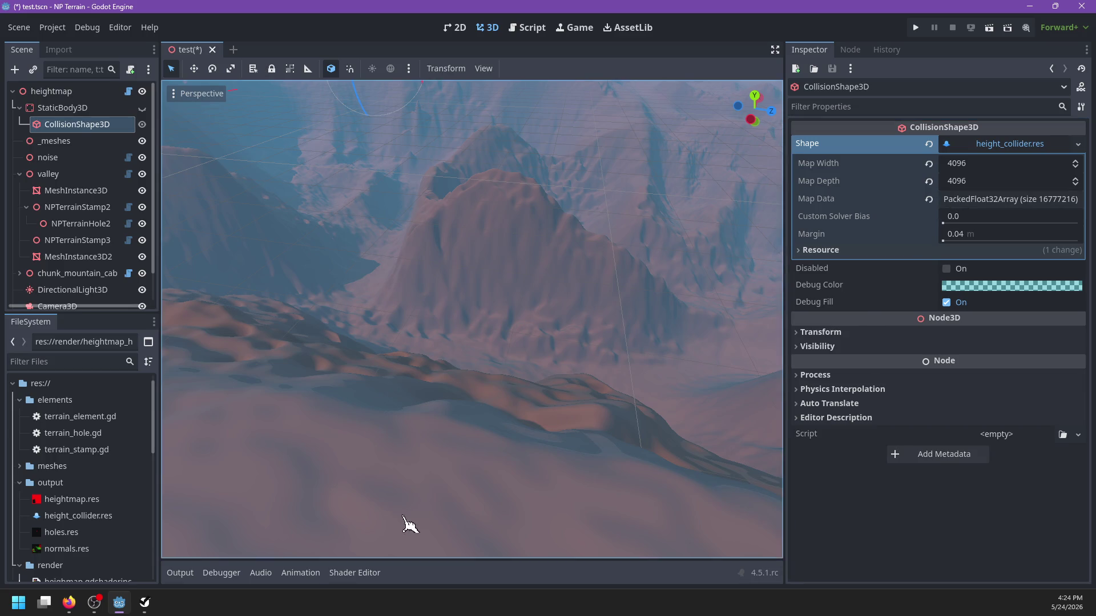
pyautogui.click(68, 602)
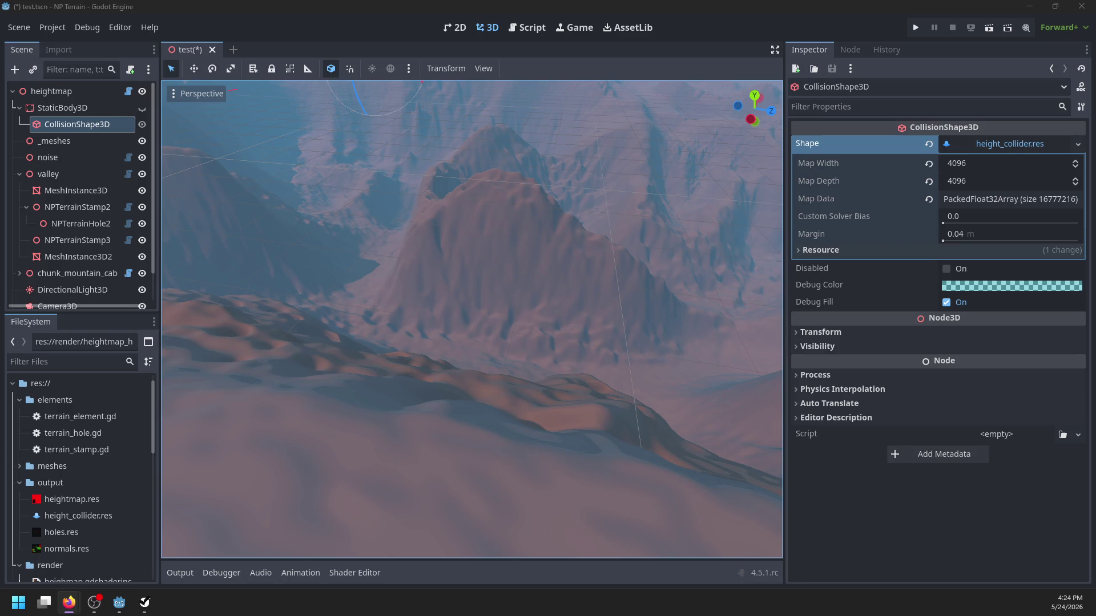
# Open the HeightMapShape3D docs search result in Firefox and move the window left over the editor.
pyautogui.hotkey('alt', 'Tab')
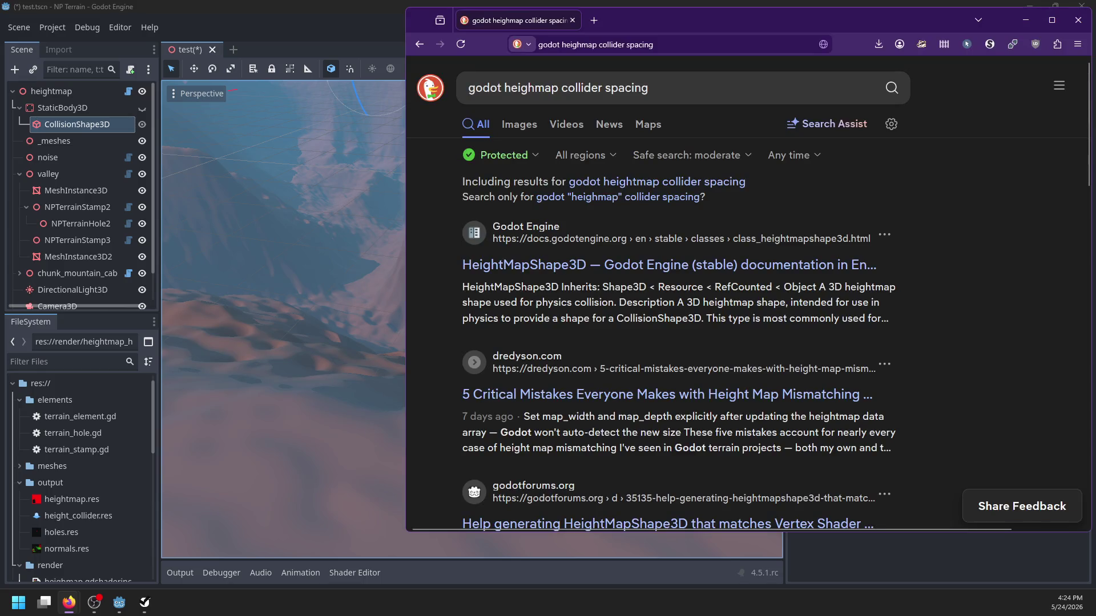
pyautogui.middleClick(595, 266)
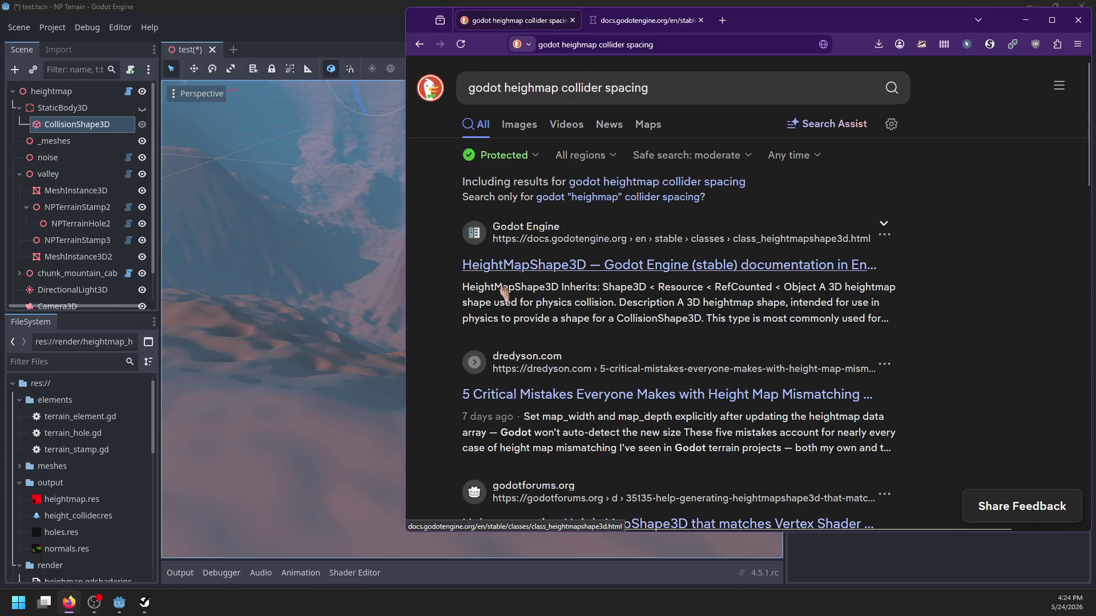
pyautogui.scroll(-5, 504, 291)
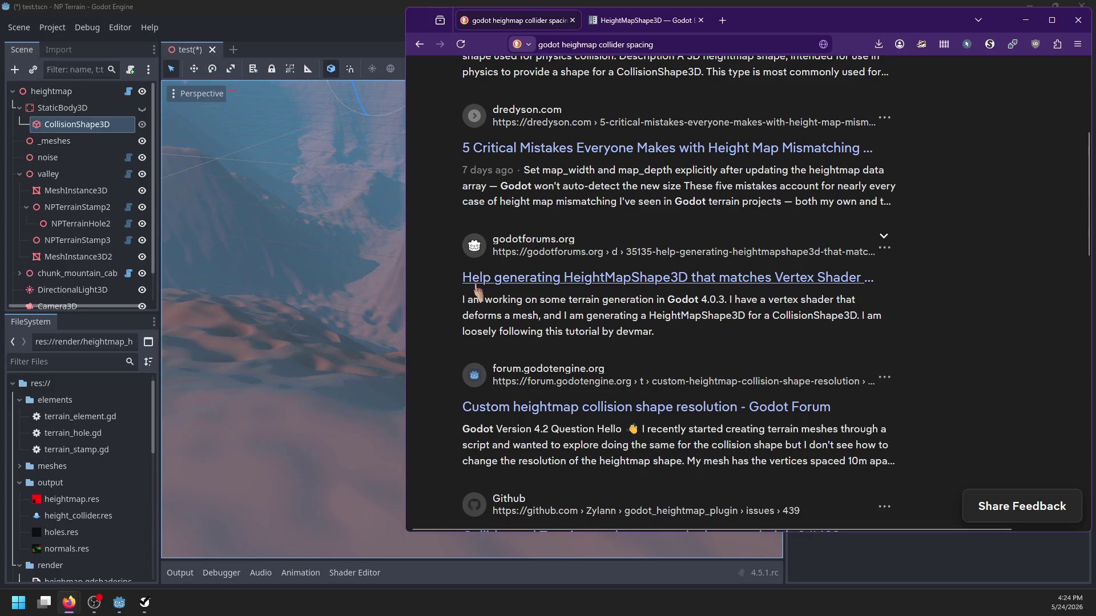
pyautogui.click(631, 20)
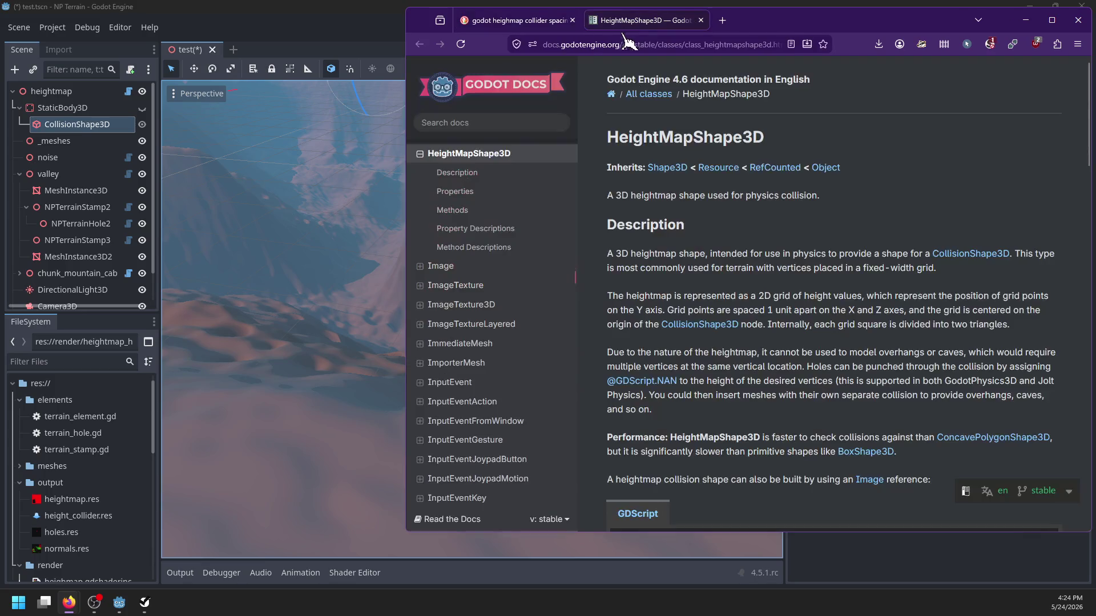
pyautogui.moveTo(752, 20)
pyautogui.mouseDown()
pyautogui.moveTo(756, 32)
pyautogui.moveTo(510, 32)
pyautogui.mouseUp()
# Scroll the HeightMapShape3D page to the note about using Node3D.scale for non-1 spacing.
pyautogui.scroll(-2, 630, 274)
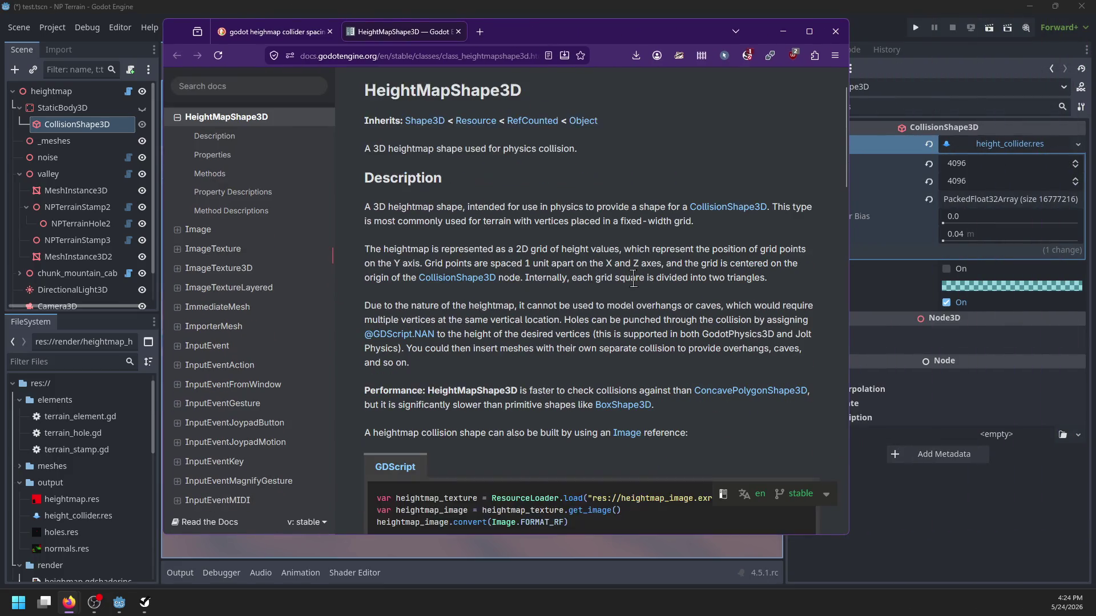
pyautogui.scroll(-1, 632, 282)
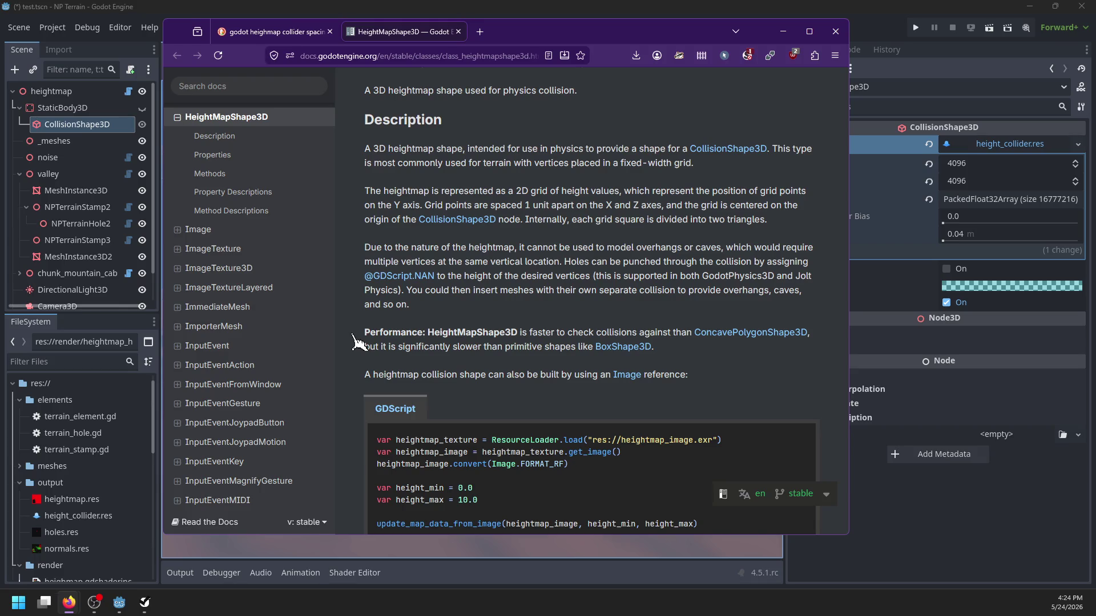
pyautogui.scroll(-1, 359, 345)
pyautogui.scroll(-1, 368, 353)
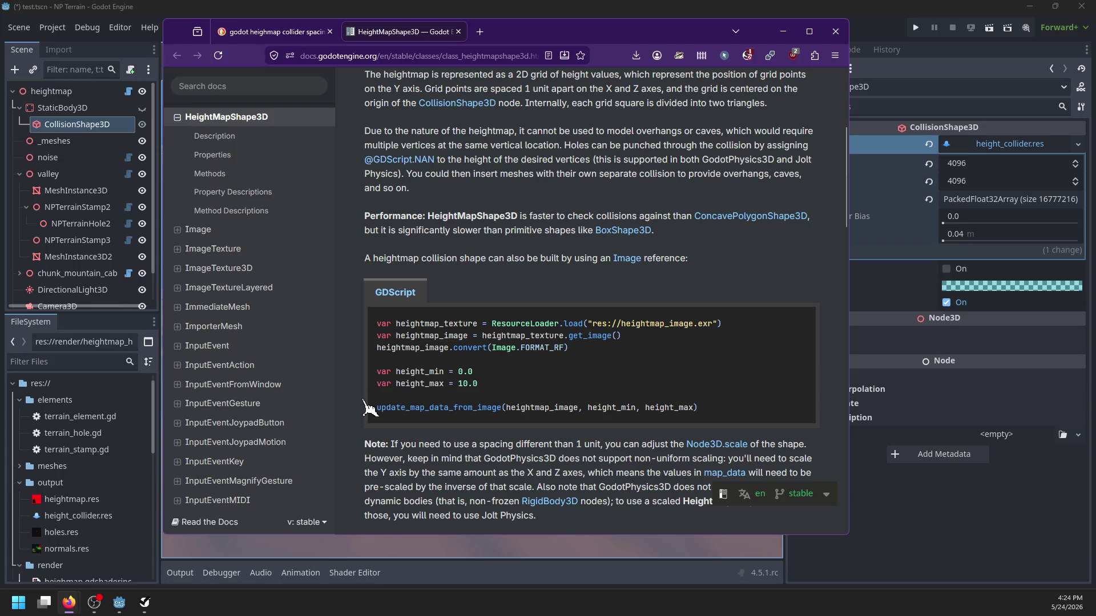
pyautogui.scroll(-1, 370, 408)
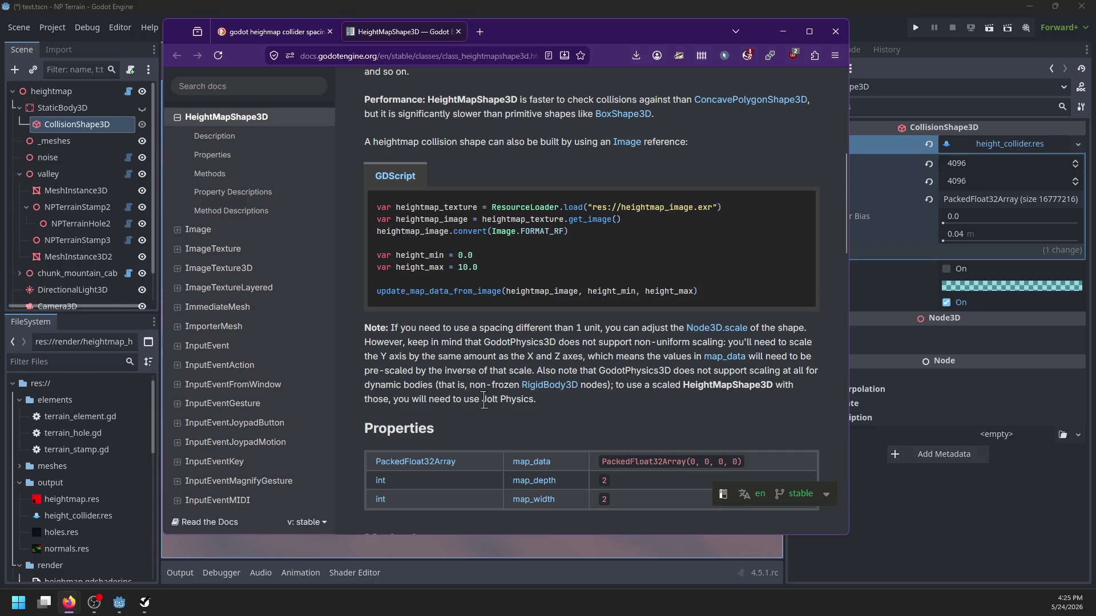
pyautogui.scroll(-3, 484, 402)
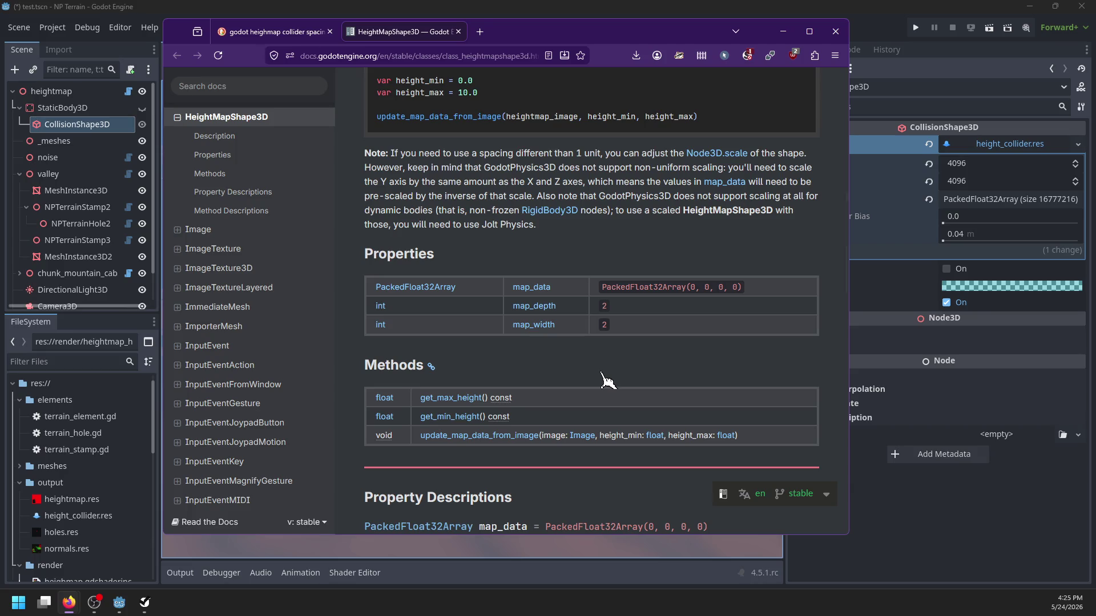
pyautogui.scroll(-2, 603, 376)
pyautogui.scroll(1, 645, 274)
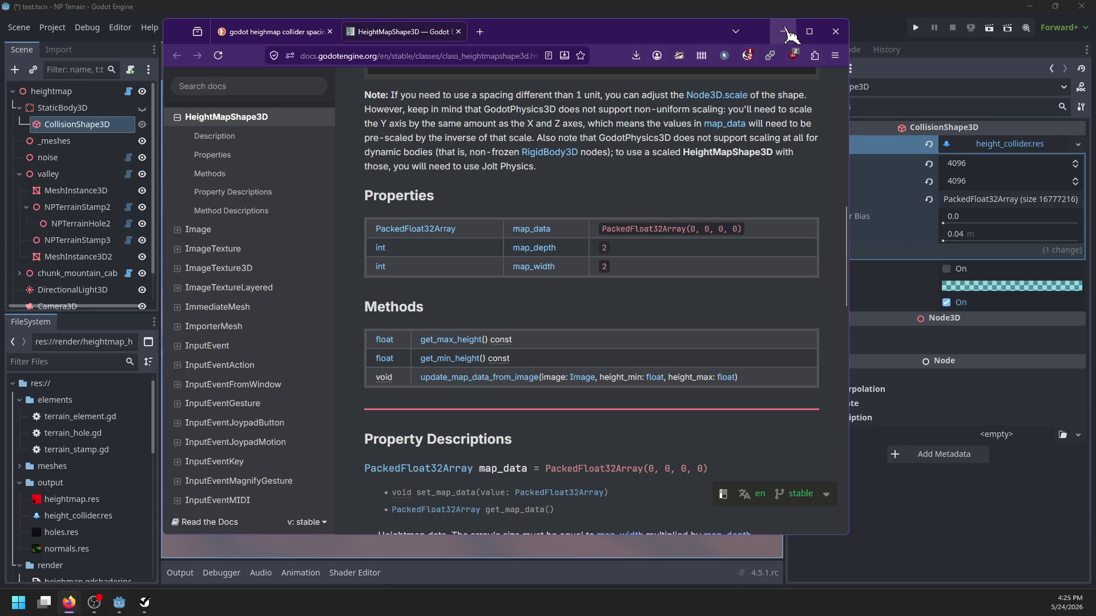
# Back in Godot, collapse the collider shape properties, select StaticBody3D, and view the terrain from a low angle.
pyautogui.click(782, 32)
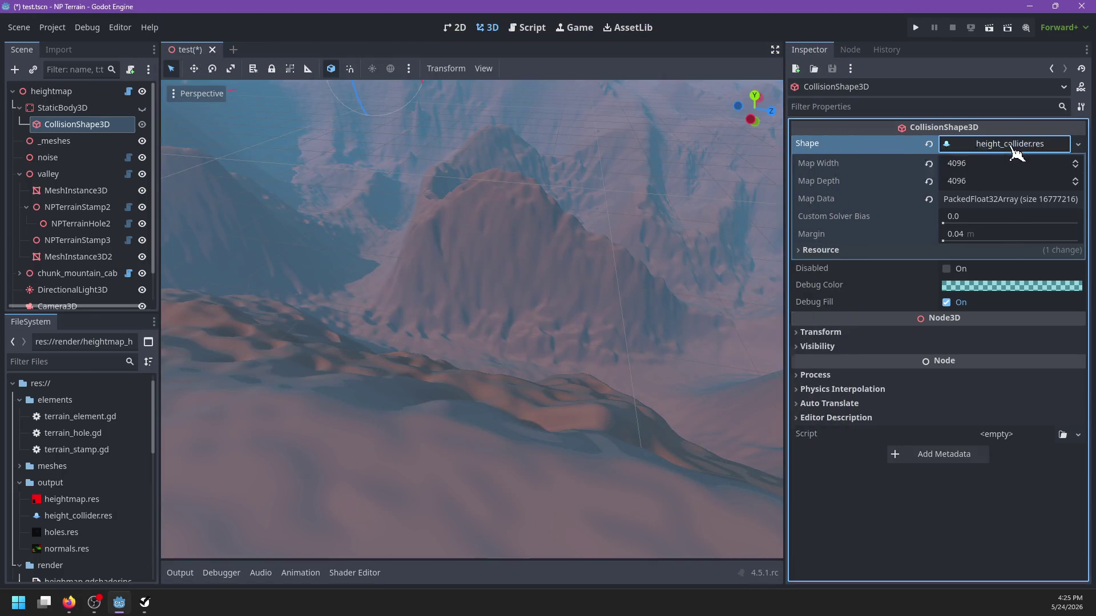
pyautogui.click(1016, 150)
pyautogui.scroll(-5, 521, 245)
pyautogui.scroll(5, 477, 268)
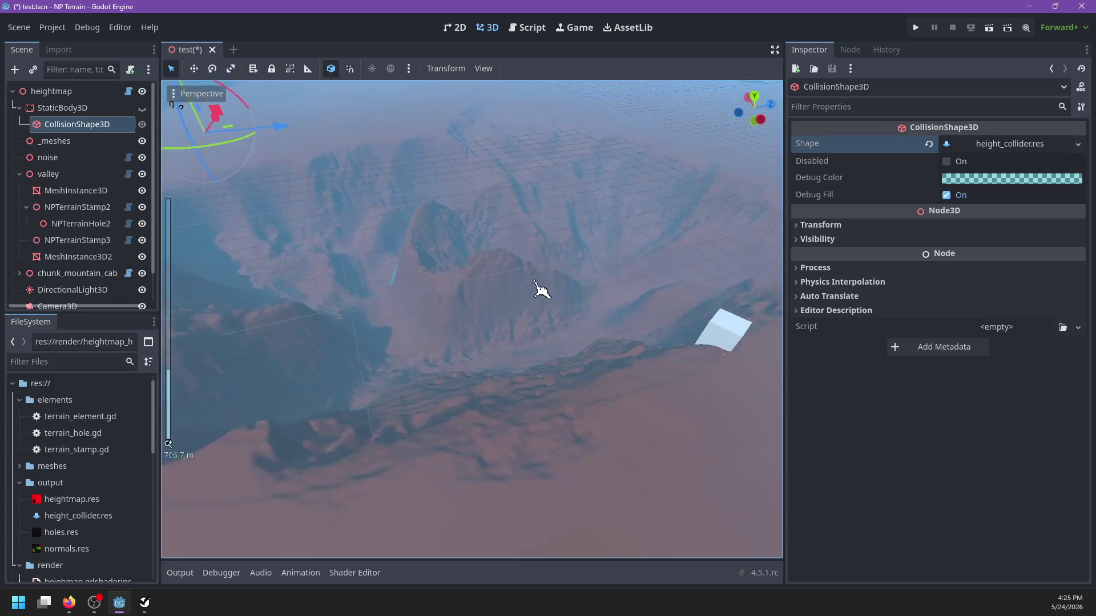
pyautogui.click(34, 108)
pyautogui.scroll(-6, 560, 251)
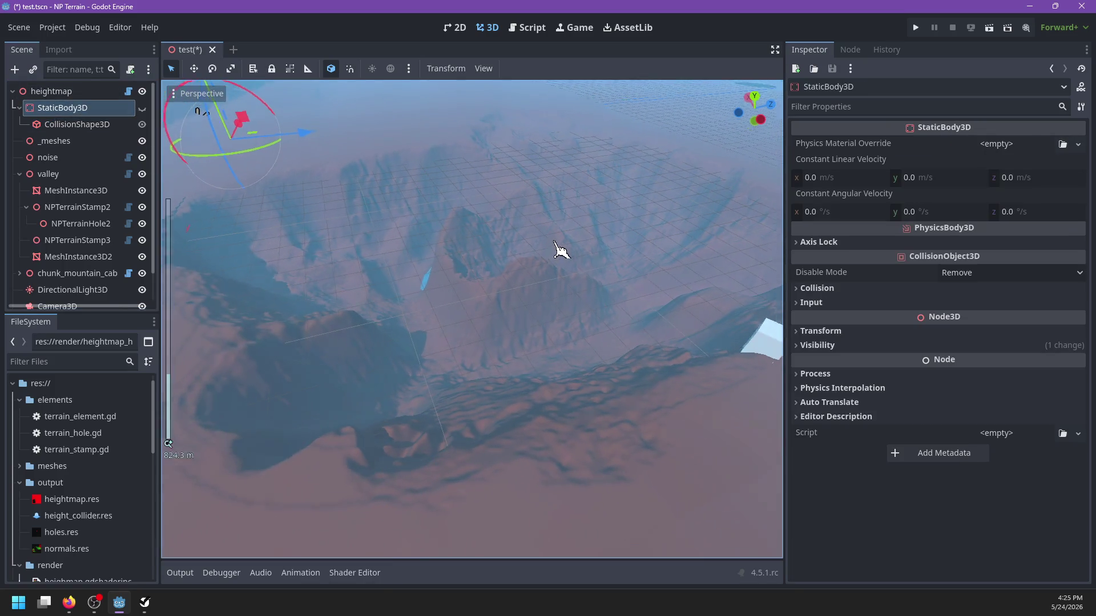
pyautogui.moveTo(505, 303)
pyautogui.mouseDown()
pyautogui.moveTo(362, 361)
pyautogui.moveTo(611, 269)
pyautogui.moveTo(607, 294)
pyautogui.moveTo(571, 291)
pyautogui.moveTo(440, 398)
pyautogui.moveTo(560, 298)
pyautogui.moveTo(496, 293)
pyautogui.mouseUp()
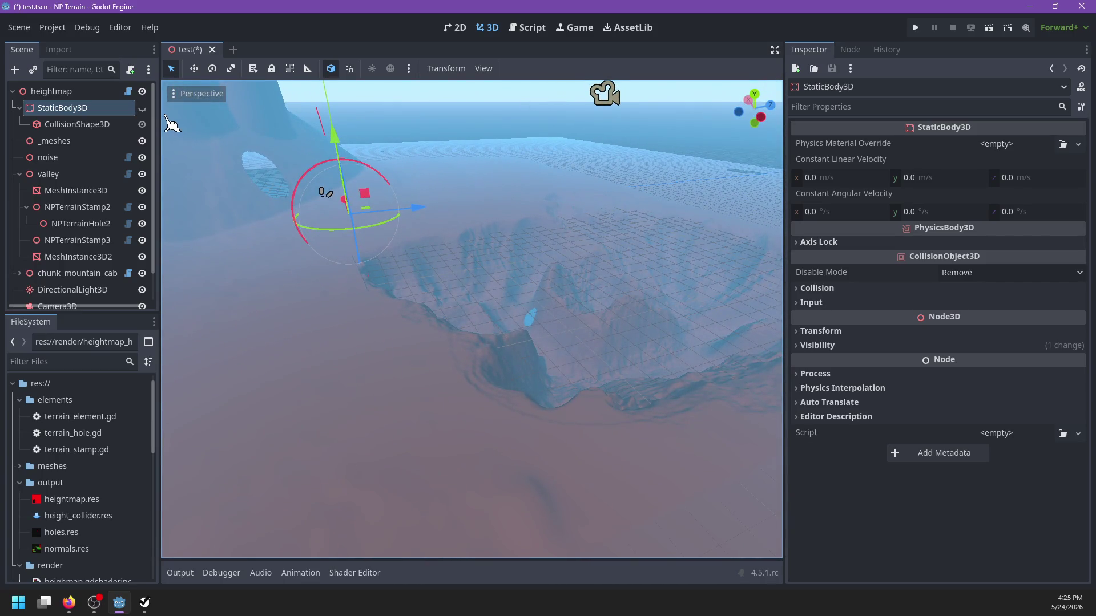
# Review heightmap.gd with the scripts list shown, then return to the 3D terrain view.
pyautogui.click(128, 91)
pyautogui.scroll(-5, 354, 268)
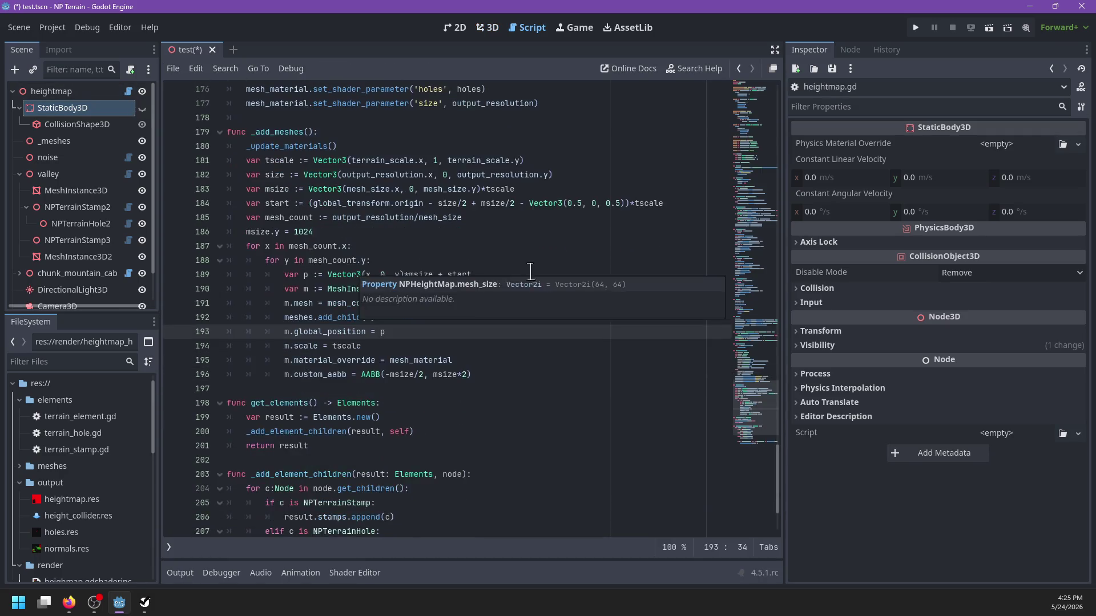
pyautogui.scroll(20, 535, 269)
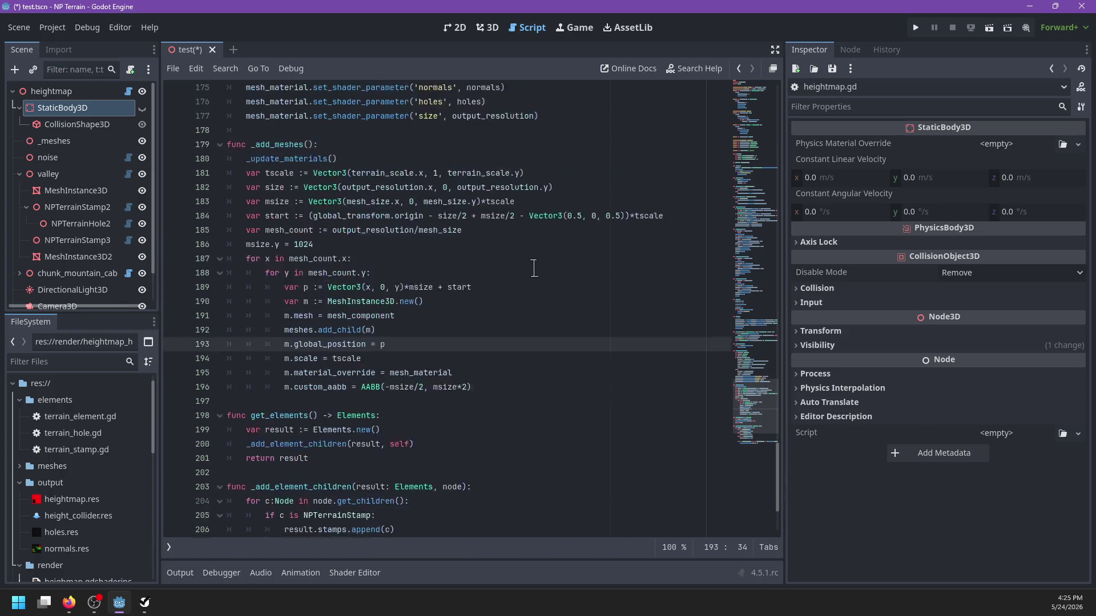
pyautogui.scroll(20, 490, 300)
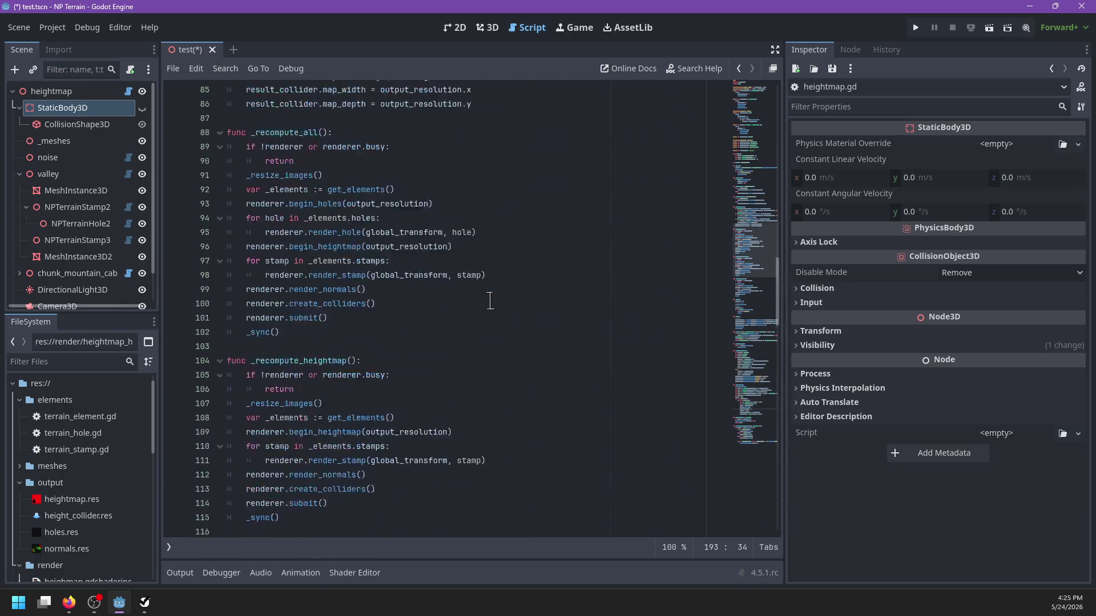
pyautogui.click(170, 548)
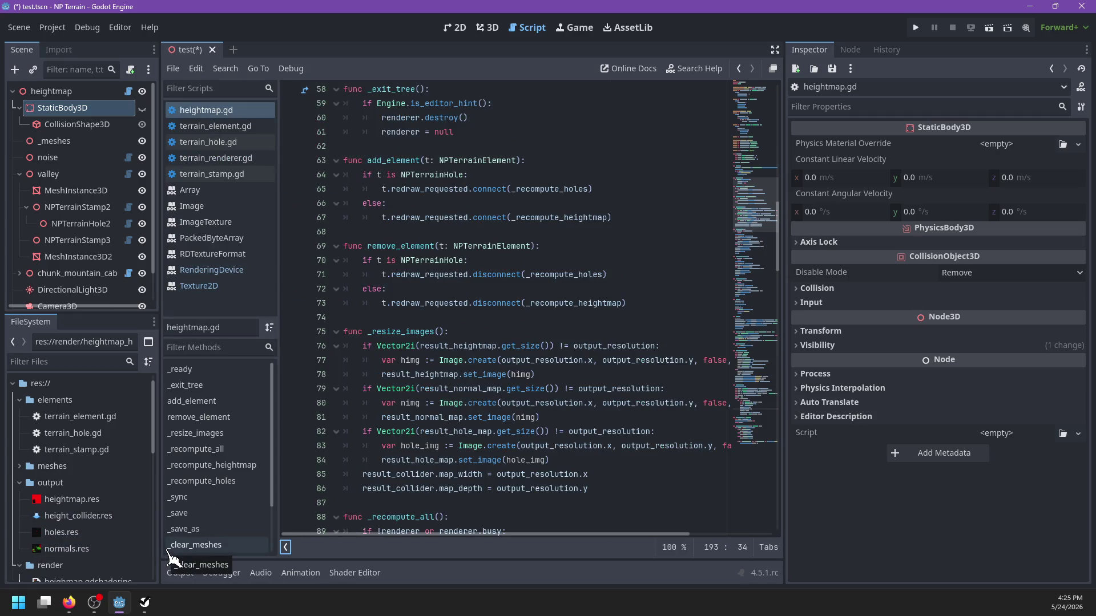
pyautogui.click(487, 27)
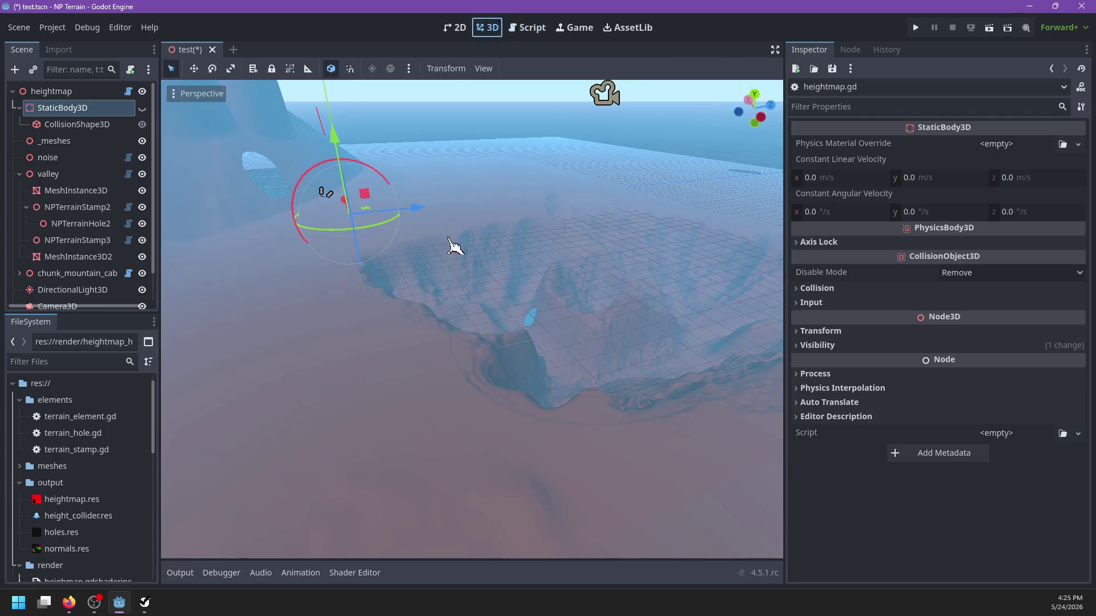
pyautogui.hotkey('alt', 'Tab')
pyautogui.hotkey('alt', 'Tab')
# Add the subtask 'Scale up the entire collider. Must be uniform' under Scale up collider.
pyautogui.press('Tab')
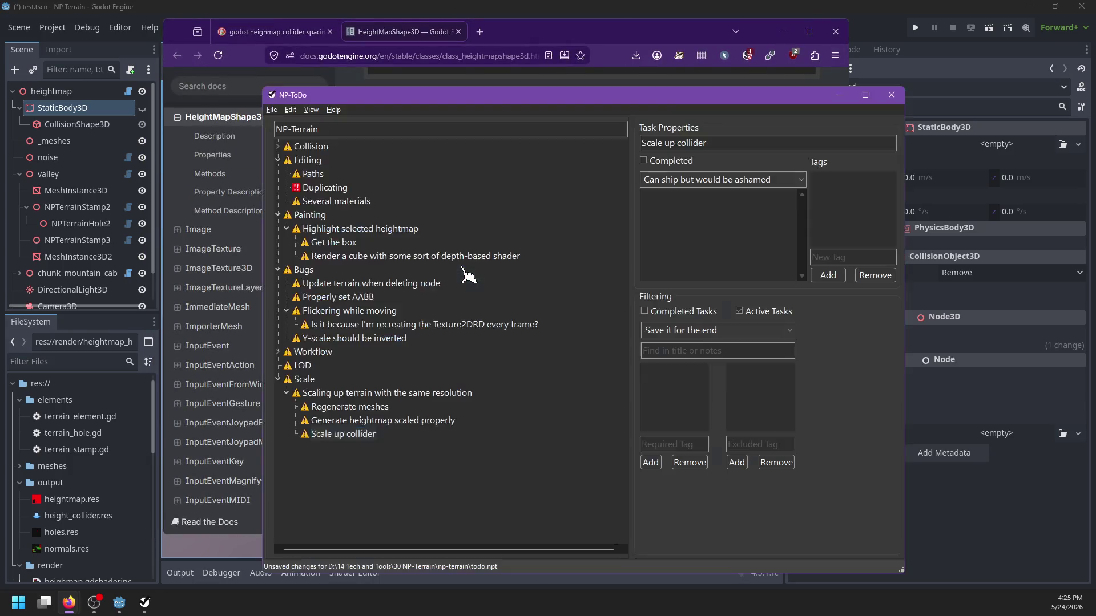
pyautogui.press('Delete')
pyautogui.hotkey('ctrl', 'z')
pyautogui.click(357, 433)
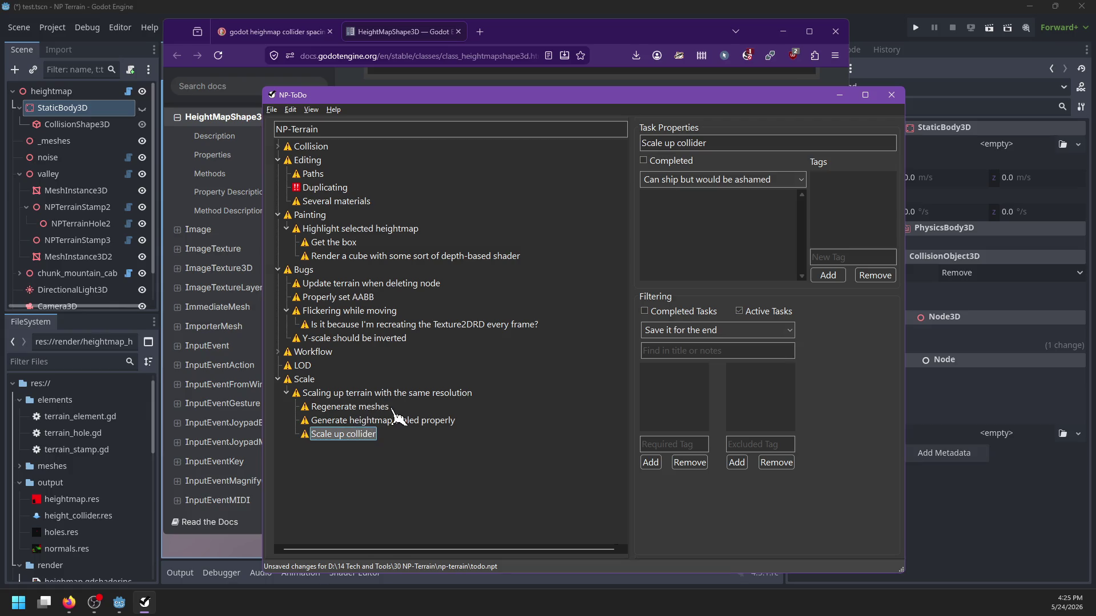
pyautogui.press('Insert')
pyautogui.write('Scale up the entire collider. M')
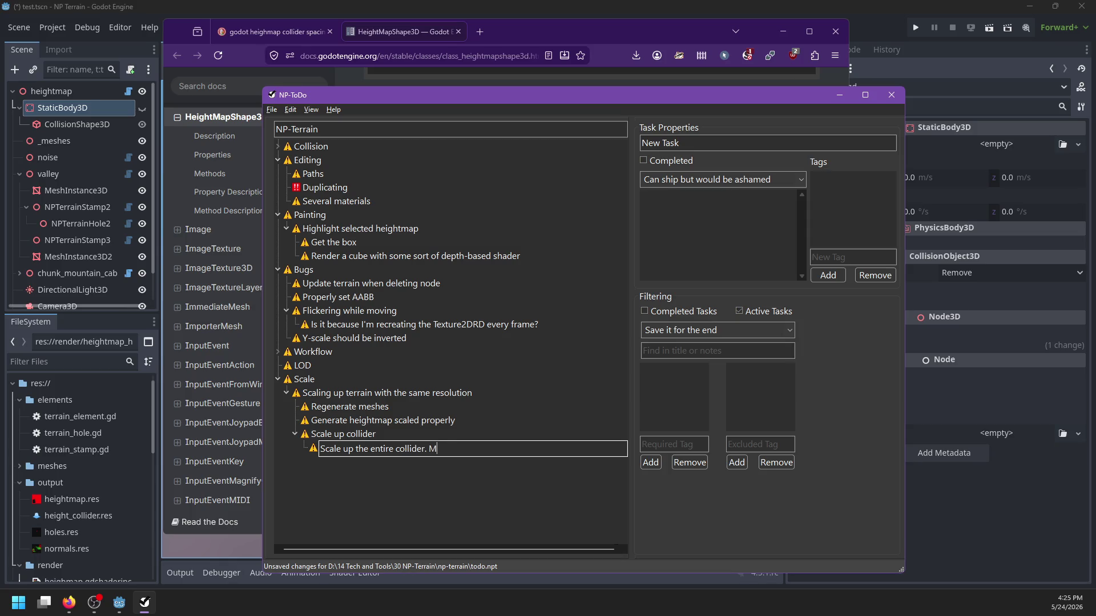
pyautogui.write('rm')
pyautogui.press('Return')
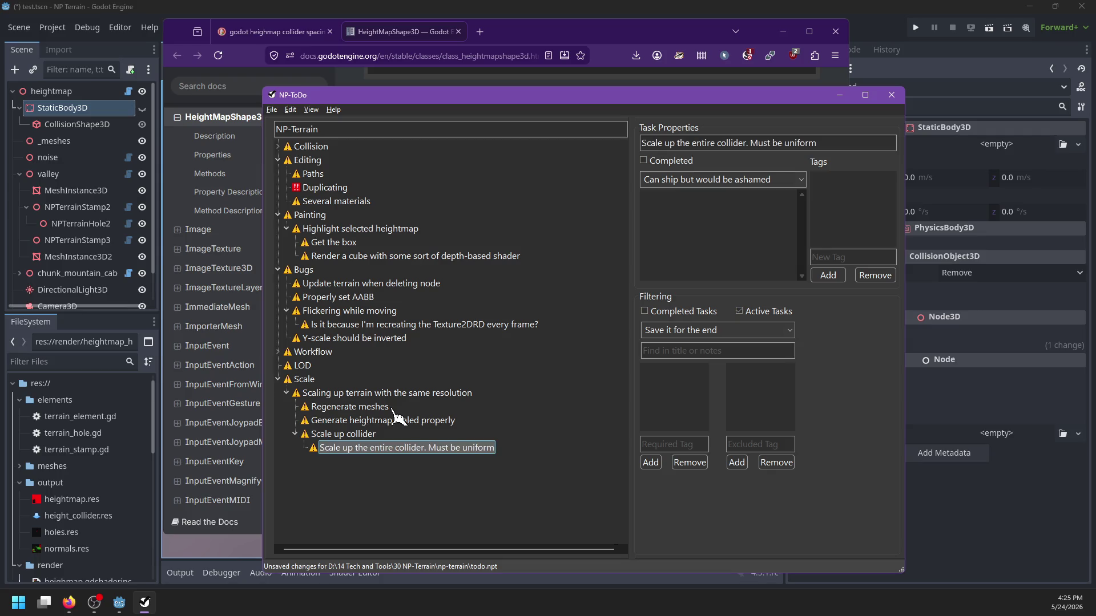
pyautogui.click(128, 91)
pyautogui.scroll(19, 520, 151)
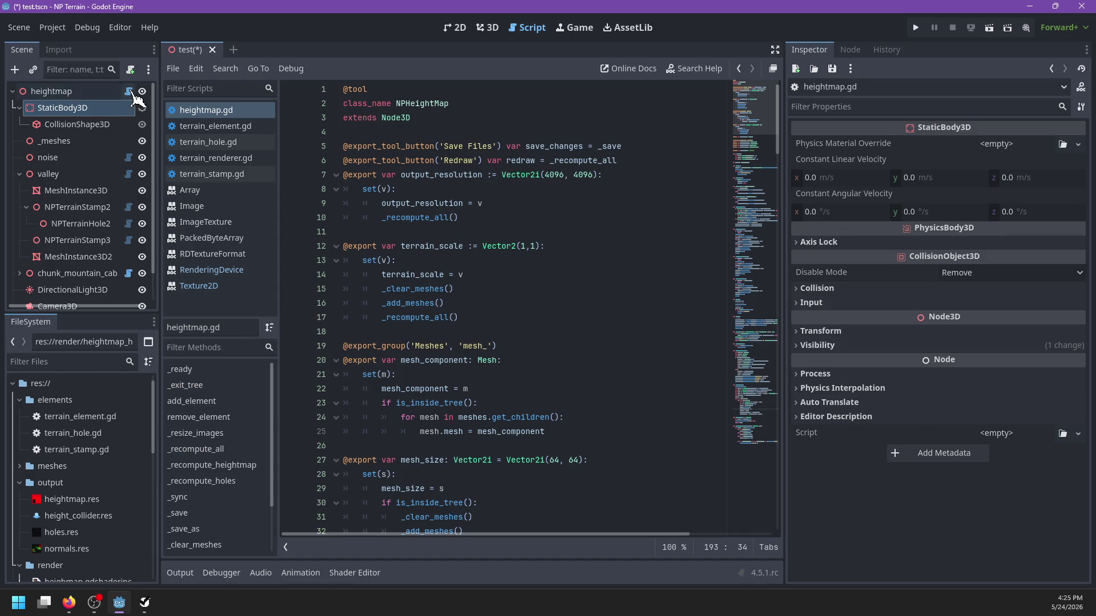
# Replace terrain_scale's Vector2(1,1) default with 1 on line 12.
pyautogui.scroll(-1, 539, 195)
pyautogui.moveTo(537, 202); pyautogui.dragTo(483, 206)
pyautogui.write('1')
pyautogui.click(501, 247)
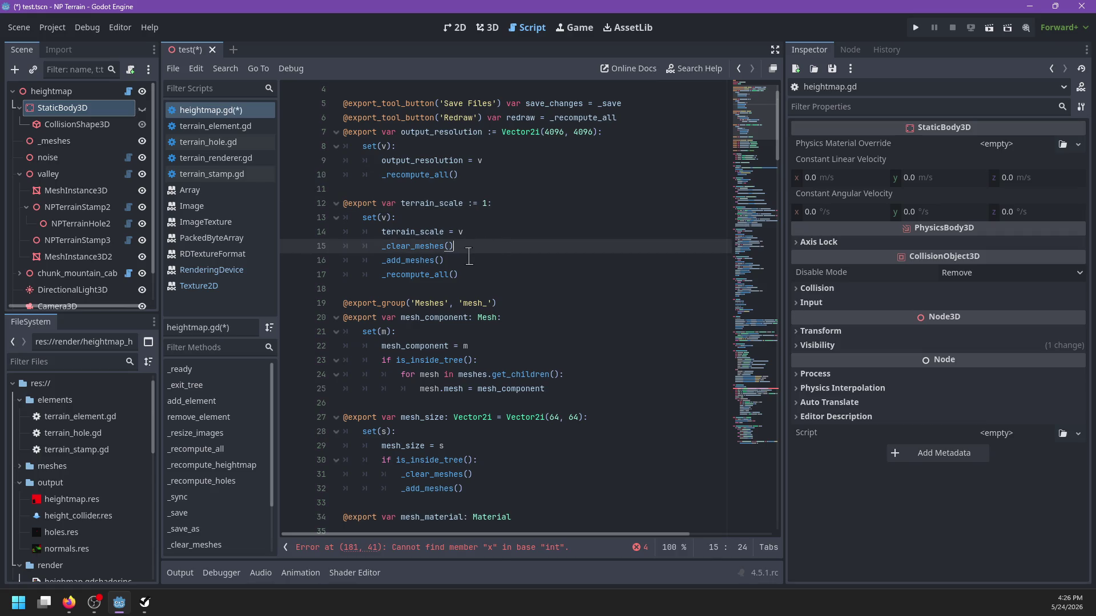
# Fix line 181 so tscale reads Vector3(terrain_scale, 1, terrain_scale), adding a blank line after it.
pyautogui.click(497, 549)
pyautogui.press('Delete')
pyautogui.press('BackSpace')
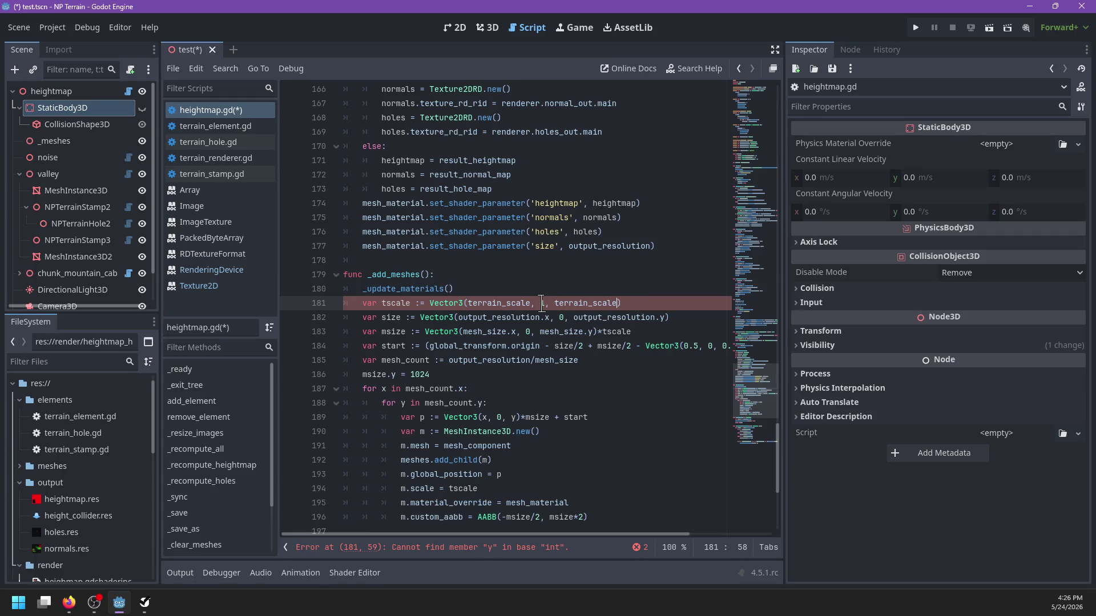
pyautogui.click(645, 304)
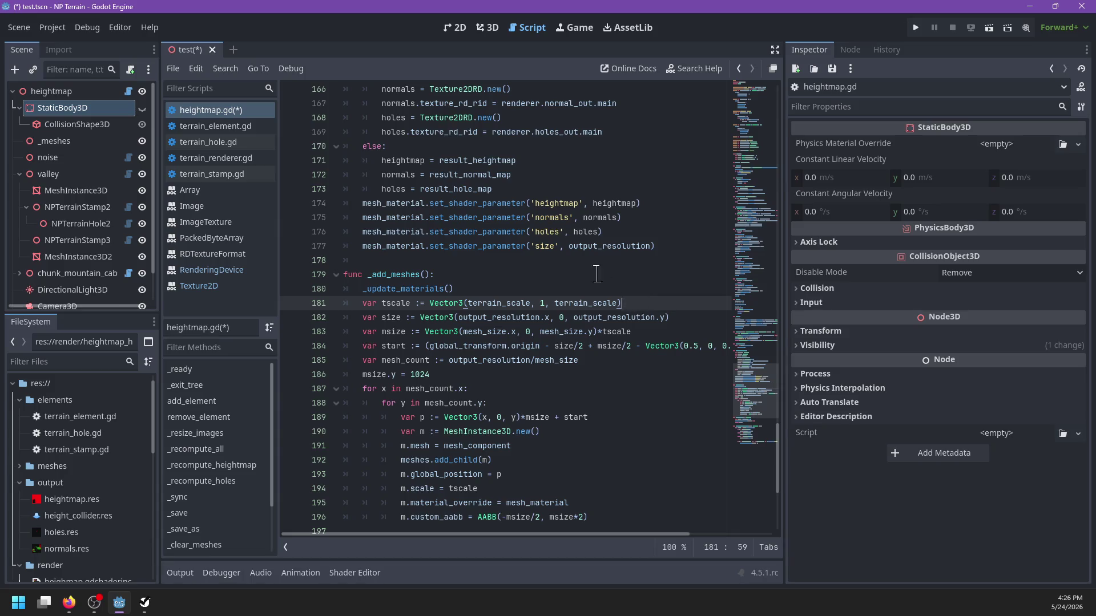
pyautogui.scroll(20, 591, 263)
pyautogui.scroll(15, 587, 259)
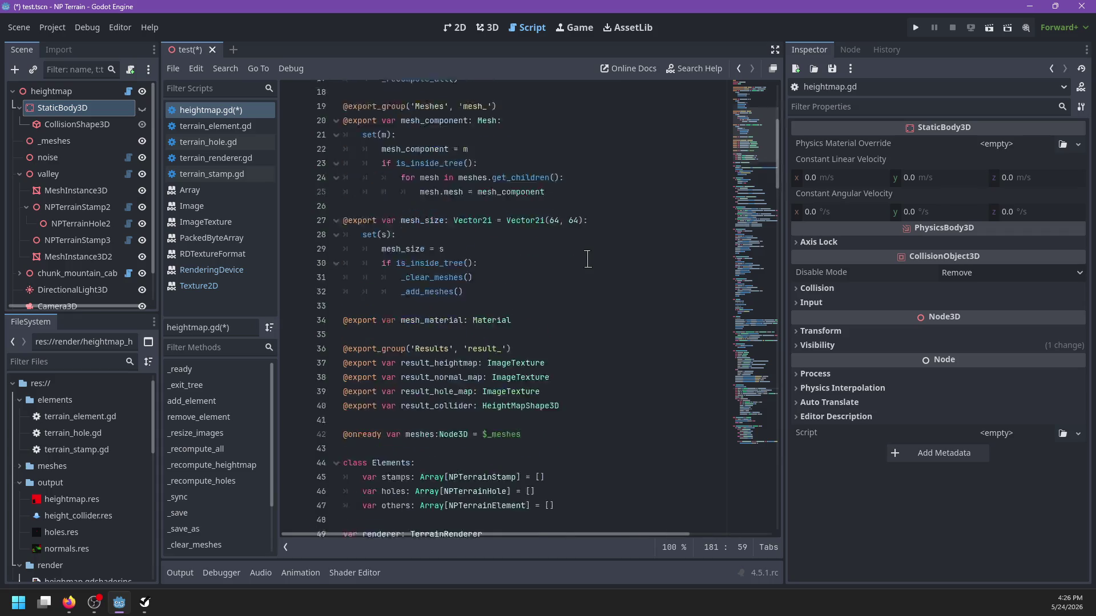
pyautogui.scroll(-14, 588, 260)
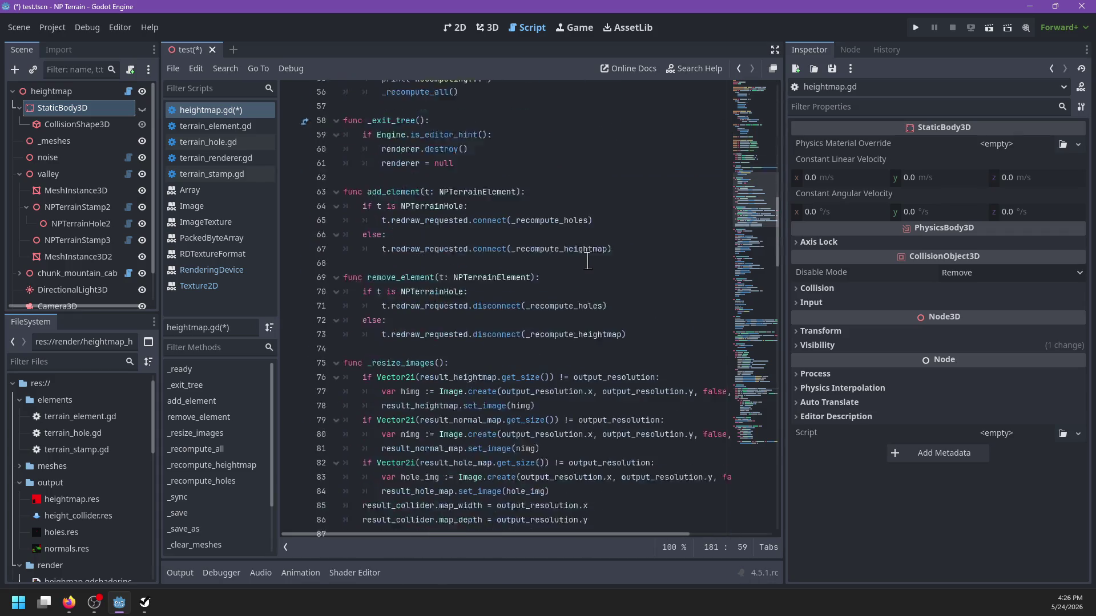
pyautogui.scroll(4, 587, 259)
pyautogui.scroll(-20, 588, 263)
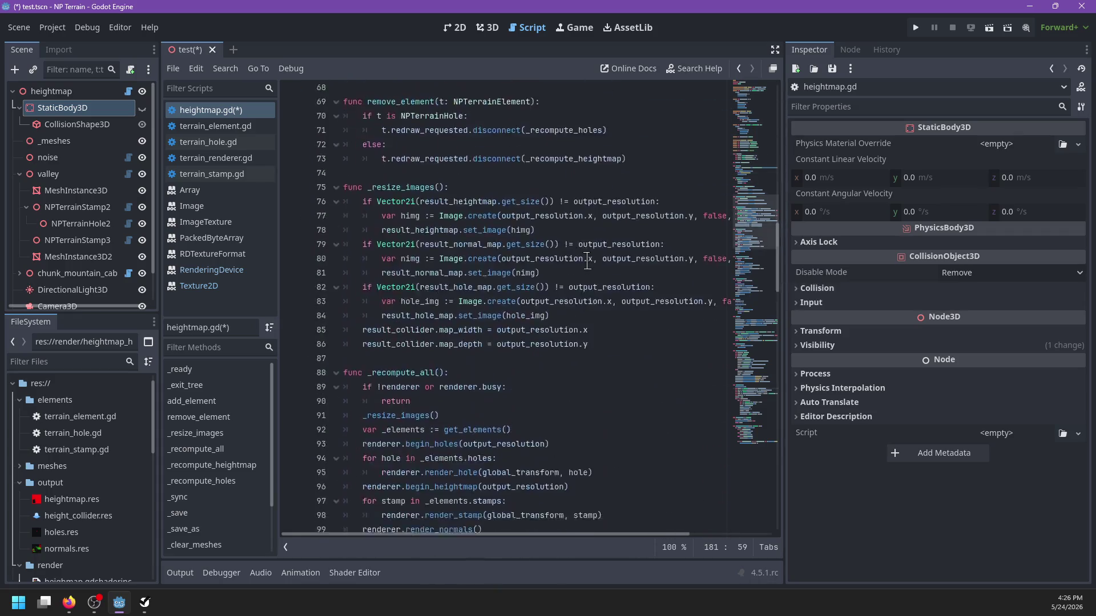
pyautogui.scroll(-16, 587, 261)
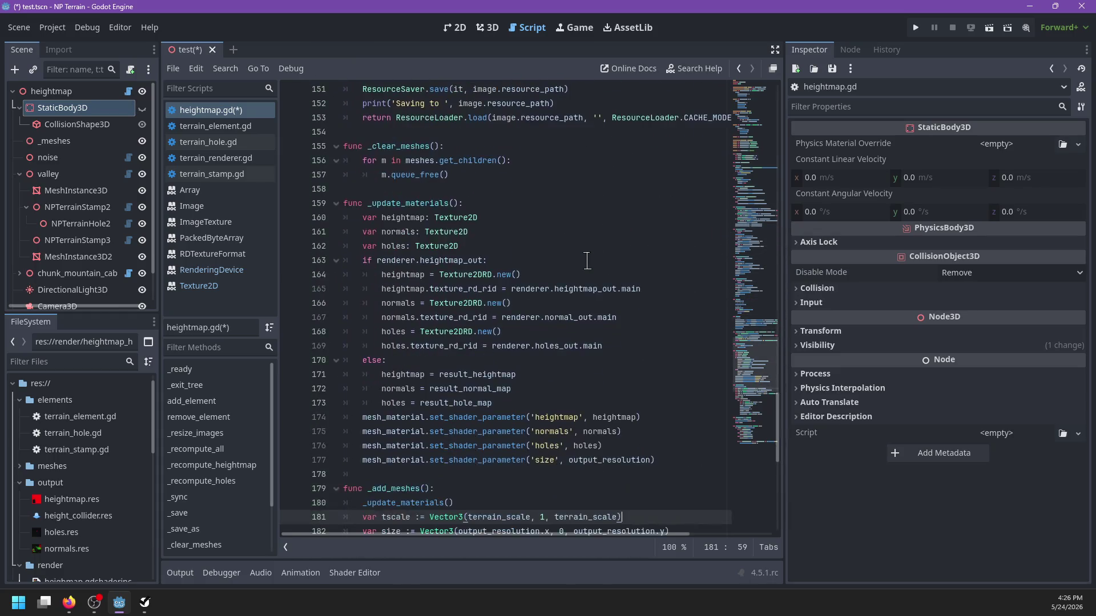
pyautogui.press('Return')
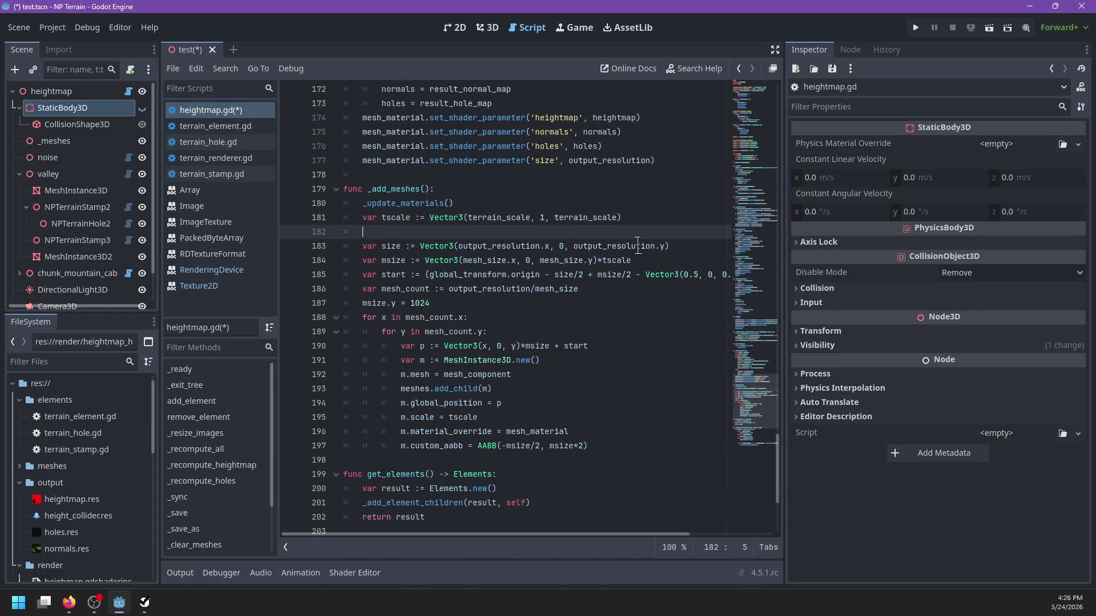
# Add the condition if has_node('StaticBody3D'): after the tscale line.
pyautogui.write("if has_node('Stac")
pyautogui.press('Return')
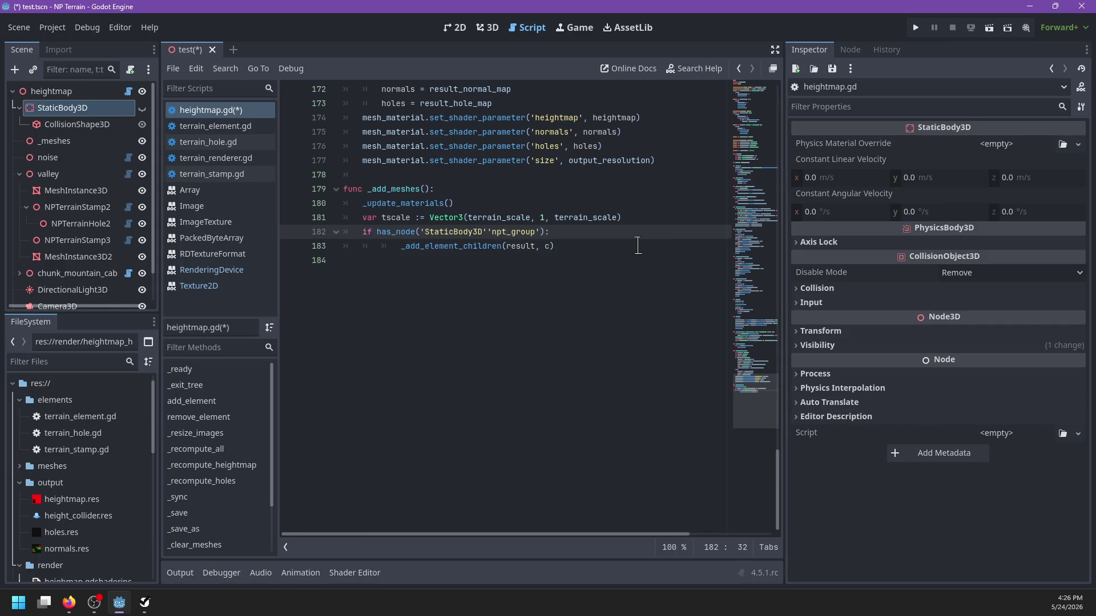
pyautogui.hotkey('ctrl', 'z')
pyautogui.hotkey('ctrl', 'z')
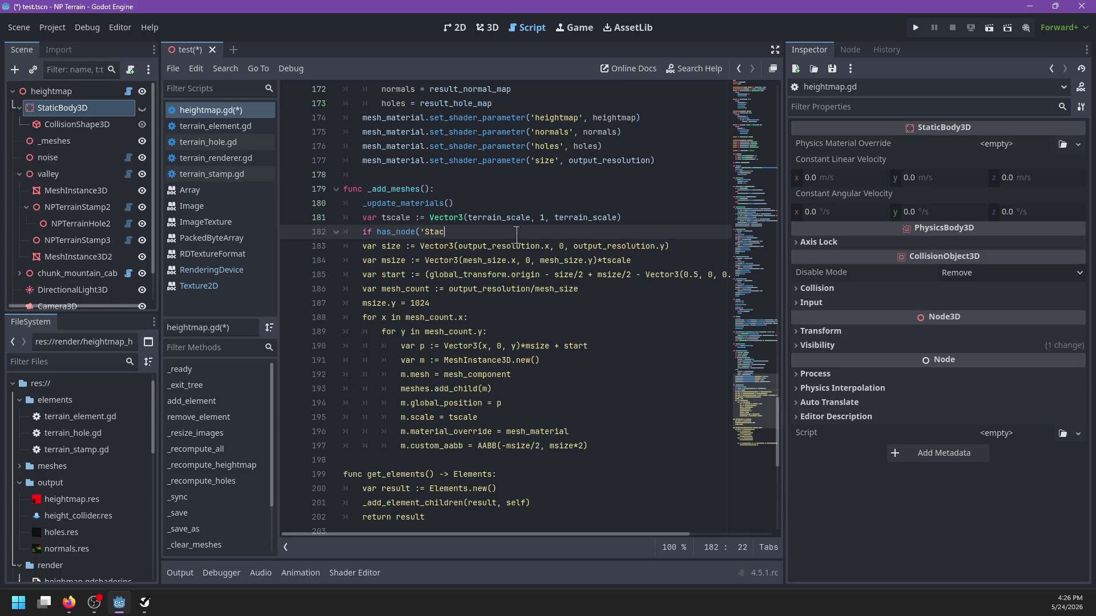
pyautogui.write("D')(:")
pyautogui.press('Return')
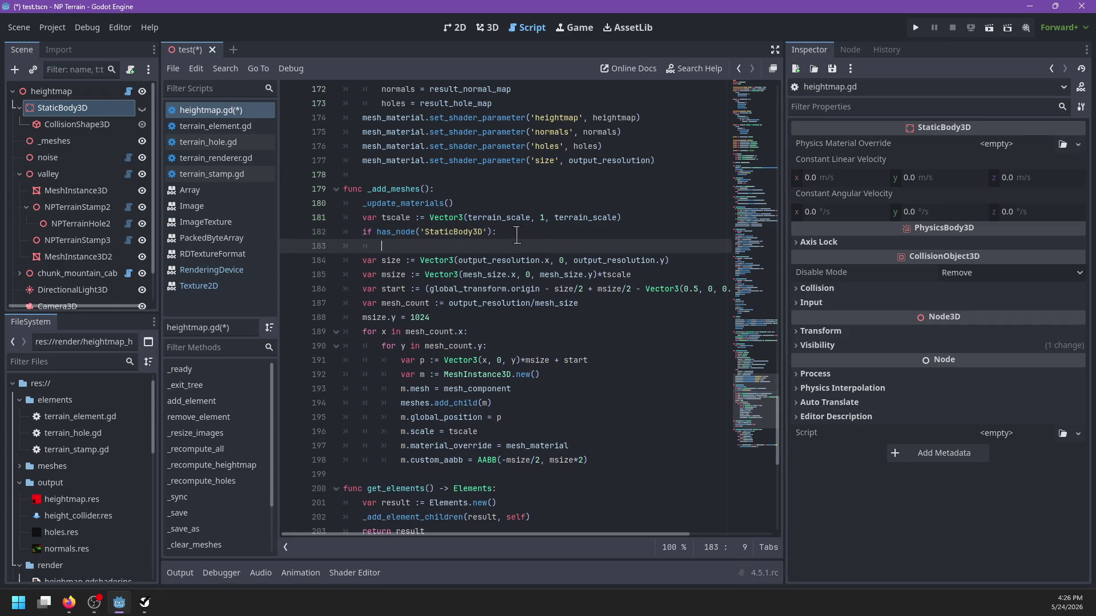
# Inside it, set $StaticBody3D.scale = Vector3(terrain_scale, terrain_scale, terrain_scale).
pyautogui.write('$StaticBody3D.scale = ')
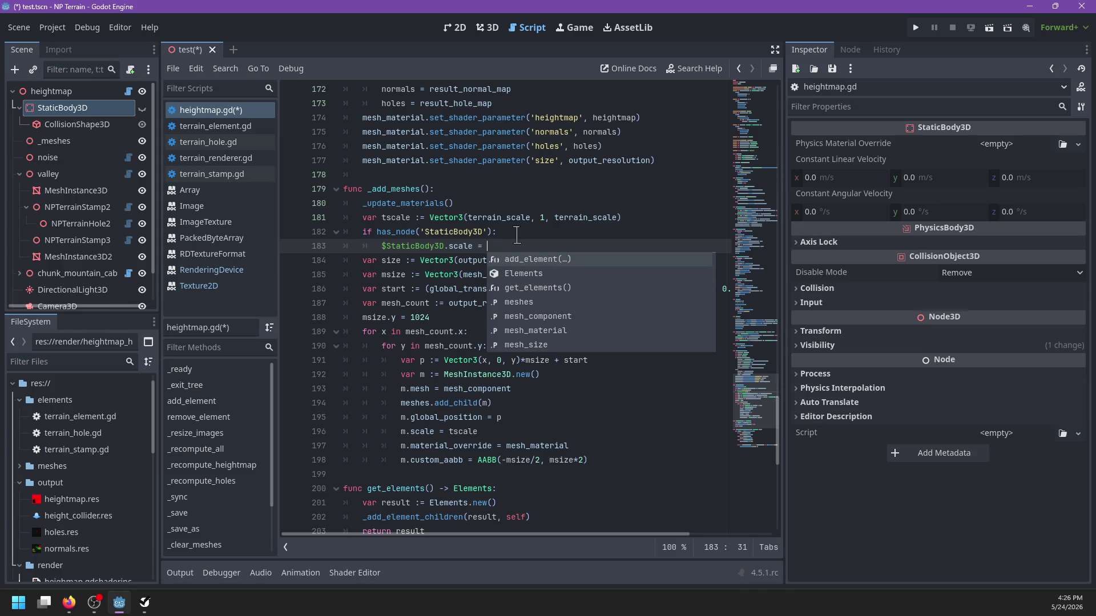
pyautogui.write('Vector3(terrai')
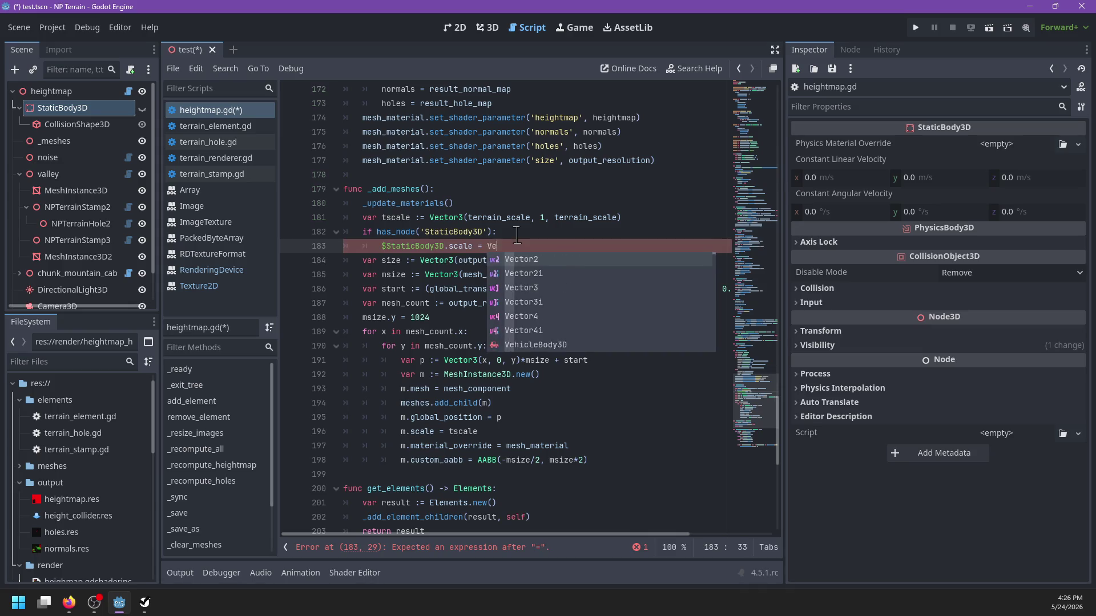
pyautogui.press('Return')
pyautogui.write(', terrain_scale')
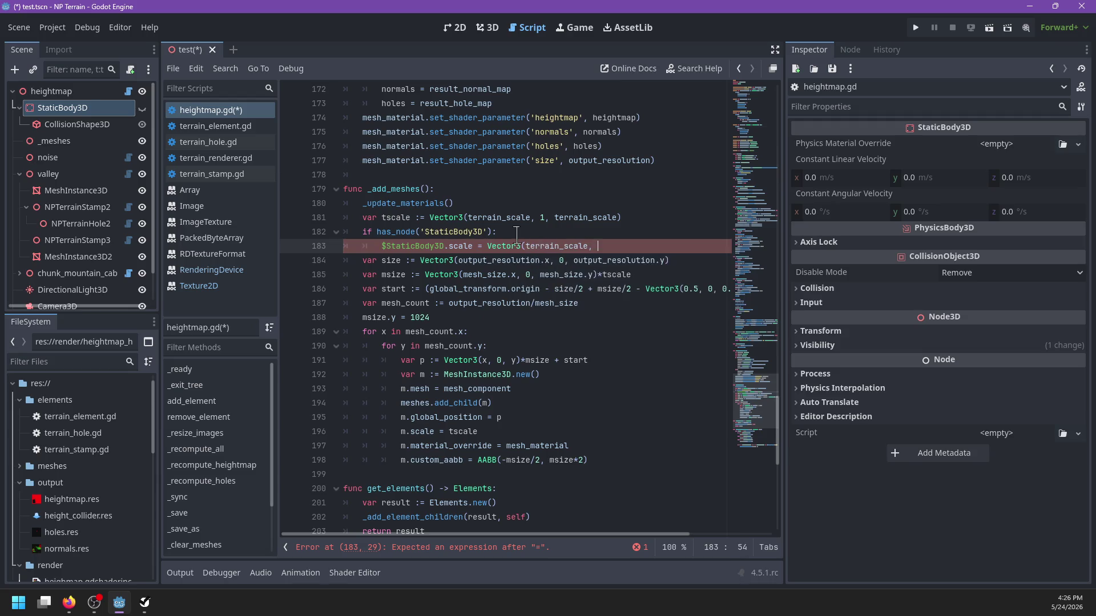
pyautogui.write(', terrain')
pyautogui.scroll(6, 517, 235)
pyautogui.write('_scale, terrain_scale)')
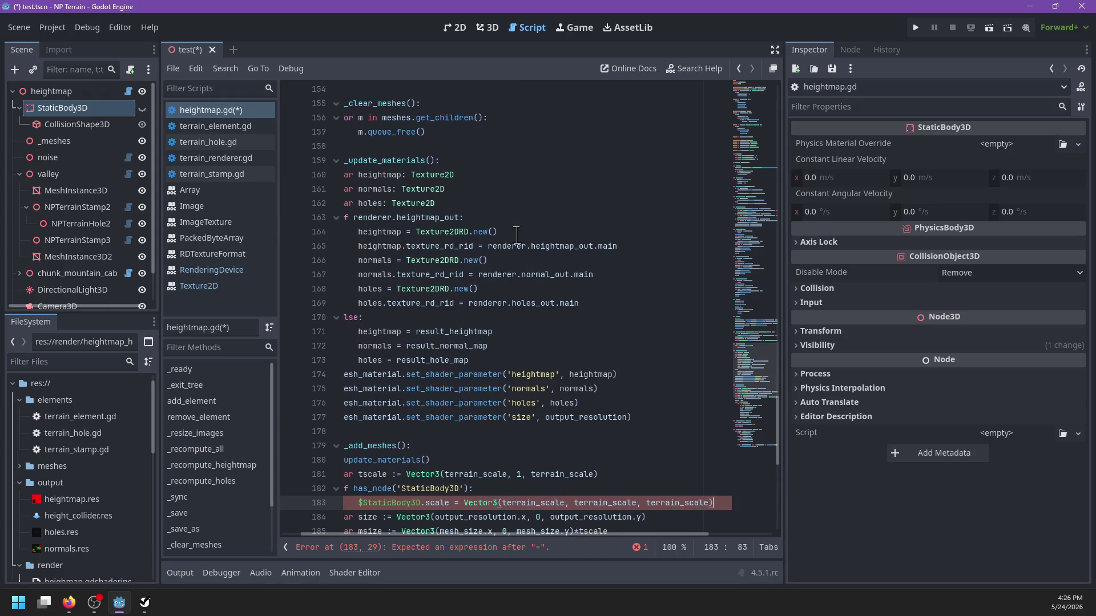
pyautogui.scroll(-4, 526, 247)
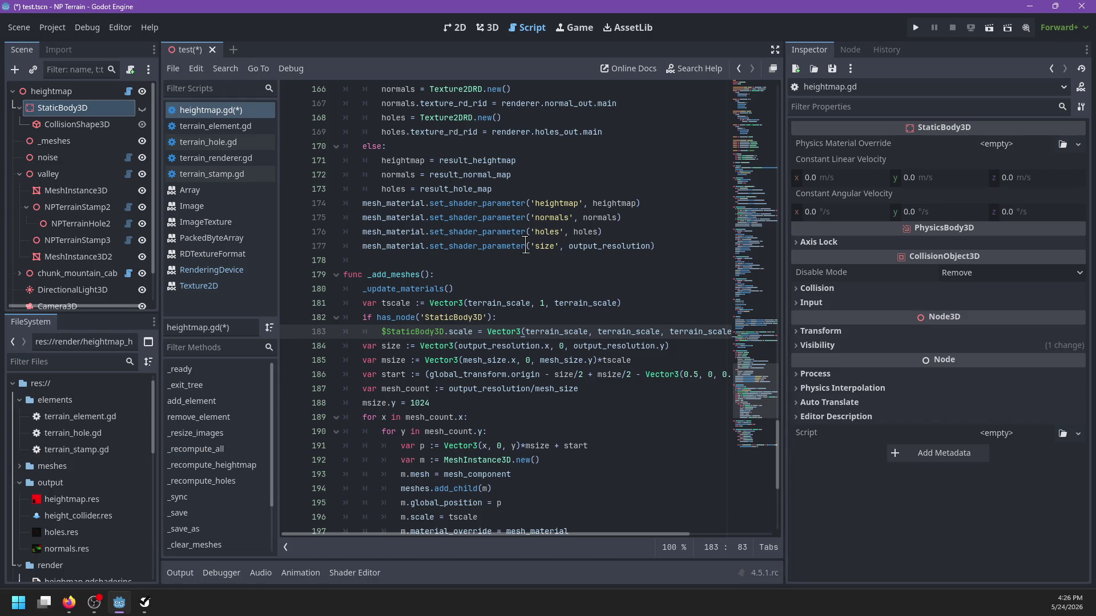
pyautogui.doubleClick(558, 332)
pyautogui.click(635, 331)
# Save, then delete and restore the extra terrain_scale arguments on line 183.
pyautogui.hotkey('ctrl', 's')
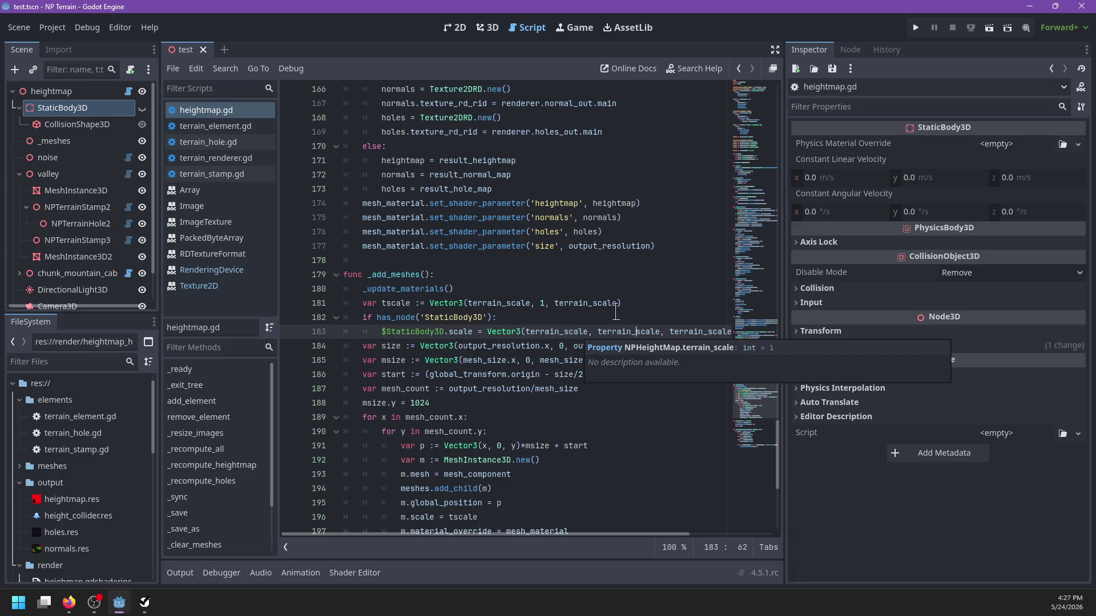
pyautogui.moveTo(588, 332)
pyautogui.mouseDown()
pyautogui.moveTo(717, 321)
pyautogui.moveTo(709, 331)
pyautogui.mouseUp()
pyautogui.press('BackSpace')
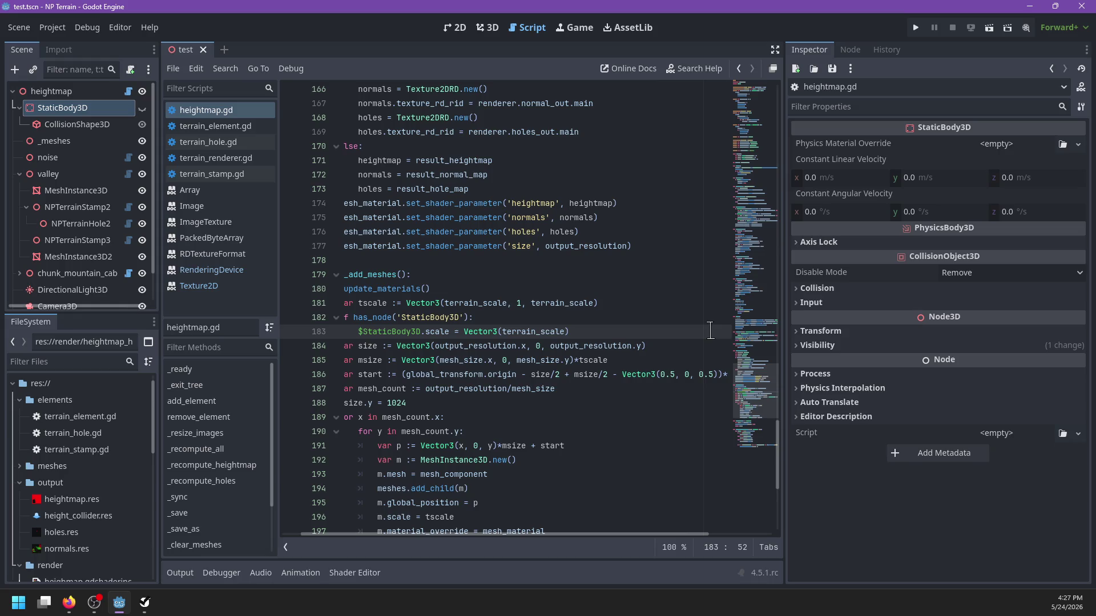
pyautogui.hotkey('ctrl', 'z')
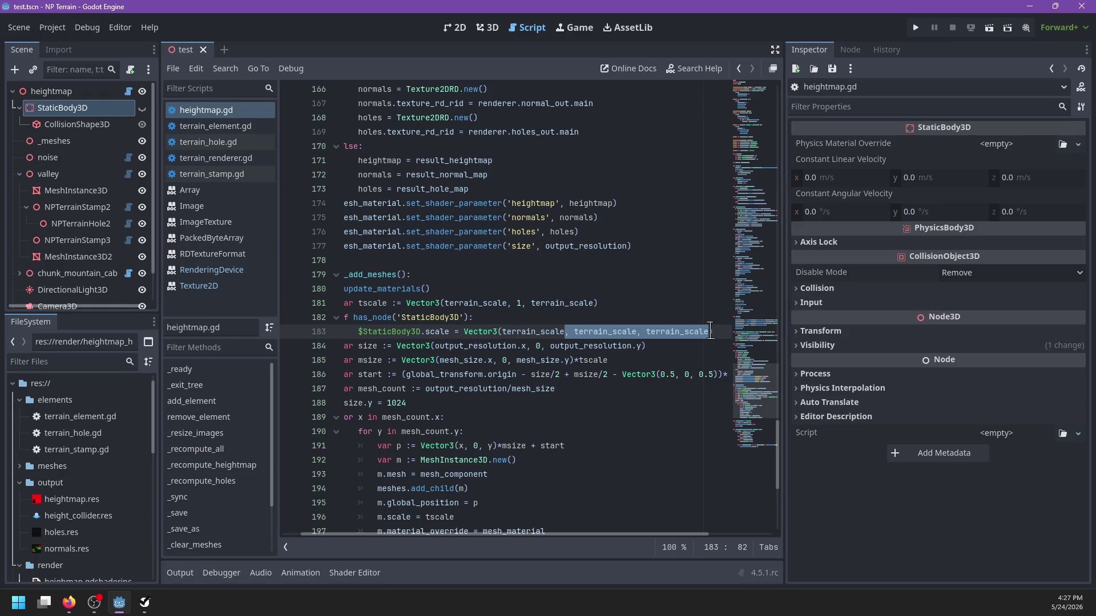
# Move the StaticBody3D scaling lines into the terrain_scale setter, indent them, and save the script.
pyautogui.moveTo(717, 332); pyautogui.dragTo(719, 307)
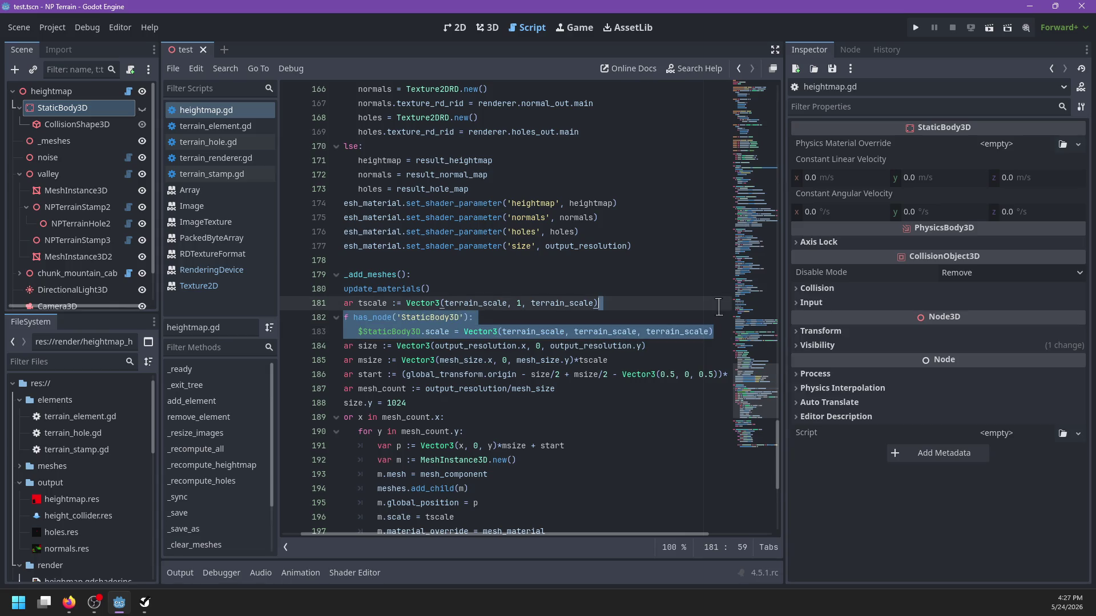
pyautogui.press('BackSpace')
pyautogui.scroll(20, 447, 291)
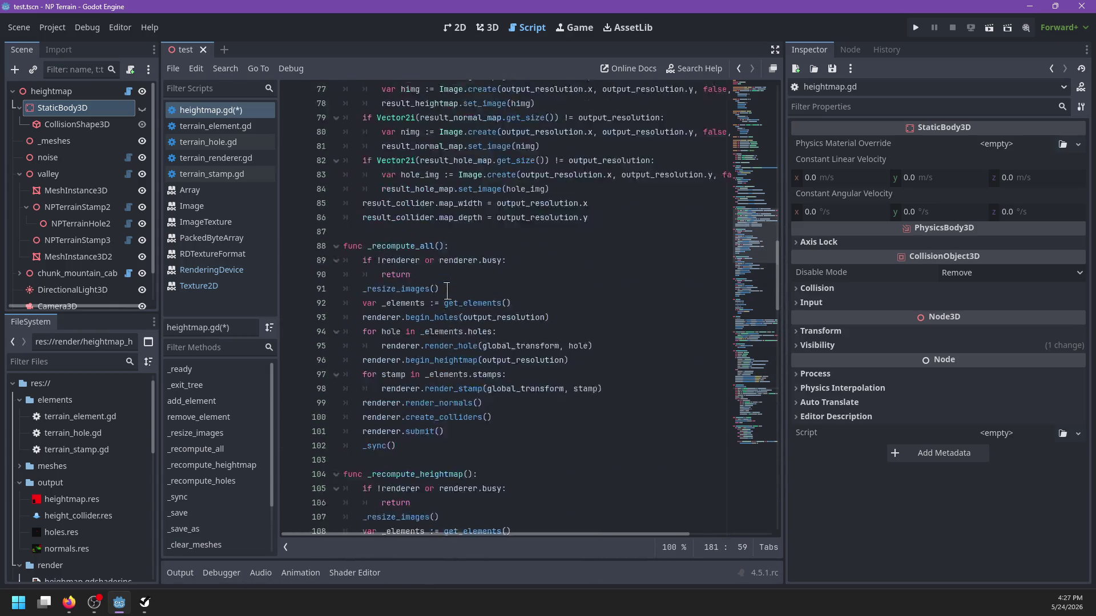
pyautogui.scroll(20, 447, 291)
pyautogui.scroll(2, 447, 291)
pyautogui.click(485, 274)
pyautogui.write("if has_node('StaticBody3D'): \t\t$StaticBody3D.scale = Vector3(terrain_scale, terrain_scale, terrain_scale)")
pyautogui.moveTo(442, 346)
pyautogui.mouseDown()
pyautogui.moveTo(411, 306)
pyautogui.moveTo(340, 289)
pyautogui.mouseUp()
pyautogui.press('Tab')
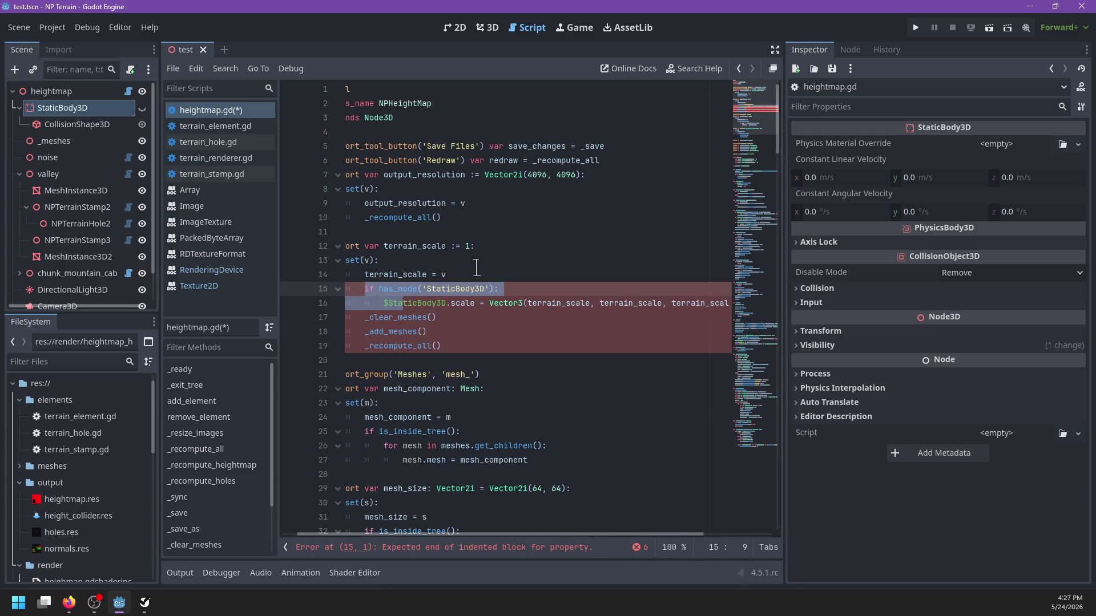
pyautogui.click(476, 268)
pyautogui.hotkey('ctrl', 's')
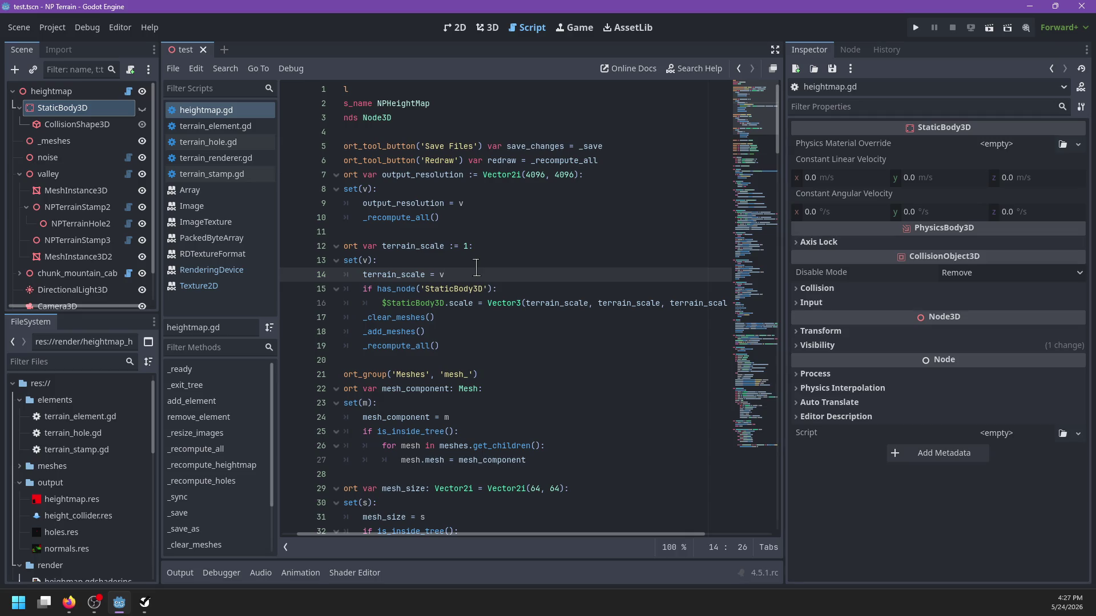
pyautogui.click(488, 27)
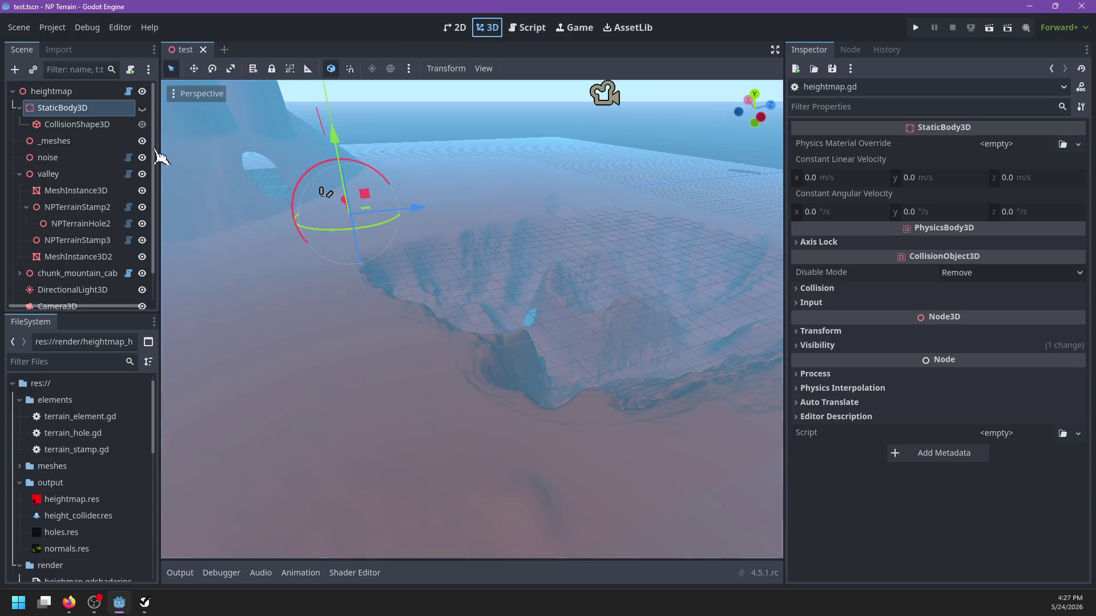
# Set the heightmap node's Terrain Scale to 2 to regenerate the terrain.
pyautogui.click(51, 91)
pyautogui.click(972, 217)
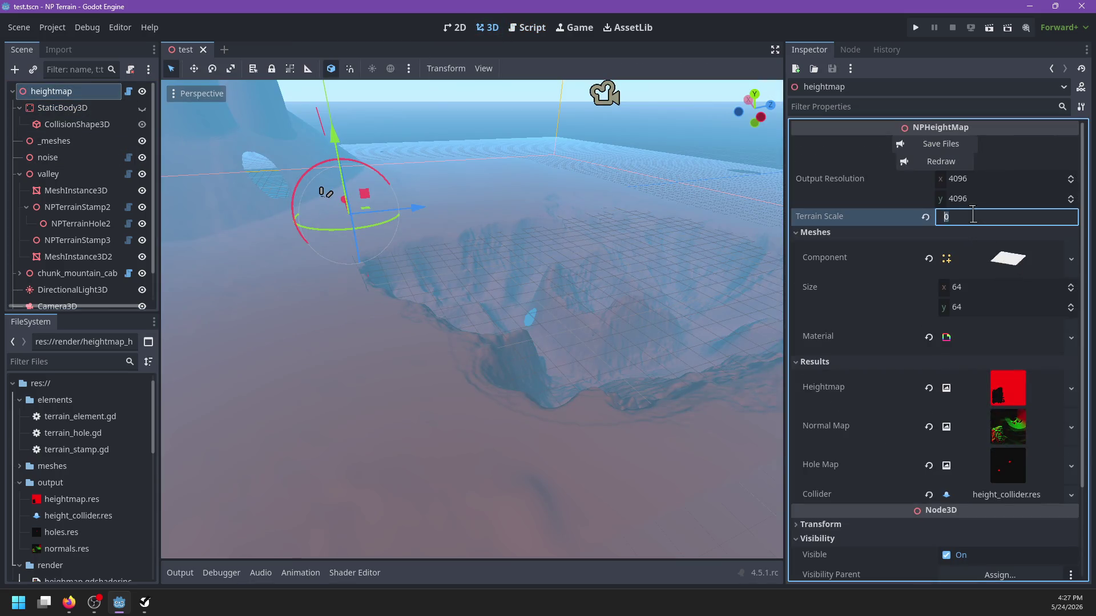
pyautogui.press('Return')
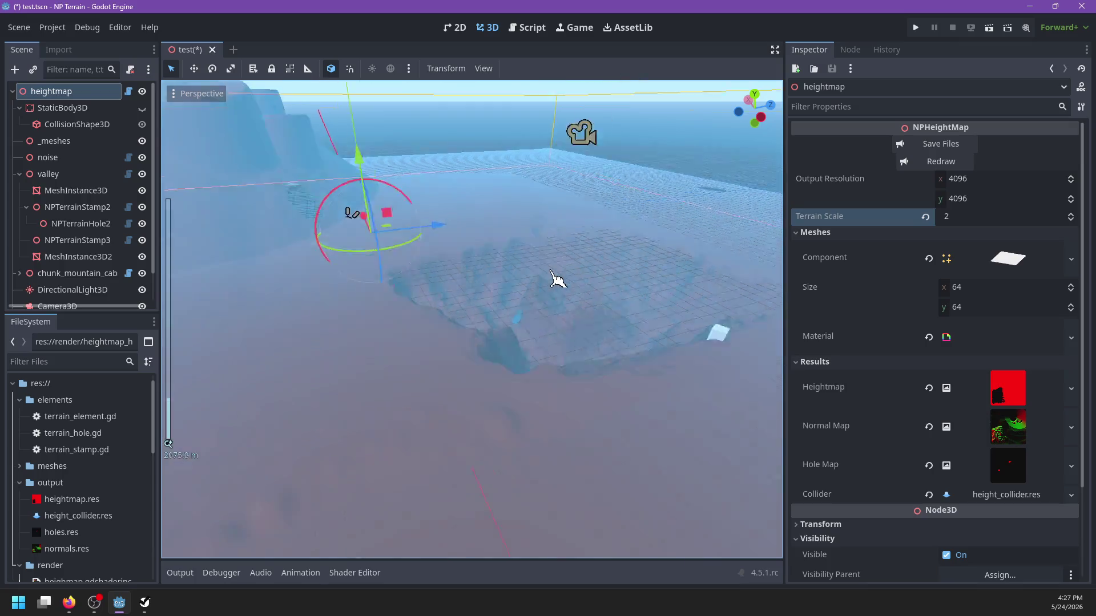
pyautogui.scroll(5, 537, 291)
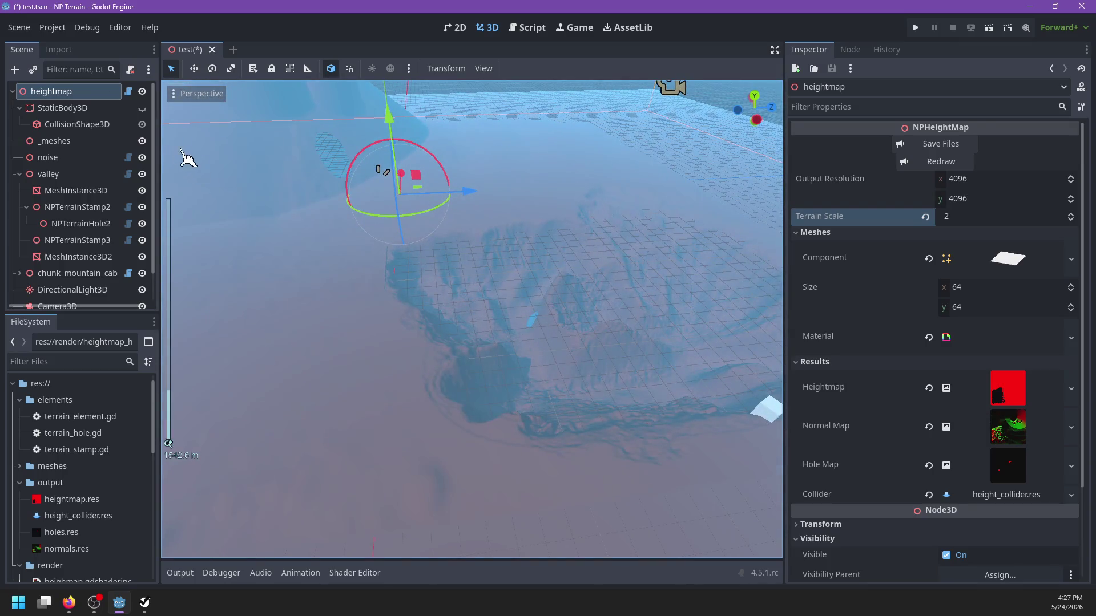
pyautogui.click(143, 109)
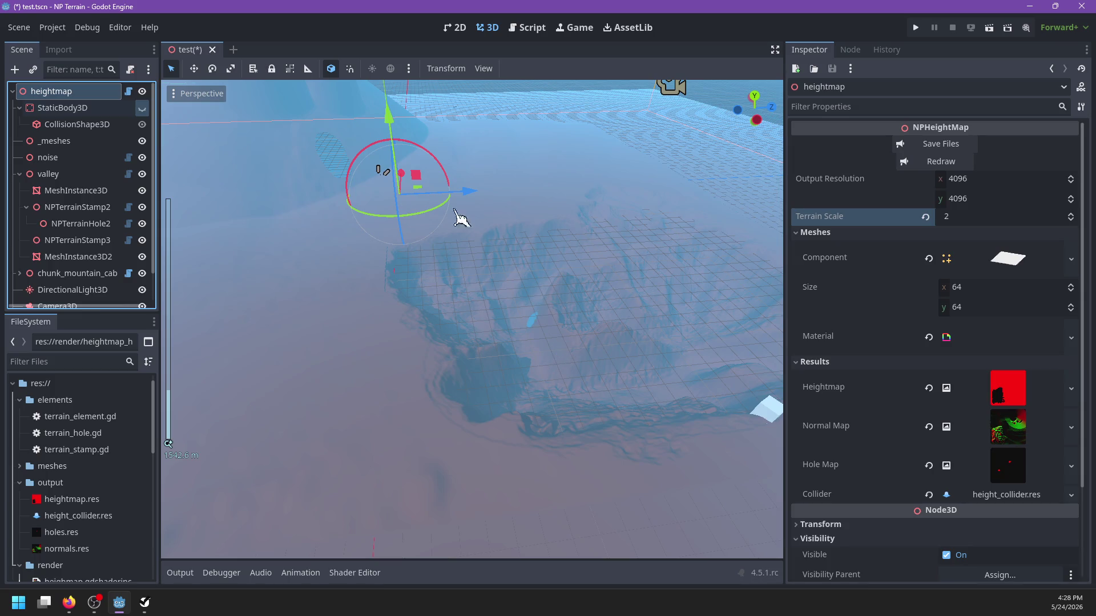
pyautogui.scroll(-2, 331, 477)
# Orbit around the scaled terrain, toggle the StaticBody3D collider's visibility, and select StaticBody3D.
pyautogui.moveTo(581, 381)
pyautogui.mouseDown()
pyautogui.moveTo(455, 381)
pyautogui.moveTo(411, 360)
pyautogui.moveTo(254, 167)
pyautogui.mouseUp()
pyautogui.moveTo(350, 382)
pyautogui.mouseDown()
pyautogui.moveTo(506, 391)
pyautogui.moveTo(334, 403)
pyautogui.moveTo(299, 326)
pyautogui.mouseUp()
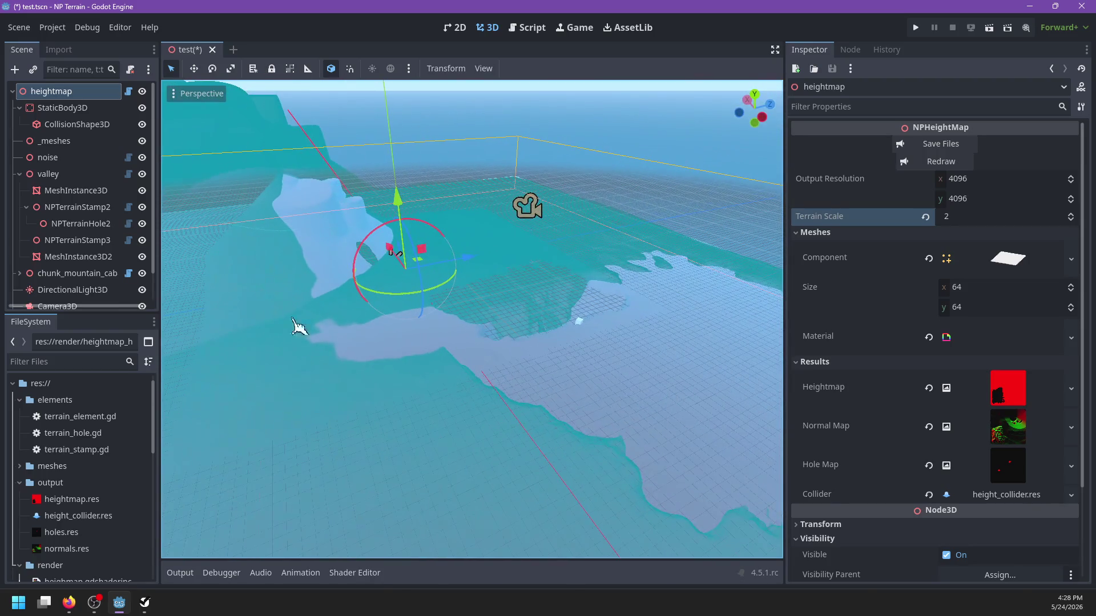
pyautogui.click(142, 108)
pyautogui.moveTo(471, 392)
pyautogui.mouseDown()
pyautogui.moveTo(533, 394)
pyautogui.moveTo(442, 358)
pyautogui.moveTo(455, 399)
pyautogui.moveTo(577, 379)
pyautogui.moveTo(292, 170)
pyautogui.mouseUp()
pyautogui.scroll(3, 533, 388)
pyautogui.scroll(-2, 489, 379)
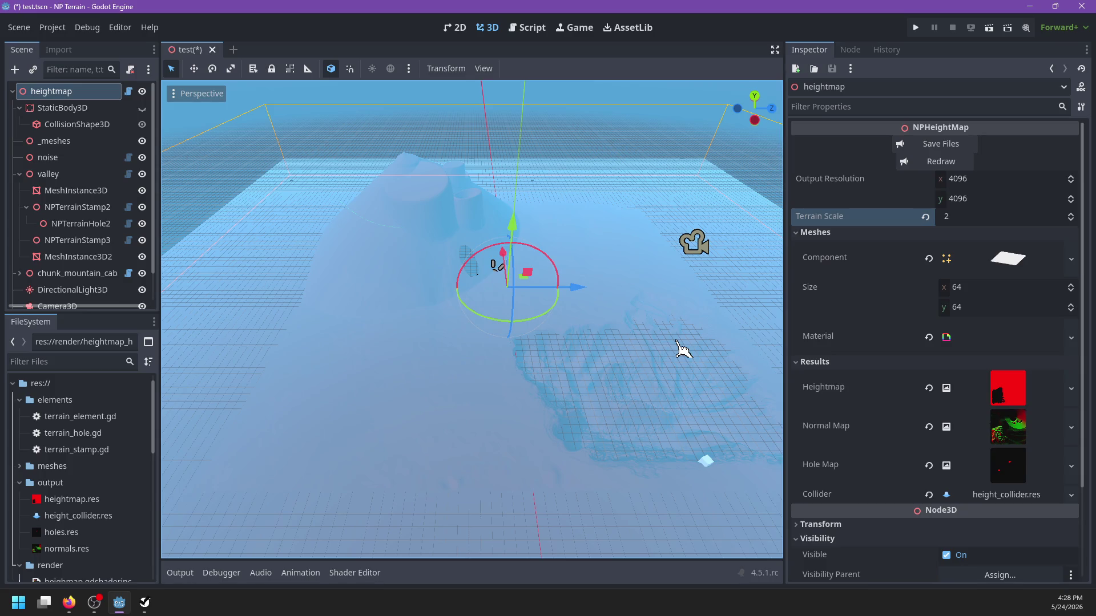
pyautogui.scroll(2, 465, 367)
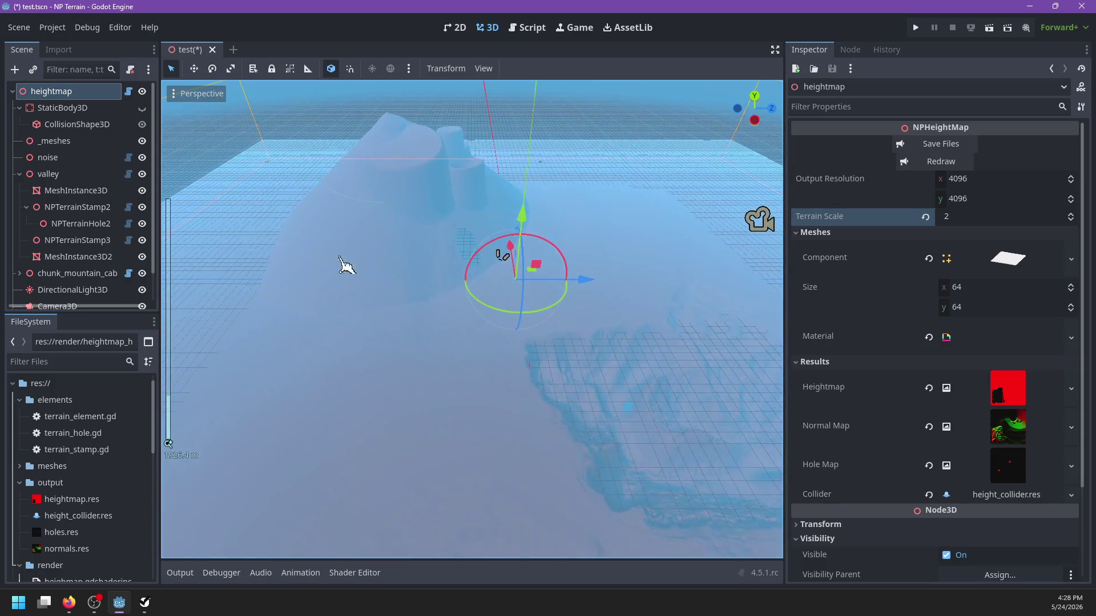
pyautogui.click(64, 108)
pyautogui.moveTo(508, 351)
pyautogui.mouseDown()
pyautogui.moveTo(485, 354)
pyautogui.moveTo(399, 435)
pyautogui.moveTo(472, 306)
pyautogui.moveTo(461, 123)
pyautogui.mouseUp()
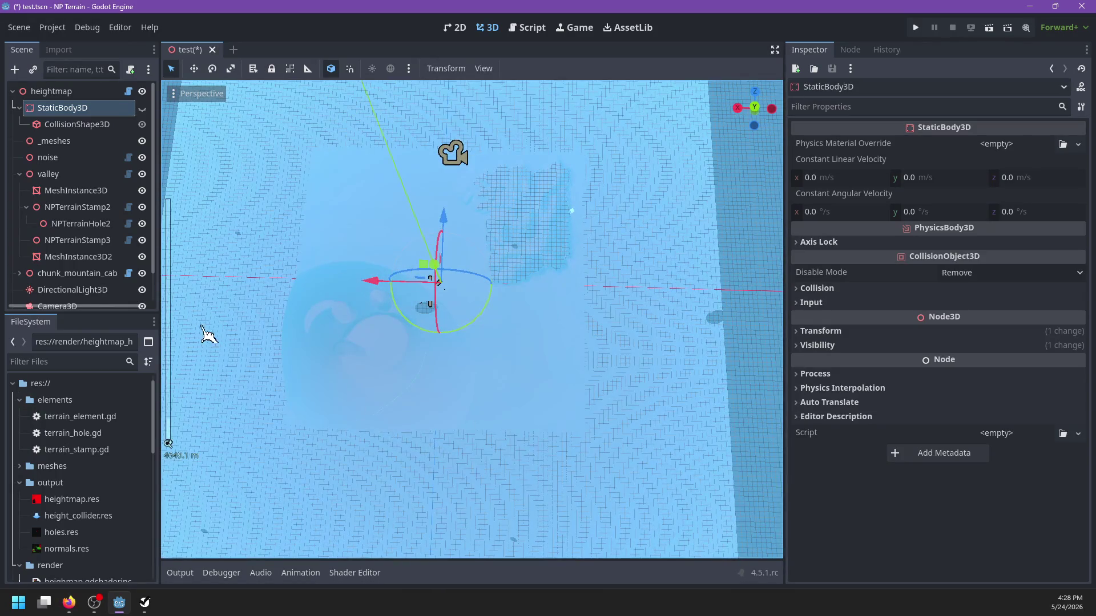
# Inspect the Terrain Scale 2 terrain up close, clear the selection, and save test.tscn.
pyautogui.moveTo(466, 410)
pyautogui.mouseDown()
pyautogui.moveTo(465, 335)
pyautogui.moveTo(428, 342)
pyautogui.moveTo(512, 362)
pyautogui.moveTo(457, 268)
pyautogui.moveTo(482, 435)
pyautogui.moveTo(457, 406)
pyautogui.moveTo(406, 443)
pyautogui.moveTo(531, 356)
pyautogui.moveTo(548, 208)
pyautogui.moveTo(512, 218)
pyautogui.moveTo(582, 298)
pyautogui.moveTo(433, 310)
pyautogui.moveTo(371, 342)
pyautogui.moveTo(570, 318)
pyautogui.moveTo(521, 371)
pyautogui.moveTo(448, 363)
pyautogui.moveTo(489, 326)
pyautogui.moveTo(262, 247)
pyautogui.mouseUp()
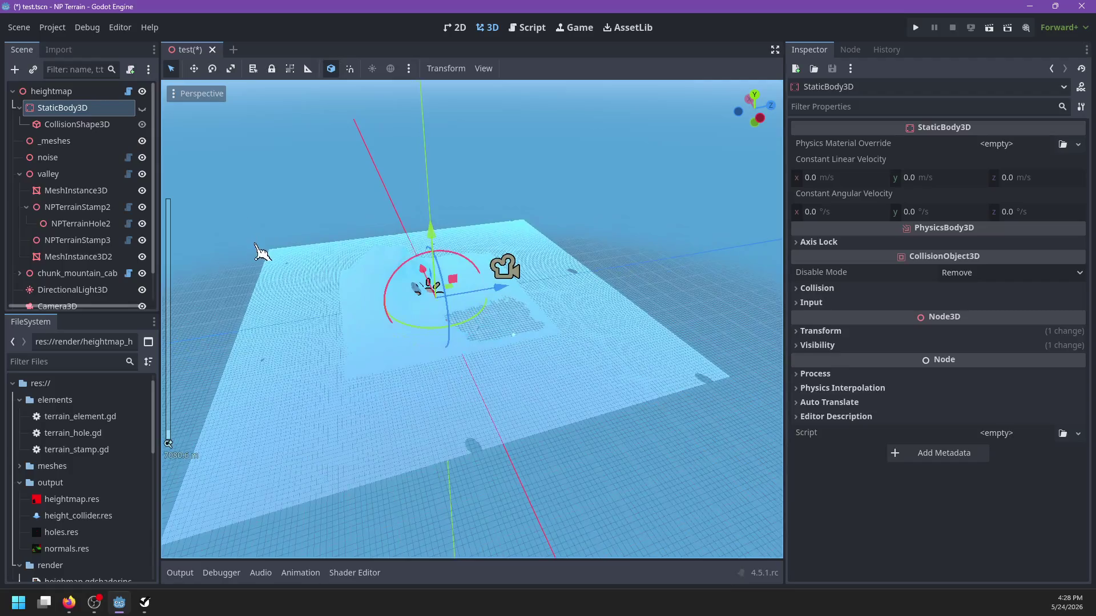
pyautogui.moveTo(258, 284)
pyautogui.mouseDown()
pyautogui.moveTo(452, 318)
pyautogui.moveTo(411, 396)
pyautogui.moveTo(419, 355)
pyautogui.moveTo(486, 361)
pyautogui.mouseUp()
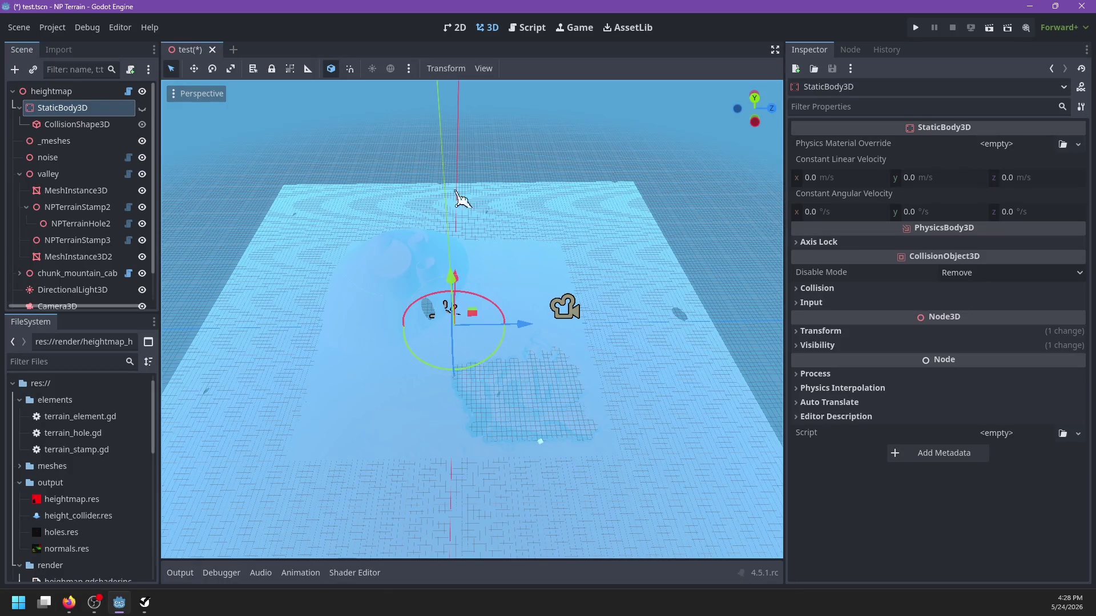
pyautogui.moveTo(304, 283)
pyautogui.mouseDown()
pyautogui.moveTo(300, 375)
pyautogui.moveTo(558, 227)
pyautogui.moveTo(418, 306)
pyautogui.mouseUp()
pyautogui.scroll(-10, 409, 325)
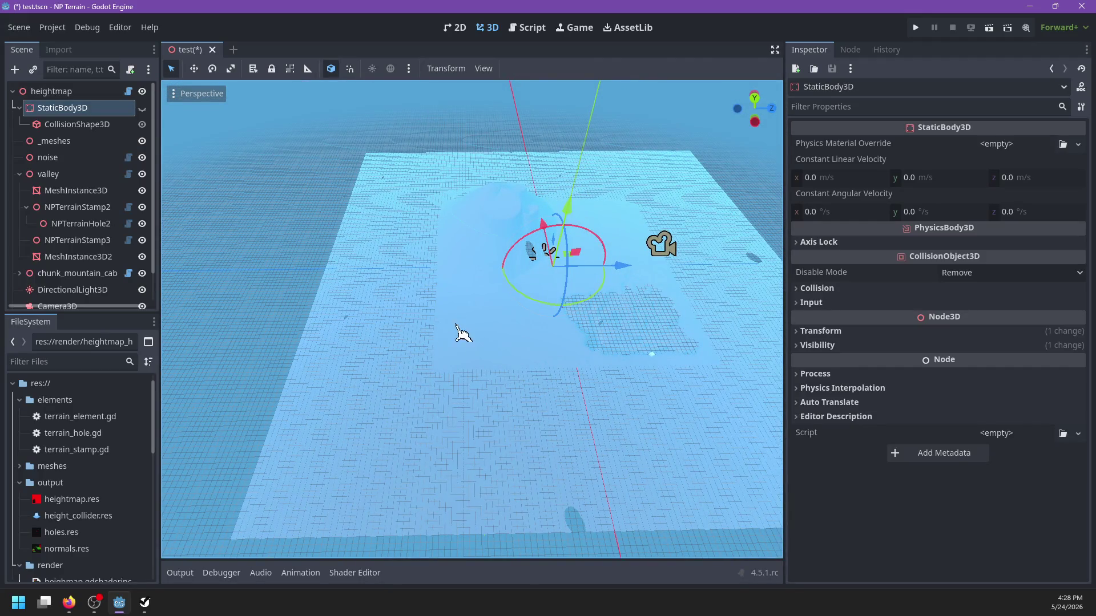
pyautogui.moveTo(481, 331)
pyautogui.mouseDown()
pyautogui.moveTo(431, 313)
pyautogui.moveTo(317, 342)
pyautogui.moveTo(481, 314)
pyautogui.moveTo(362, 326)
pyautogui.moveTo(444, 322)
pyautogui.mouseUp()
pyautogui.scroll(-1, 472, 313)
pyautogui.scroll(3, 482, 314)
pyautogui.click(472, 310)
pyautogui.hotkey('ctrl', 's')
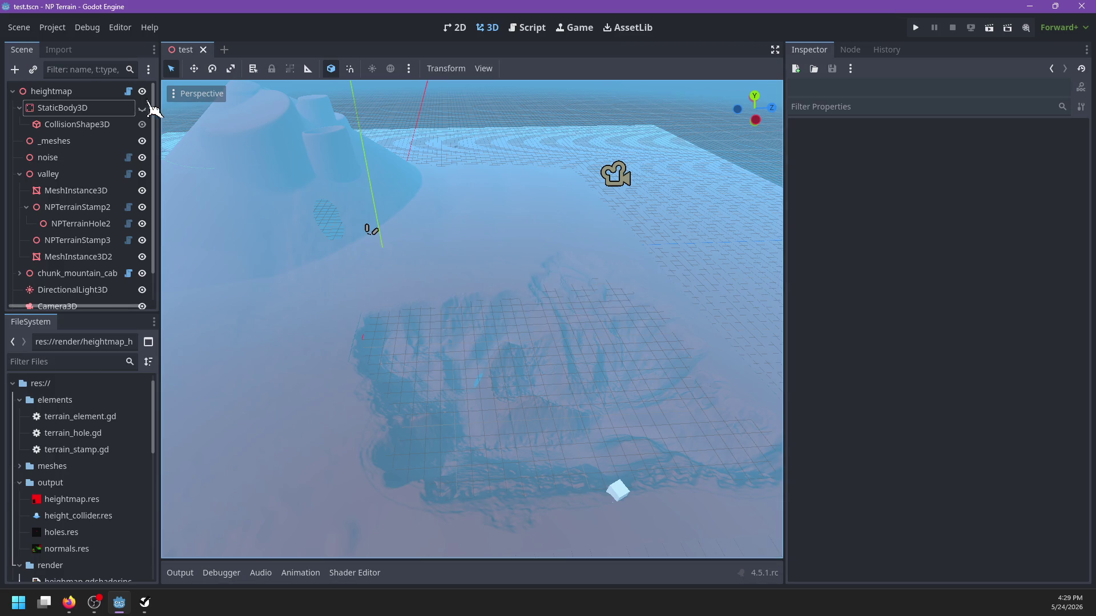
pyautogui.click(129, 92)
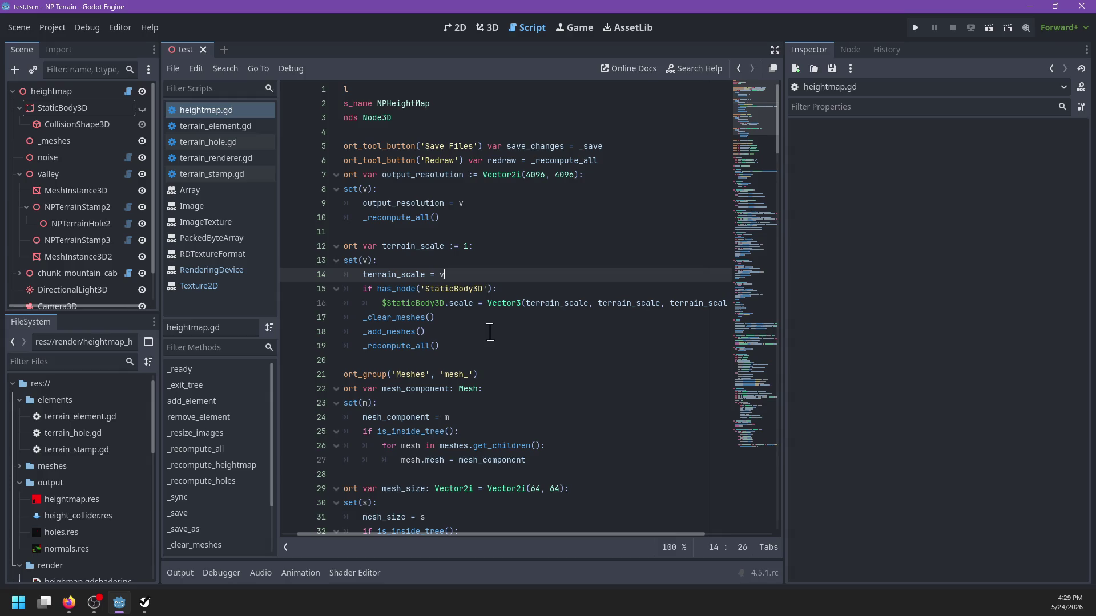
pyautogui.scroll(-15, 490, 331)
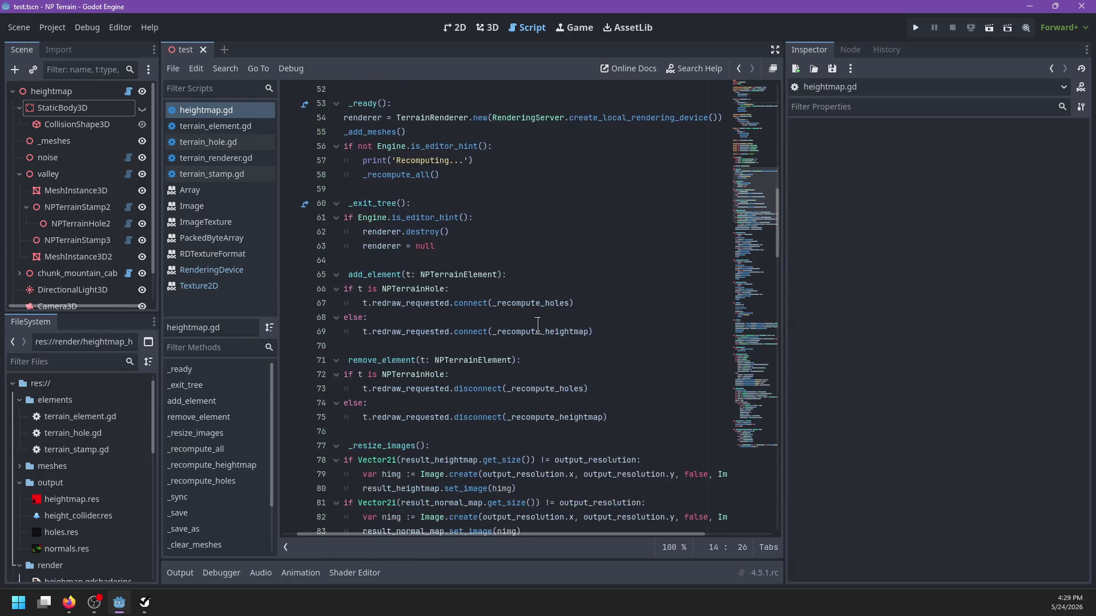
pyautogui.scroll(-8, 537, 325)
pyautogui.click(549, 318)
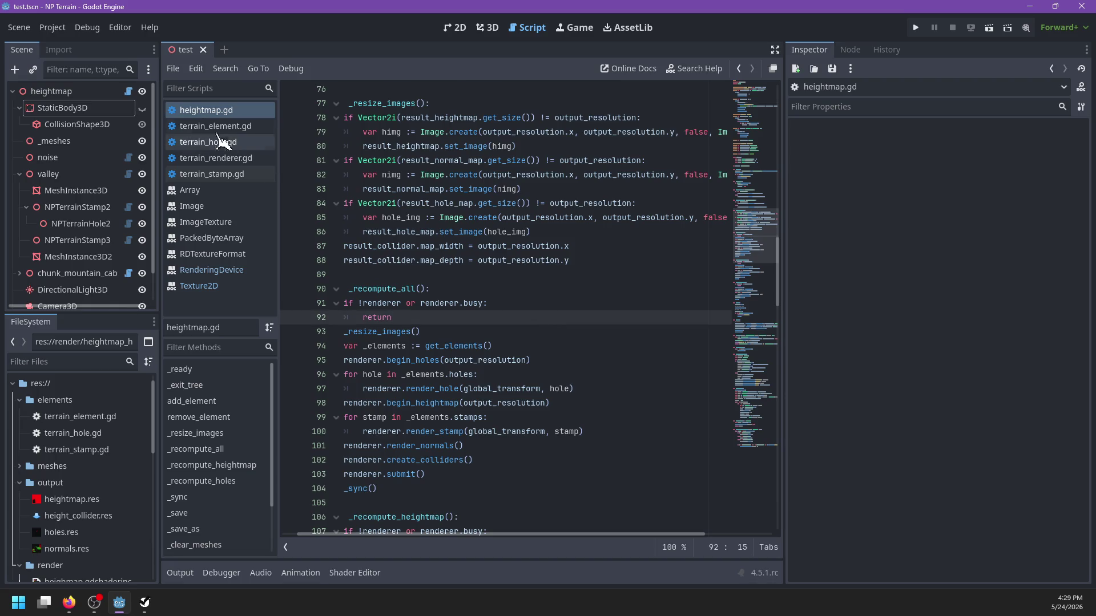
pyautogui.click(489, 28)
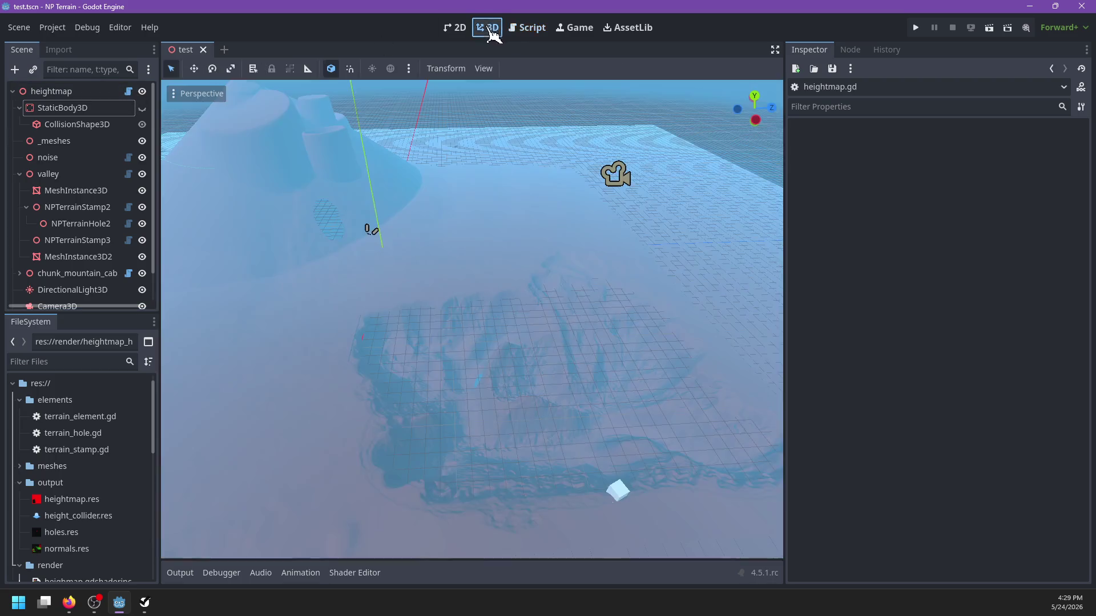
pyautogui.scroll(-5, 85, 454)
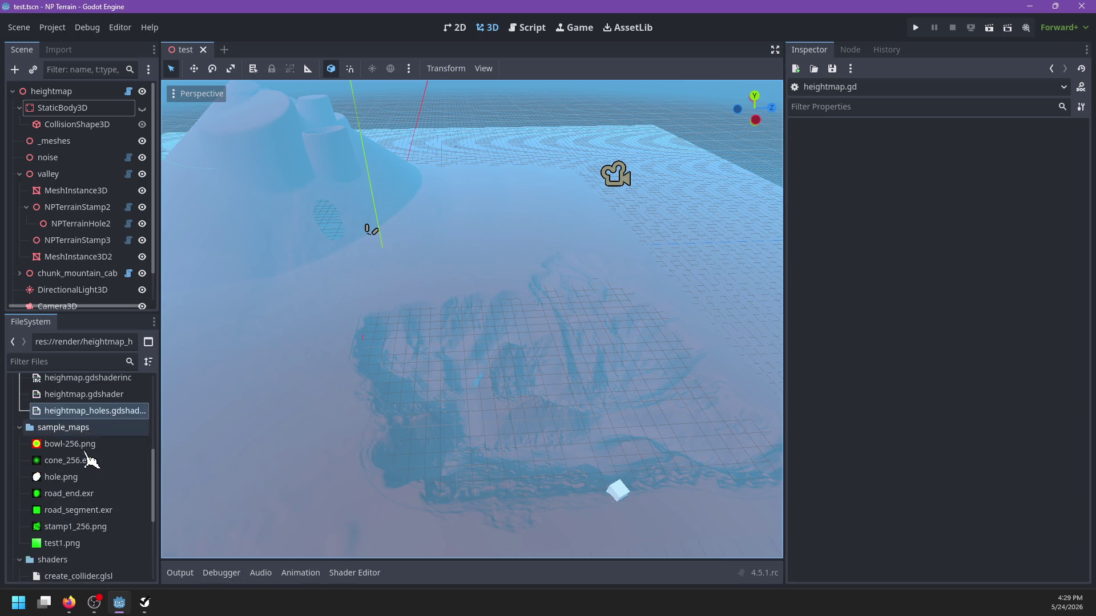
# Open the heighmap.gdshaderinc shader include in the shader editor.
pyautogui.doubleClick(95, 394)
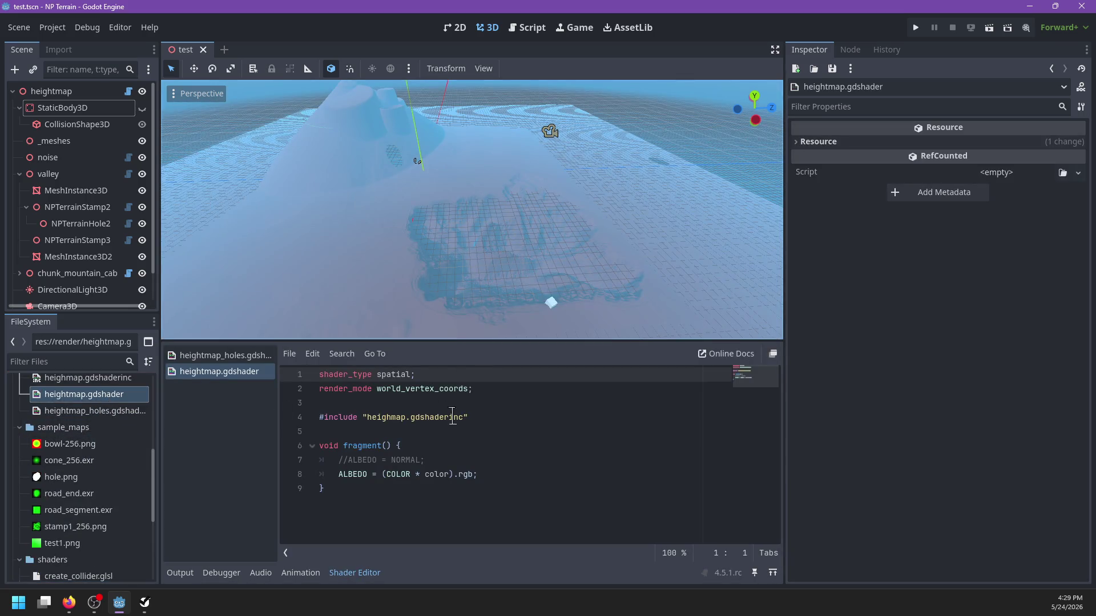
pyautogui.doubleClick(67, 379)
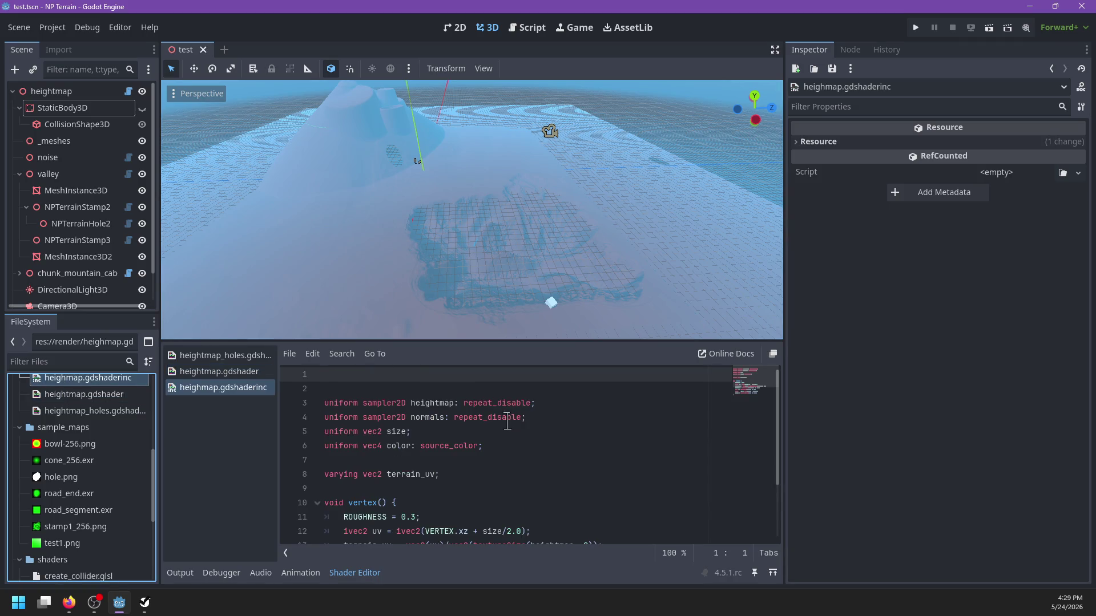
pyautogui.scroll(-1, 507, 423)
pyautogui.scroll(1, 507, 422)
# Declare 'uniform float inverse_scale = 1.0;' on a new line after the color uniform.
pyautogui.click(534, 438)
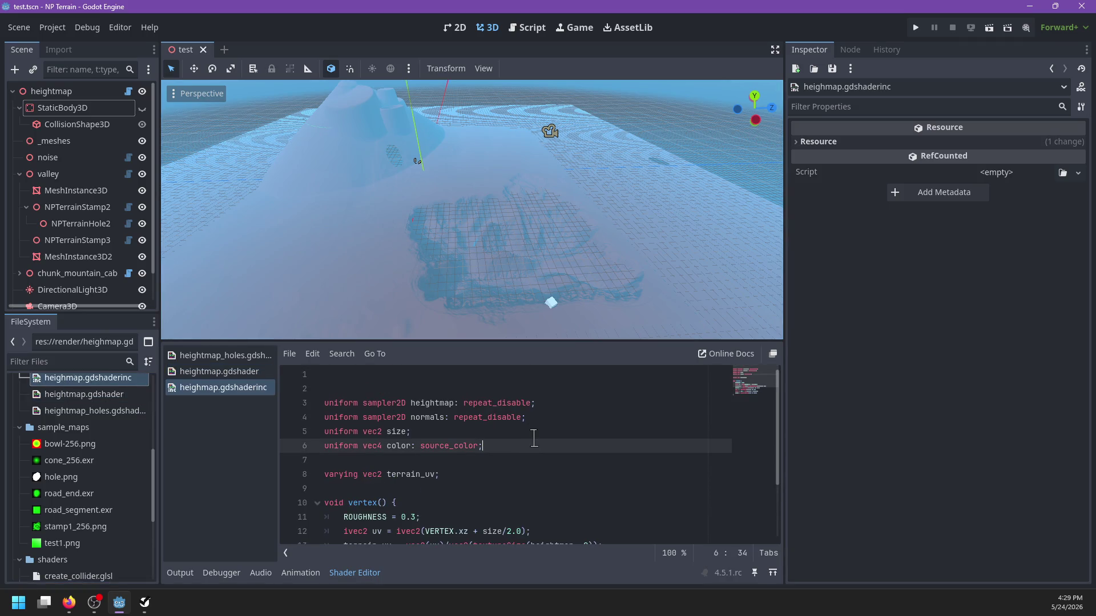
pyautogui.press('Return')
pyautogui.write('uniform v')
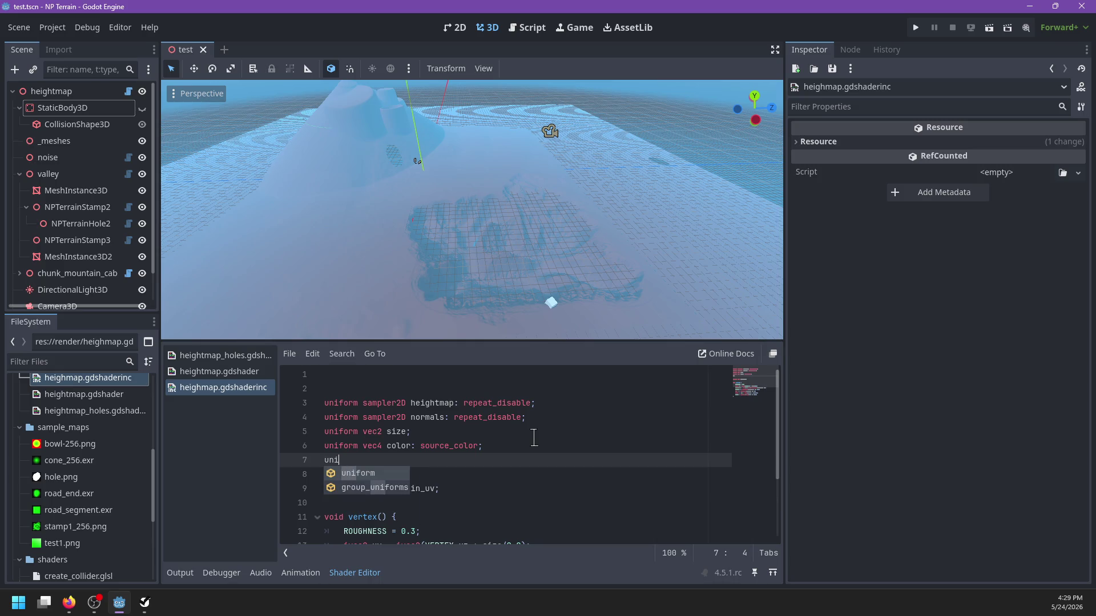
pyautogui.press('BackSpace')
pyautogui.write('float')
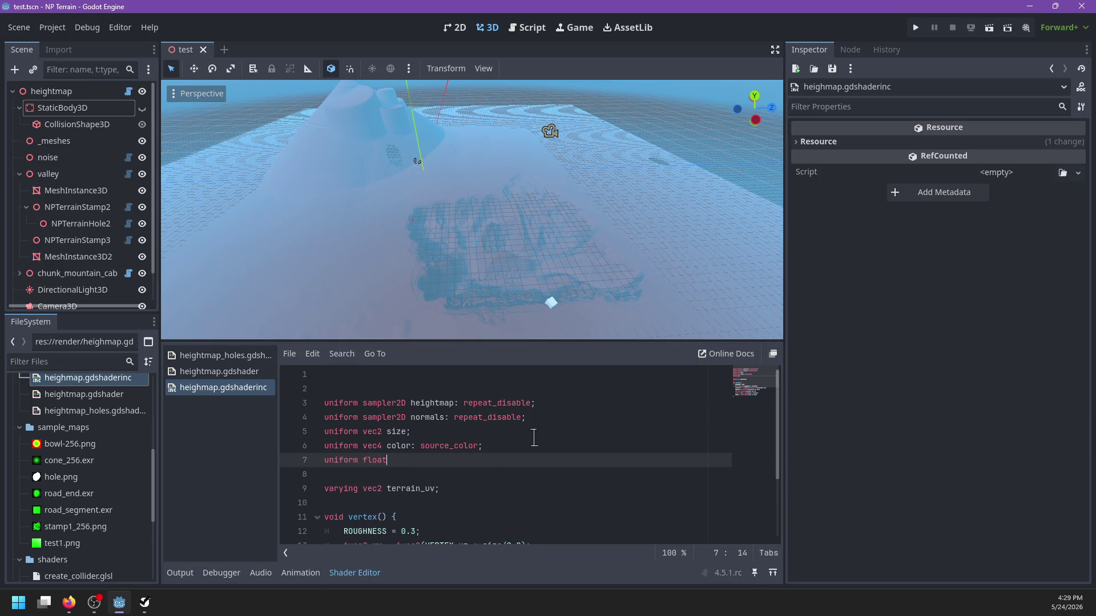
pyautogui.write(' scale')
pyautogui.hotkey('ctrl', 'BackSpace')
pyautogui.hotkey('ctrl', 'BackSpace')
pyautogui.write('inve')
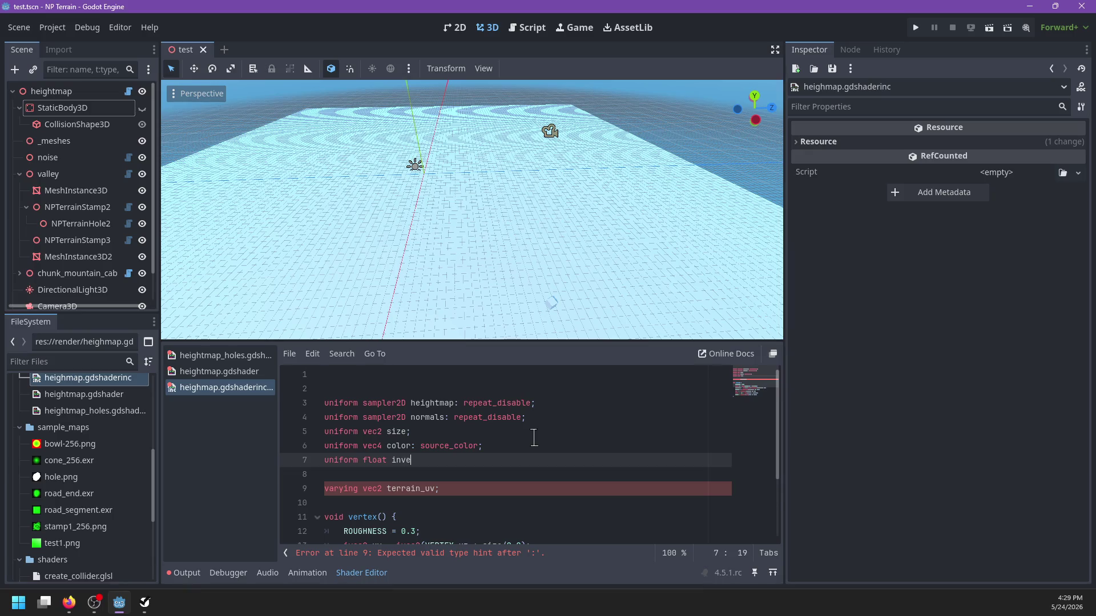
pyautogui.write('rse_scale: float;')
pyautogui.hotkey('ctrl', 'BackSpace')
pyautogui.press('BackSpace')
pyautogui.click(487, 444)
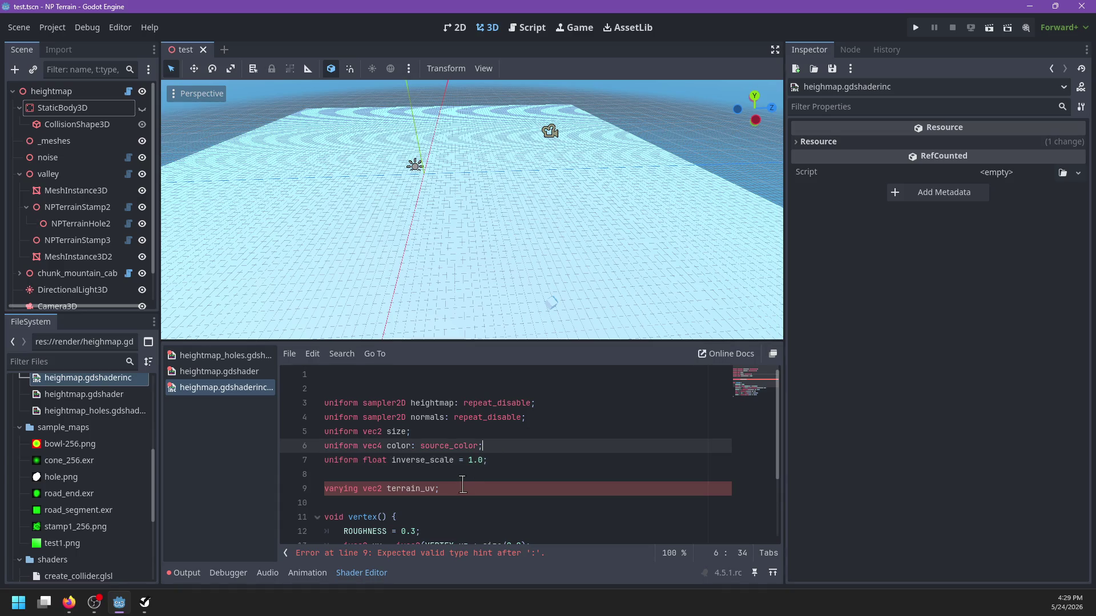
# Append *inverse_scale to the uv calculation on line 13 and save.
pyautogui.doubleClick(425, 460)
pyautogui.scroll(-3, 500, 468)
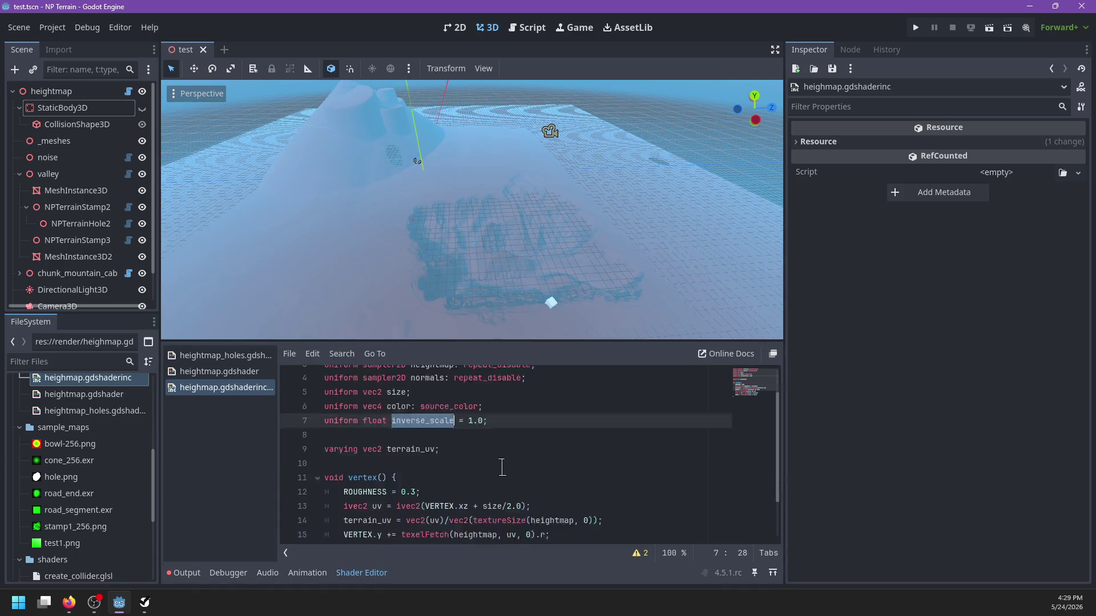
pyautogui.scroll(3, 500, 468)
pyautogui.scroll(-3, 500, 468)
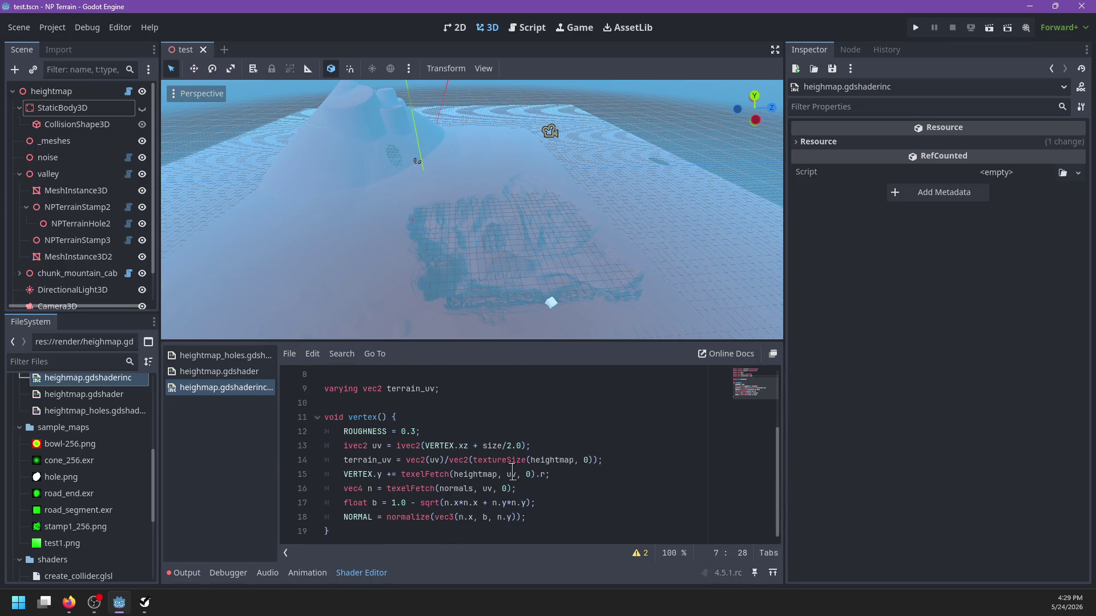
pyautogui.click(401, 474)
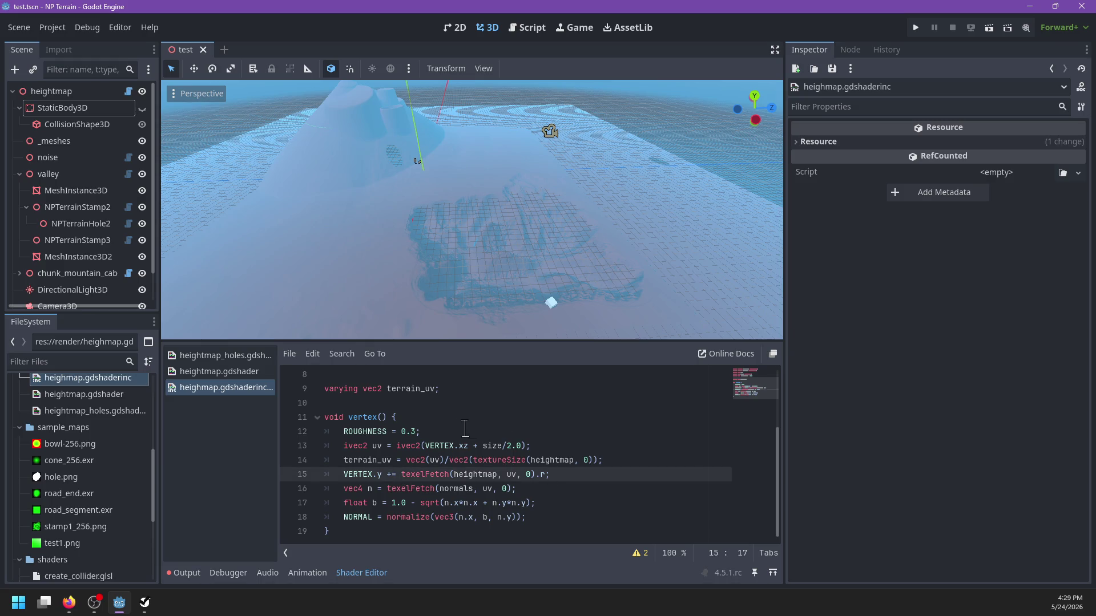
pyautogui.click(526, 446)
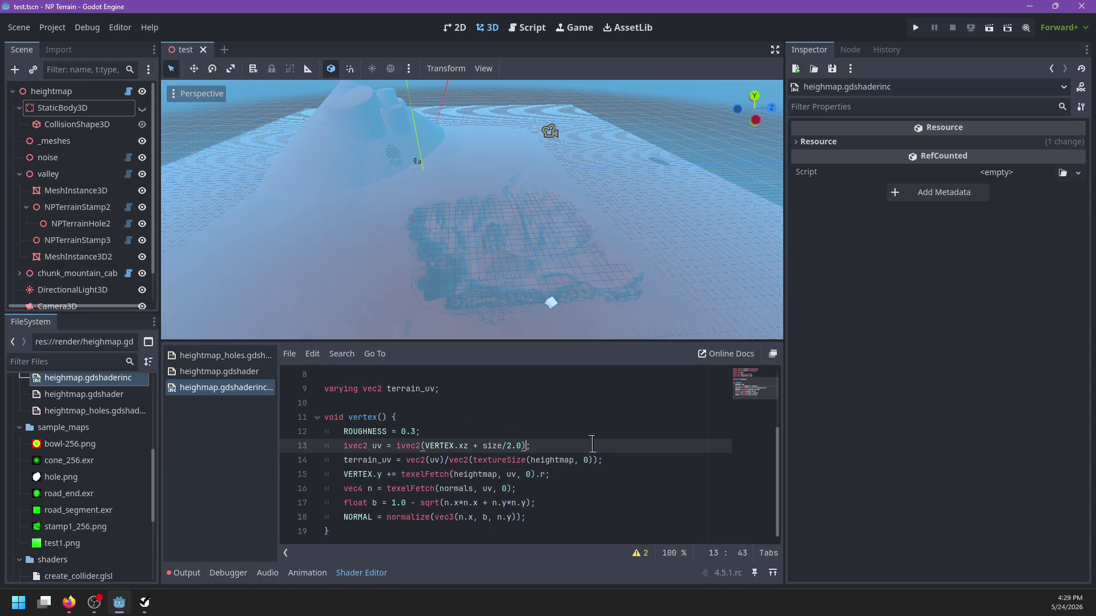
pyautogui.write('*inverse_scale')
pyautogui.hotkey('ctrl', 's')
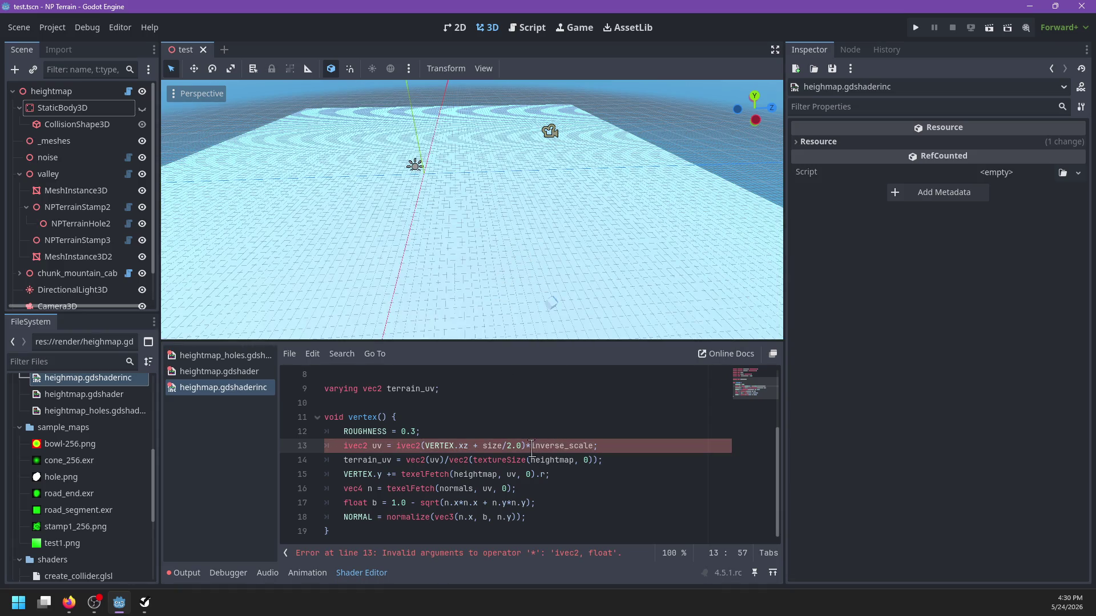
# Move *inverse_scale from the end of line 13 to right after VERTEX.xz.
pyautogui.moveTo(526, 446); pyautogui.dragTo(591, 446)
pyautogui.hotkey('ctrl', 'c')
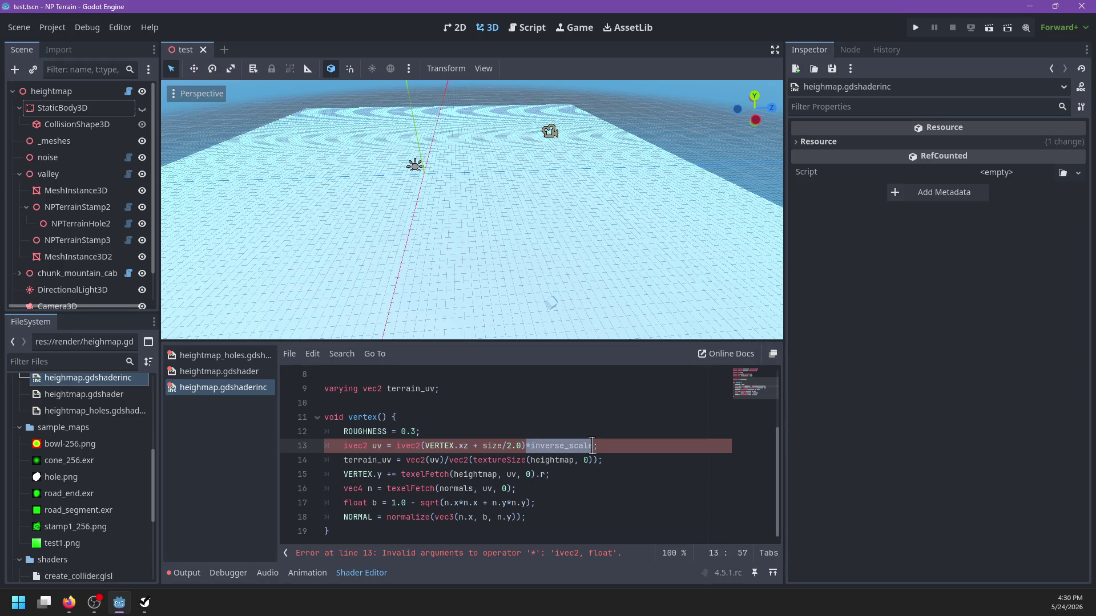
pyautogui.press('BackSpace')
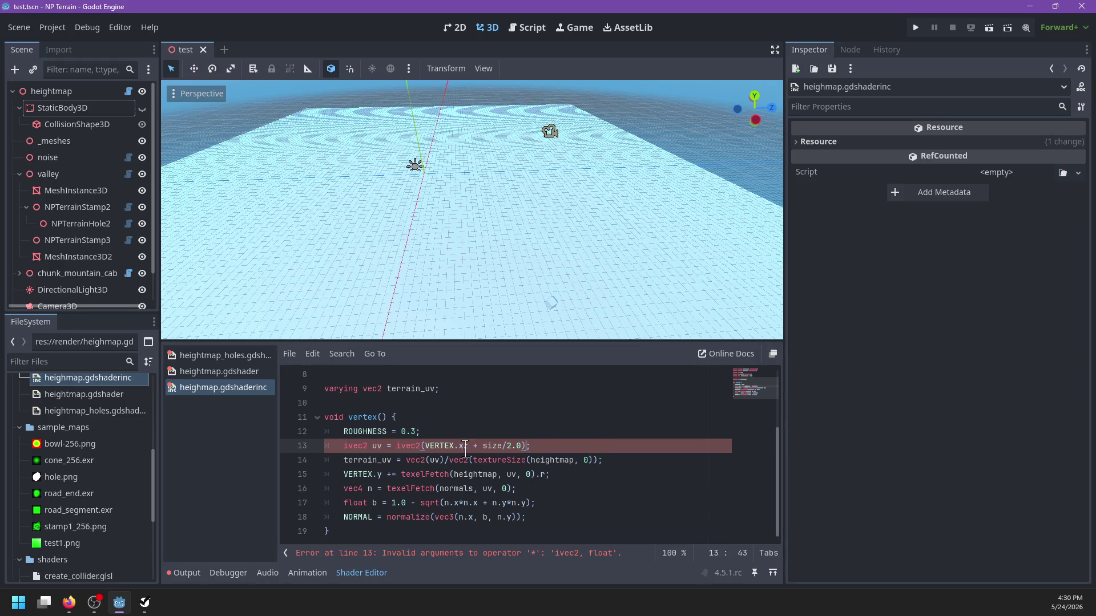
pyautogui.hotkey('ctrl', 'v')
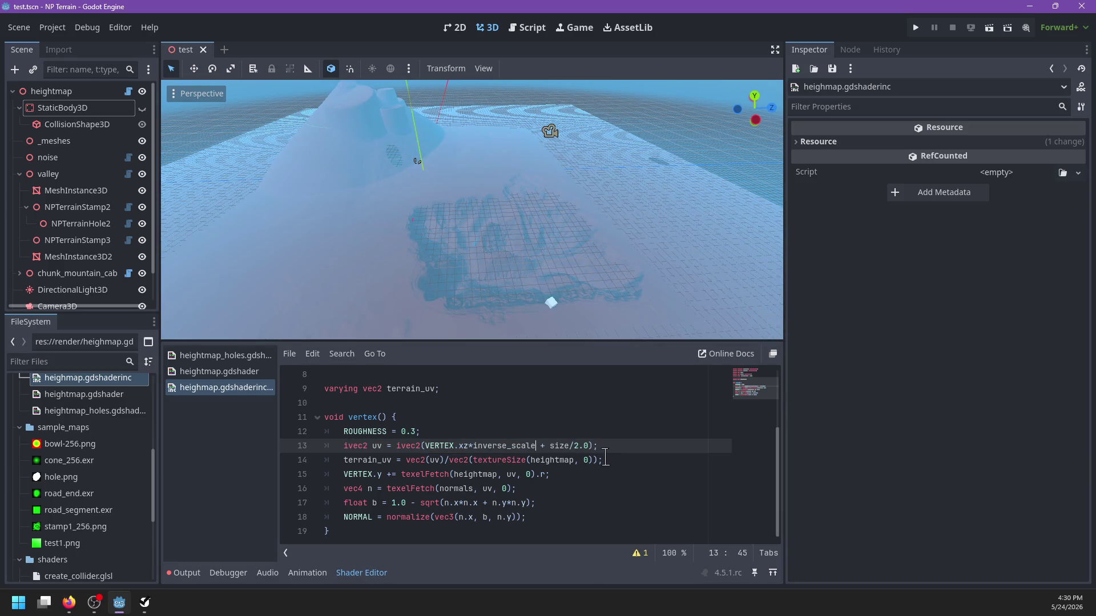
pyautogui.click(79, 109)
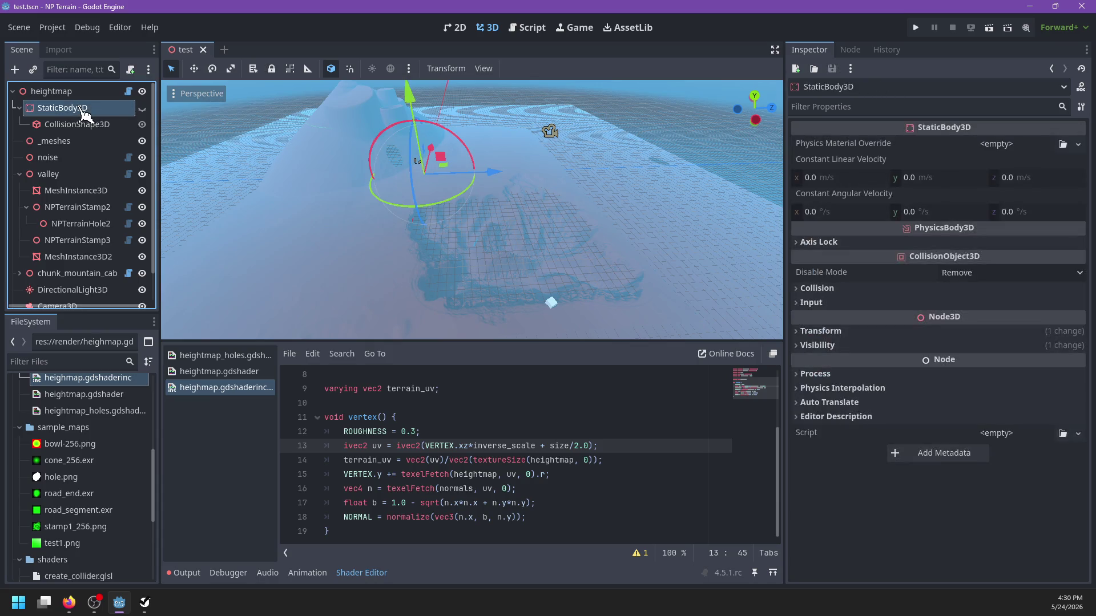
# Undo the line-13 change and add 'vec2 fuv = vec2(VERTEX.xz + size/2.0)*inverse_scale;' after ROUGHNESS.
pyautogui.click(75, 92)
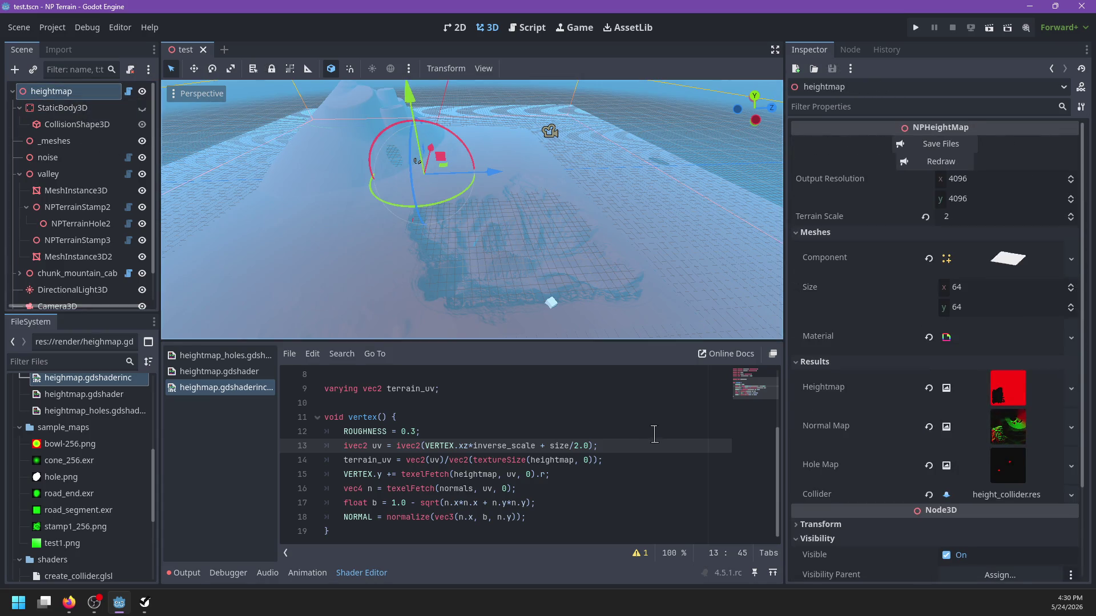
pyautogui.hotkey('ctrl', 'z')
pyautogui.doubleClick(353, 445)
pyautogui.doubleClick(376, 446)
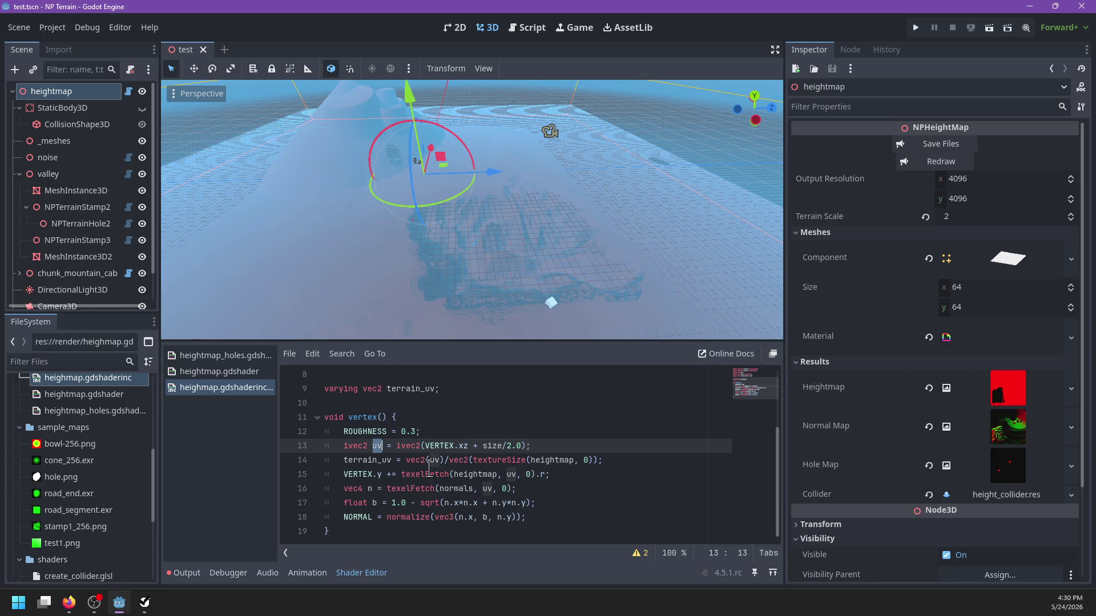
pyautogui.press('Left')
pyautogui.click(456, 431)
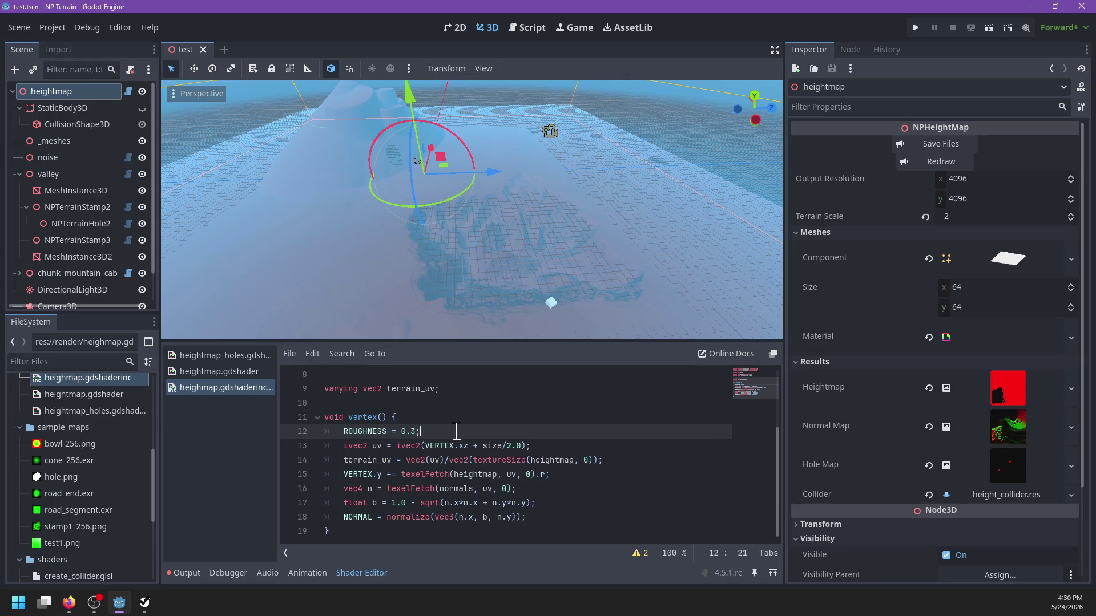
pyautogui.press('Return')
pyautogui.write('vec2 fuv = vec2(VERTEX.xz + size')
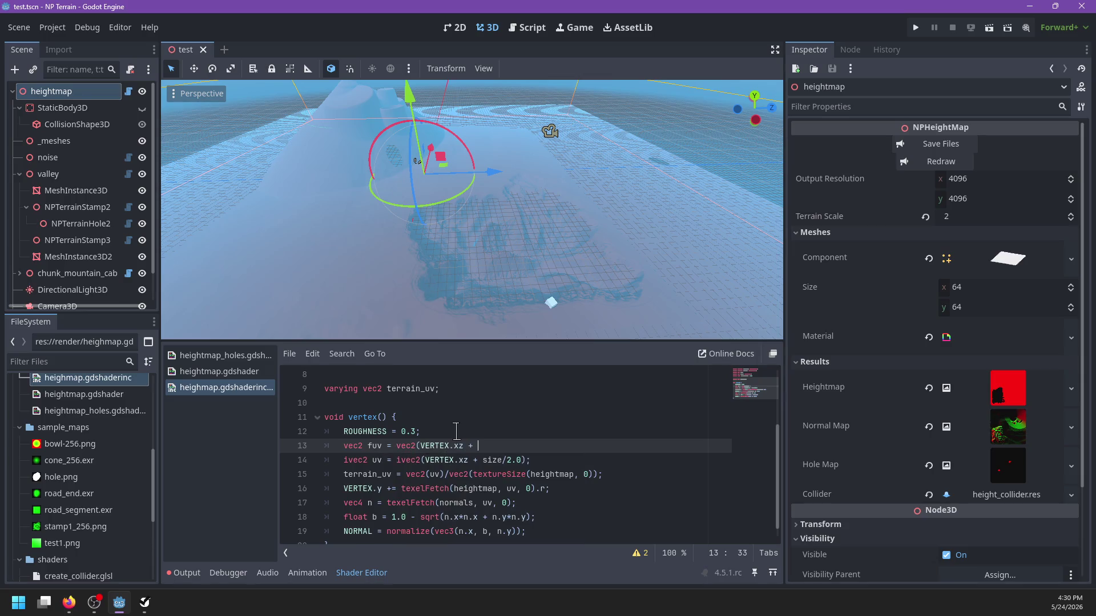
pyautogui.write('/2.0)*')
pyautogui.write('inverse_')
# Replace the uv and terrain_uv expressions with fuv and save the shader.
pyautogui.press('Down')
pyautogui.press('Left')
pyautogui.hotkey('ctrl', 'shift', 'Left')
pyautogui.hotkey('ctrl', 'shift', 'Left')
pyautogui.hotkey('ctrl', 'shift', 'Left')
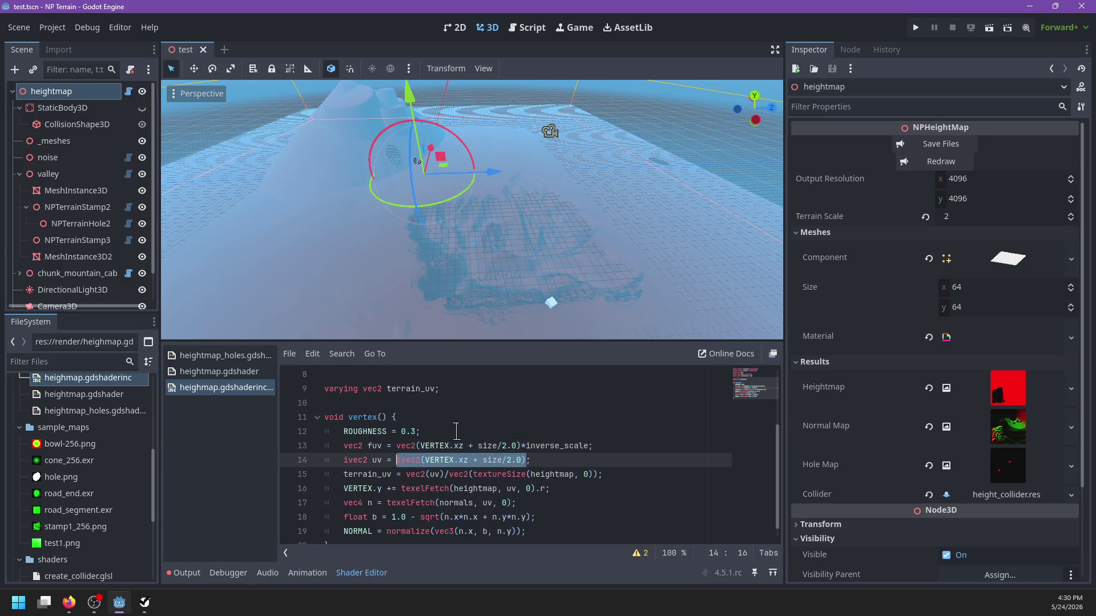
pyautogui.press('Left')
pyautogui.press('Right')
pyautogui.hotkey('ctrl', 'shift', 'Right')
pyautogui.hotkey('ctrl', 'shift', 'Right')
pyautogui.hotkey('ctrl', 'shift', 'Right')
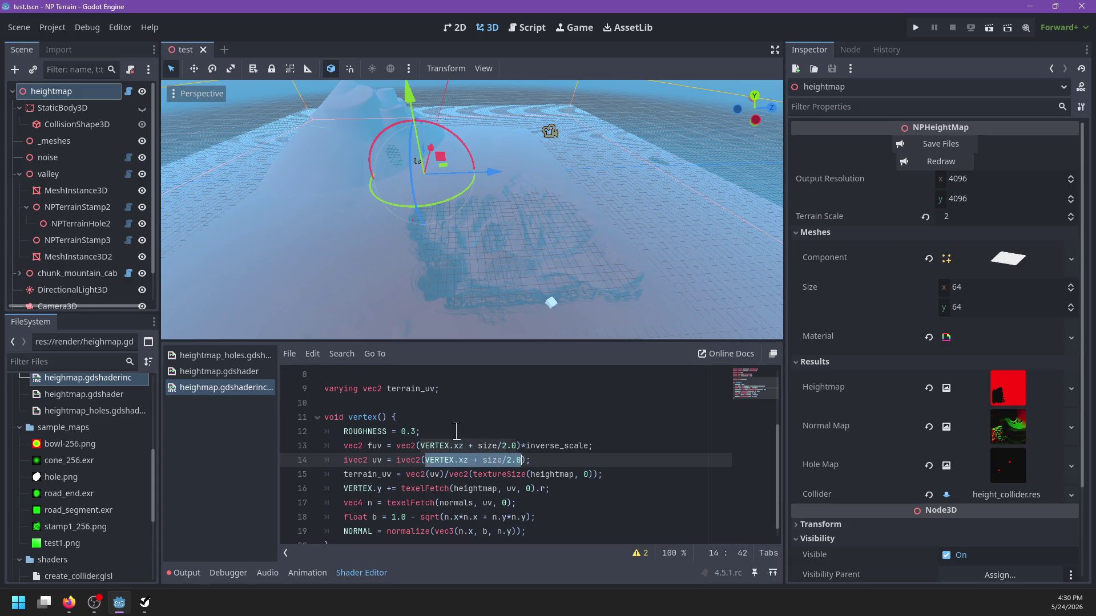
pyautogui.write('fuv')
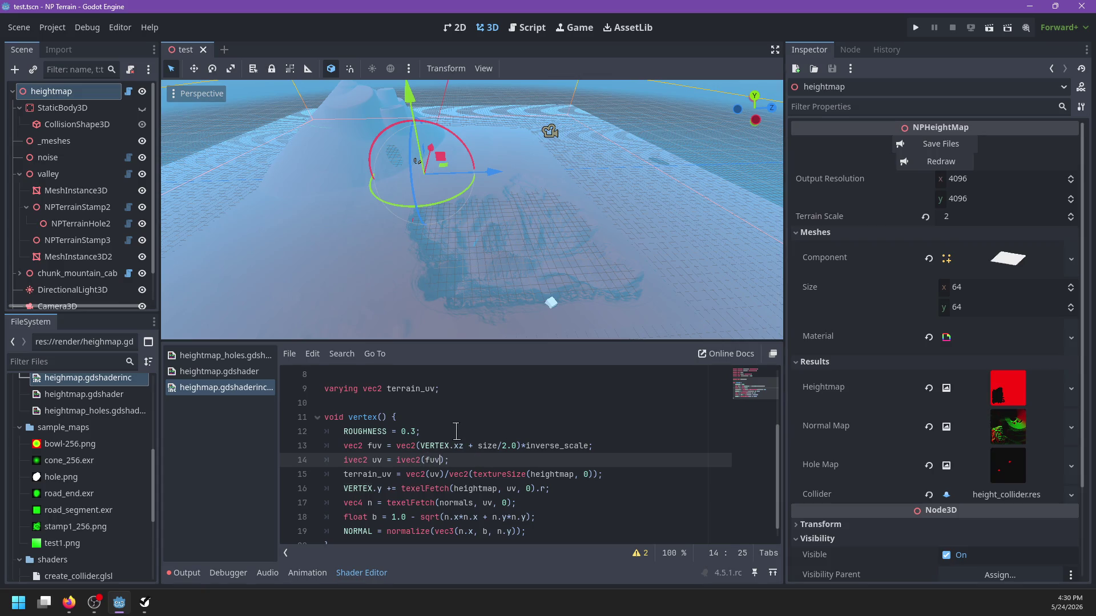
pyautogui.moveTo(445, 474); pyautogui.dragTo(404, 475)
pyautogui.write('fuv')
pyautogui.click(496, 459)
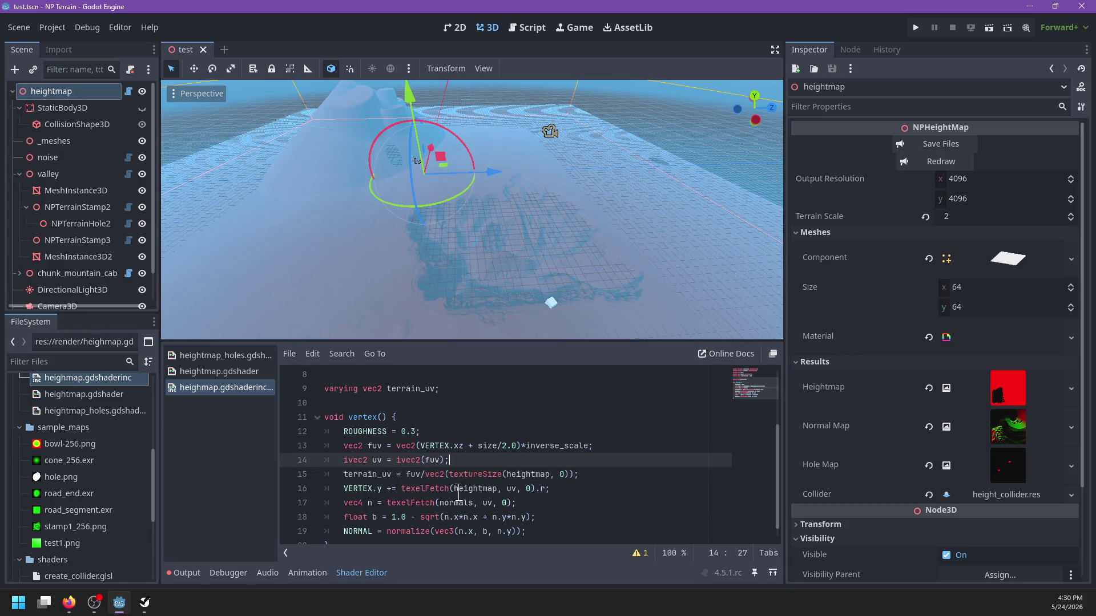
pyautogui.hotkey('ctrl', 's')
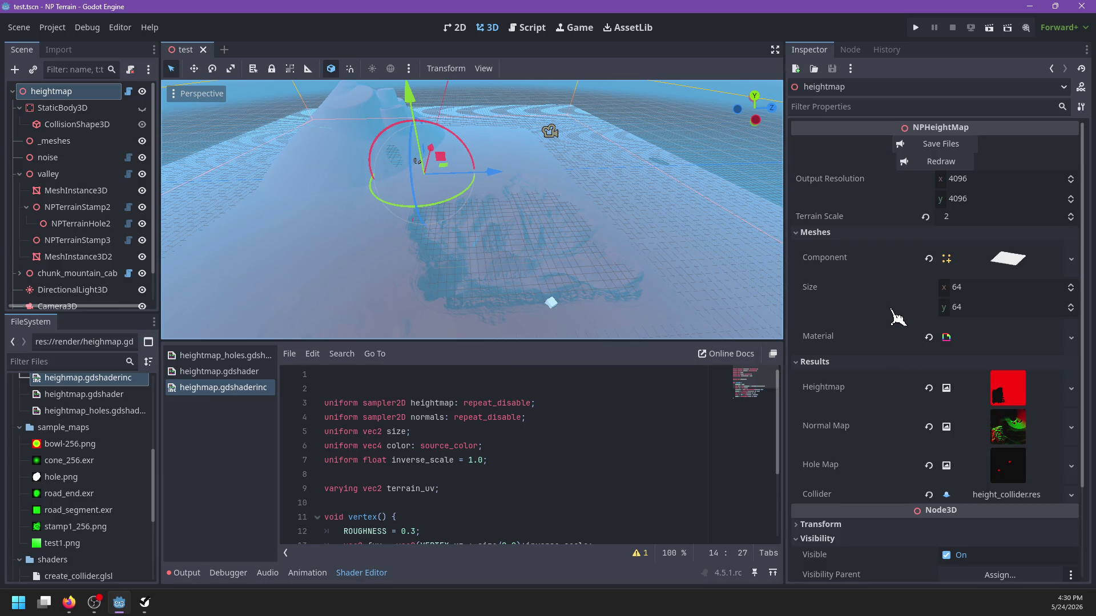
# Bring up heightmap.gd in the script editor and start a text search.
pyautogui.scroll(-2, 885, 479)
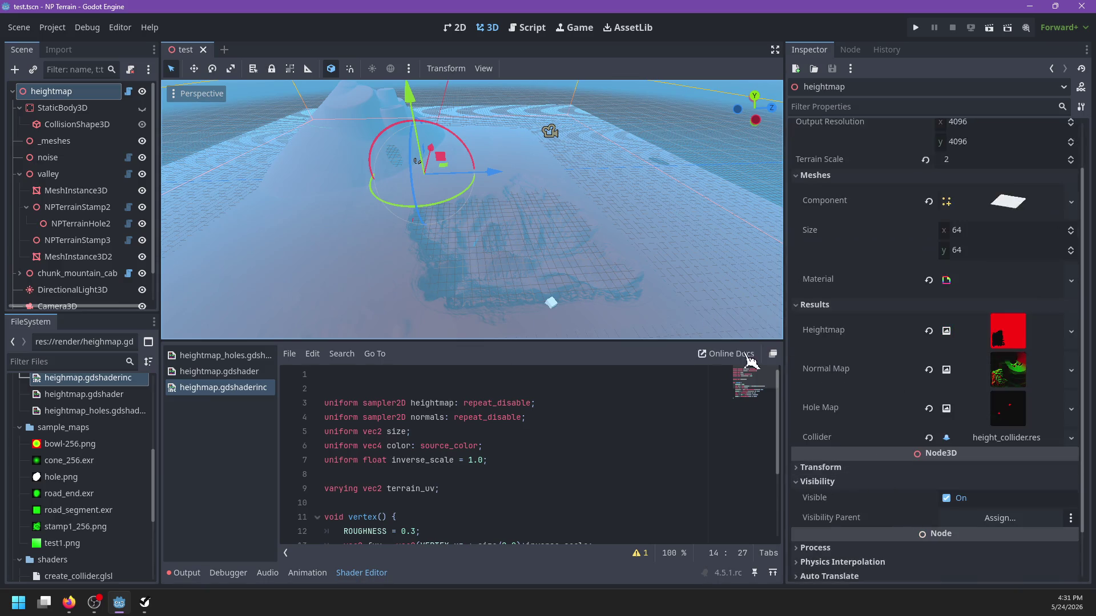
pyautogui.click(531, 27)
pyautogui.click(471, 217)
pyautogui.hotkey('ctrl', 'f')
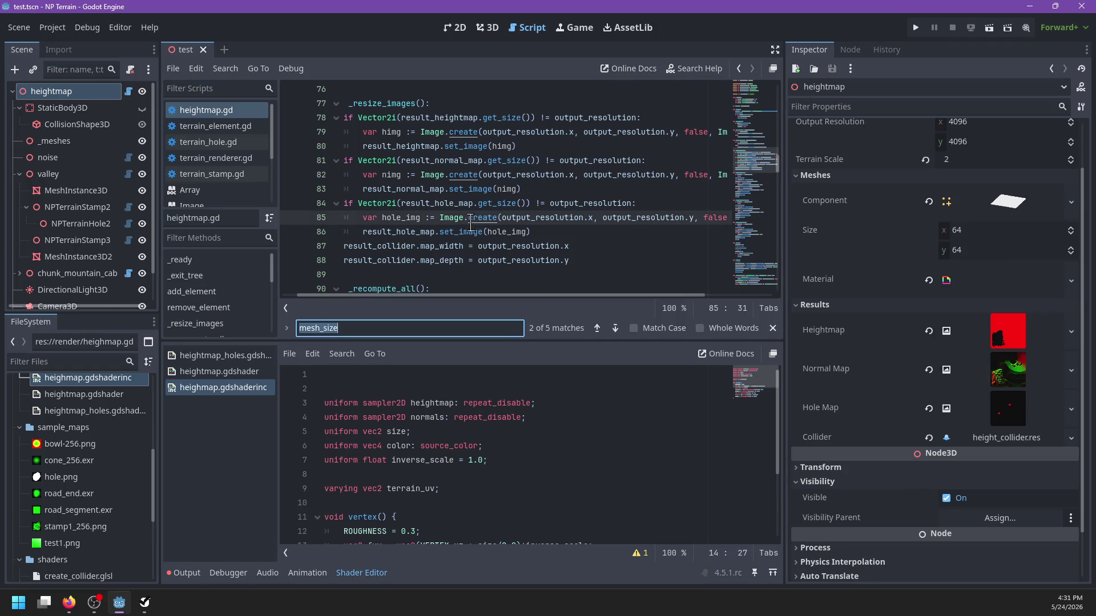
# Search for 'update_m' to reach the _update_materials function in heightmap.gd.
pyautogui.write('update_m')
pyautogui.press('Escape')
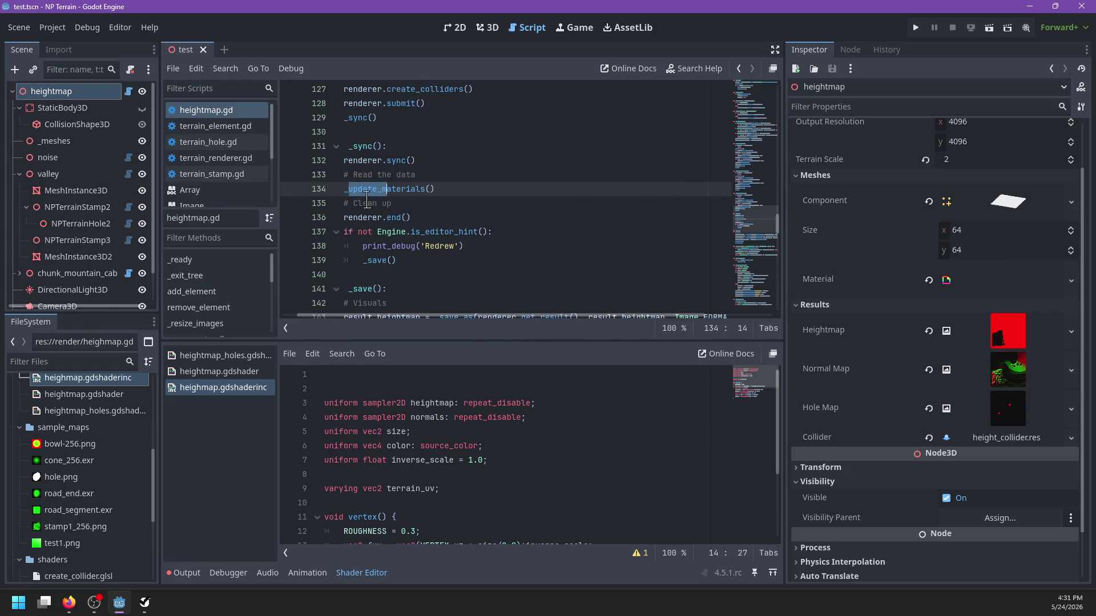
pyautogui.keyDown('ctrl'); pyautogui.click(371, 190); pyautogui.keyUp('ctrl')
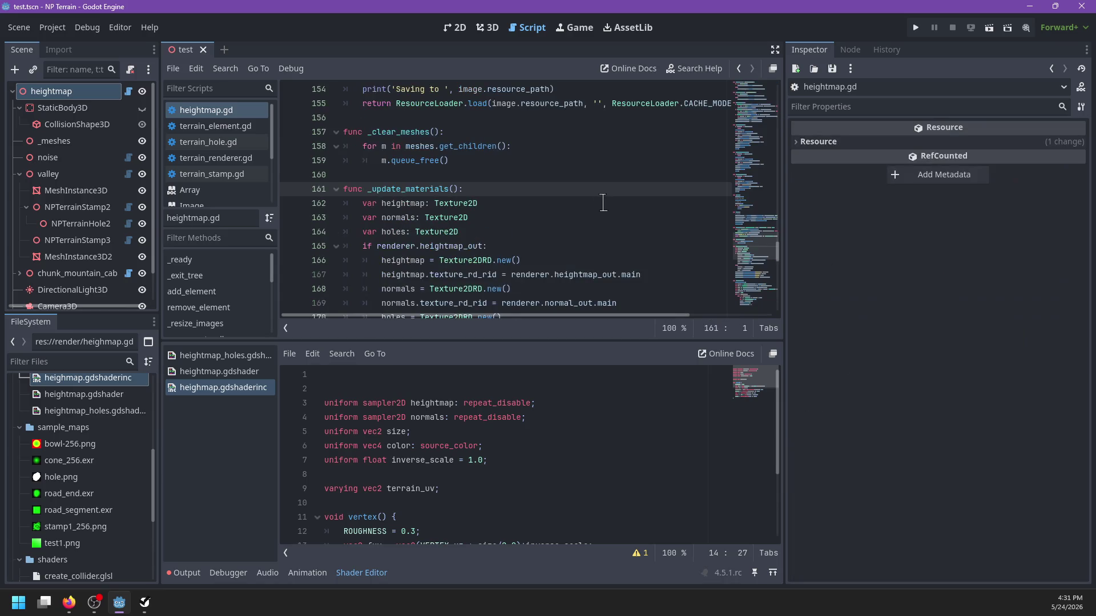
pyautogui.scroll(-5, 605, 200)
# Add mesh_material.set_shader_parameter('inverse_scale', 1.0/terrain_scale) after the holes assignment.
pyautogui.click(605, 174)
pyautogui.press('Return')
pyautogui.write('mesh_')
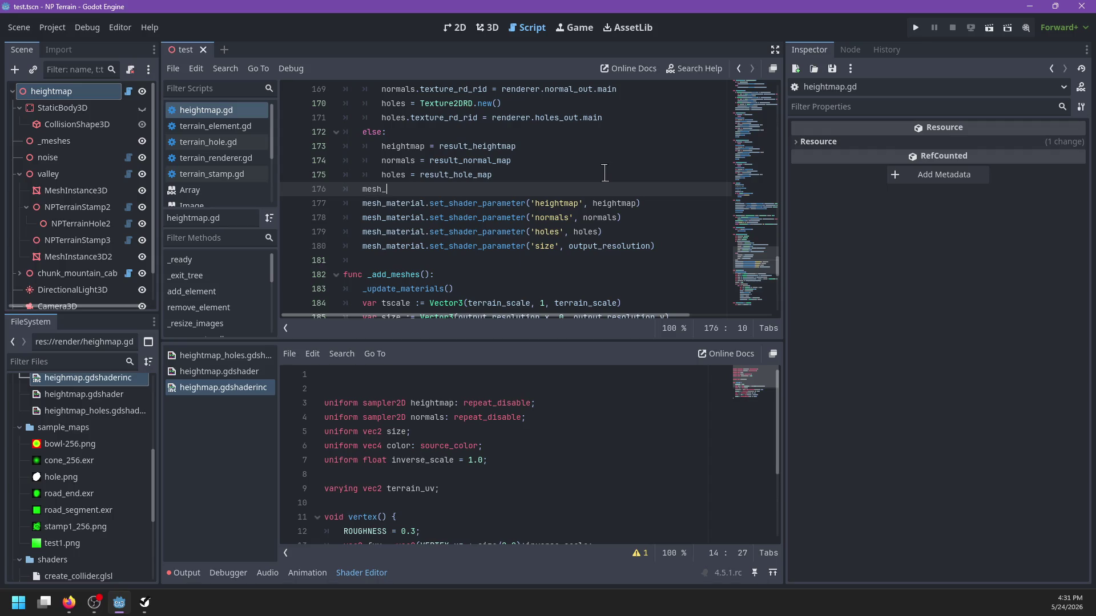
pyautogui.write('material.set_shad')
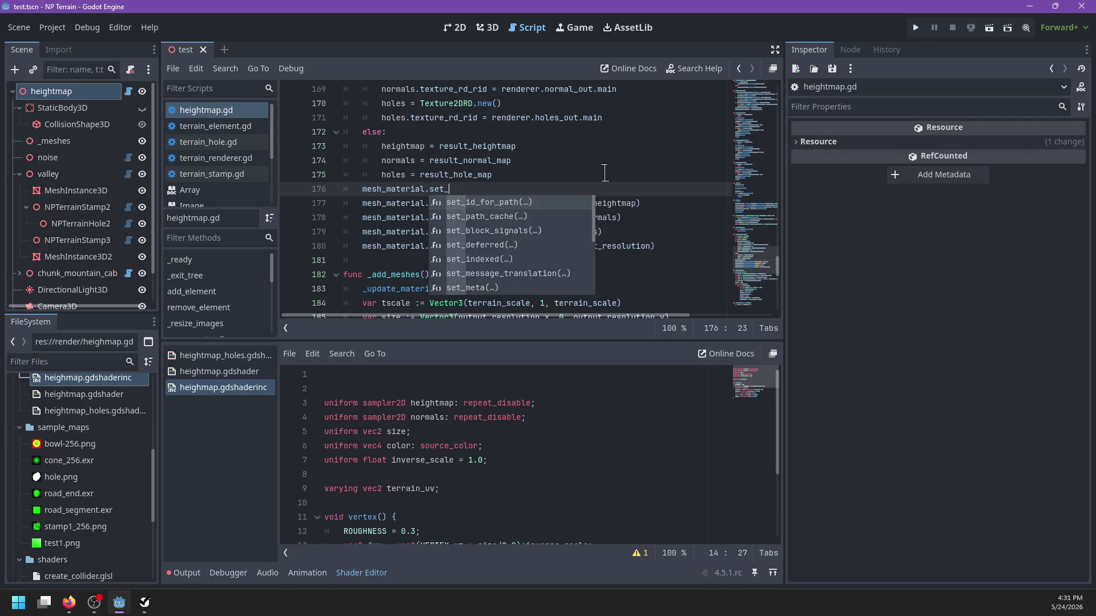
pyautogui.write('er_')
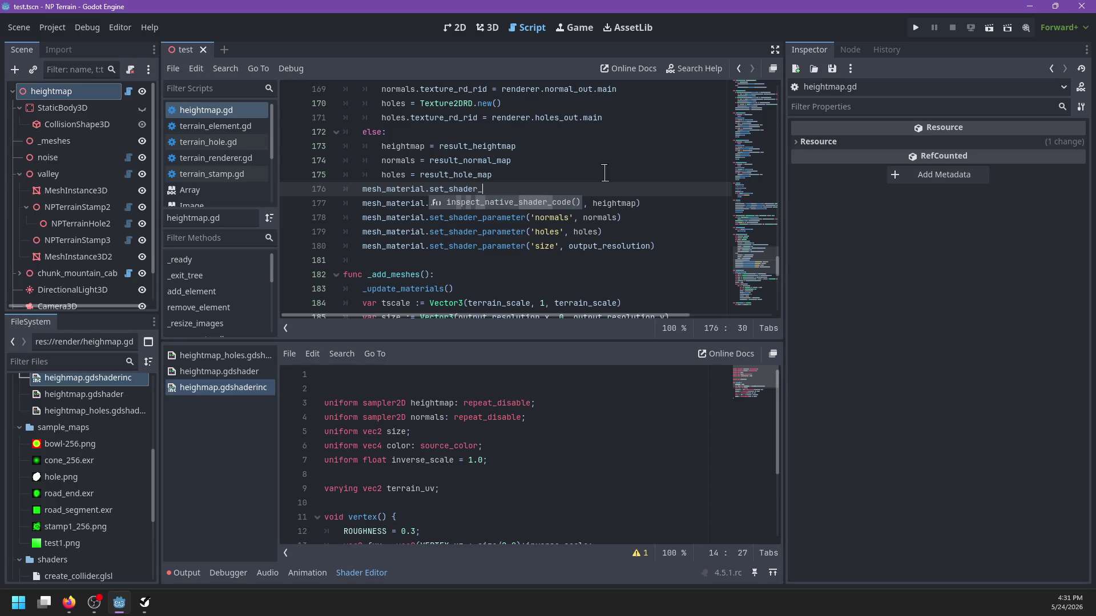
pyautogui.write("parameter('inverse_")
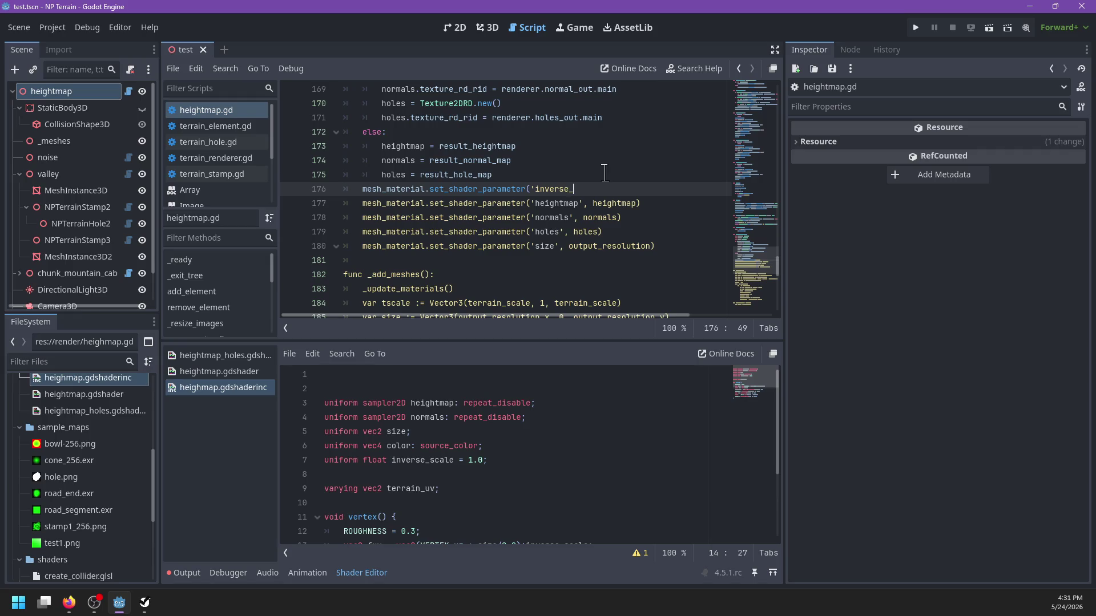
pyautogui.write("scale', 1/h")
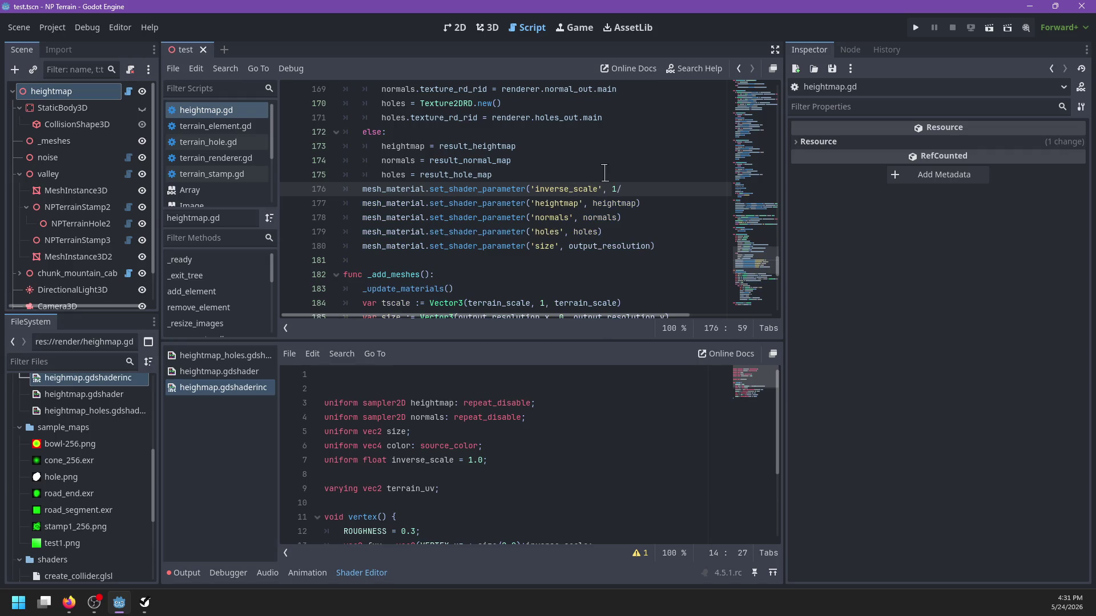
pyautogui.press('BackSpace')
pyautogui.write('tg')
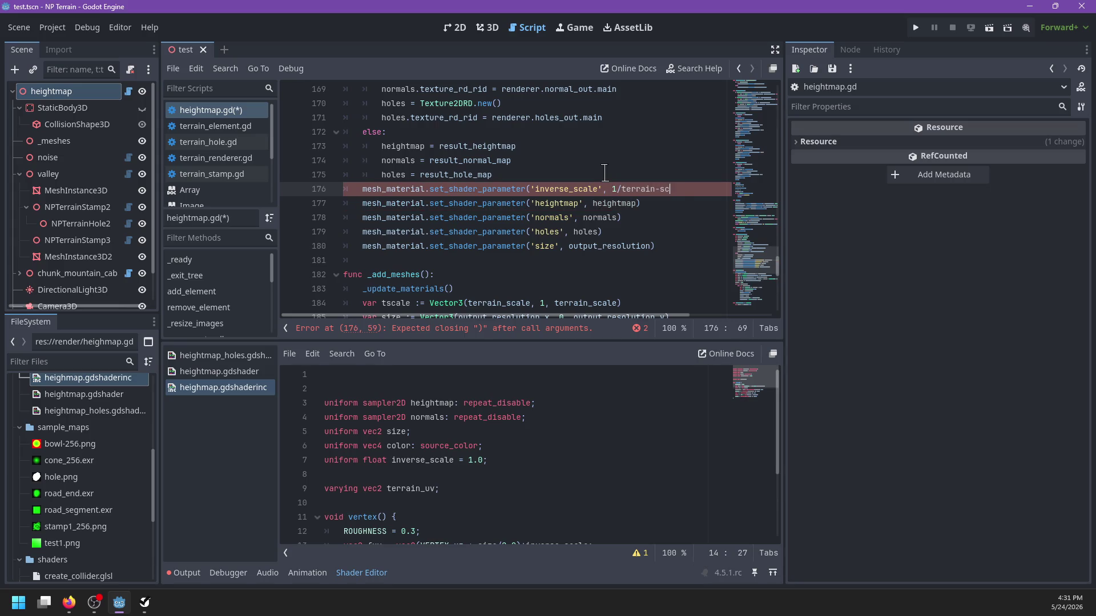
pyautogui.write('ale)')
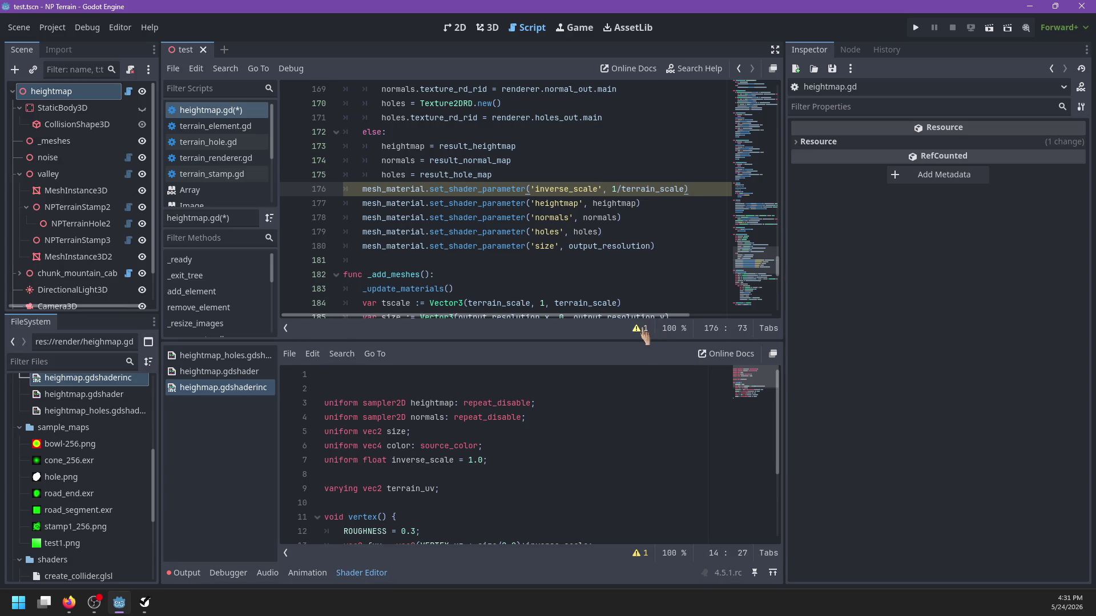
pyautogui.click(638, 329)
pyautogui.click(645, 273)
pyautogui.click(618, 189)
pyautogui.write('.0')
# Default terrain_scale to 1.0, save the script, and return to the 3D view.
pyautogui.keyDown('ctrl'); pyautogui.click(651, 192); pyautogui.keyUp('ctrl')
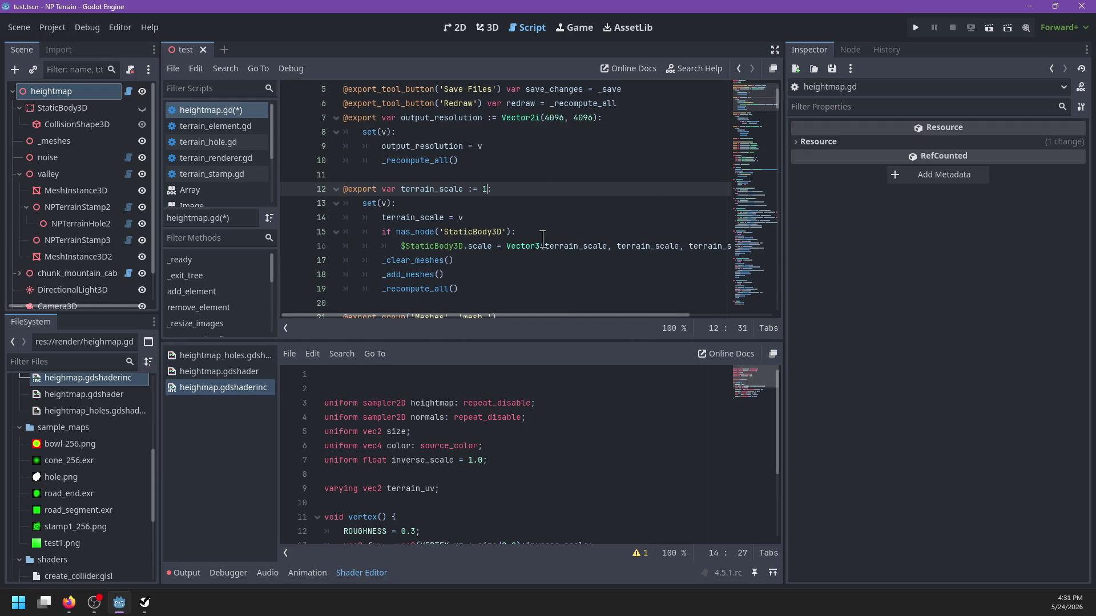
pyautogui.write('0')
pyautogui.hotkey('ctrl', 's')
pyautogui.scroll(-3, 534, 219)
pyautogui.scroll(-20, 534, 218)
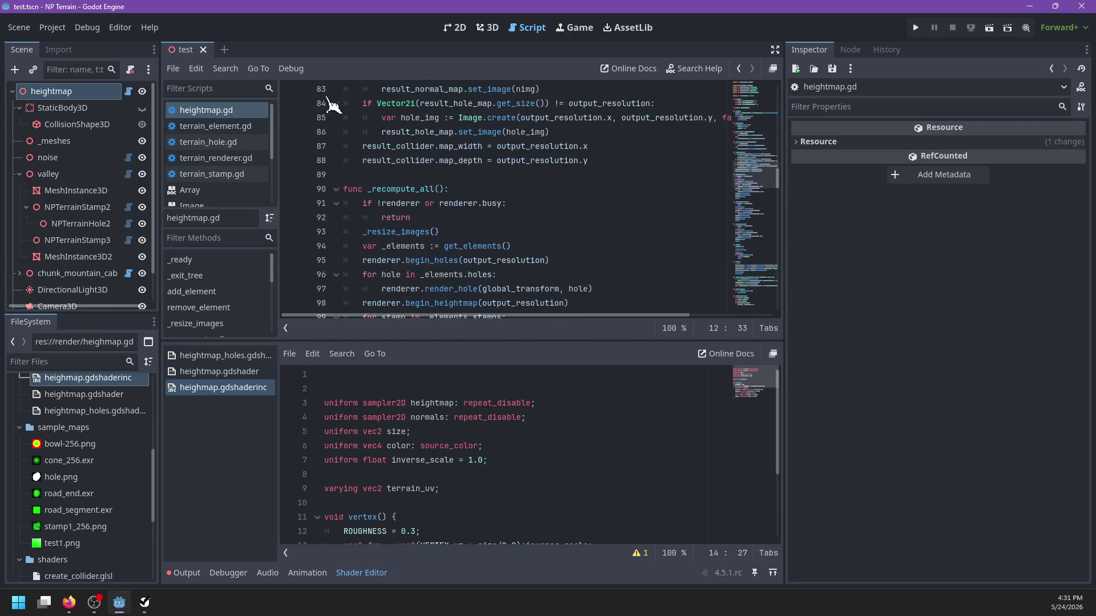
pyautogui.click(108, 94)
pyautogui.click(487, 28)
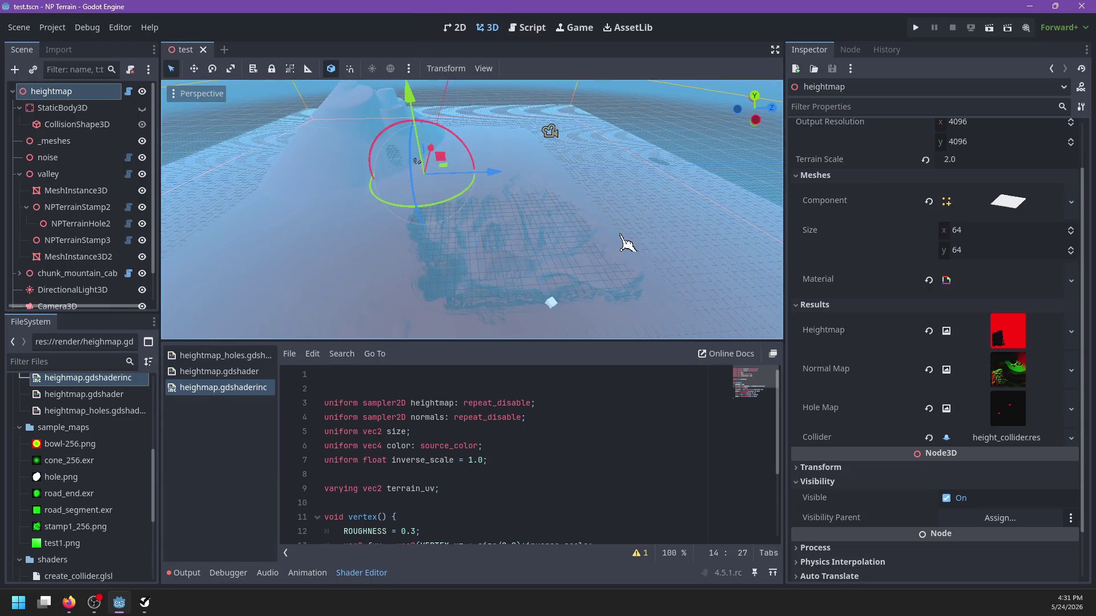
# Set the heightmap's Terrain Scale to 1.0 then back to 2.0 to regenerate the terrain.
pyautogui.scroll(2, 916, 285)
pyautogui.click(979, 217)
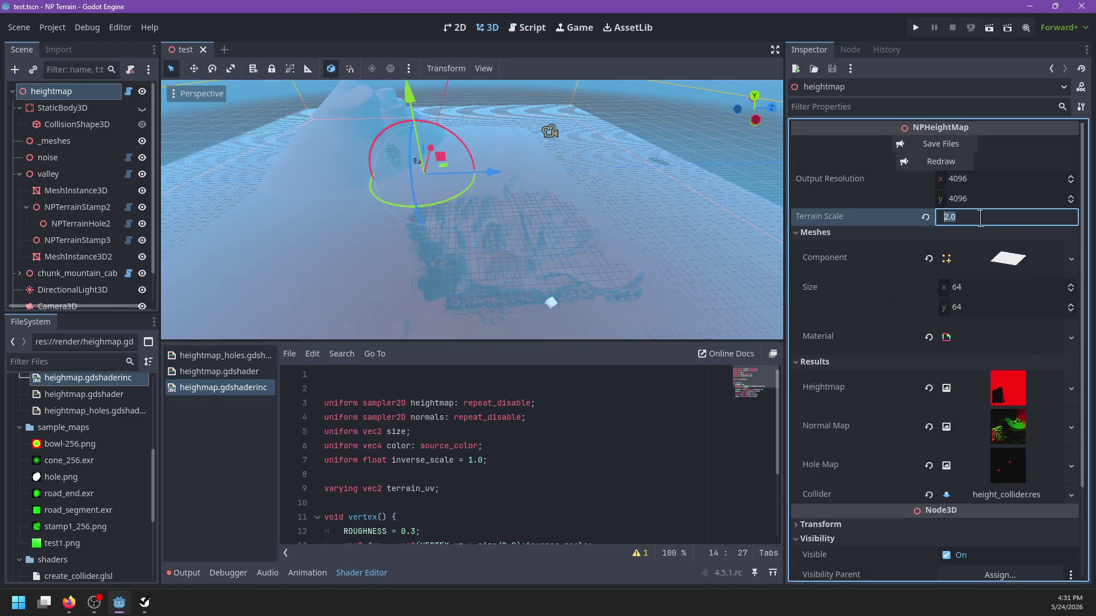
pyautogui.hotkey('ctrl', 'a')
pyautogui.write('1.0')
pyautogui.press('Return')
pyautogui.hotkey('ctrl', 'a')
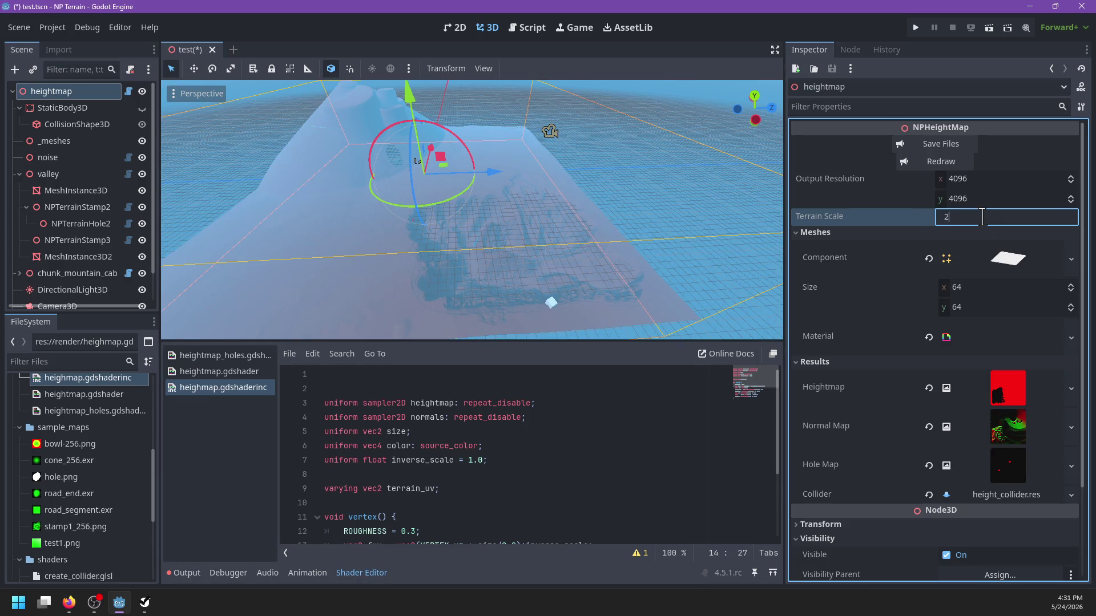
pyautogui.write('2.0')
pyautogui.press('Return')
# Re-apply Terrain Scale 1 and 2 once more, then open heightmap.gdshader.
pyautogui.scroll(-2, 593, 240)
pyautogui.scroll(1, 579, 223)
pyautogui.click(980, 215)
pyautogui.hotkey('ctrl', 'a')
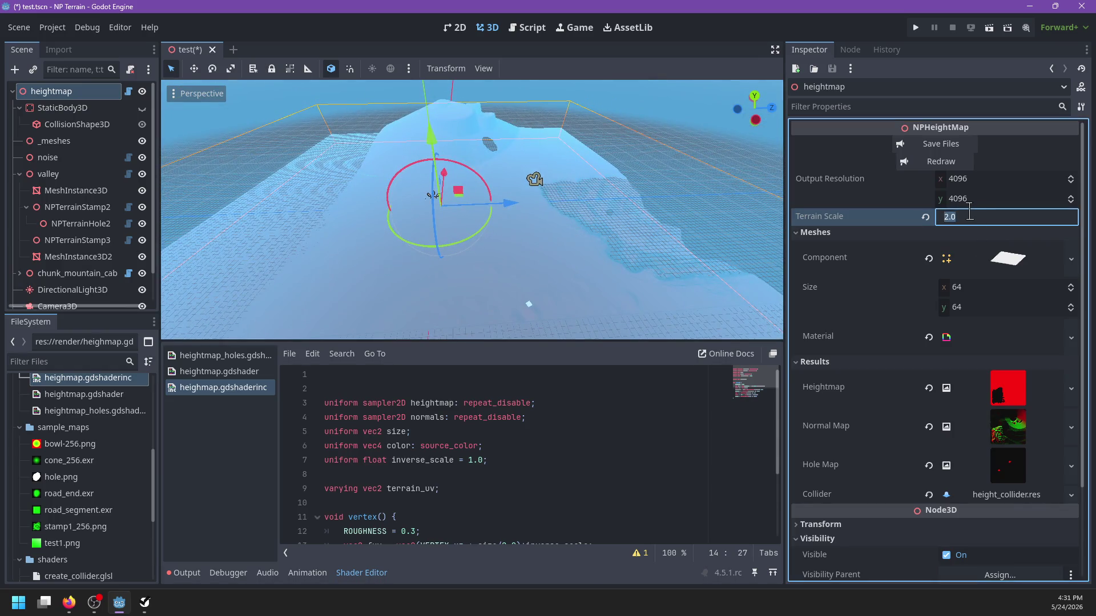
pyautogui.press('Return')
pyautogui.hotkey('ctrl', 'a')
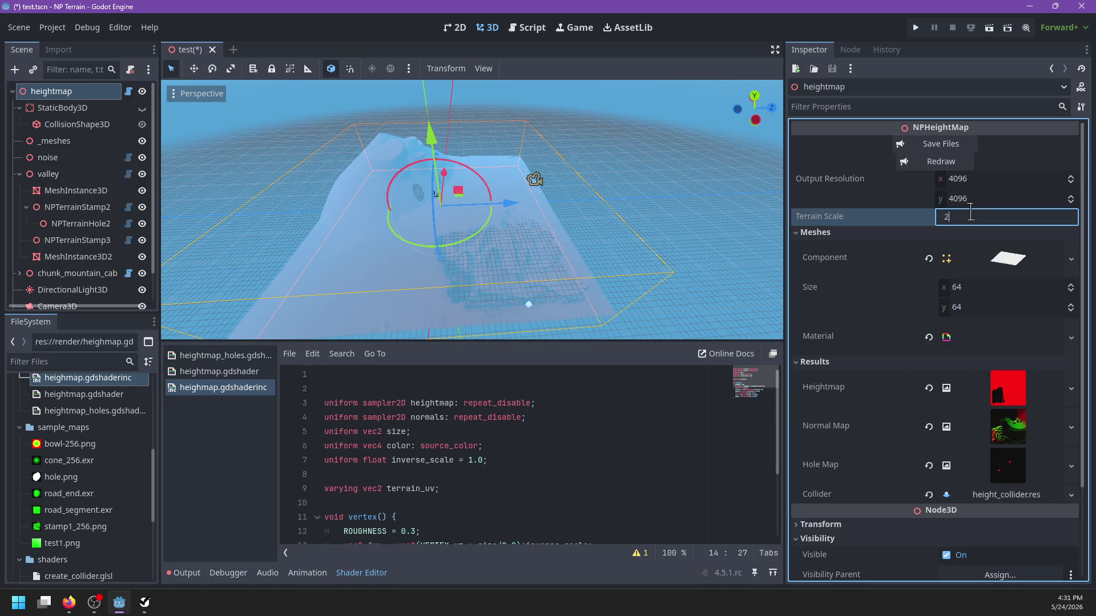
pyautogui.press('Return')
pyautogui.scroll(-3, 557, 503)
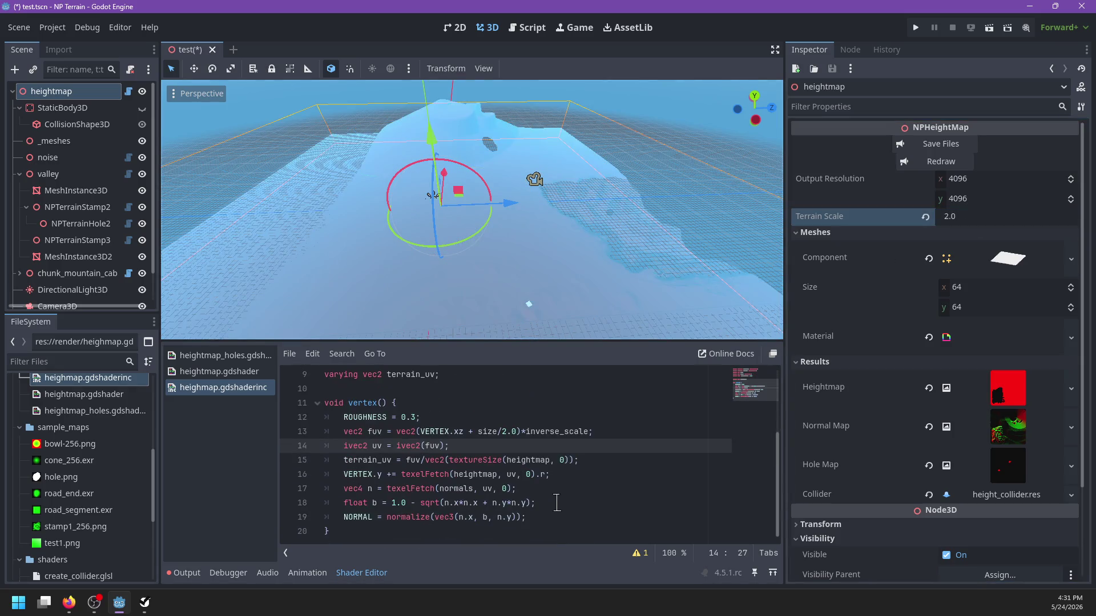
pyautogui.click(223, 372)
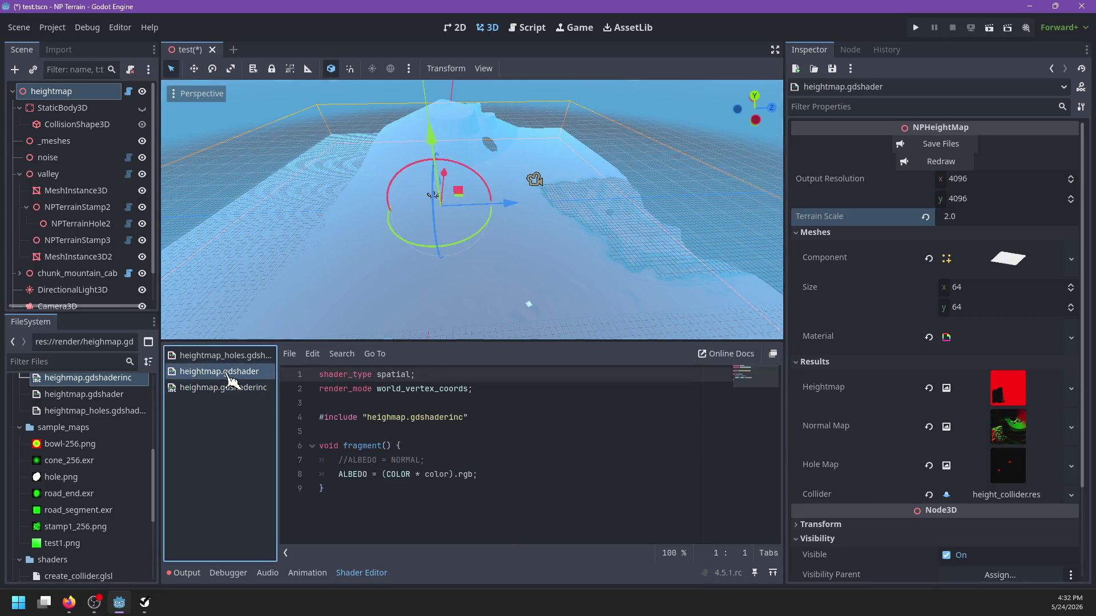
# In heightmap.gdshaderinc, place *inverse_scale right after VERTEX.xz on line 13 and save.
pyautogui.click(234, 356)
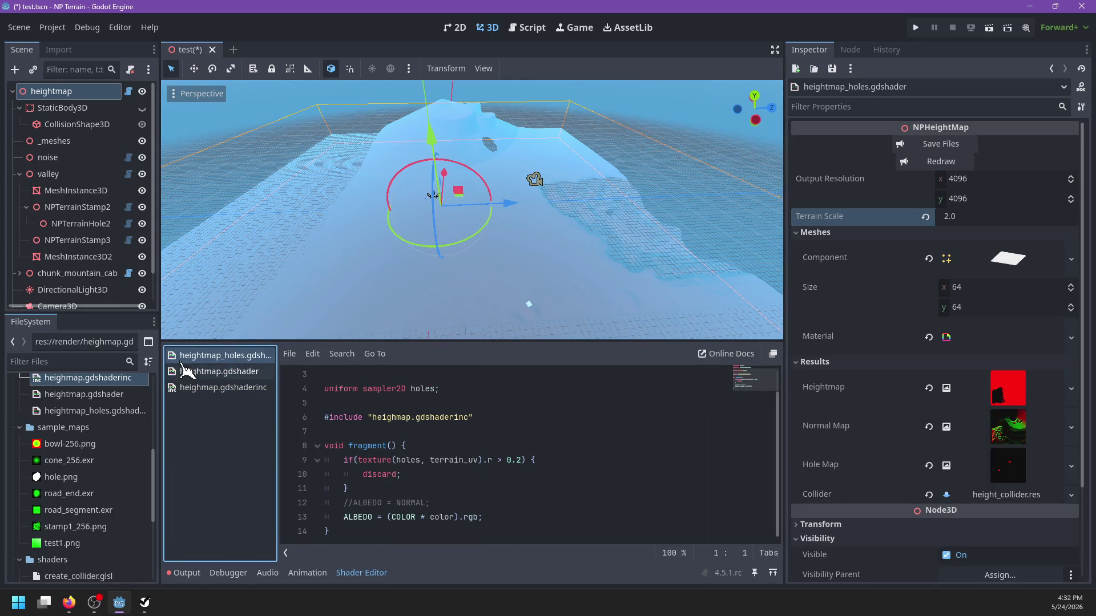
pyautogui.click(197, 372)
pyautogui.click(201, 391)
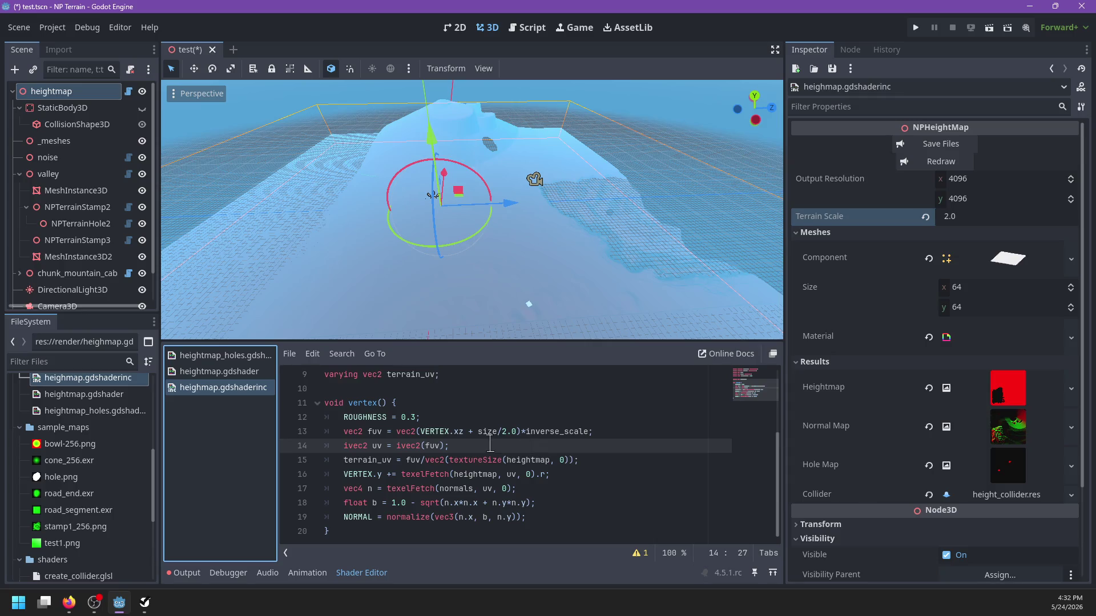
pyautogui.moveTo(519, 432); pyautogui.dragTo(591, 431)
pyautogui.press('BackSpace')
pyautogui.hotkey('ctrl', 'z')
pyautogui.hotkey('ctrl', 's')
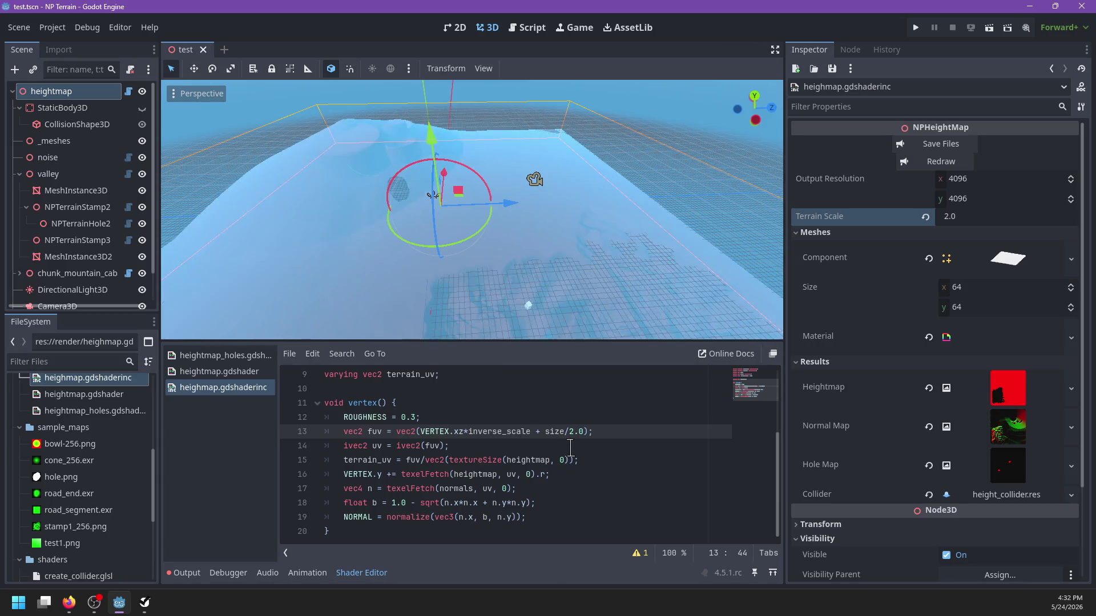
# Compare the terrain at Terrain Scale 1.0 and 2.0, ending at 2.0.
pyautogui.moveTo(391, 244); pyautogui.dragTo(520, 229)
pyautogui.click(969, 214)
pyautogui.press('Return')
pyautogui.click(977, 217)
pyautogui.press('Return')
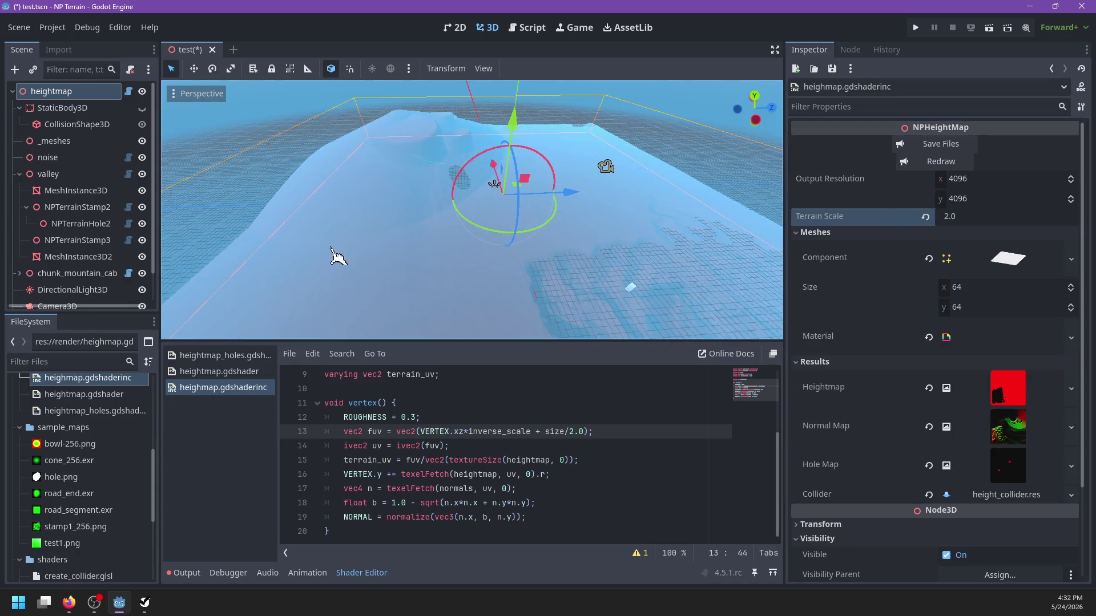
pyautogui.moveTo(337, 252); pyautogui.dragTo(430, 203)
pyautogui.click(988, 217)
pyautogui.write('1.0')
pyautogui.press('Return')
pyautogui.click(982, 216)
pyautogui.press('Return')
# Look over the terrain from above and low angles, then save the scene.
pyautogui.scroll(3, 579, 179)
pyautogui.moveTo(579, 179); pyautogui.dragTo(580, 278)
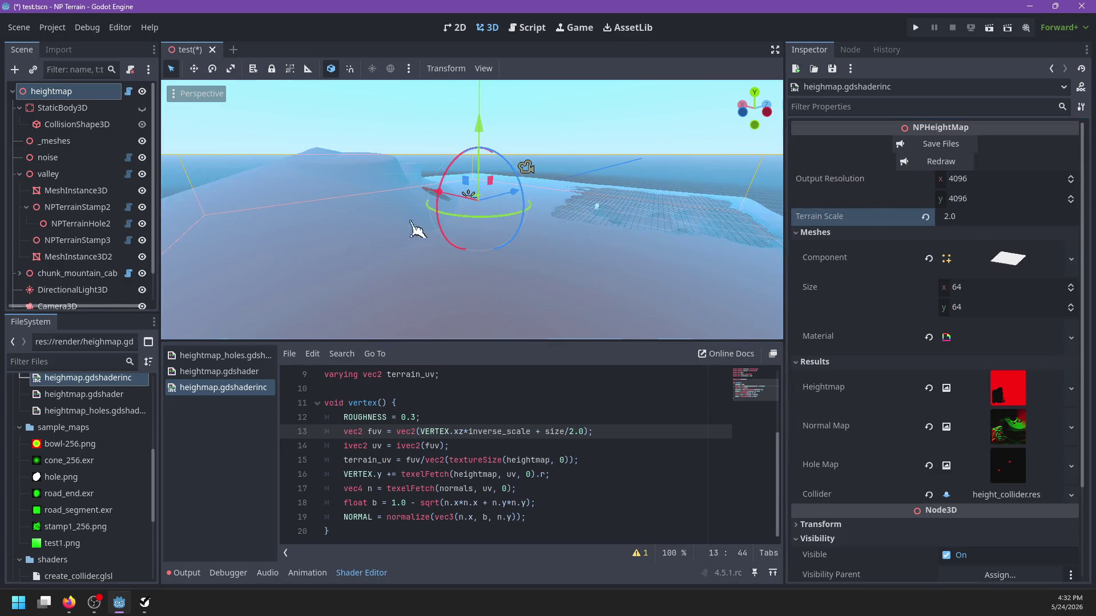
pyautogui.scroll(3, 537, 177)
pyautogui.moveTo(506, 235)
pyautogui.mouseDown()
pyautogui.moveTo(522, 257)
pyautogui.moveTo(443, 203)
pyautogui.moveTo(502, 296)
pyautogui.moveTo(611, 221)
pyautogui.moveTo(660, 269)
pyautogui.moveTo(618, 232)
pyautogui.moveTo(557, 232)
pyautogui.moveTo(653, 251)
pyautogui.moveTo(577, 208)
pyautogui.moveTo(558, 229)
pyautogui.moveTo(668, 264)
pyautogui.moveTo(588, 205)
pyautogui.moveTo(474, 263)
pyautogui.moveTo(563, 240)
pyautogui.mouseUp()
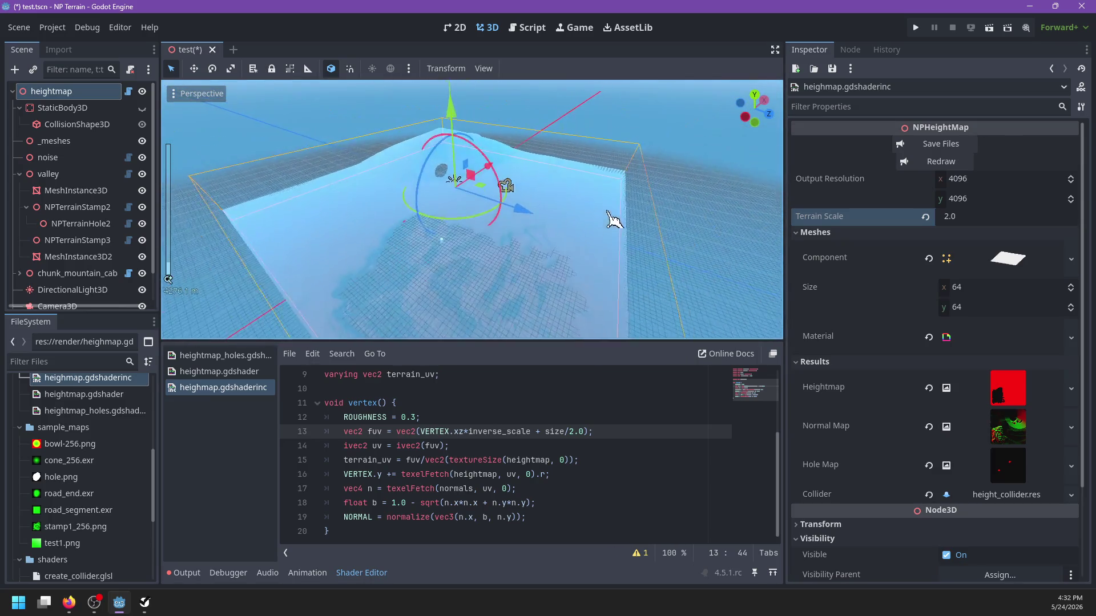
pyautogui.scroll(3, 605, 240)
pyautogui.scroll(-3, 628, 251)
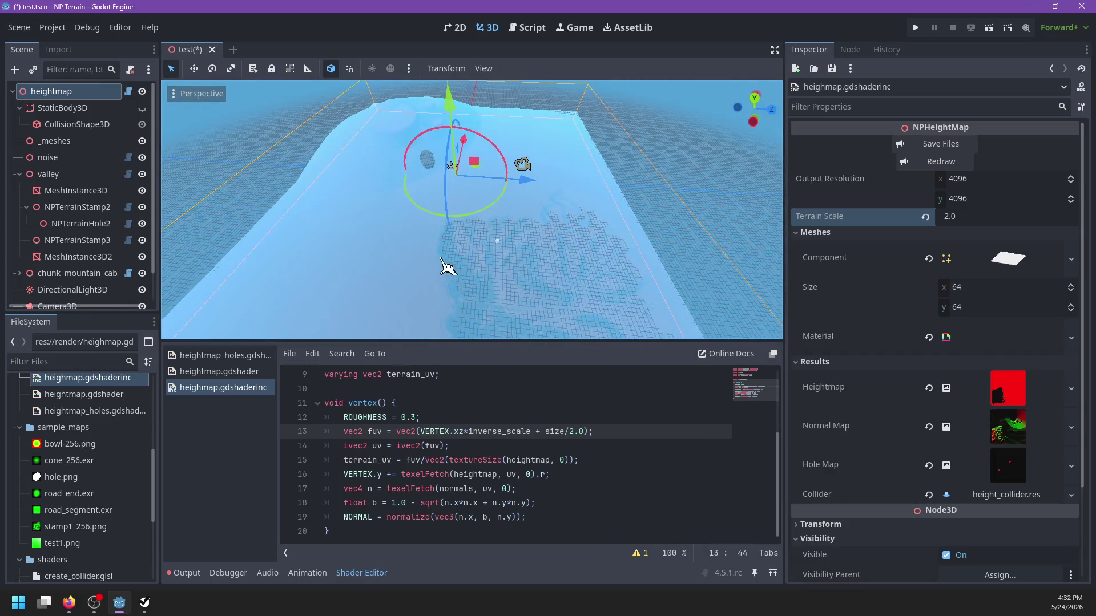
pyautogui.hotkey('ctrl', 's')
# Move the 'Regenerate meshes' task out of the Scale list in the to-do note and save it.
pyautogui.click(146, 608)
pyautogui.moveTo(358, 405)
pyautogui.mouseDown()
pyautogui.moveTo(320, 415)
pyautogui.moveTo(353, 417)
pyautogui.mouseUp()
pyautogui.hotkey('ctrl', 's')
pyautogui.click(343, 407)
# Back in Godot, open heightmap.gd in the script editor and hide the shader panel.
pyautogui.click(459, 9)
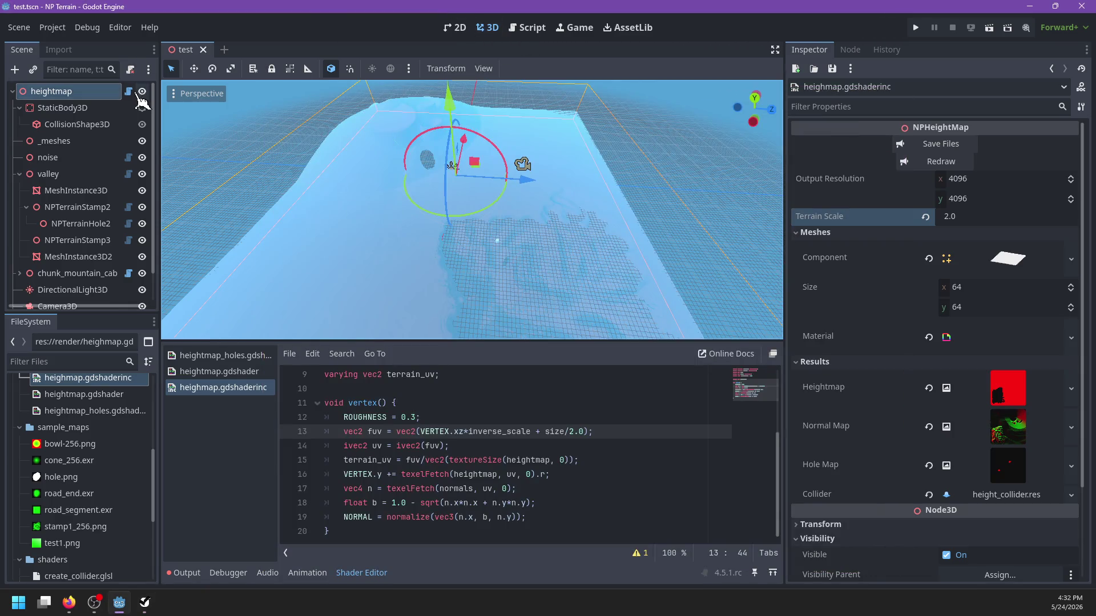
pyautogui.click(128, 92)
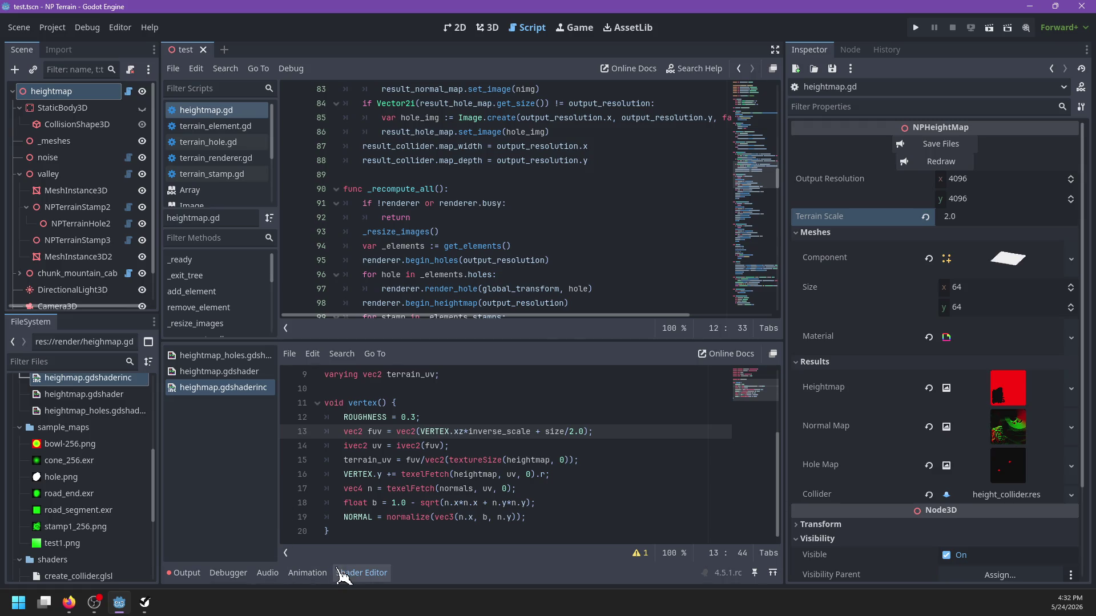
pyautogui.click(361, 573)
pyautogui.scroll(13, 402, 407)
pyautogui.scroll(5, 402, 406)
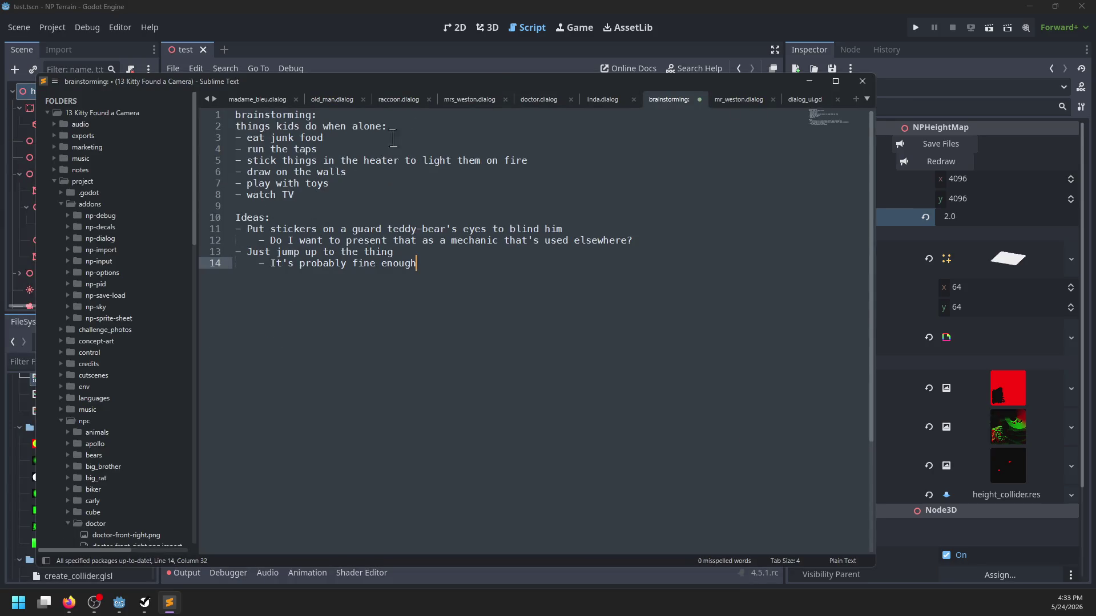
# In Sublime Text, expand np-terrain/shaders and open image_mix.glsl.
pyautogui.moveTo(365, 81); pyautogui.dragTo(0, 83)
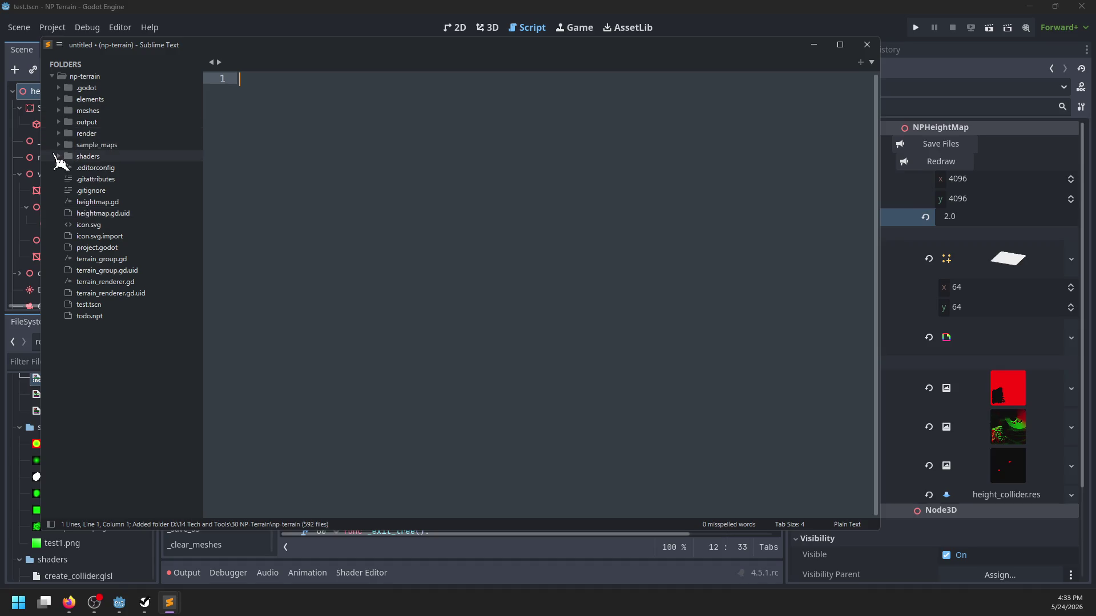
pyautogui.click(57, 156)
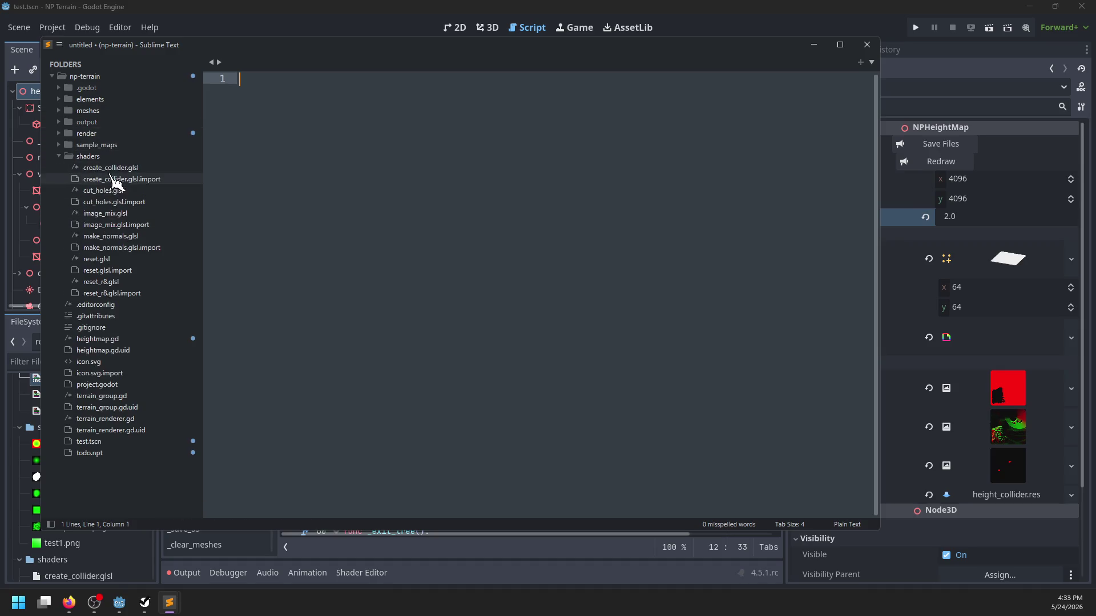
pyautogui.click(149, 215)
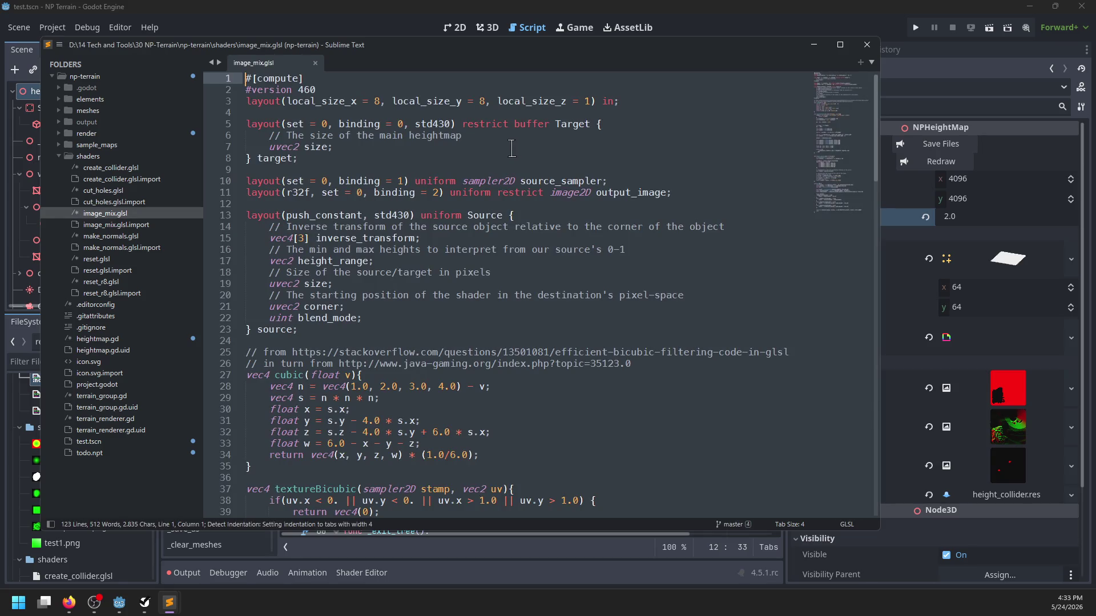
# Read through image_mix.glsl, then bring Godot's heightmap.gd script back to front.
pyautogui.click(400, 145)
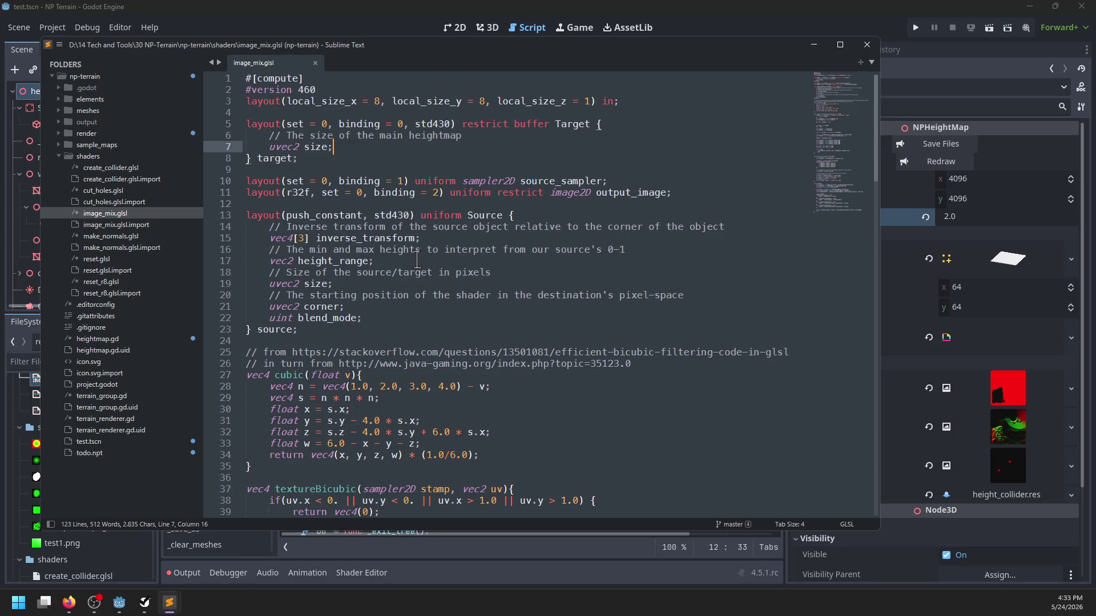
pyautogui.click(438, 23)
pyautogui.click(591, 259)
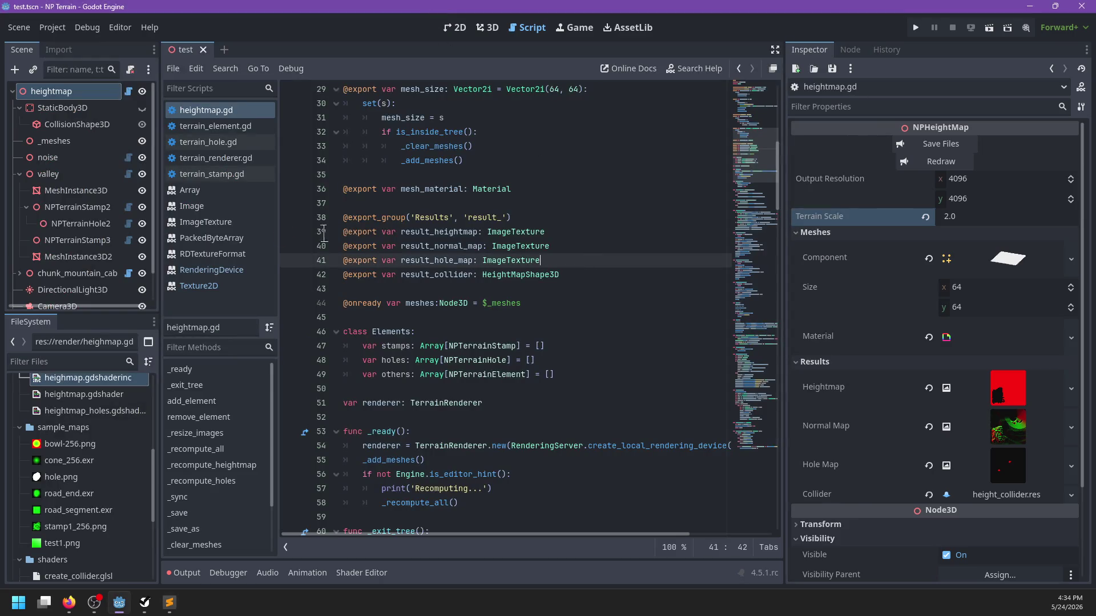
# Search heightmap.gd for 'transform' and follow the line 97 render_hole call to its definition.
pyautogui.click(538, 175)
pyautogui.hotkey('ctrl', 'f')
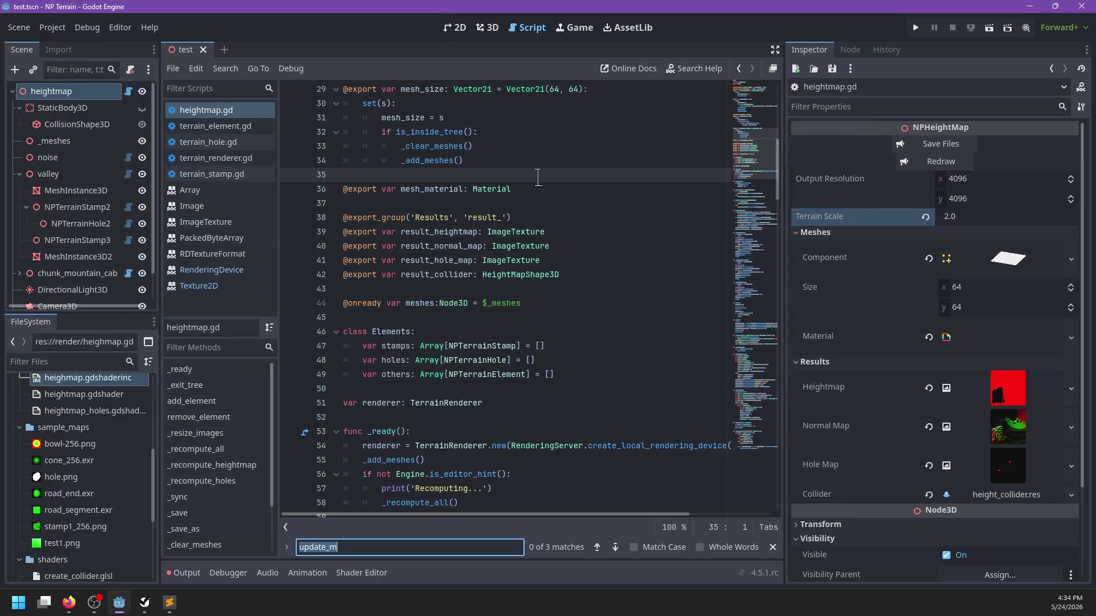
pyautogui.write('transform')
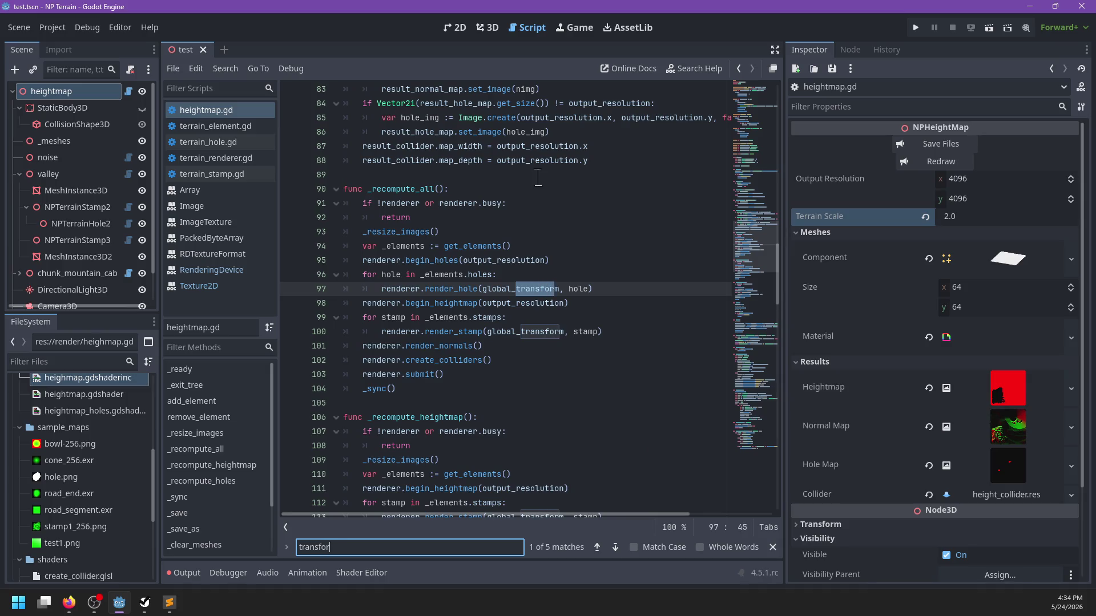
pyautogui.press('Escape')
pyautogui.click(464, 290)
pyautogui.keyDown('ctrl'); pyautogui.click(464, 289); pyautogui.keyUp('ctrl')
pyautogui.scroll(3, 533, 295)
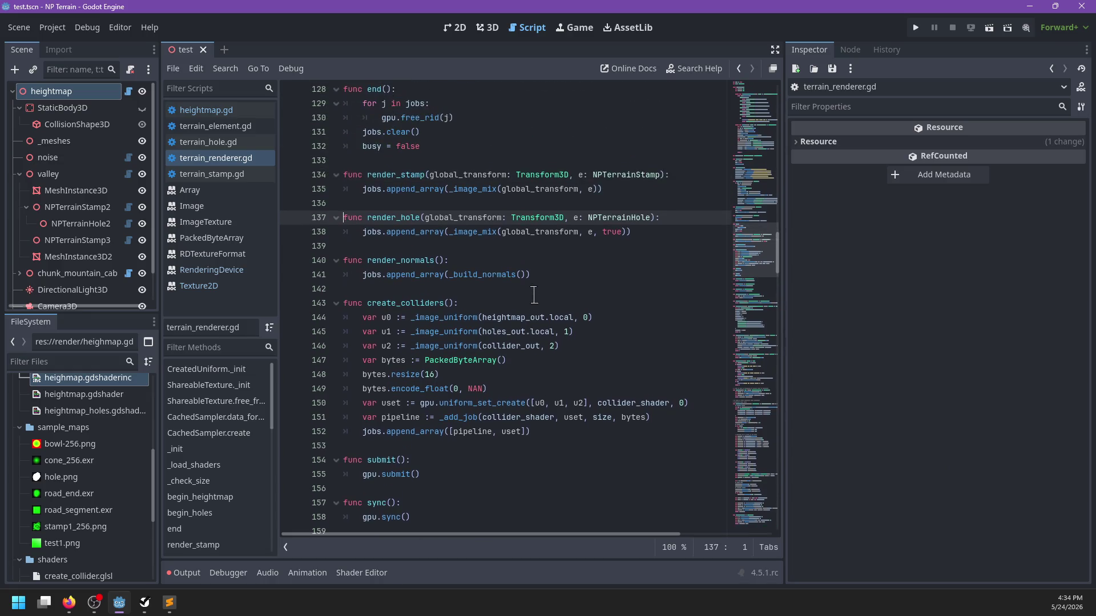
# In heightmap.gd, try a var line after _resize_images(), undo it, and revisit render_hole.
pyautogui.click(222, 110)
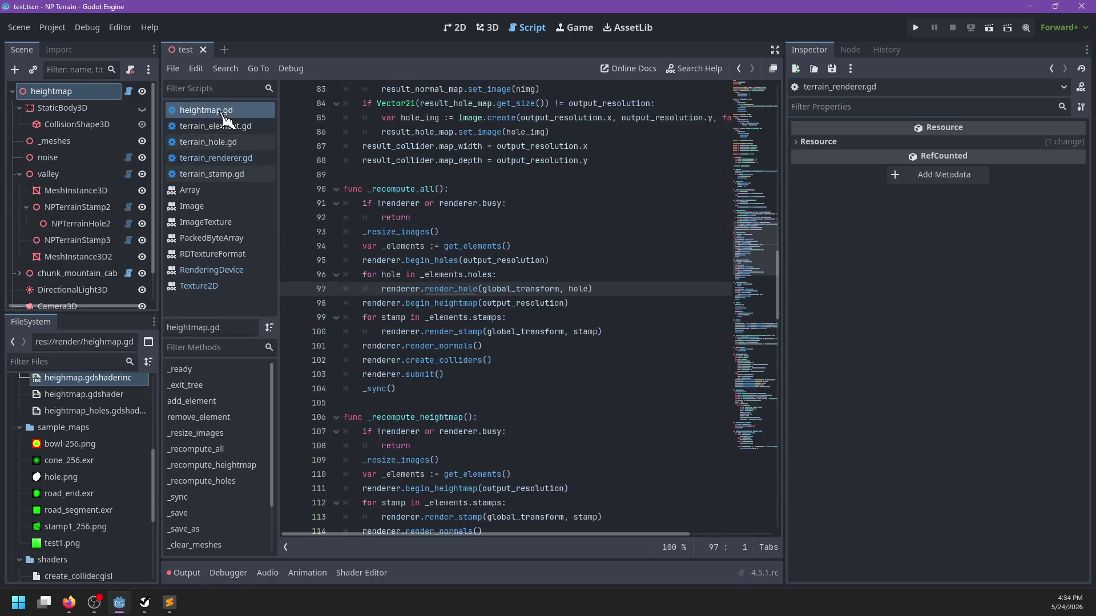
pyautogui.doubleClick(536, 288)
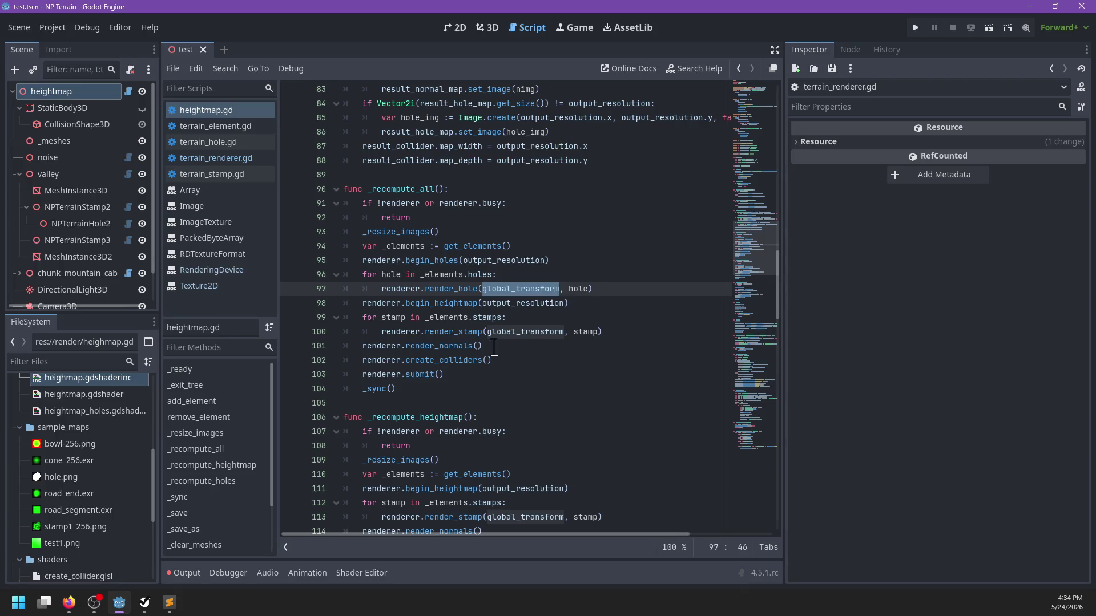
pyautogui.scroll(1, 513, 328)
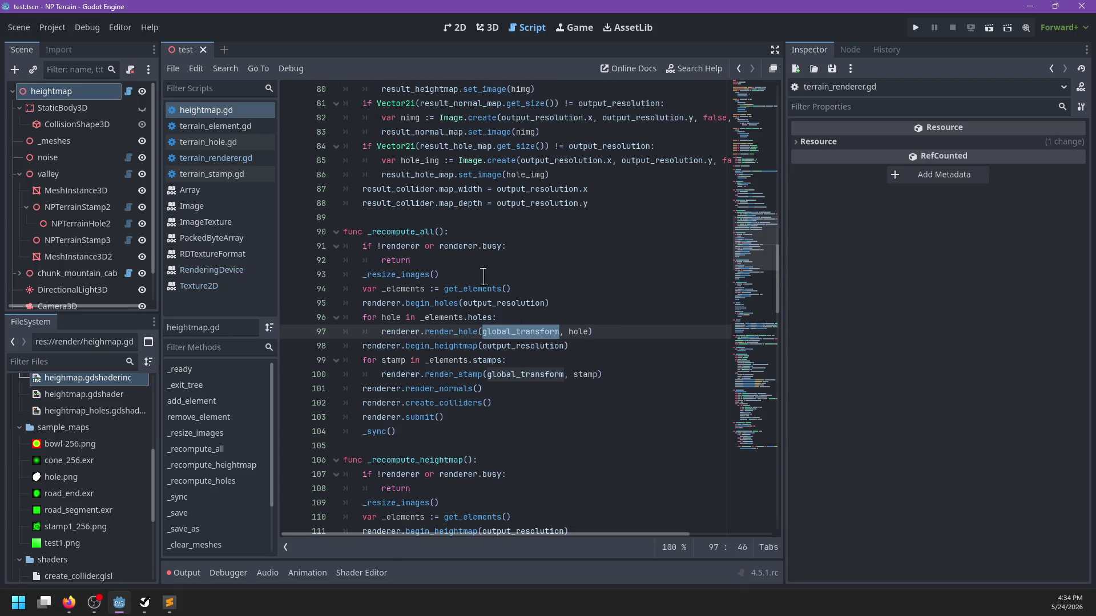
pyautogui.click(484, 277)
pyautogui.press('Return')
pyautogui.write('var')
pyautogui.hotkey('ctrl', 'z')
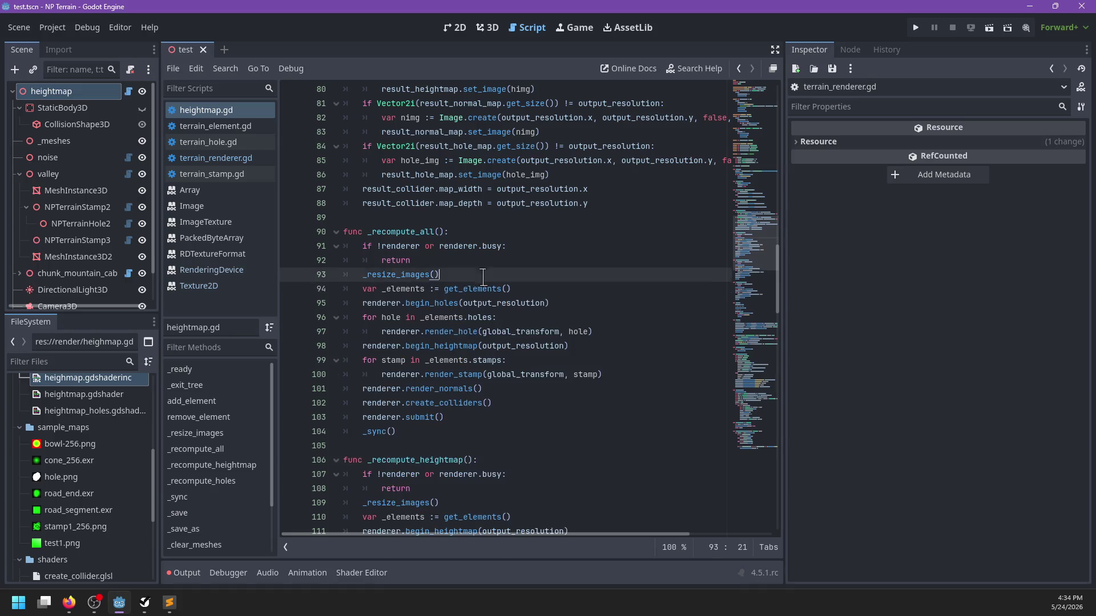
pyautogui.keyDown('ctrl'); pyautogui.click(453, 330); pyautogui.keyUp('ctrl')
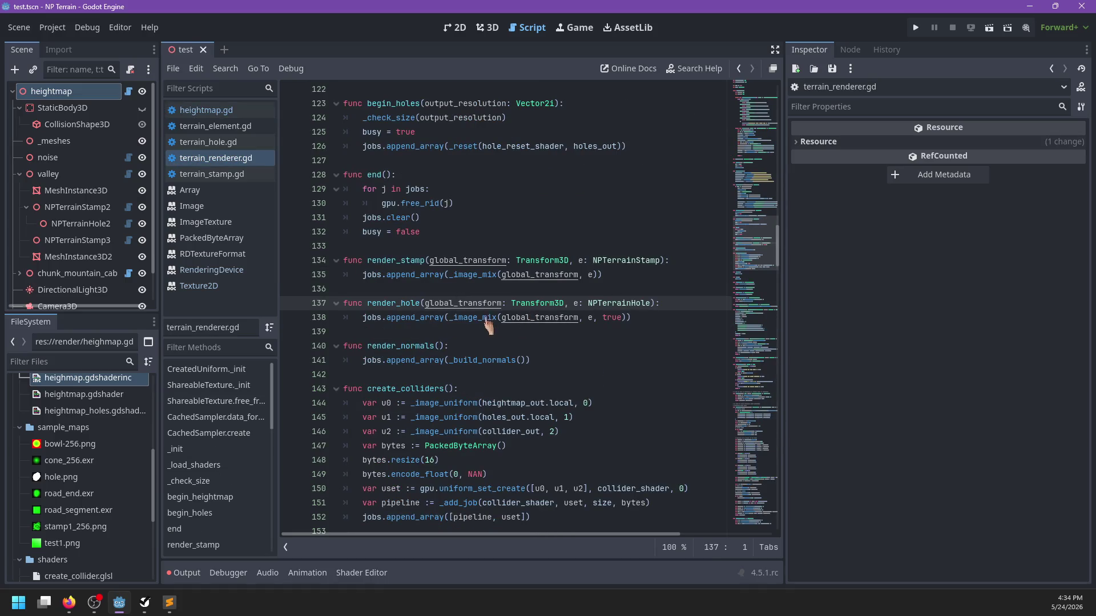
# Rename the _image_mix global_transform parameter to inverse_transform.
pyautogui.keyDown('ctrl'); pyautogui.click(463, 317); pyautogui.keyUp('ctrl')
pyautogui.doubleClick(463, 303)
pyautogui.hscroll(3, 522, 331)
pyautogui.hscroll(-3, 525, 333)
pyautogui.scroll(-1, 525, 333)
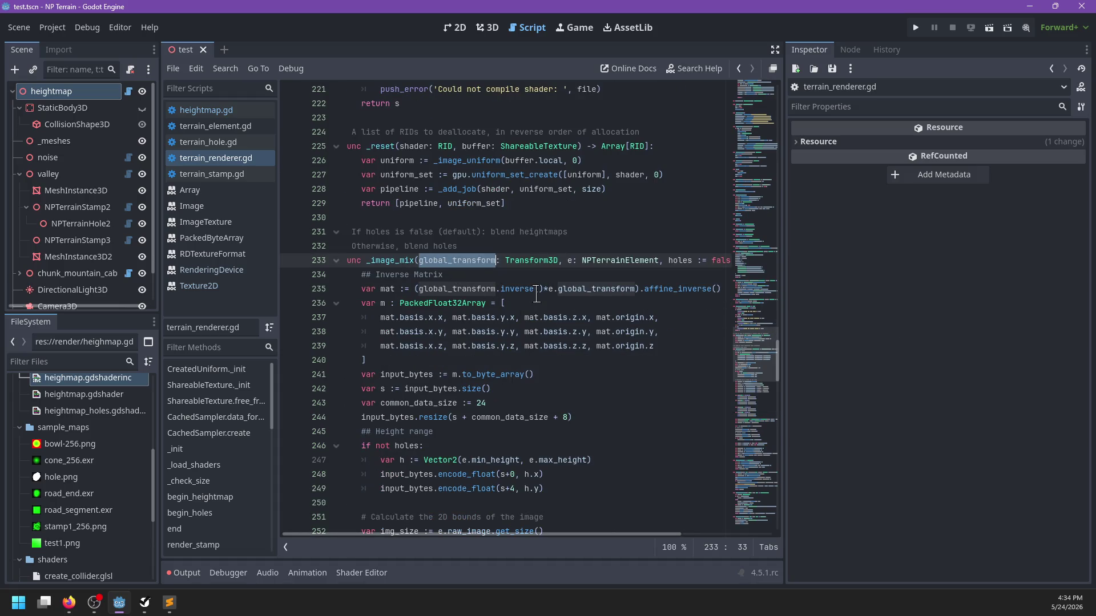
pyautogui.scroll(-12, 536, 295)
pyautogui.scroll(-5, 542, 292)
pyautogui.scroll(15, 525, 280)
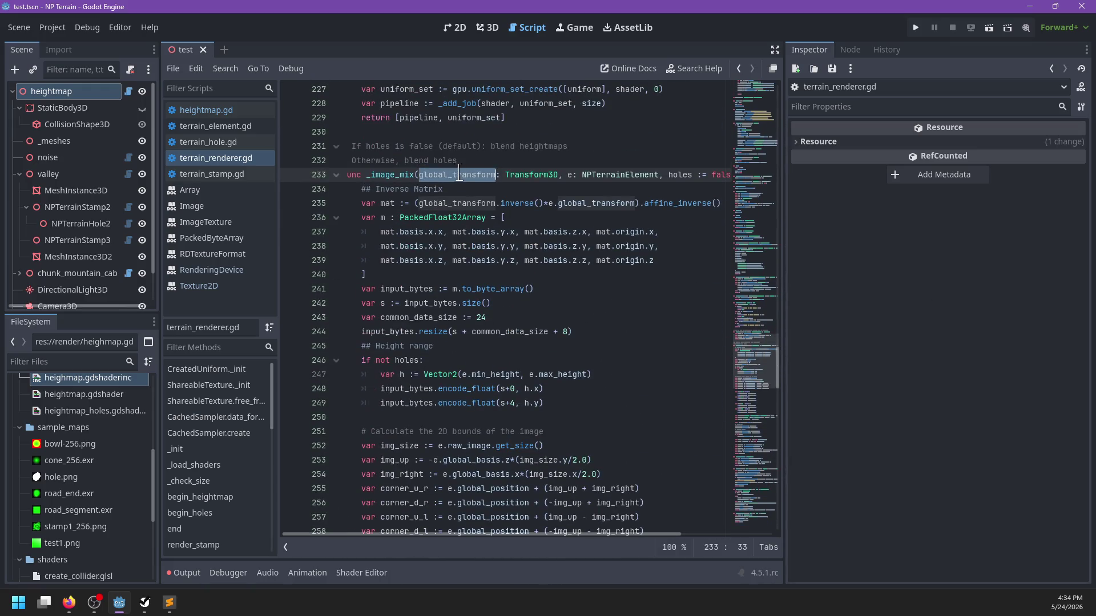
pyautogui.write('inverse_transform')
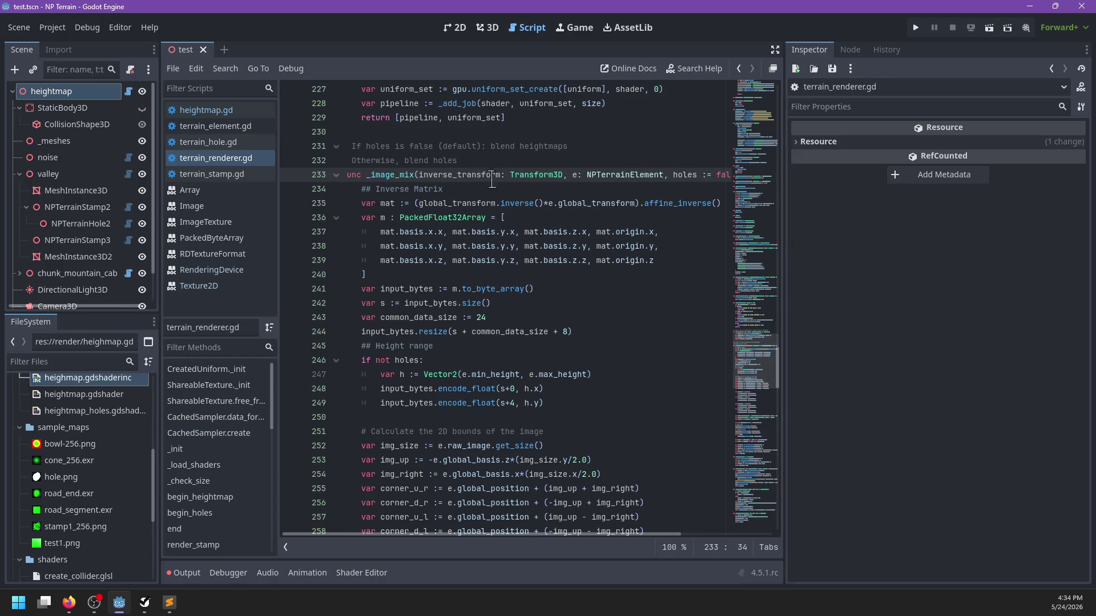
# Replace global_transform.inverse() on line 235 with inverse_transform.
pyautogui.moveTo(419, 204); pyautogui.dragTo(543, 204)
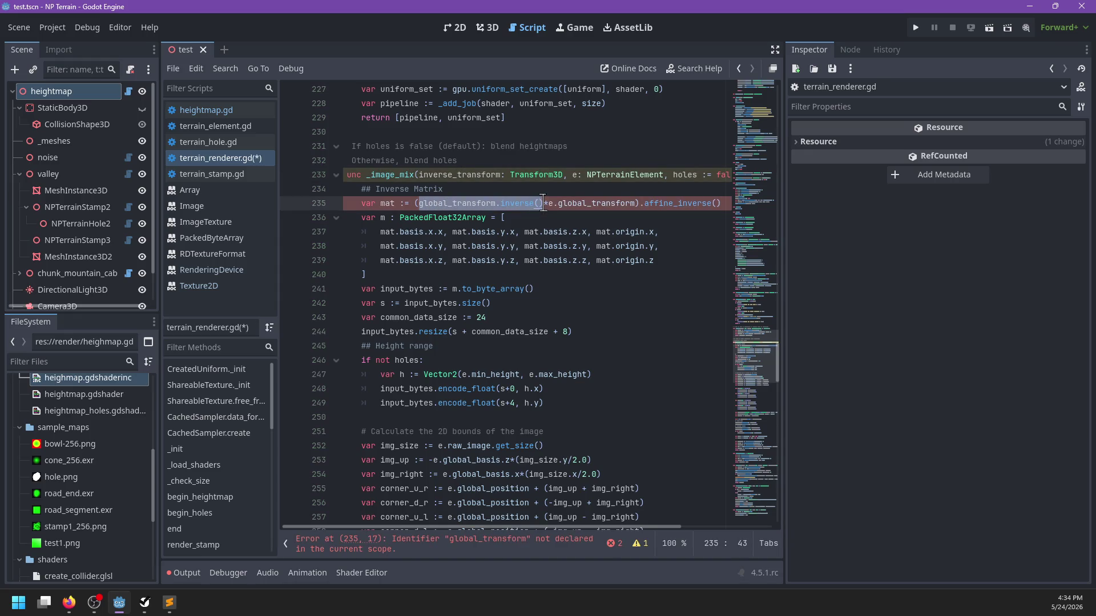
pyautogui.write('inverse_transform')
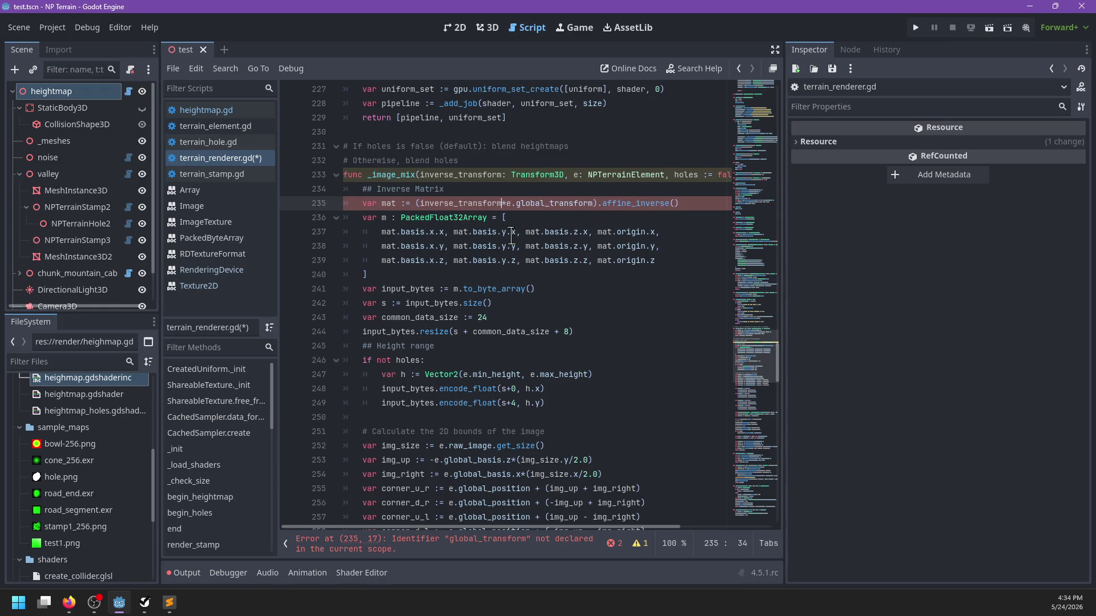
pyautogui.press('Up')
pyautogui.press('Up')
pyautogui.scroll(-4, 473, 279)
pyautogui.scroll(-15, 474, 279)
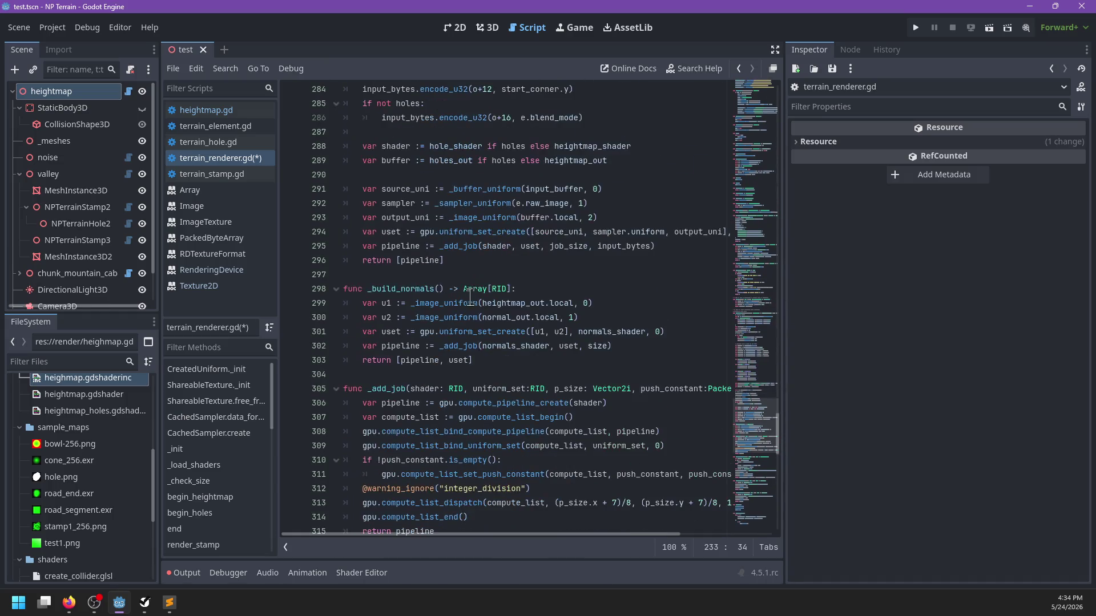
# Rename the global_transform parameters of render_stamp and render_hole to inverse_transform with multi-caret editing.
pyautogui.hotkey('ctrl', 'f')
pyautogui.write('render_')
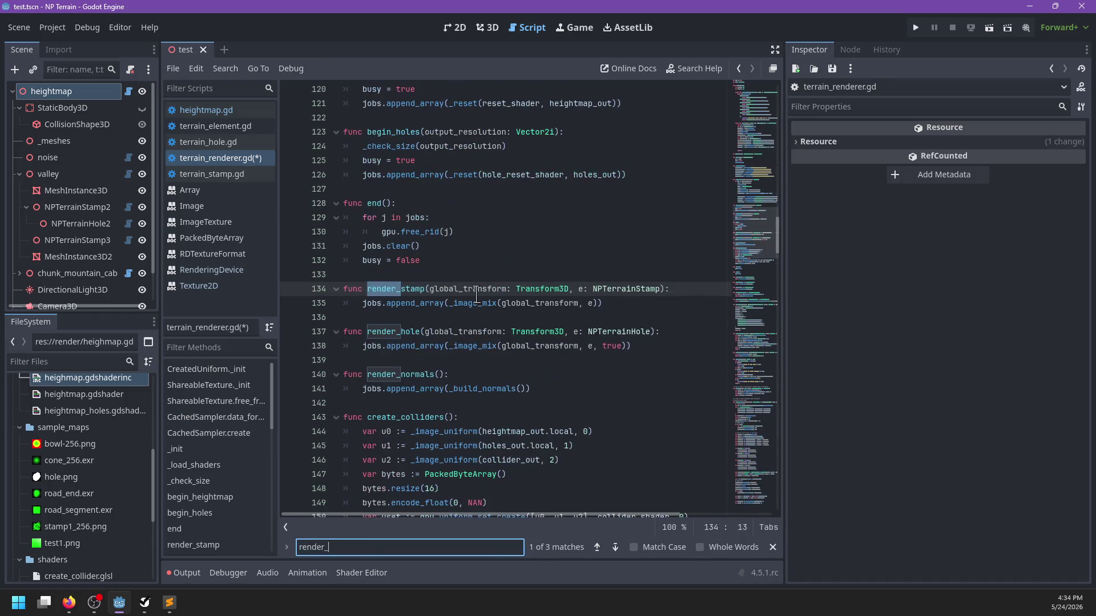
pyautogui.press('Escape')
pyautogui.doubleClick(444, 289)
pyautogui.hotkey('ctrl', 'd')
pyautogui.hotkey('ctrl', 'd')
pyautogui.hotkey('ctrl', 'd')
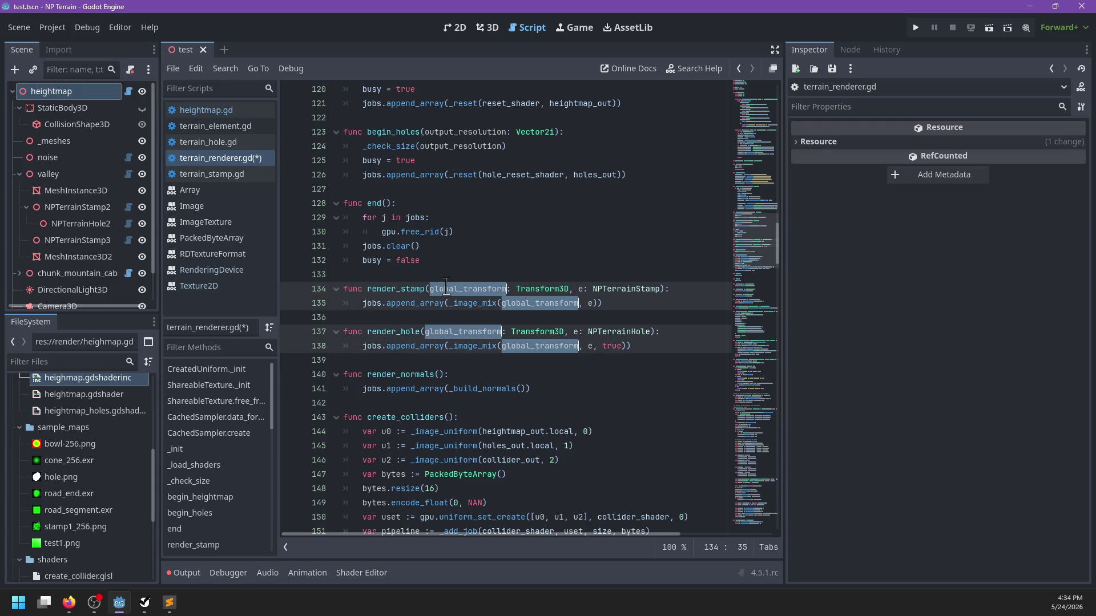
pyautogui.write('inverse_transform')
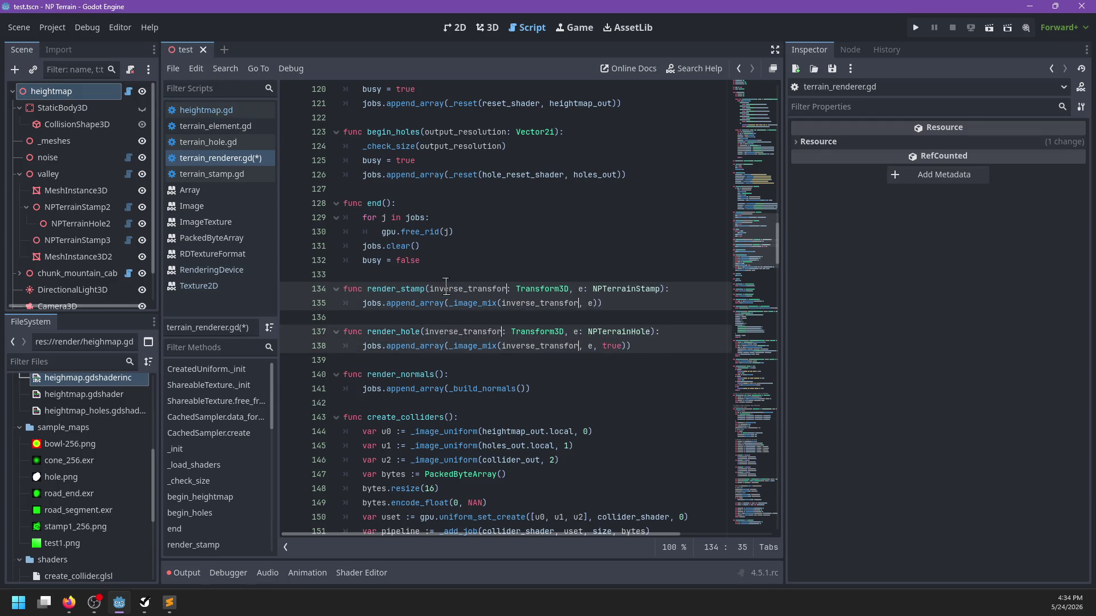
pyautogui.press('Escape')
# Recheck the _image_mix definition and save terrain_renderer.gd.
pyautogui.keyDown('ctrl'); pyautogui.click(489, 345); pyautogui.keyUp('ctrl')
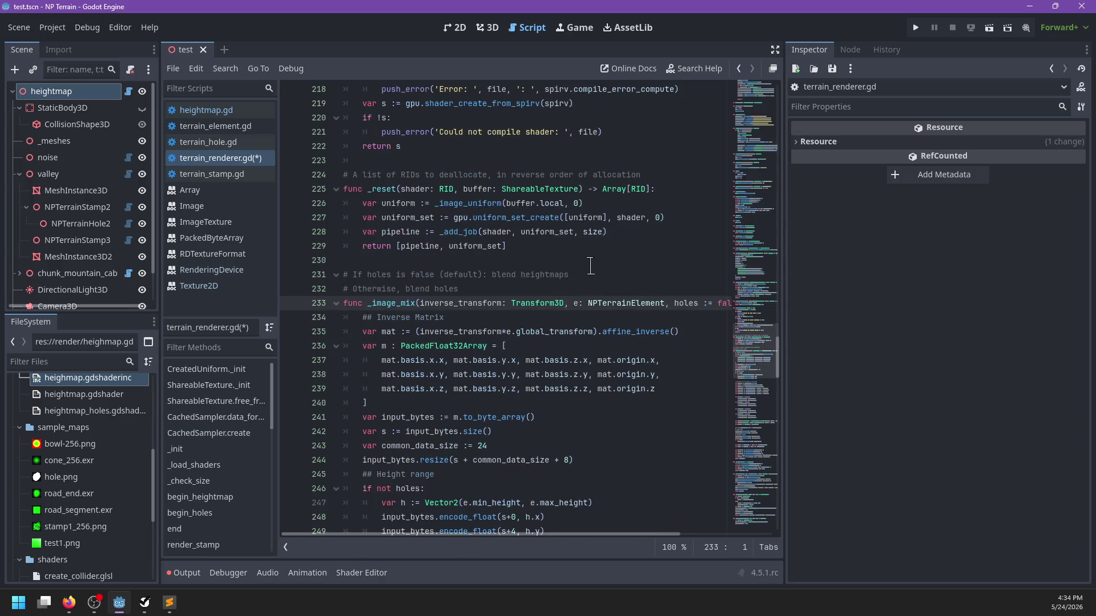
pyautogui.hotkey('ctrl', 's')
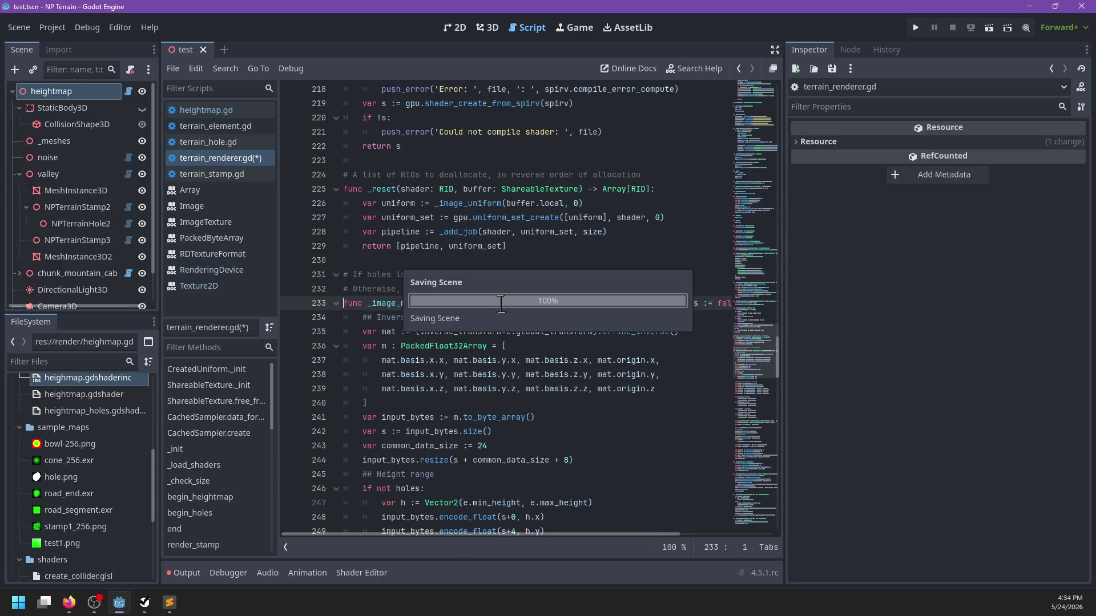
pyautogui.click(240, 112)
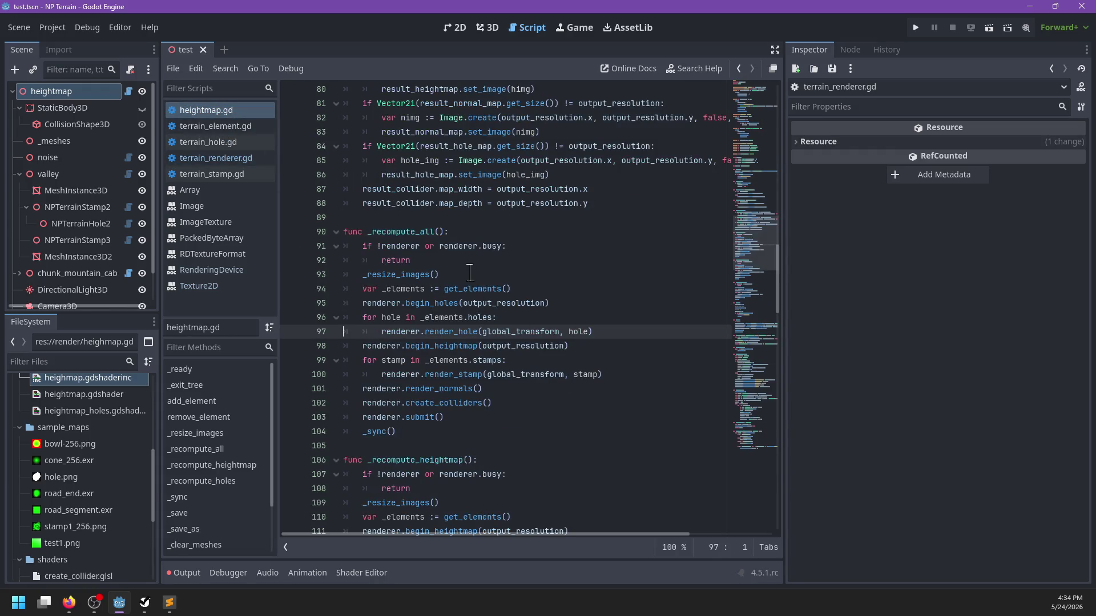
# Add 'var inverse_transform := global_transform.scaled(Vector3(terrain_scale, 1, terrain_scale)).affine_inverse()' after line 95.
pyautogui.click(571, 303)
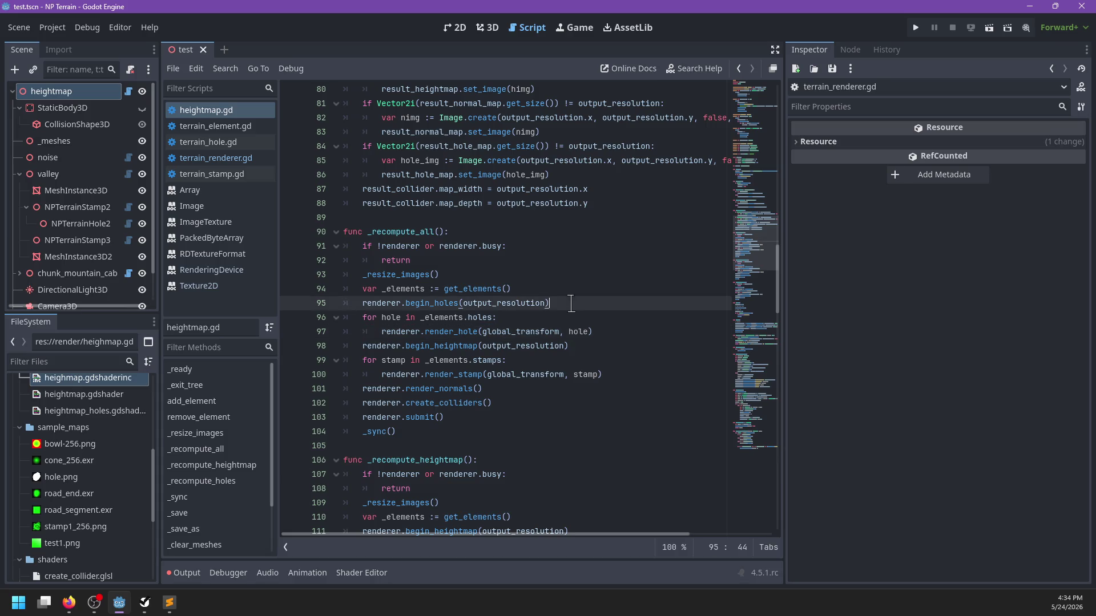
pyautogui.press('Return')
pyautogui.write('verse_transform :')
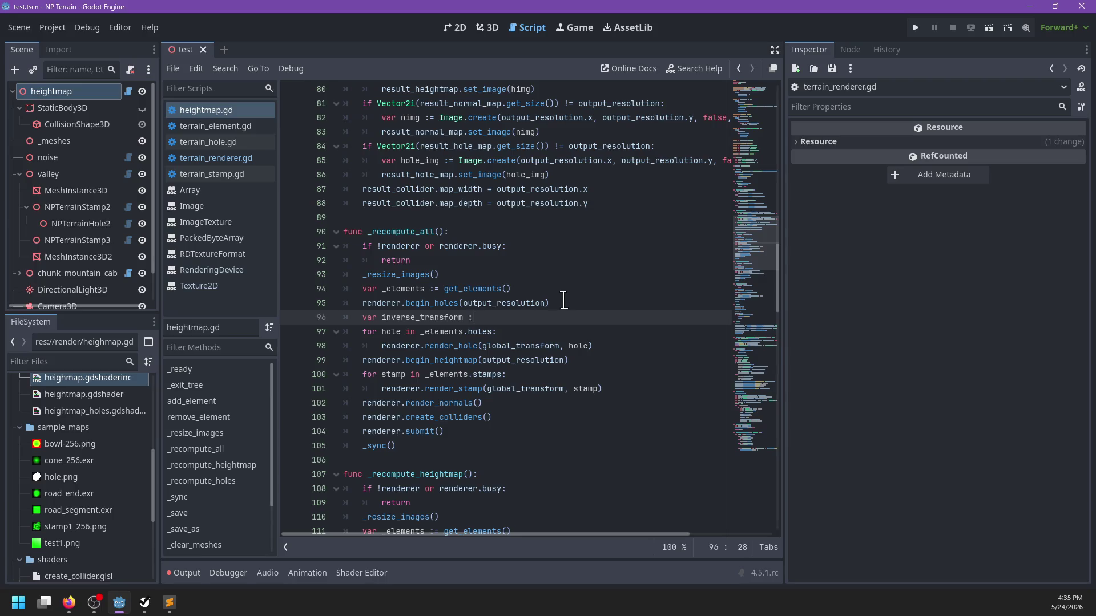
pyautogui.write('= global')
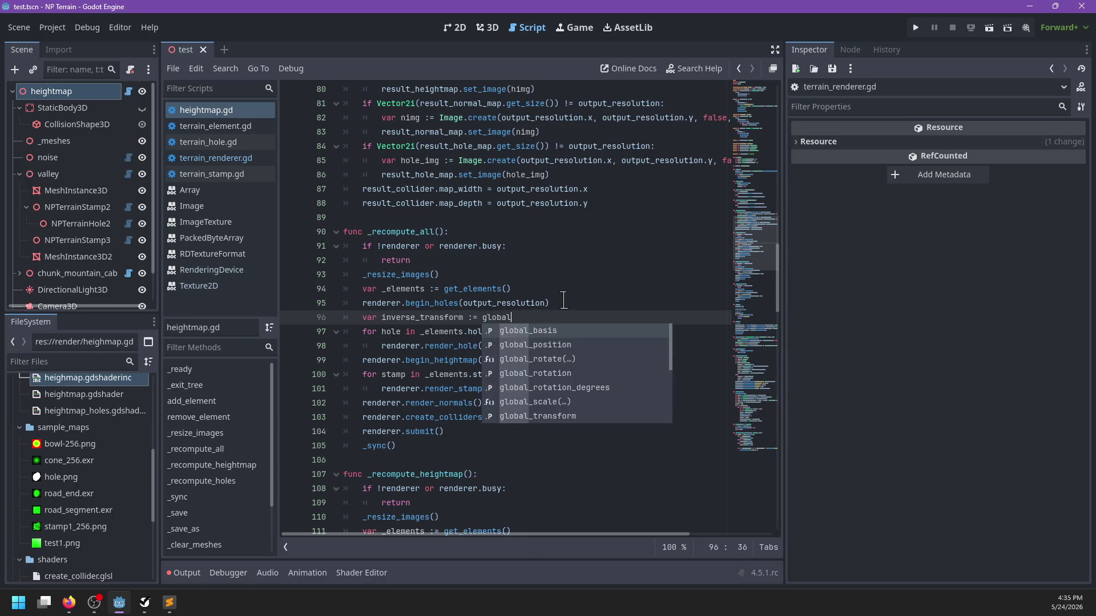
pyautogui.write('_transform.')
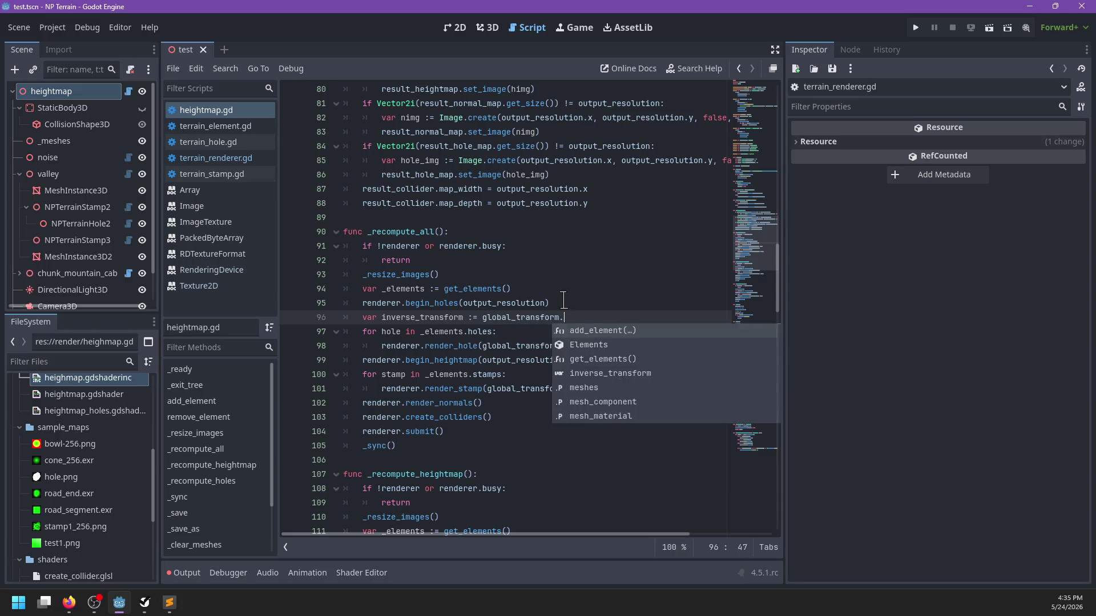
pyautogui.write('scaled(Vecotre')
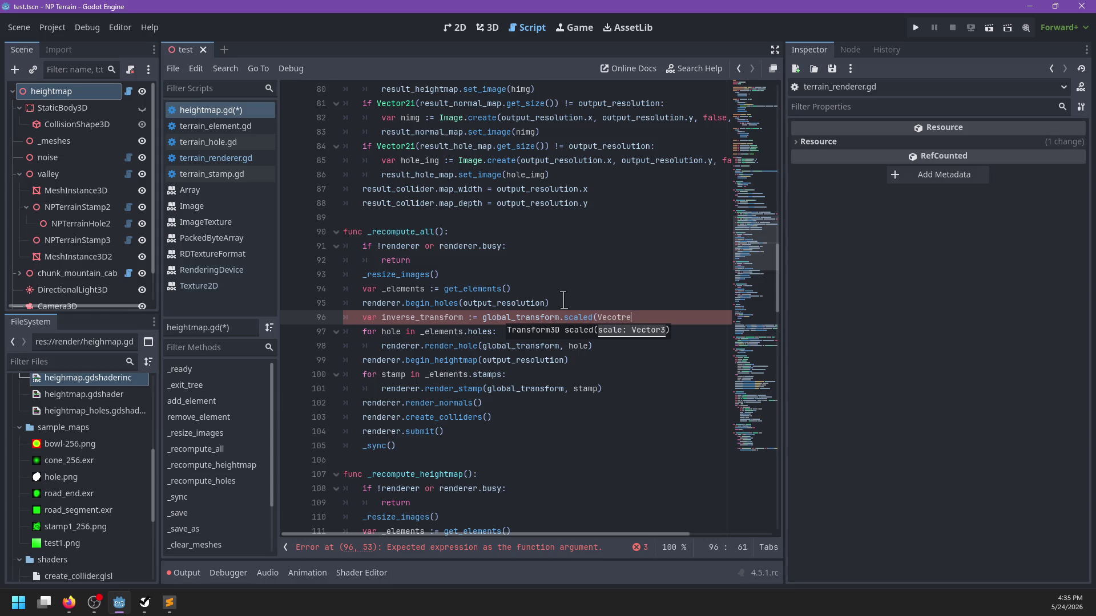
pyautogui.press('BackSpace')
pyautogui.write('3(terrain')
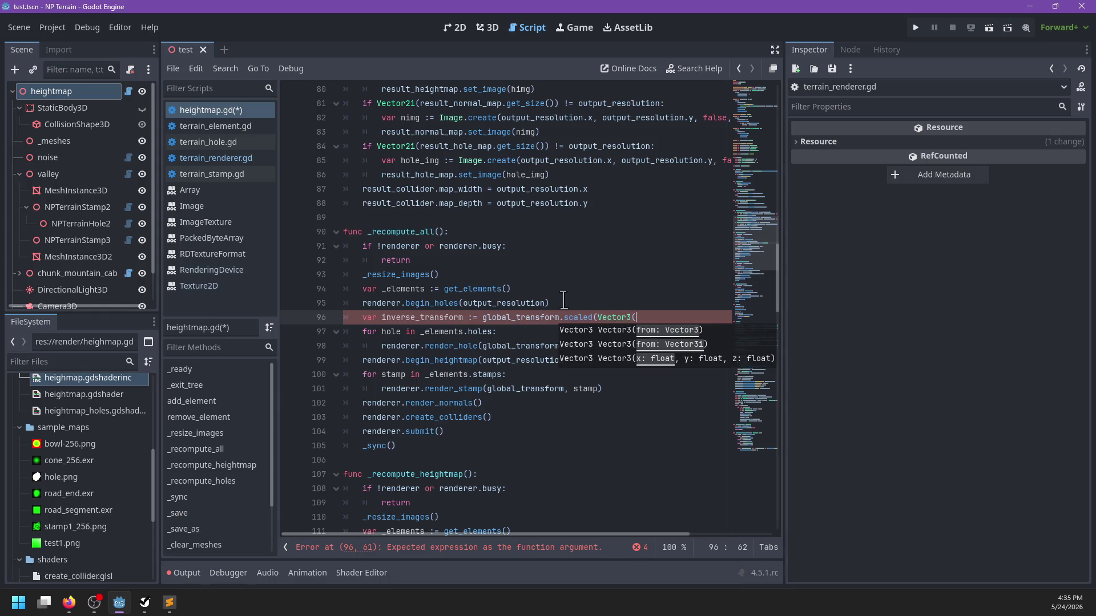
pyautogui.write('_s')
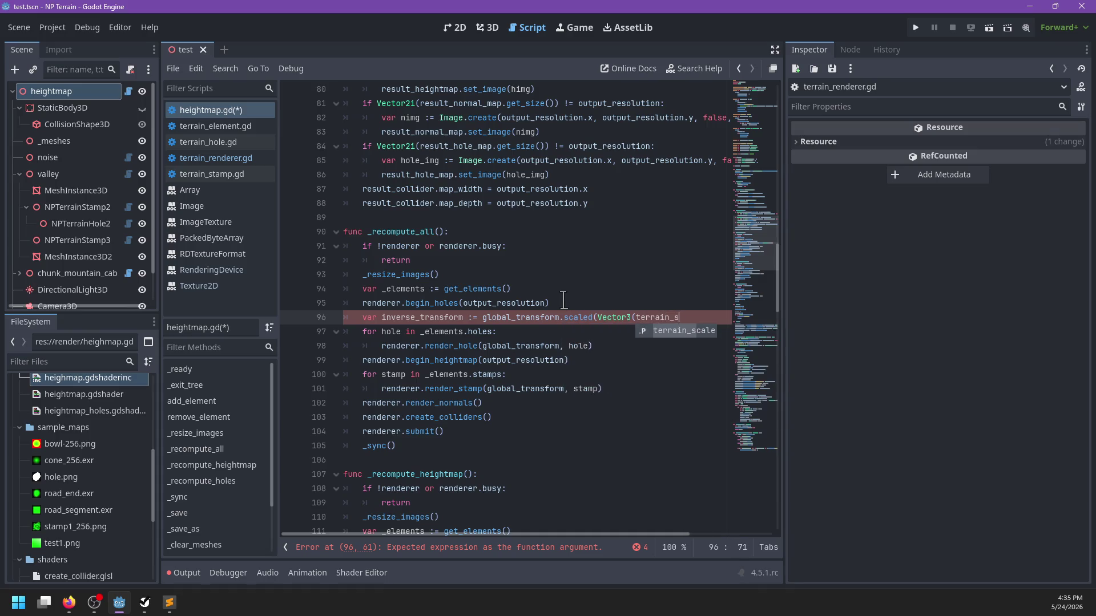
pyautogui.write('cale, 1, terrain-scale)')
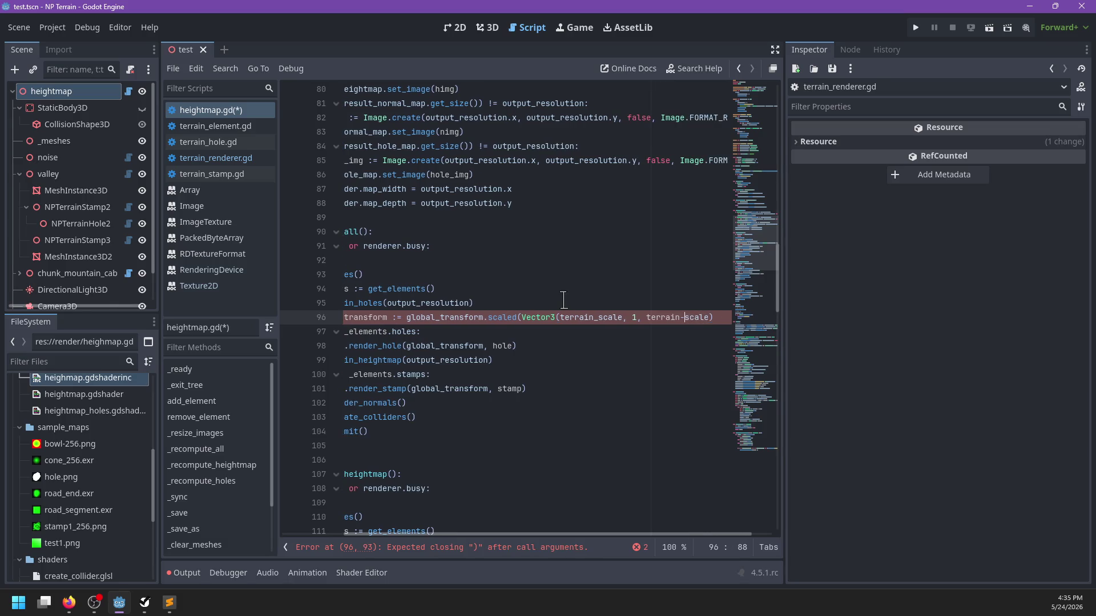
pyautogui.press('BackSpace')
pyautogui.write('_')
pyautogui.press('End')
pyautogui.write('m')
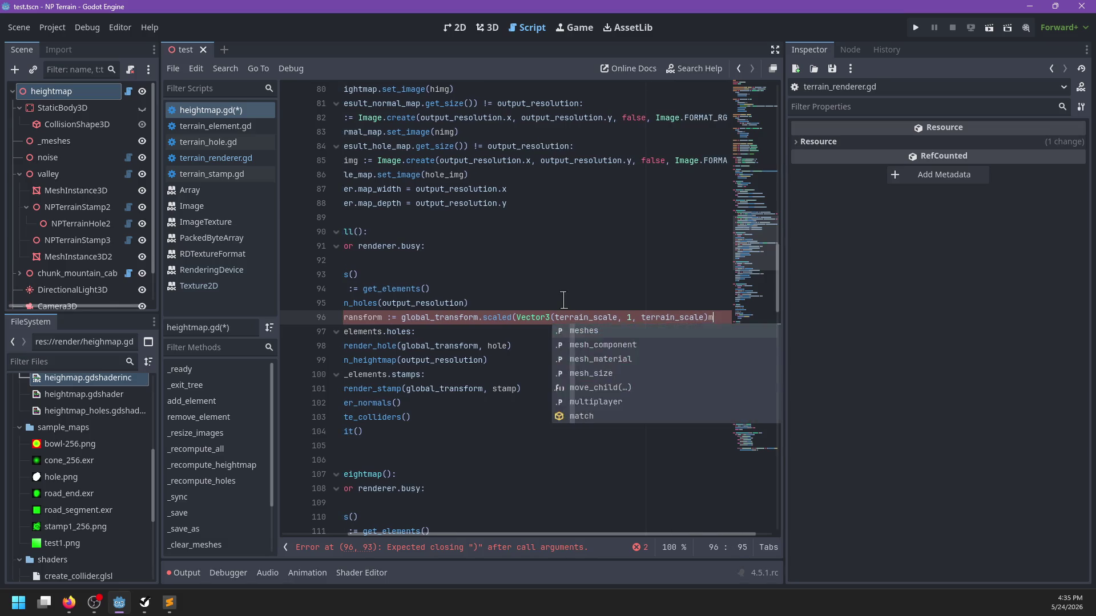
pyautogui.write(').aff')
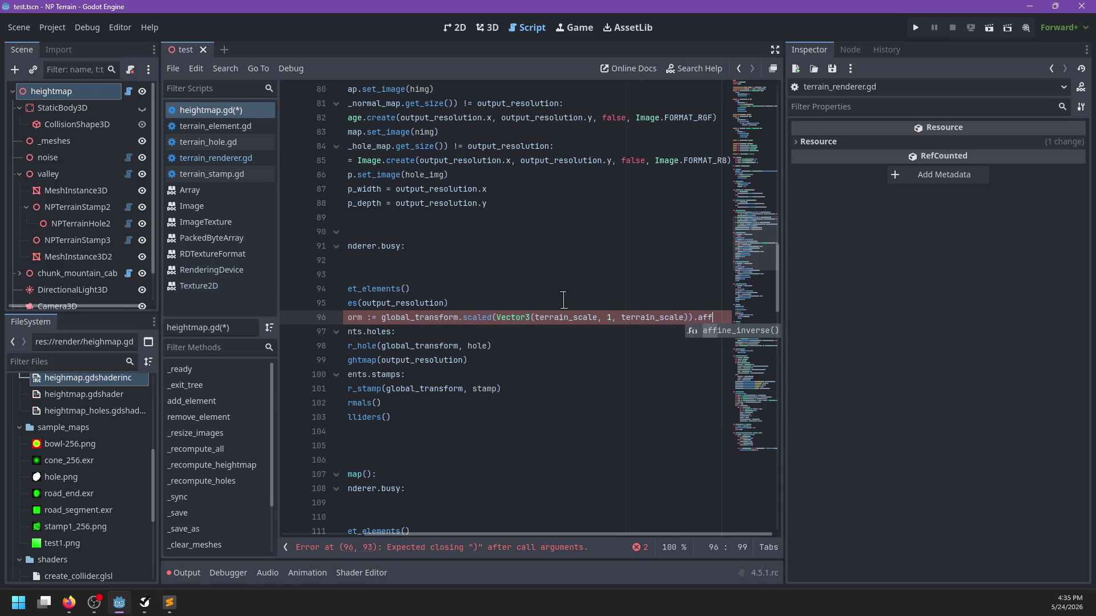
pyautogui.press('Return')
# Pass inverse_transform instead of global_transform to render_hole and render_stamp, and save heightmap.gd.
pyautogui.hscroll(-3, 510, 363)
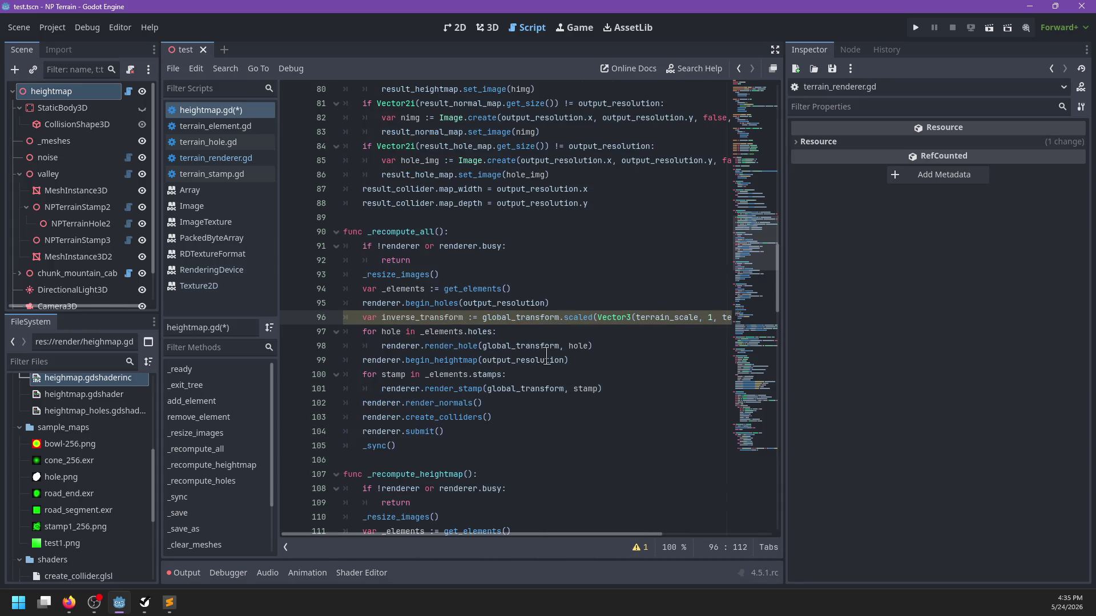
pyautogui.keyDown('ctrl'); pyautogui.click(434, 346); pyautogui.keyUp('ctrl')
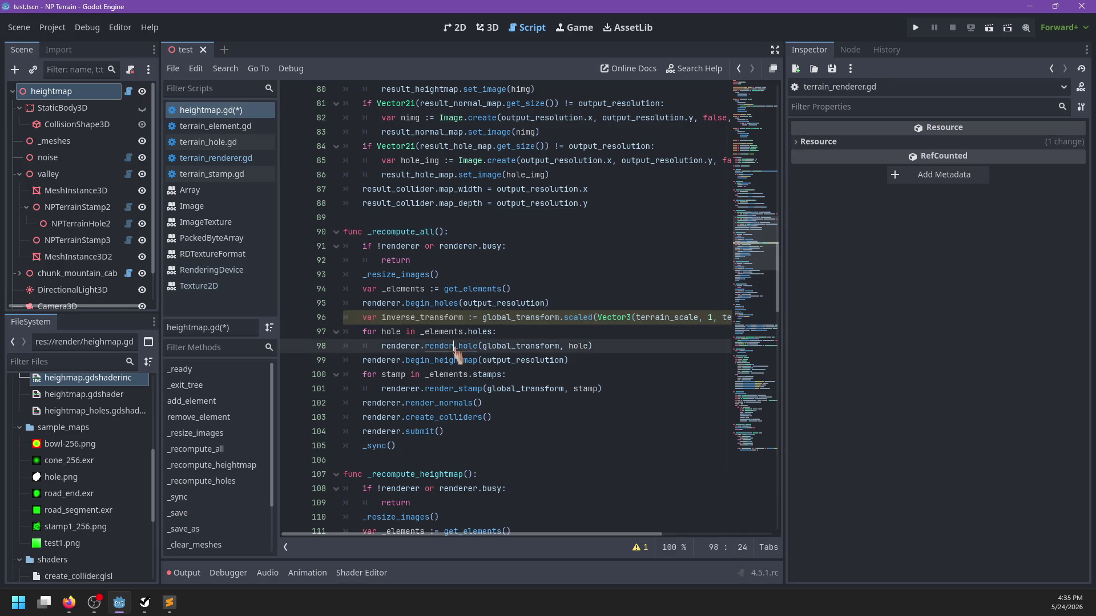
pyautogui.click(246, 111)
pyautogui.doubleClick(422, 317)
pyautogui.hotkey('ctrl', 'c')
pyautogui.doubleClick(521, 346)
pyautogui.hotkey('ctrl', 'd')
pyautogui.hotkey('ctrl', 'v')
pyautogui.click(546, 334)
pyautogui.hotkey('ctrl', 's')
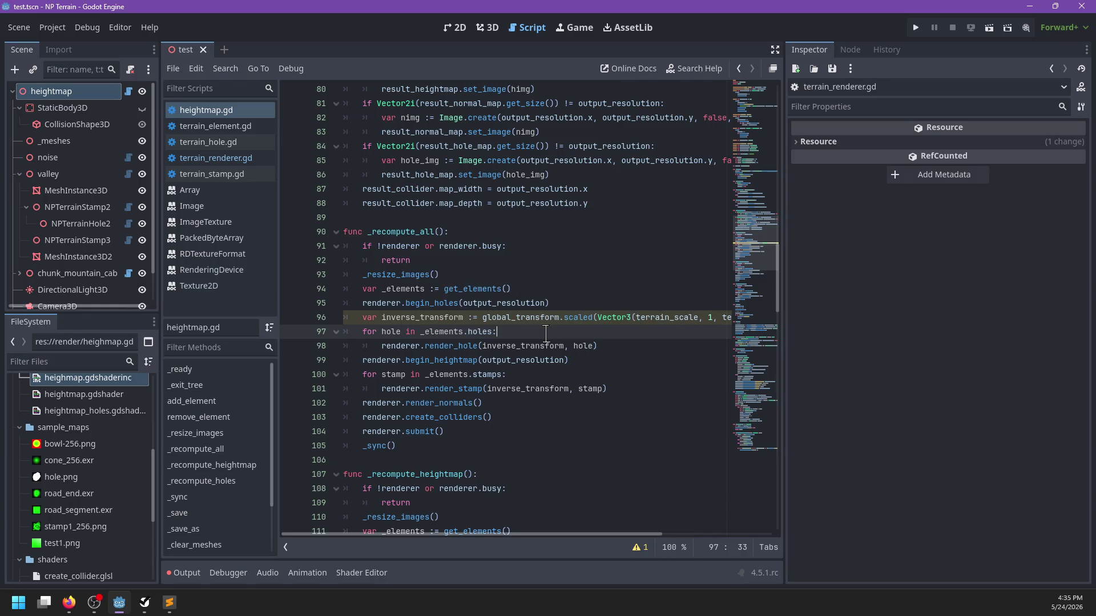
pyautogui.hscroll(5, 525, 342)
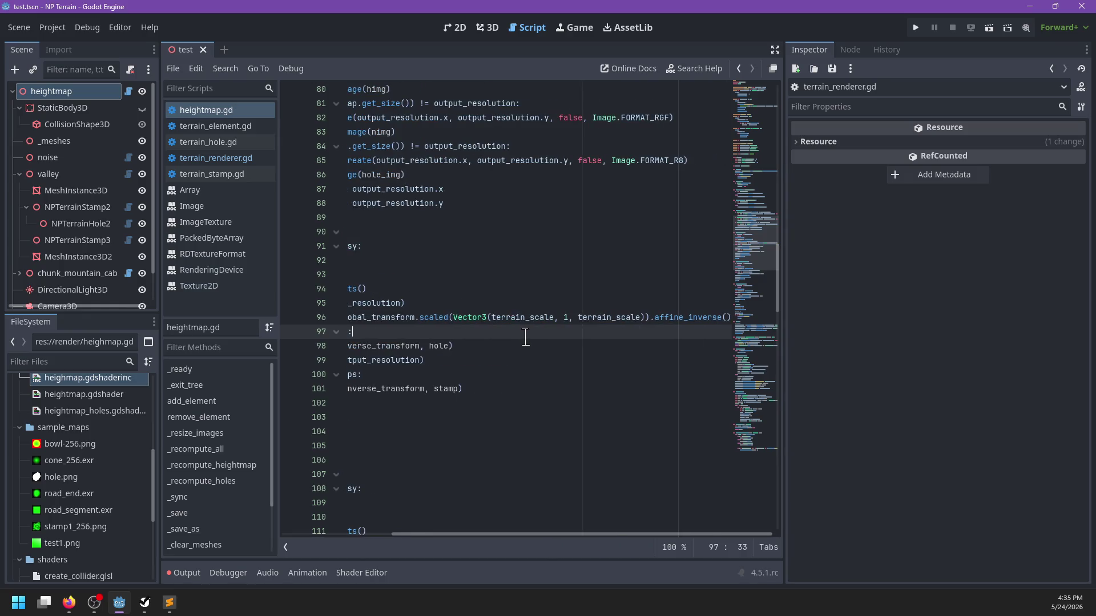
pyautogui.hscroll(-5, 524, 337)
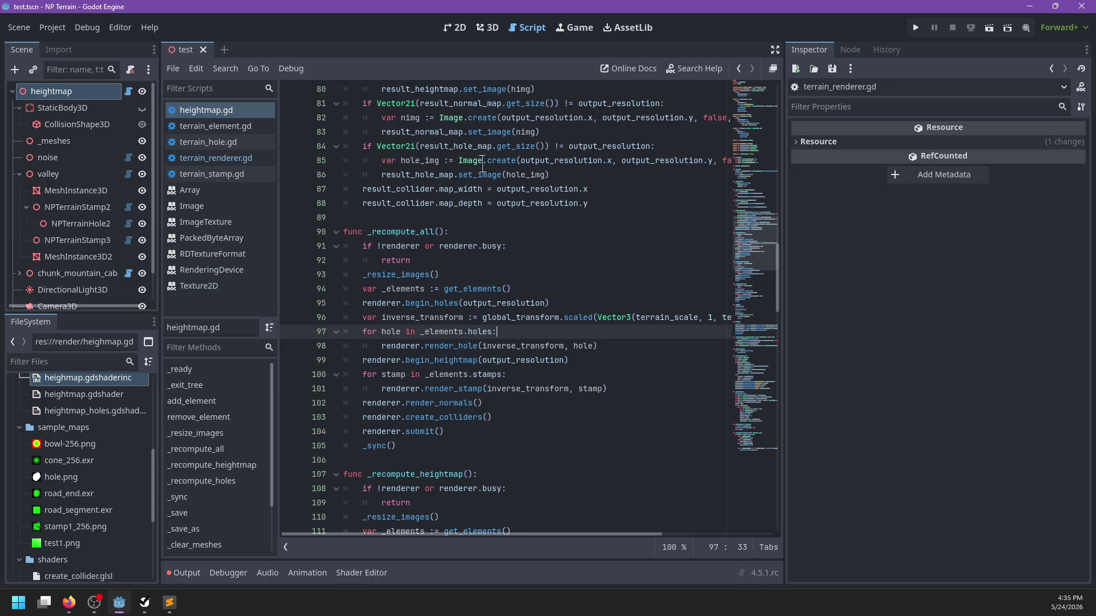
pyautogui.click(487, 27)
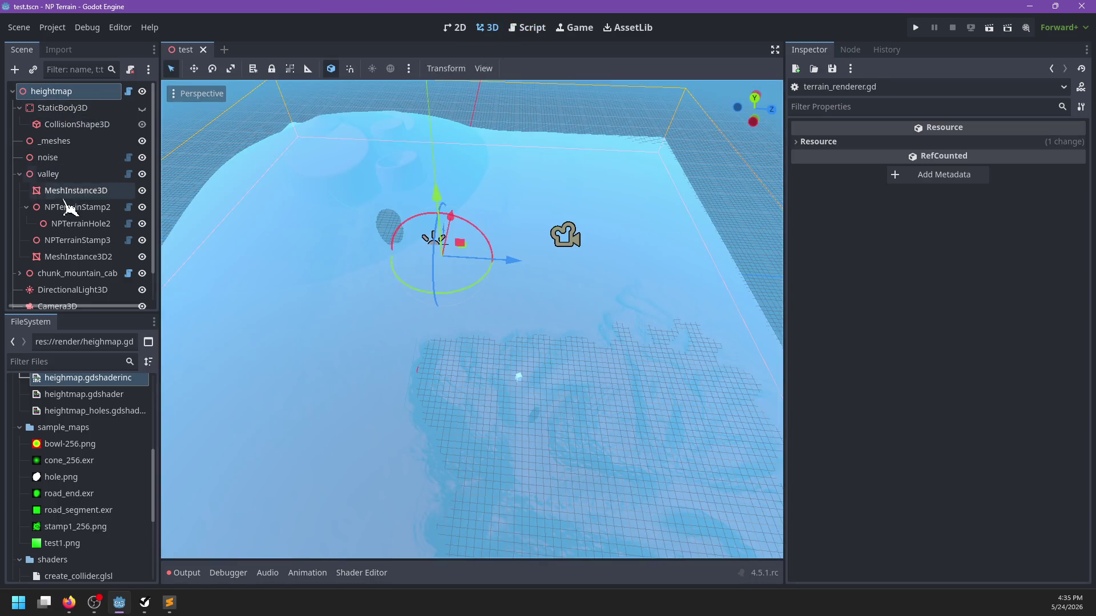
# Redraw the heightmap terrain and orbit the 3D view to inspect the cone.
pyautogui.click(82, 94)
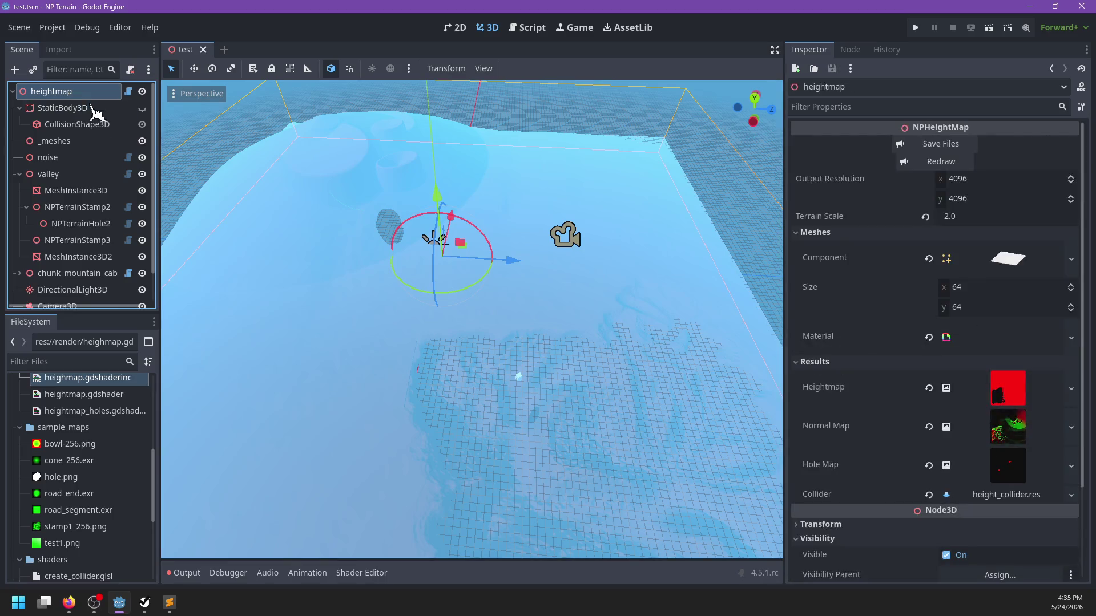
pyautogui.click(940, 162)
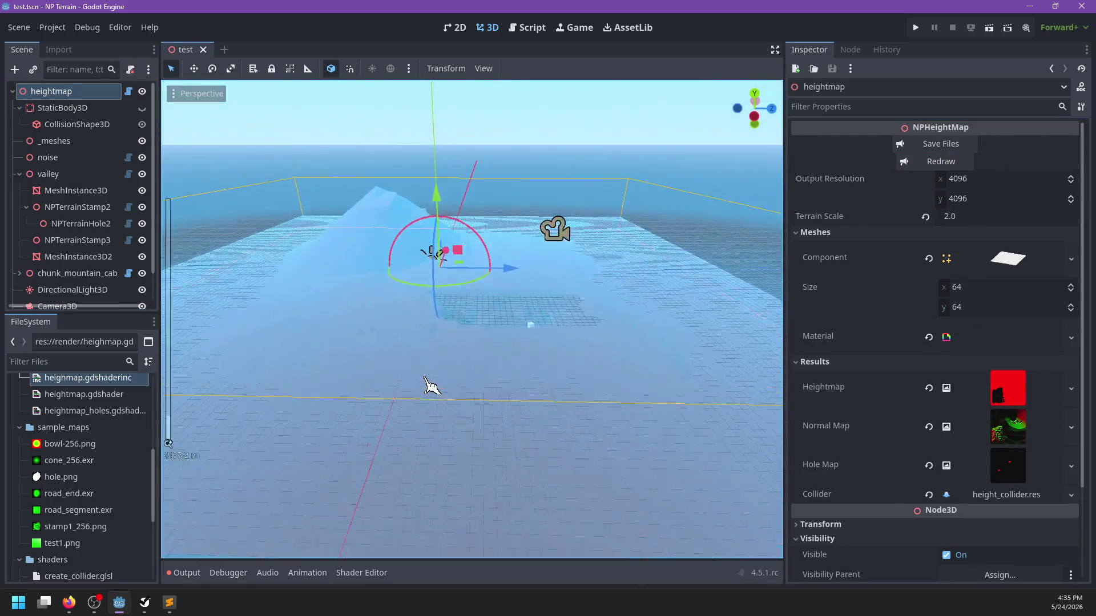
pyautogui.scroll(4, 363, 350)
pyautogui.moveTo(445, 375)
pyautogui.mouseDown()
pyautogui.moveTo(590, 367)
pyautogui.moveTo(570, 437)
pyautogui.moveTo(465, 357)
pyautogui.moveTo(620, 348)
pyautogui.moveTo(399, 378)
pyautogui.moveTo(410, 392)
pyautogui.moveTo(422, 376)
pyautogui.mouseUp()
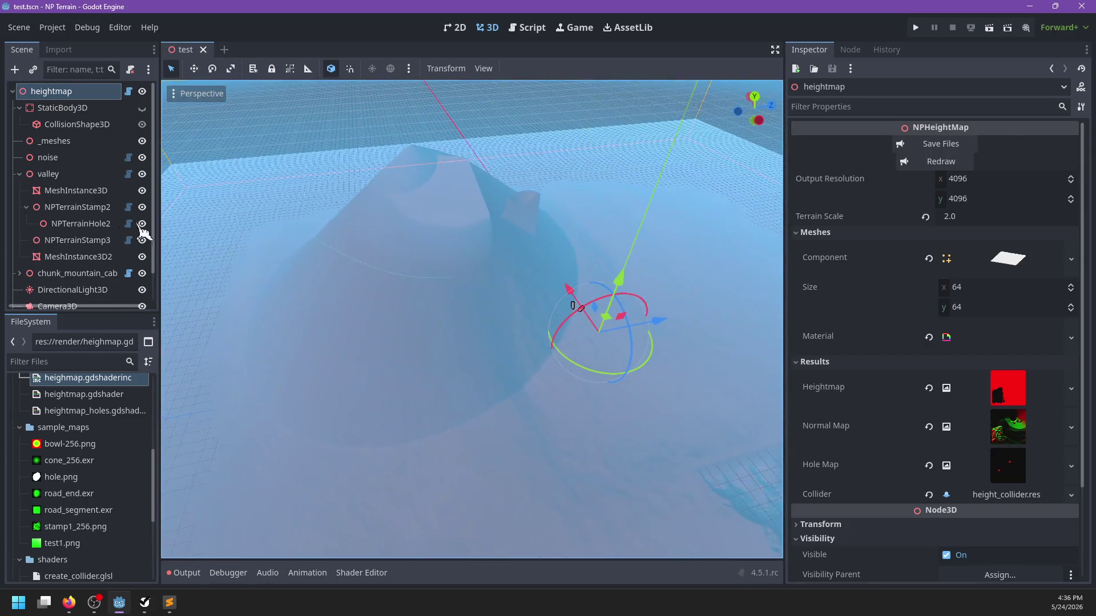
# Inspect the valley MeshInstance3D and StaticBody3D, then save the heightmap's generated map files.
pyautogui.click(70, 192)
pyautogui.scroll(-1, 75, 251)
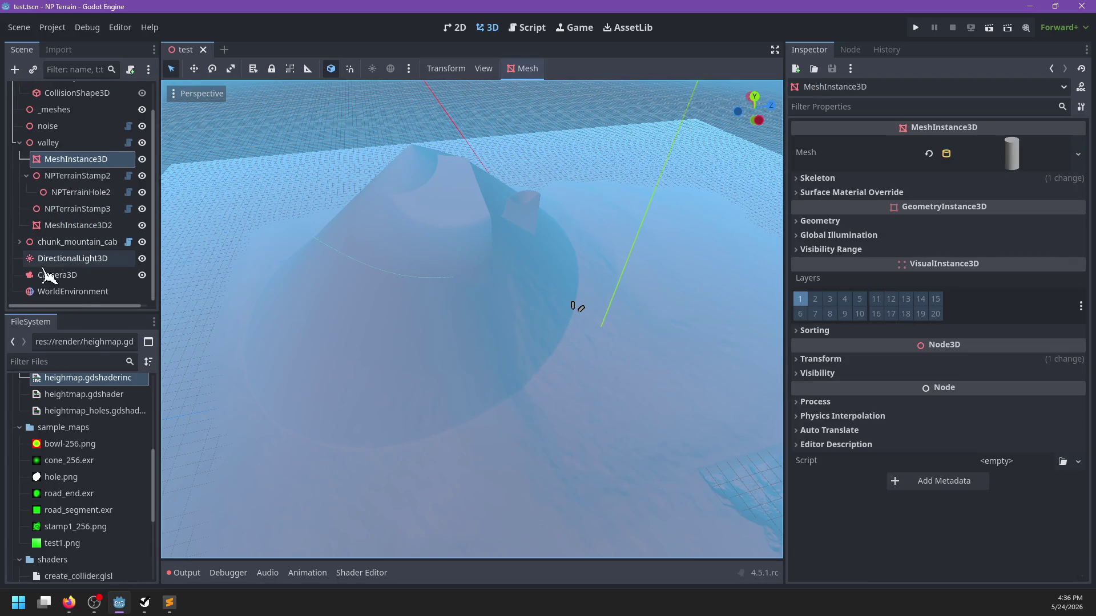
pyautogui.scroll(2, 63, 222)
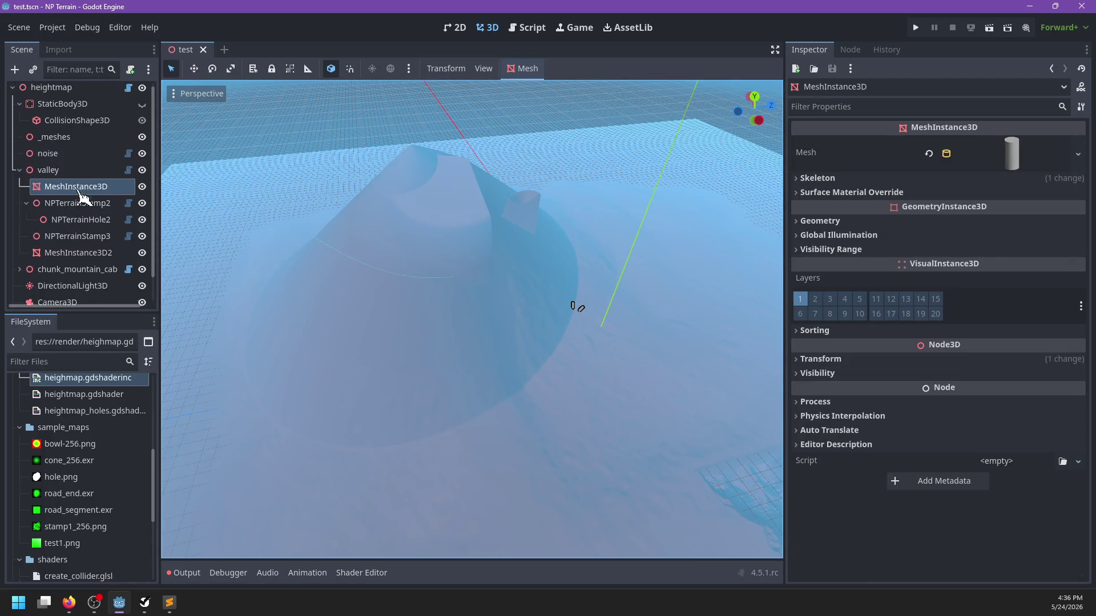
pyautogui.click(71, 109)
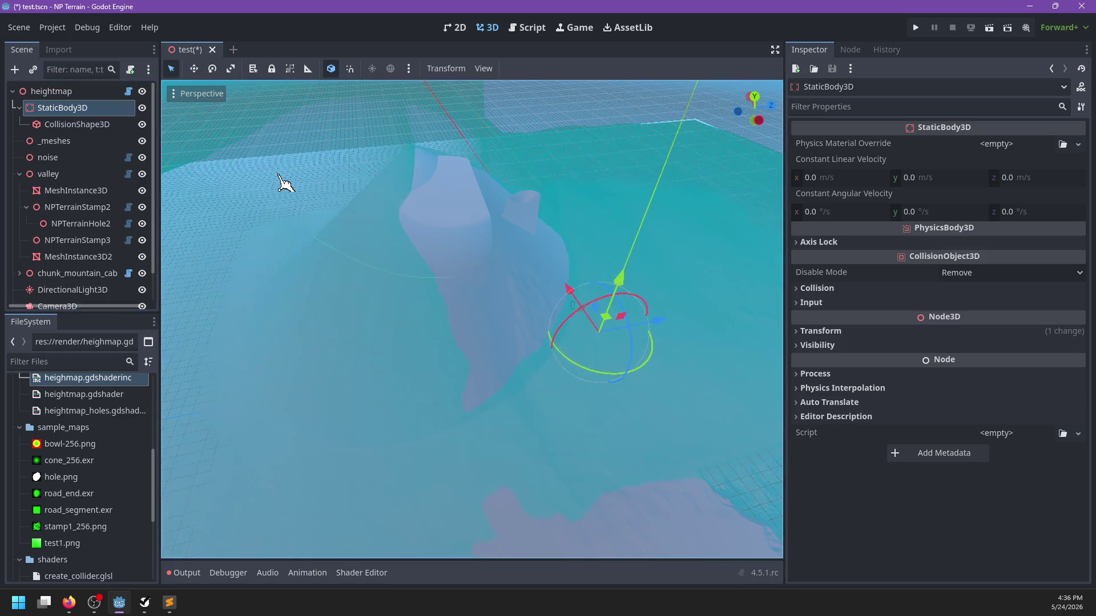
pyautogui.click(46, 91)
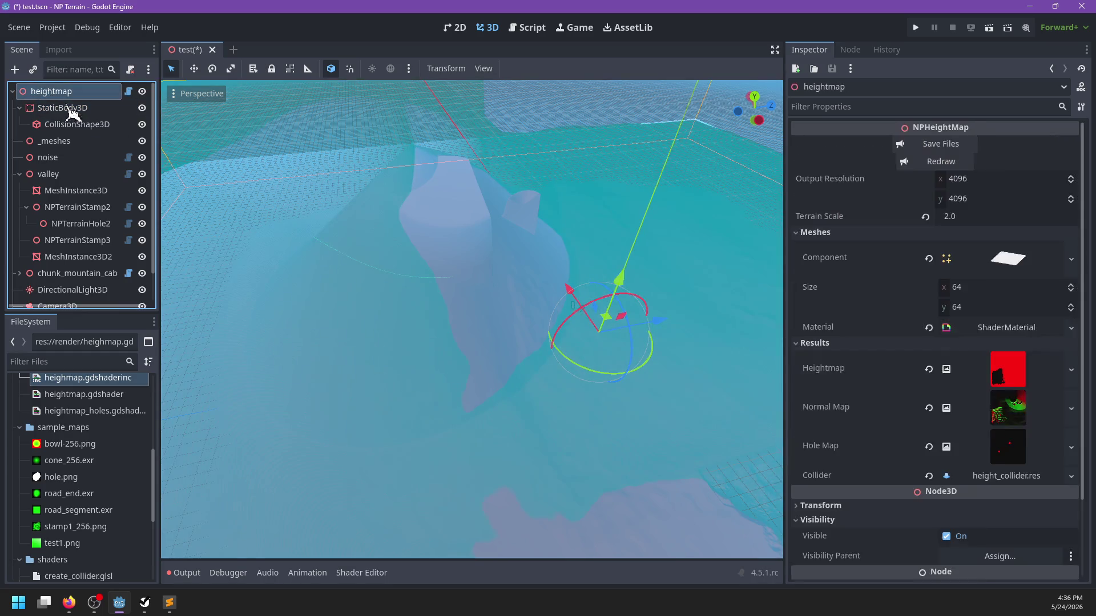
pyautogui.click(934, 150)
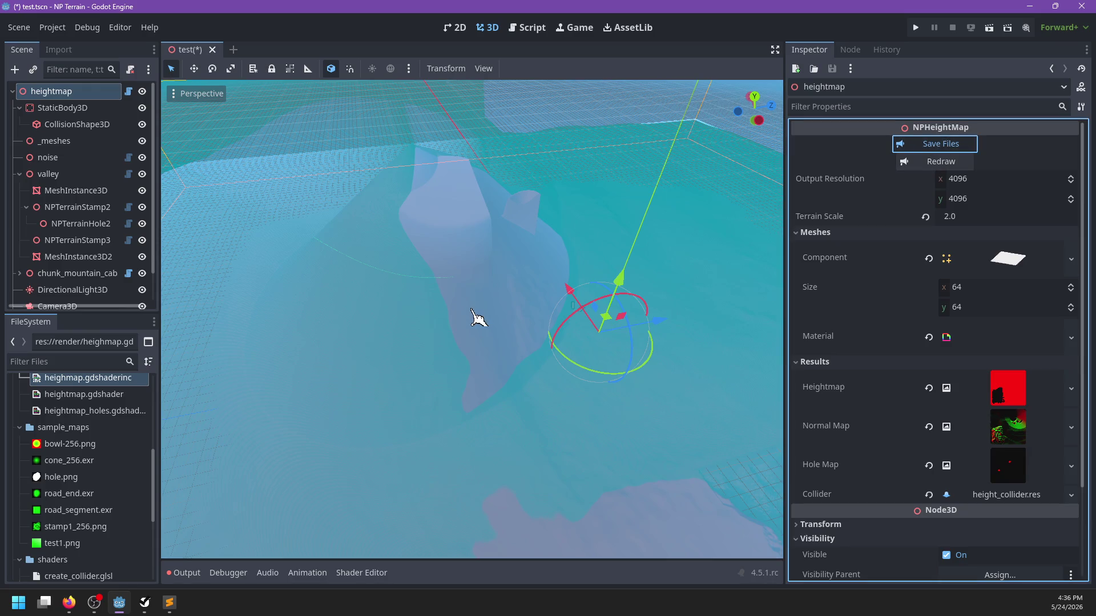
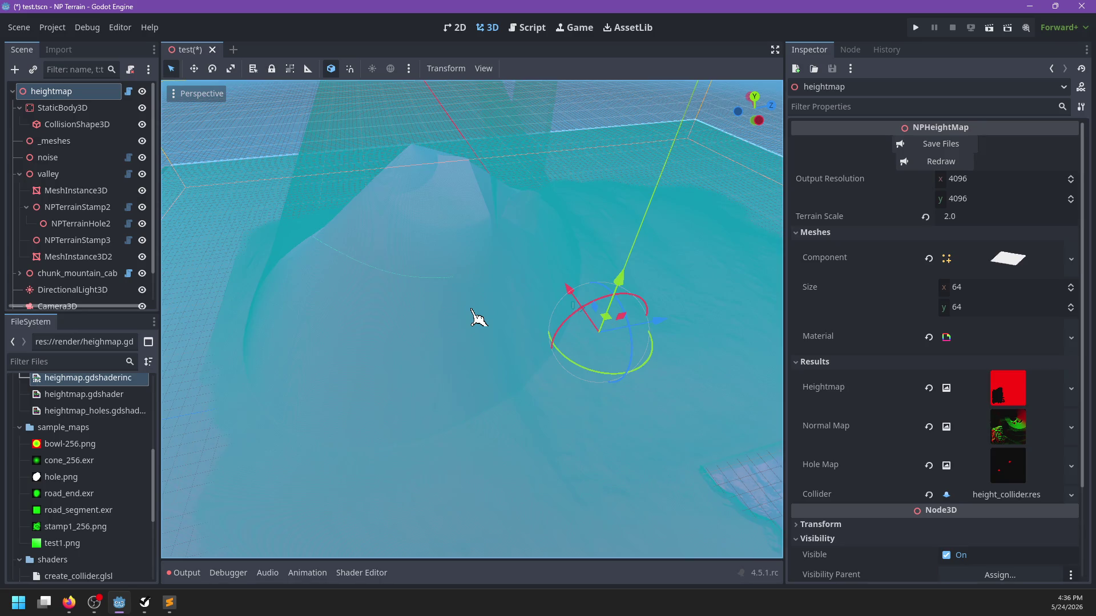
# Orbit and zoom around the terrain, then bring Sublime Text forward showing image_mix.glsl.
pyautogui.scroll(-10, 506, 310)
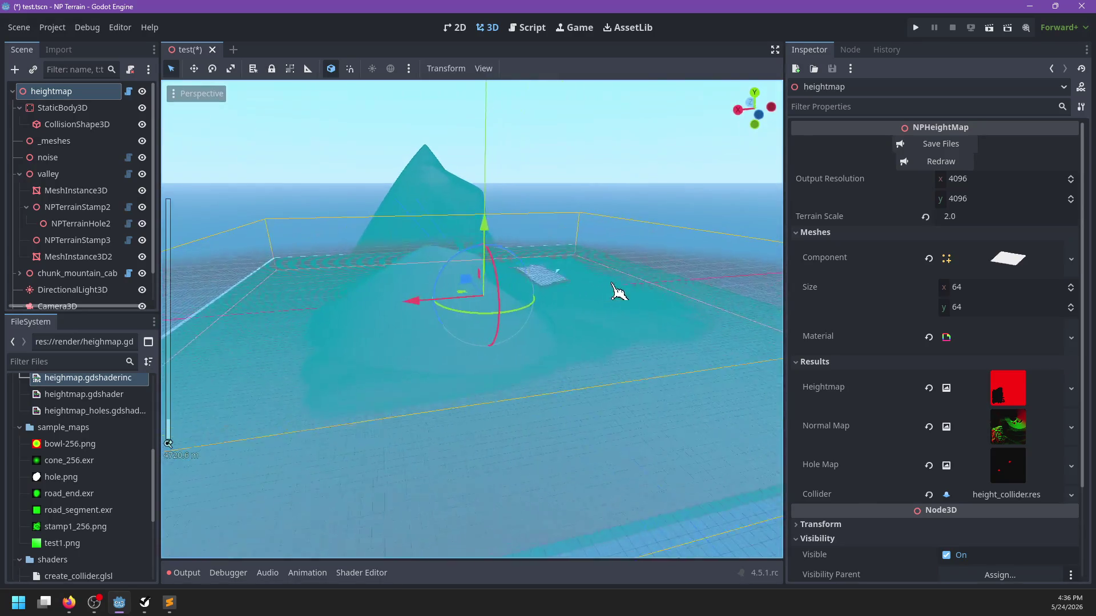
pyautogui.scroll(10, 619, 292)
pyautogui.moveTo(612, 294); pyautogui.dragTo(391, 326)
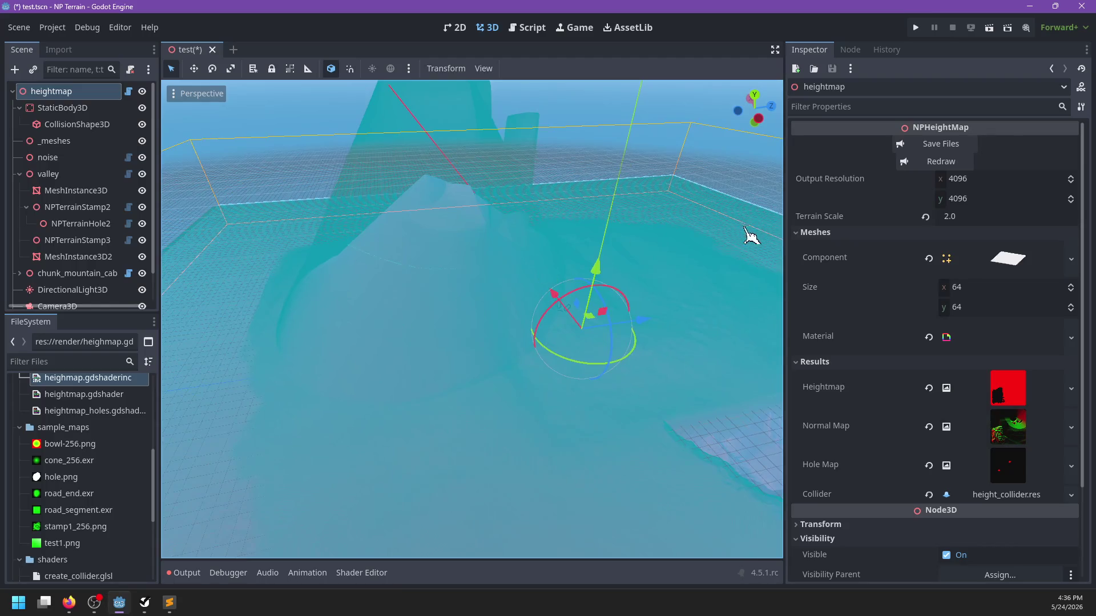
pyautogui.moveTo(750, 234)
pyautogui.mouseDown()
pyautogui.moveTo(558, 234)
pyautogui.moveTo(575, 268)
pyautogui.moveTo(648, 303)
pyautogui.moveTo(595, 273)
pyautogui.mouseUp()
pyautogui.scroll(3, 577, 281)
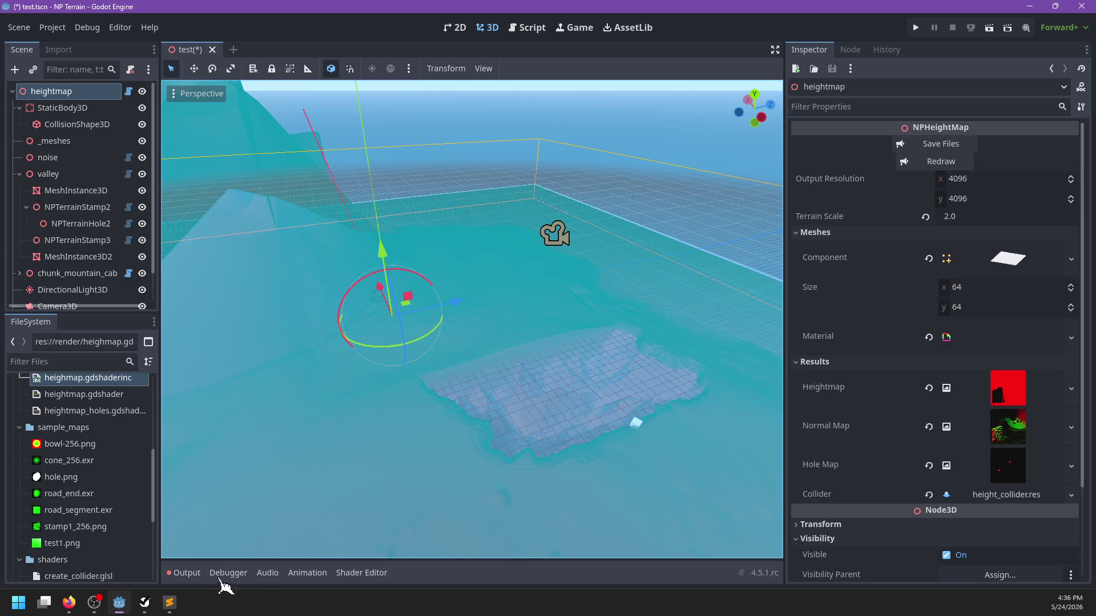
pyautogui.click(176, 608)
pyautogui.click(228, 537)
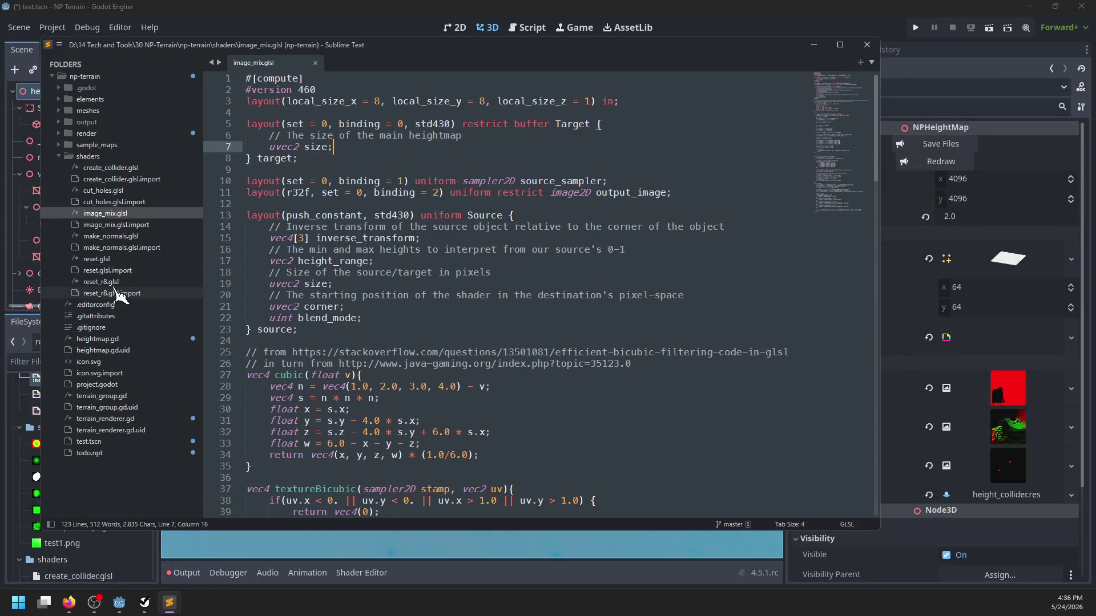
# Open create_collider.glsl and add inverse_scale to the float nan declaration.
pyautogui.click(110, 168)
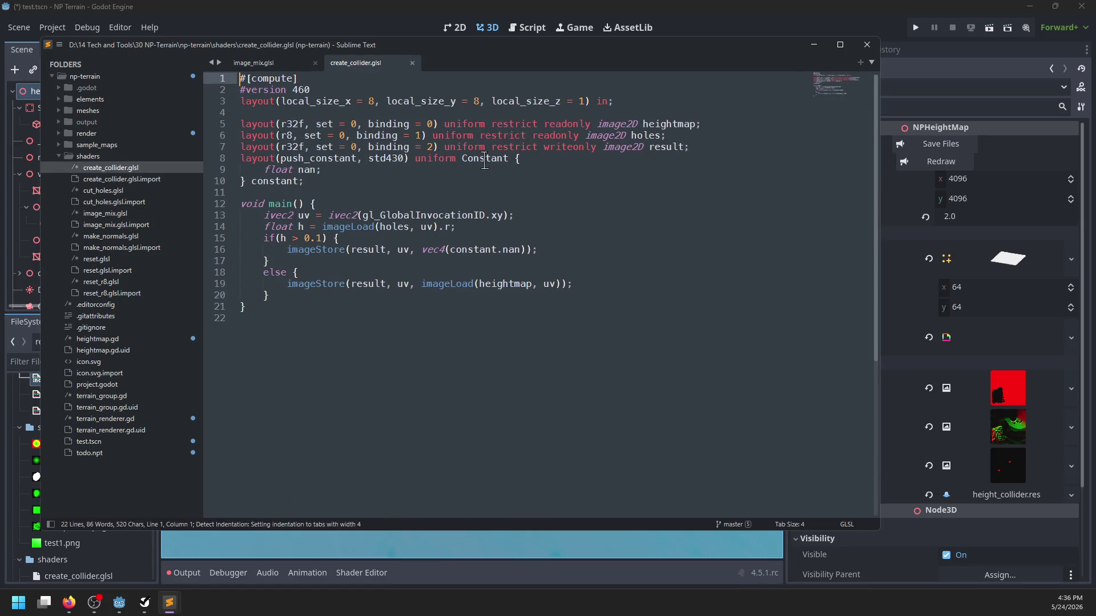
pyautogui.doubleClick(285, 170)
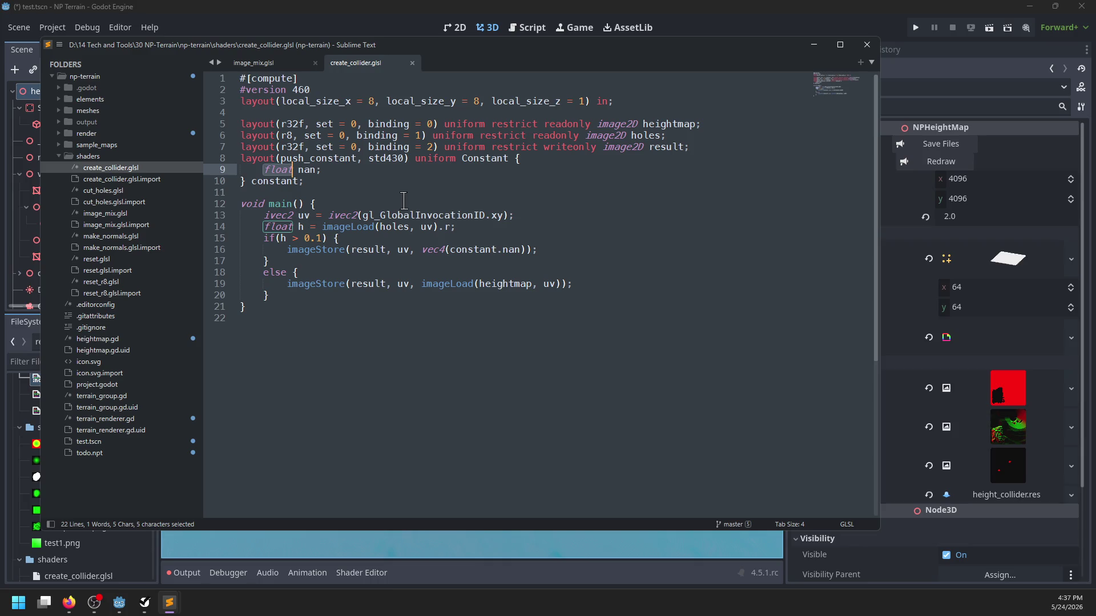
pyautogui.click(400, 174)
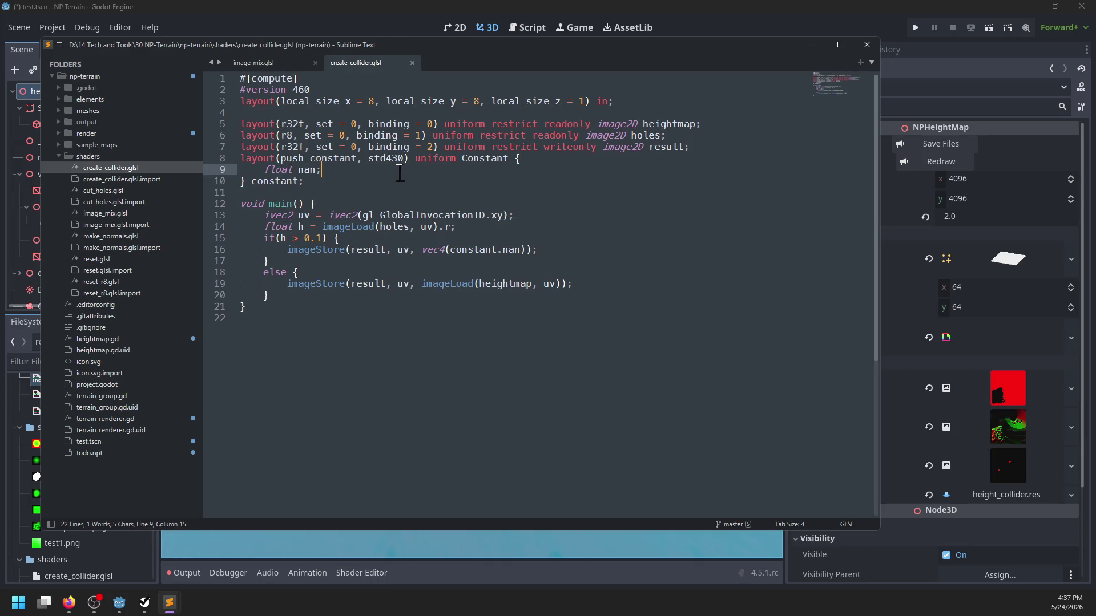
pyautogui.write(', i')
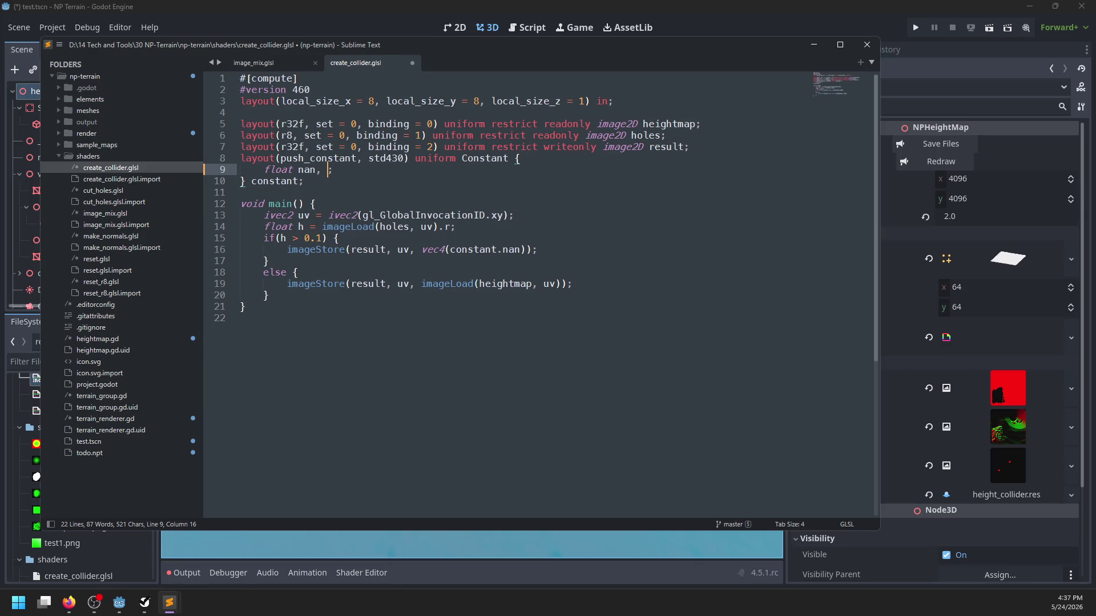
pyautogui.write('nverse_scale')
pyautogui.doubleClick(362, 170)
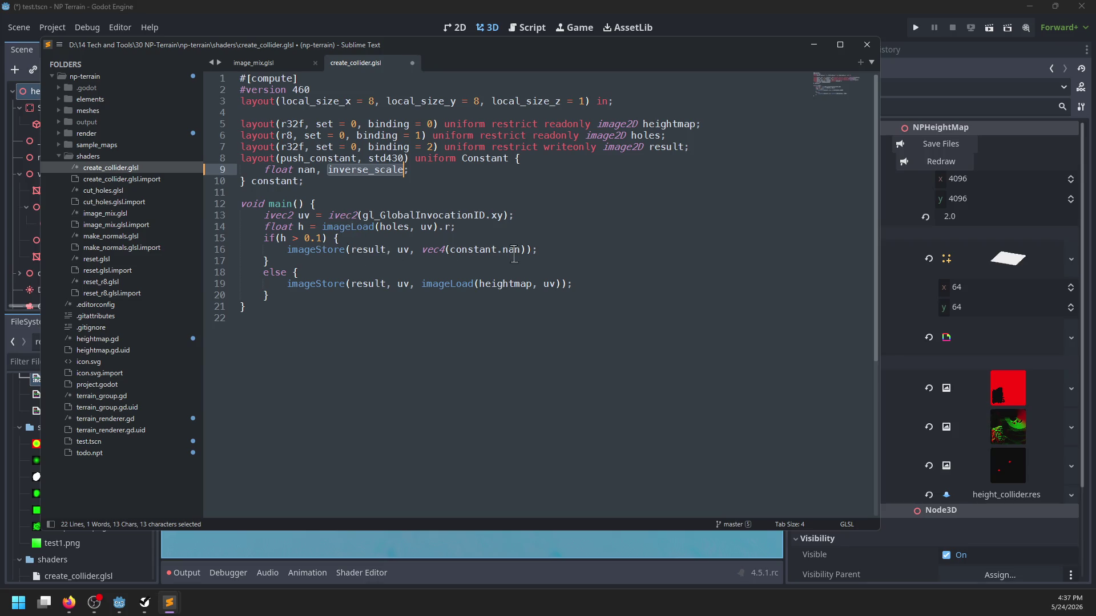
# Multiply the imageLoad heightmap value by inverse_scale, save, and check Godot.
pyautogui.click(558, 284)
pyautogui.write('*inverse_scale')
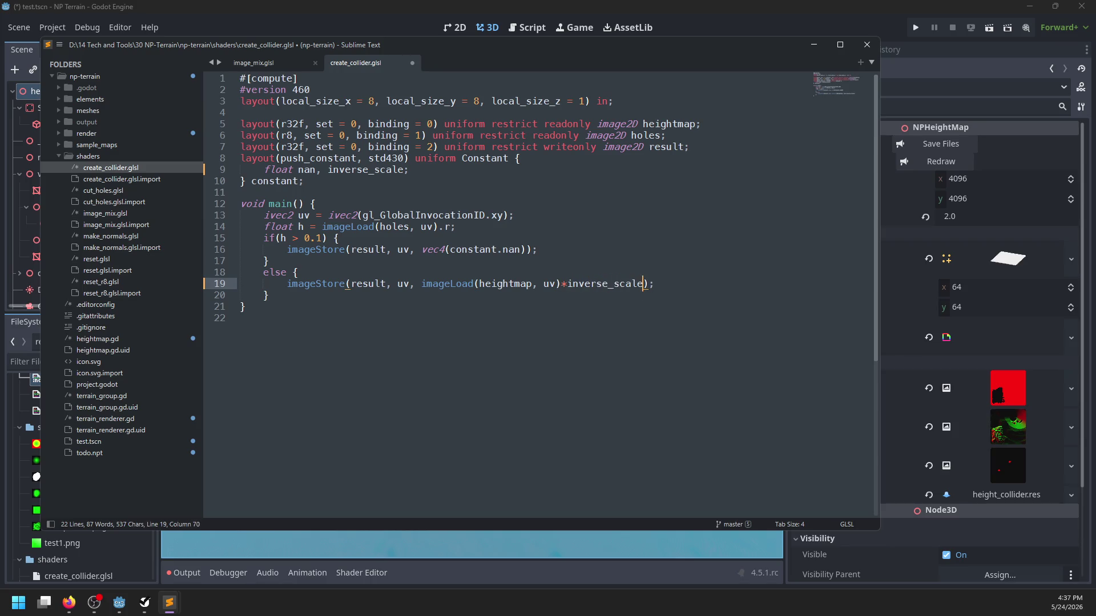
pyautogui.hotkey('ctrl', 's')
pyautogui.click(319, 296)
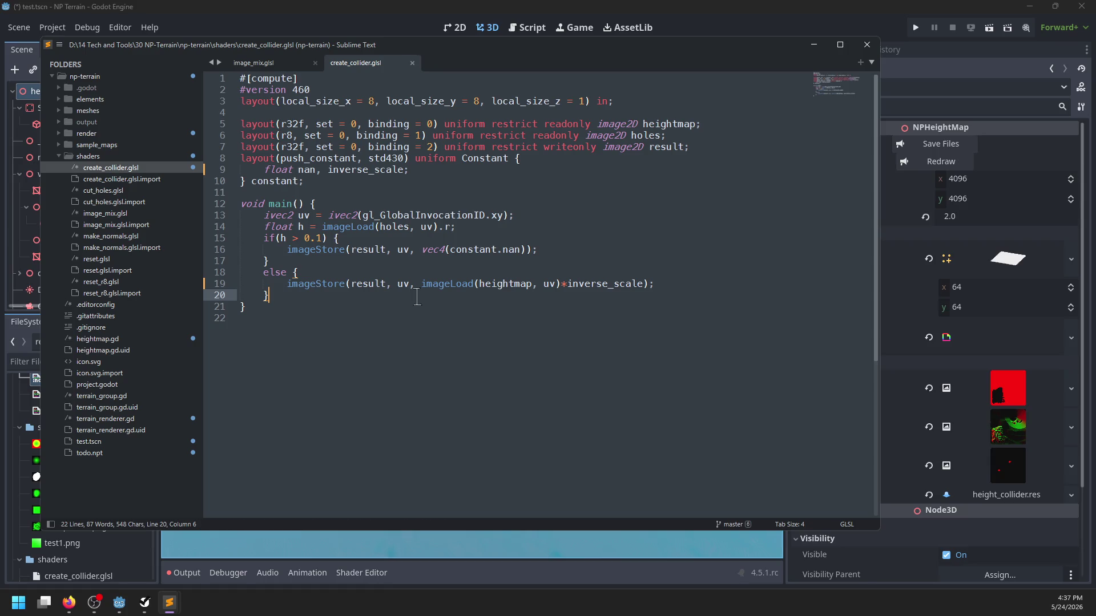
pyautogui.click(369, 23)
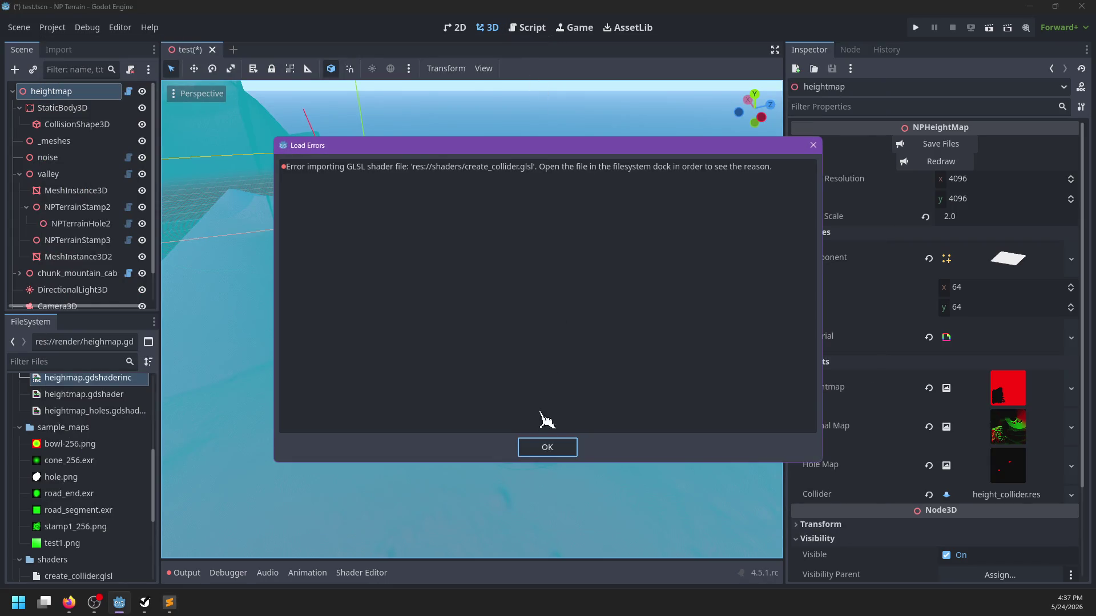
# Dismiss Godot's shader load error and view the output log and shader panel.
pyautogui.click(534, 455)
pyautogui.click(190, 575)
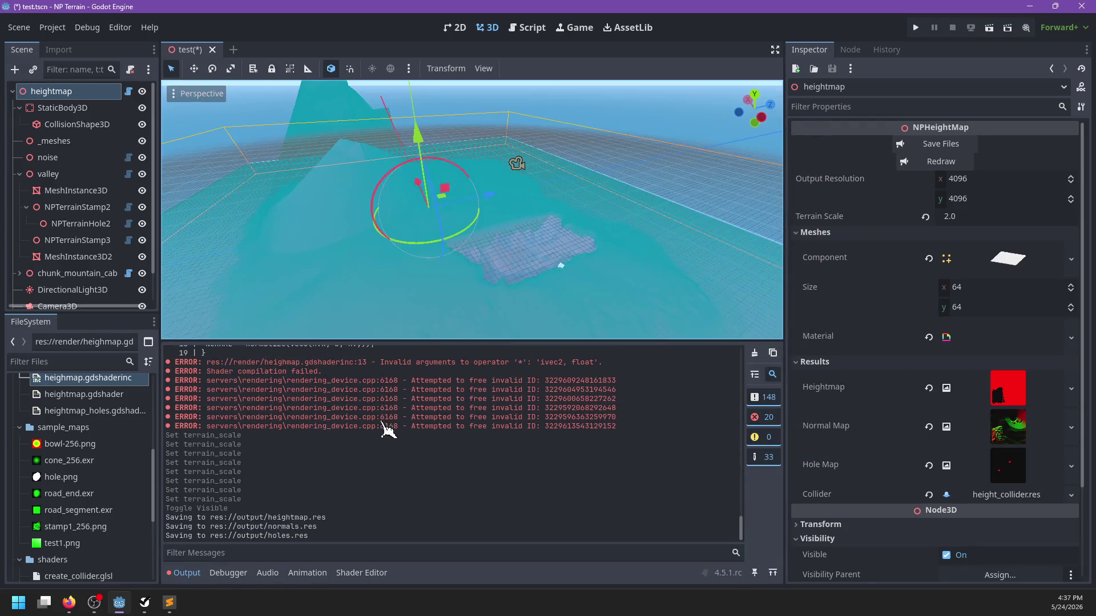
pyautogui.click(362, 573)
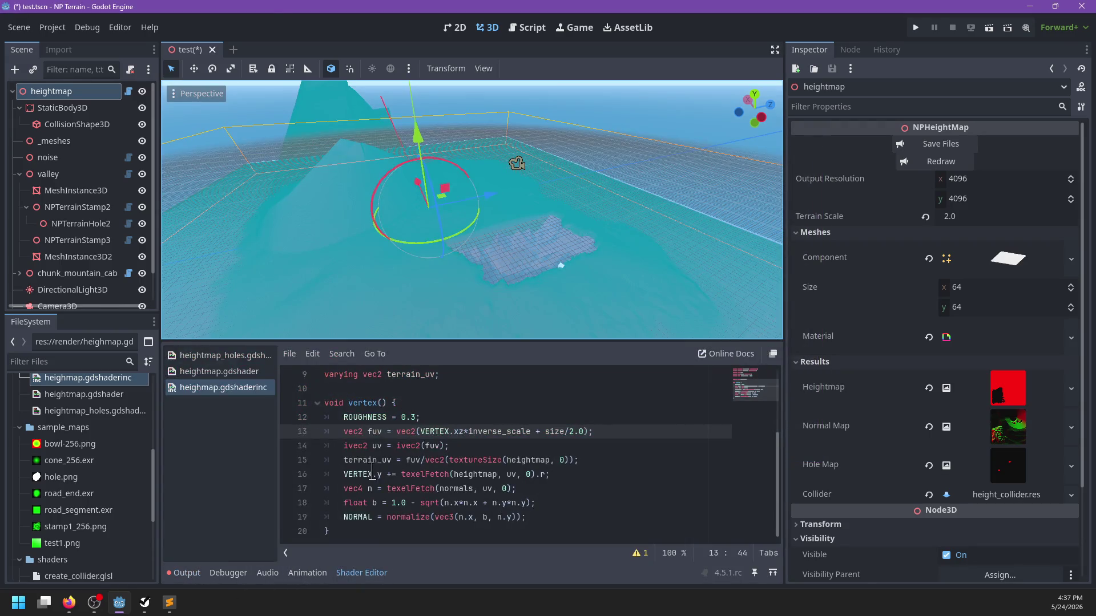
# Move inverse_scale off the nan line into its own float declaration and save.
pyautogui.hotkey('alt', 'Tab')
pyautogui.doubleClick(380, 170)
pyautogui.press('BackSpace')
pyautogui.press('BackSpace')
pyautogui.press('BackSpace')
pyautogui.press('Return')
pyautogui.write('float inv')
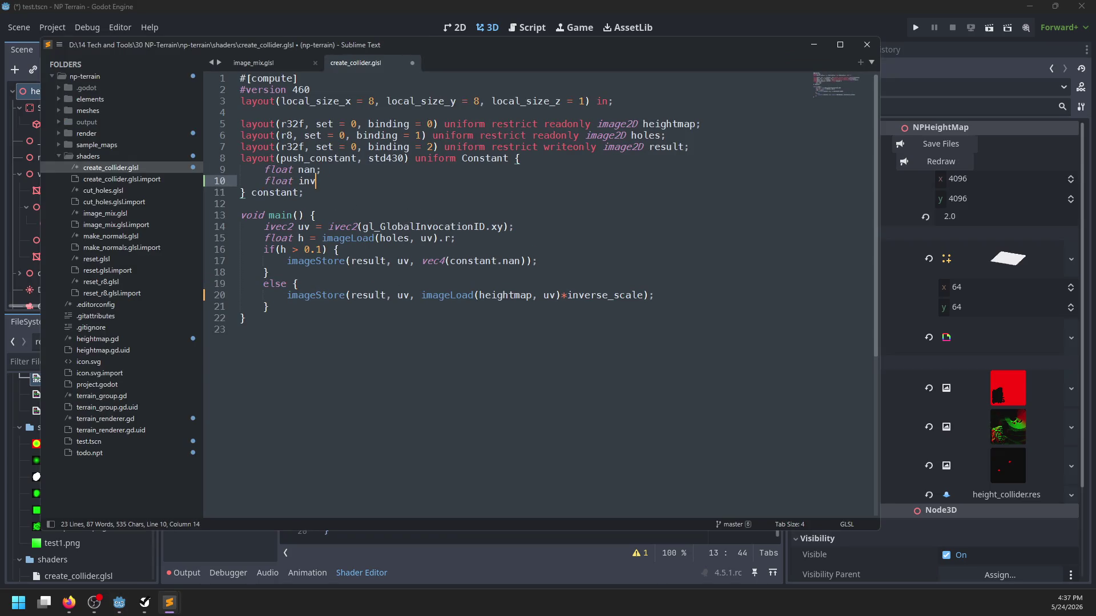
pyautogui.write('erse_scale;')
pyautogui.hotkey('ctrl', 's')
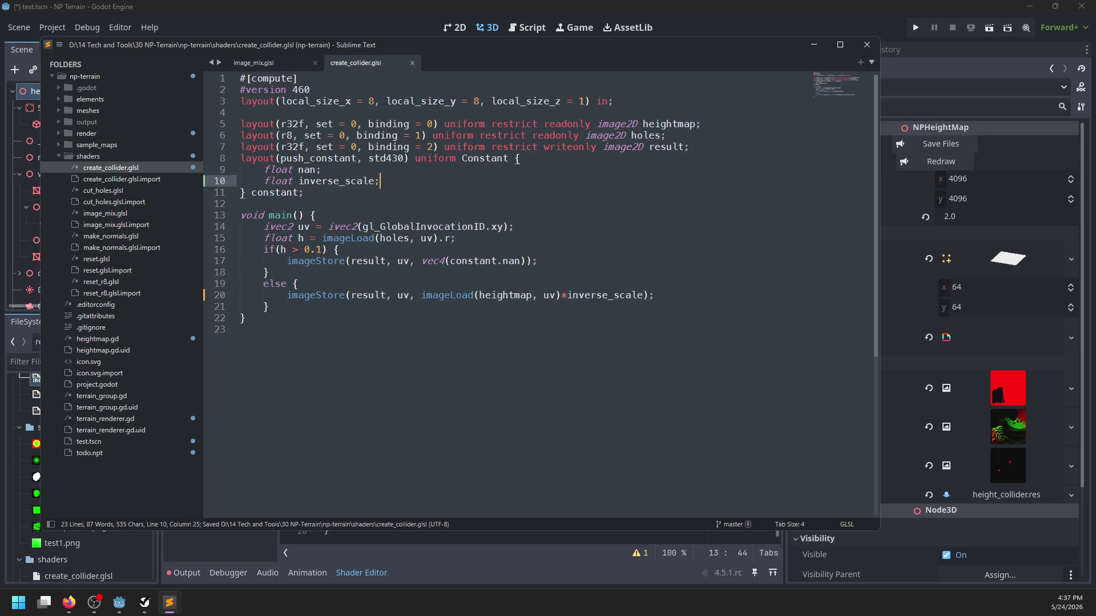
pyautogui.hotkey('alt', 'Tab')
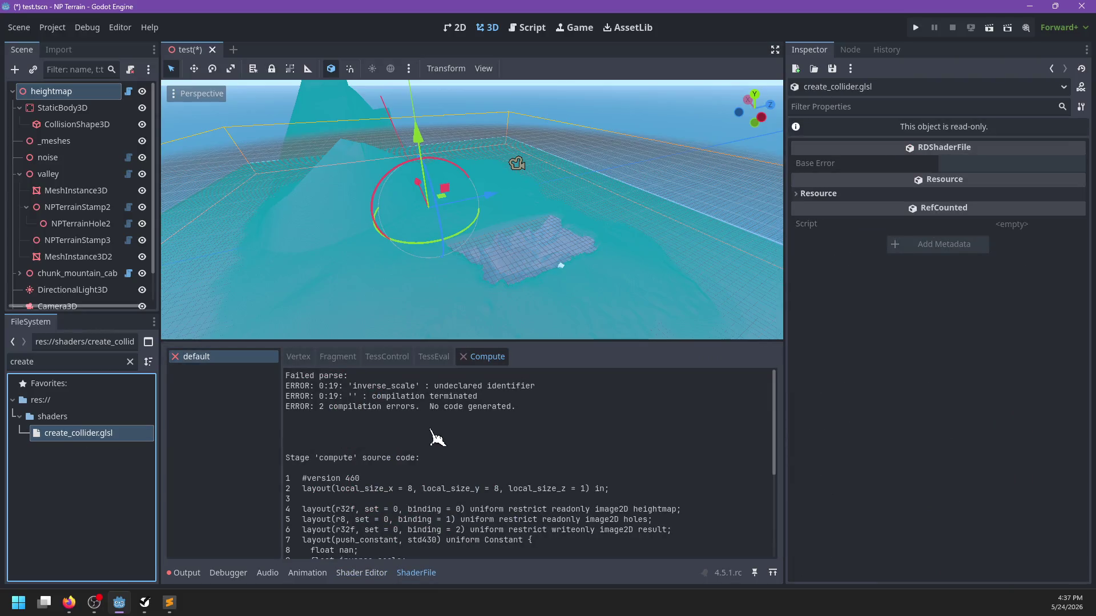
pyautogui.hotkey('alt', 'Tab')
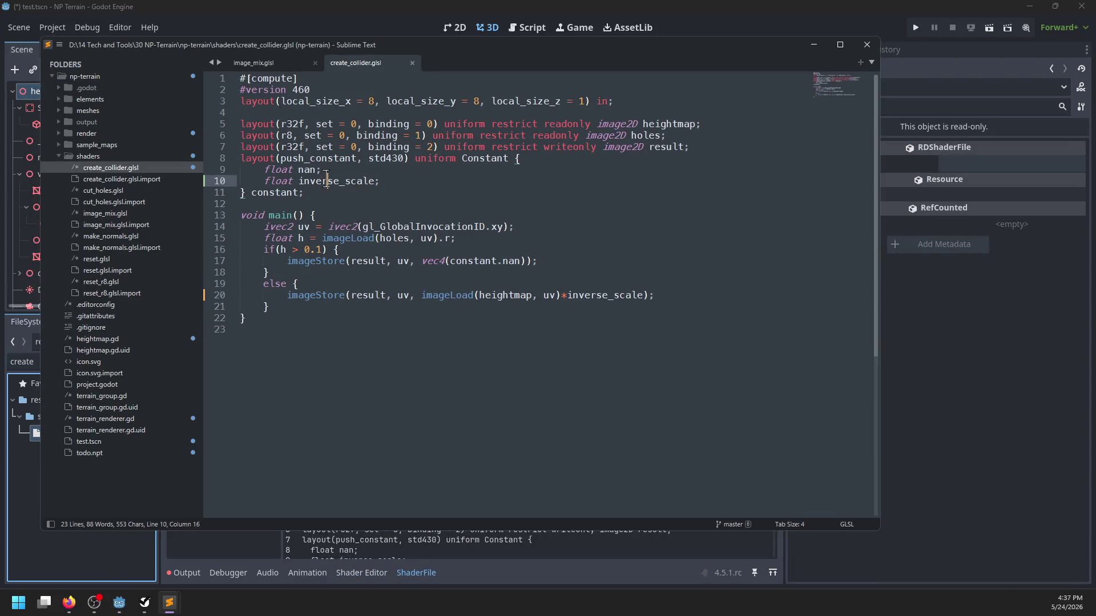
# Change the multiplier to constant.inverse_scale, save, and confirm Godot compiles it without errors.
pyautogui.doubleClick(327, 181)
pyautogui.hotkey('ctrl', 'c')
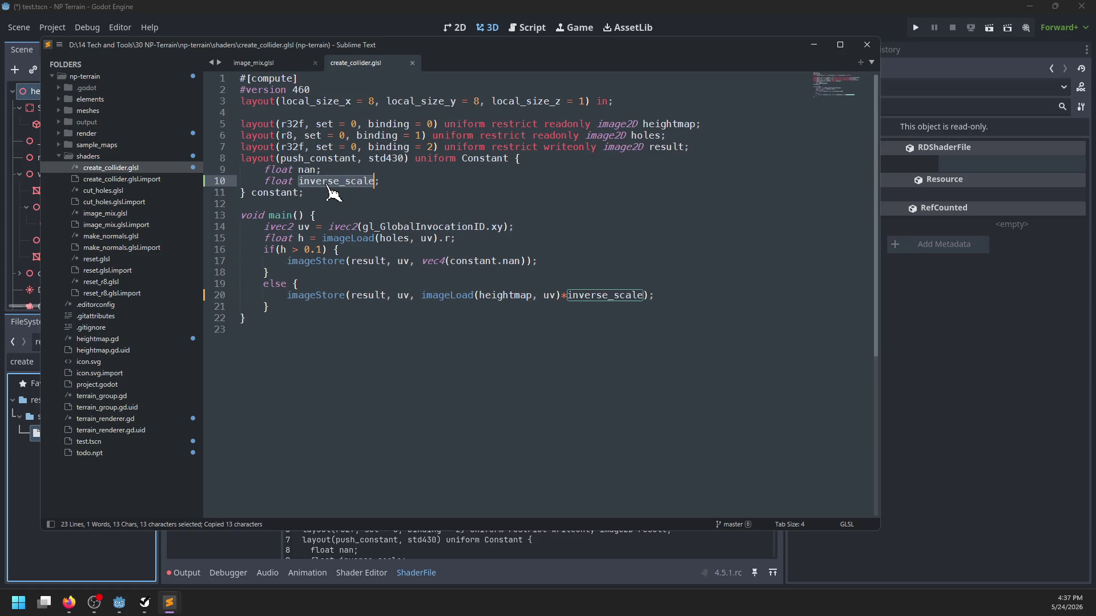
pyautogui.click(381, 171)
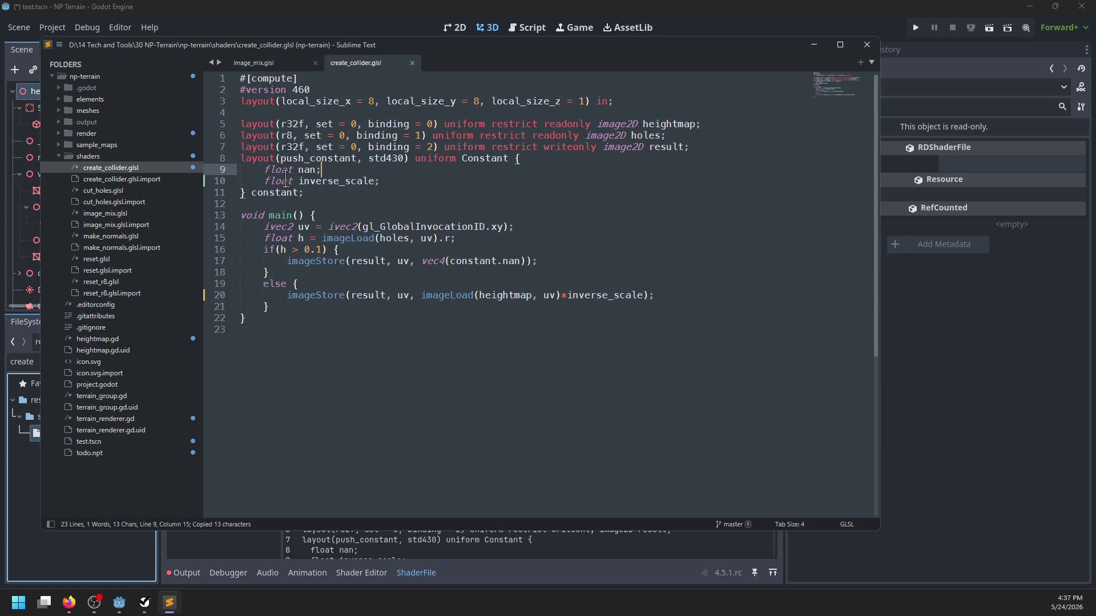
pyautogui.doubleClick(333, 181)
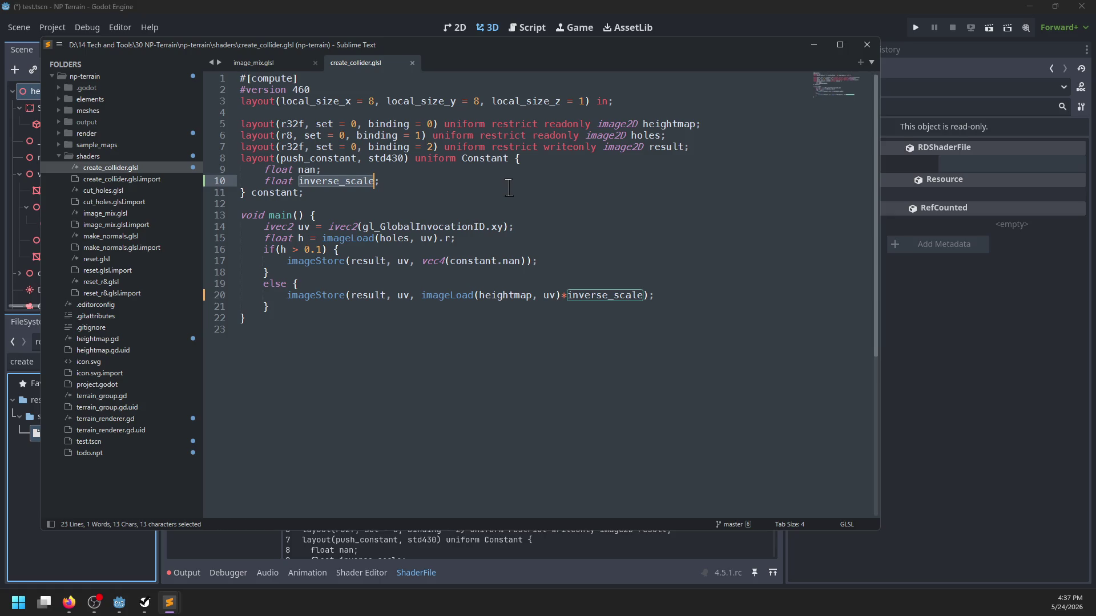
pyautogui.click(564, 295)
pyautogui.write('cons')
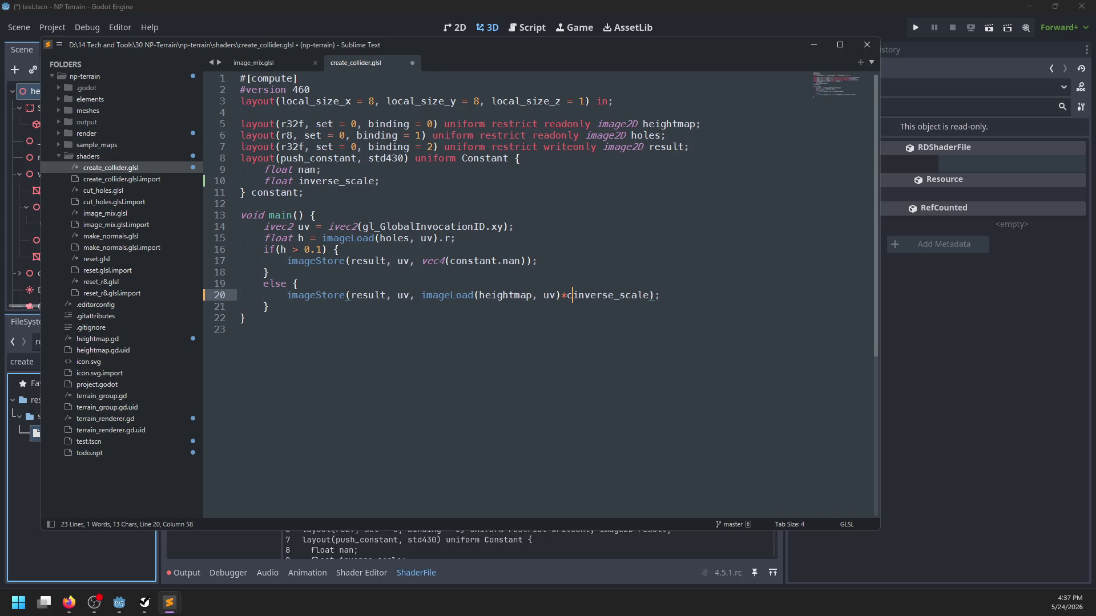
pyautogui.write('tant.')
pyautogui.hotkey('ctrl', 's')
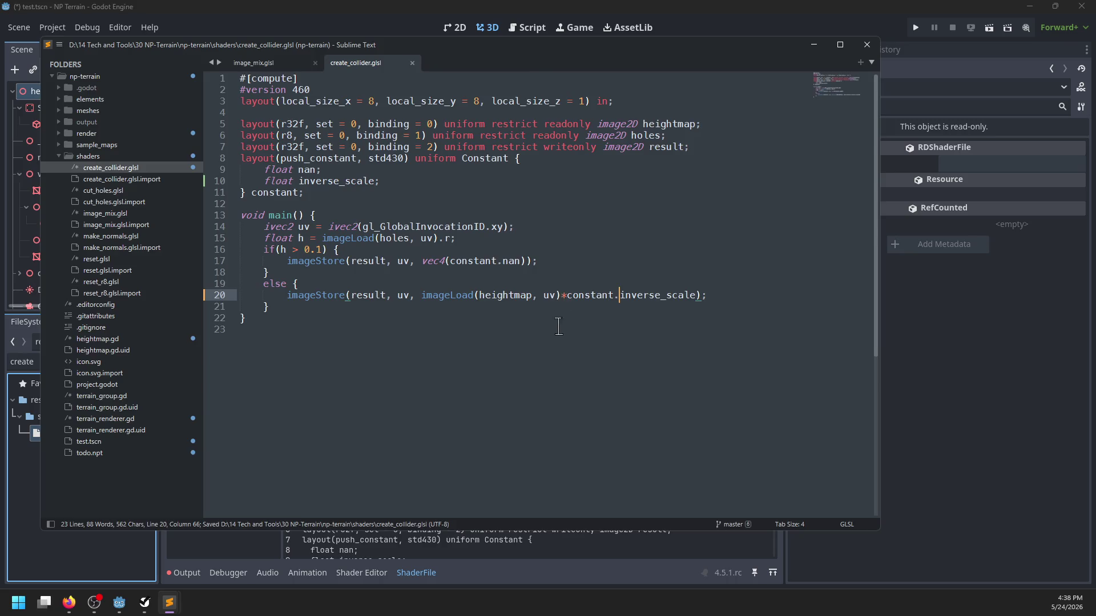
pyautogui.hotkey('alt', 'Tab')
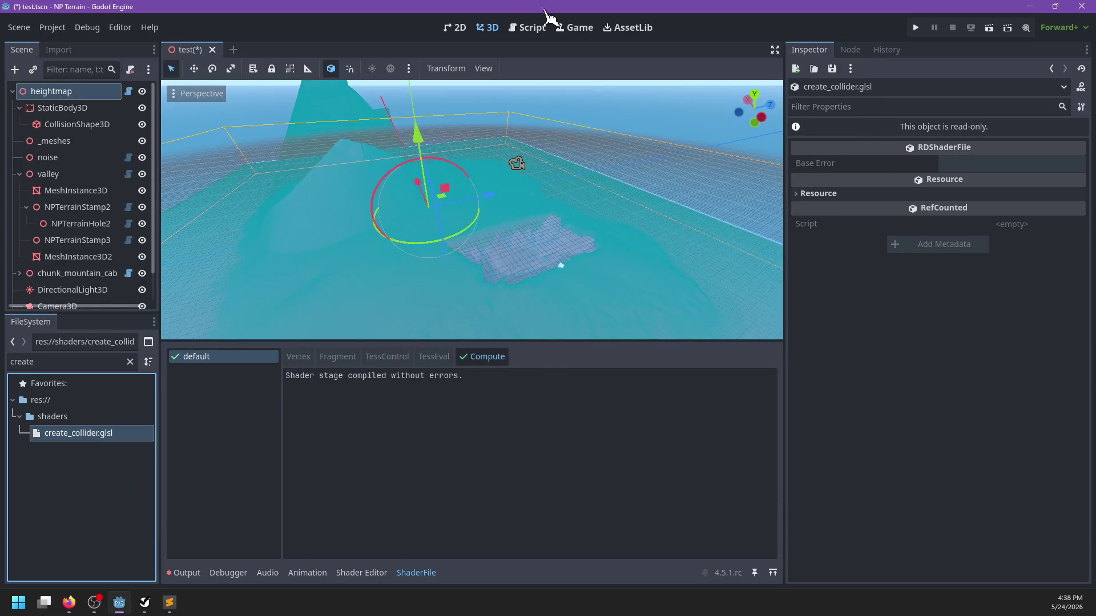
pyautogui.click(522, 30)
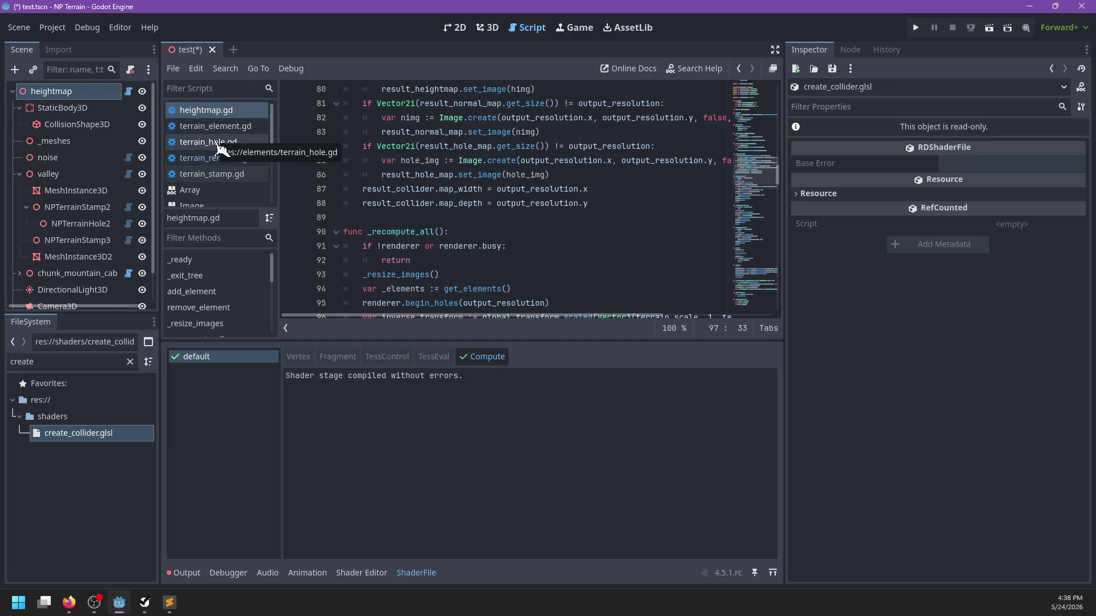
# Save and close the test scene, then open terrain_renderer.gd.
pyautogui.click(212, 49)
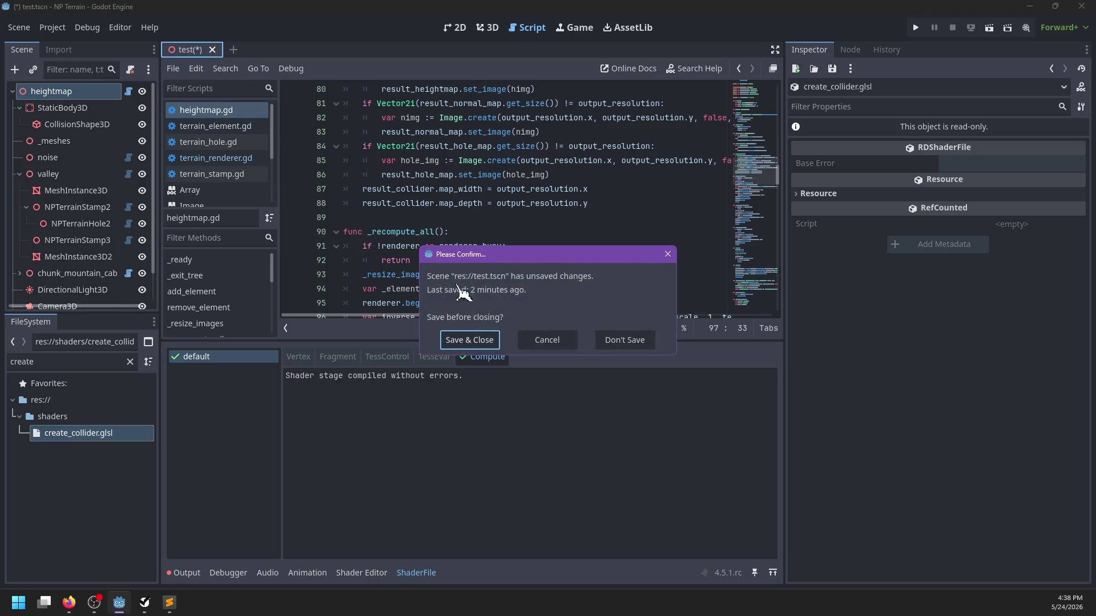
pyautogui.click(484, 345)
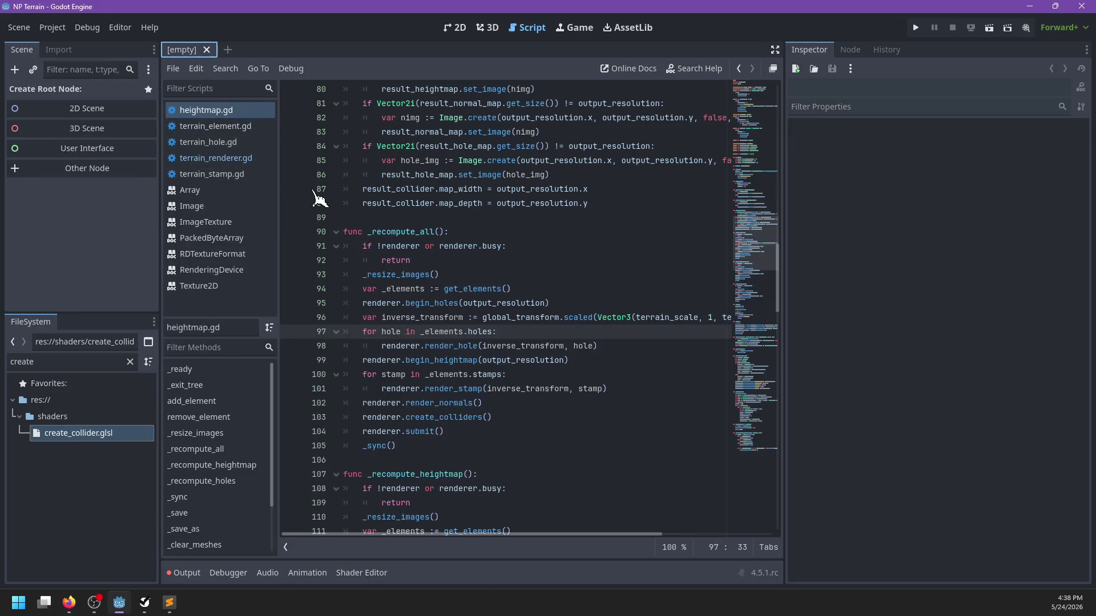
pyautogui.click(212, 159)
pyautogui.hotkey('ctrl', 'f')
pyautogui.press('Escape')
pyautogui.scroll(-3, 446, 378)
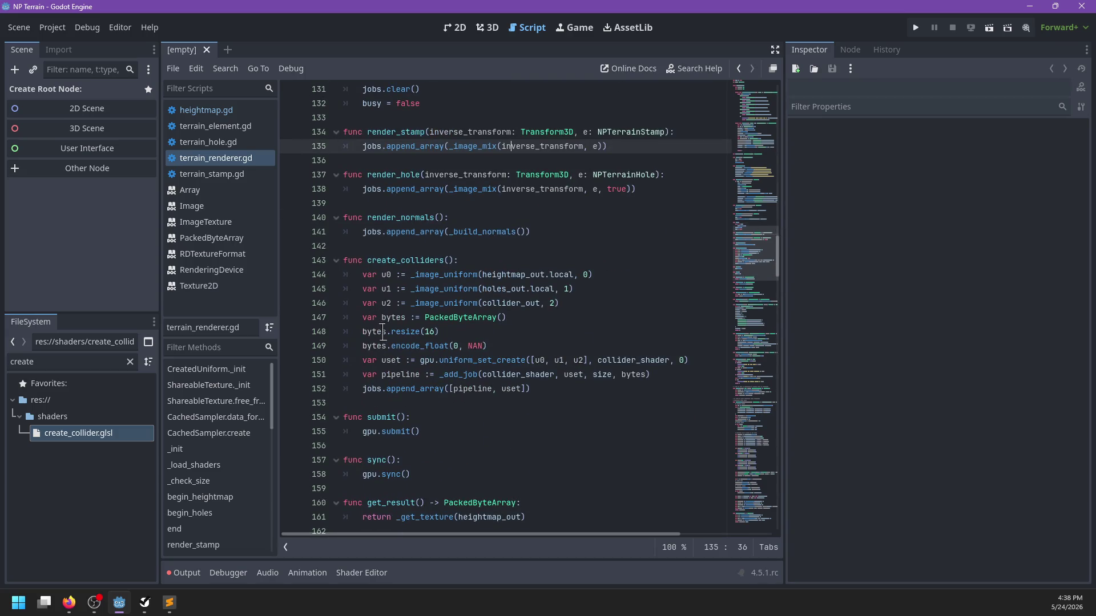
# Start a new bytes encoding line for inverse_scale below the NAN encoding.
pyautogui.click(535, 346)
pyautogui.press('Return')
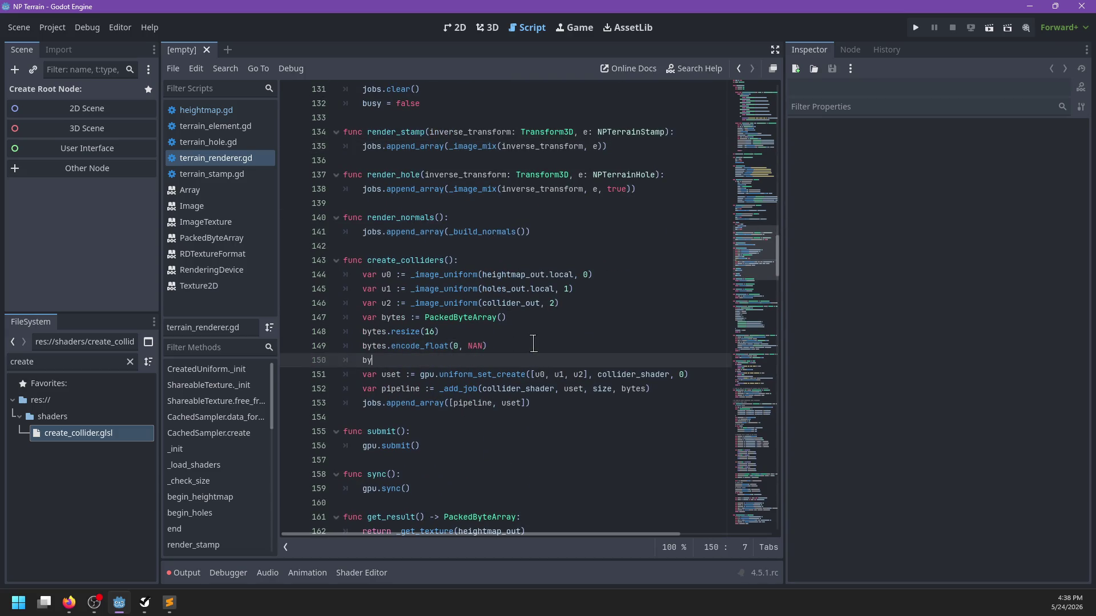
pyautogui.write('tes.ebncode_flo')
pyautogui.write('at(4, t')
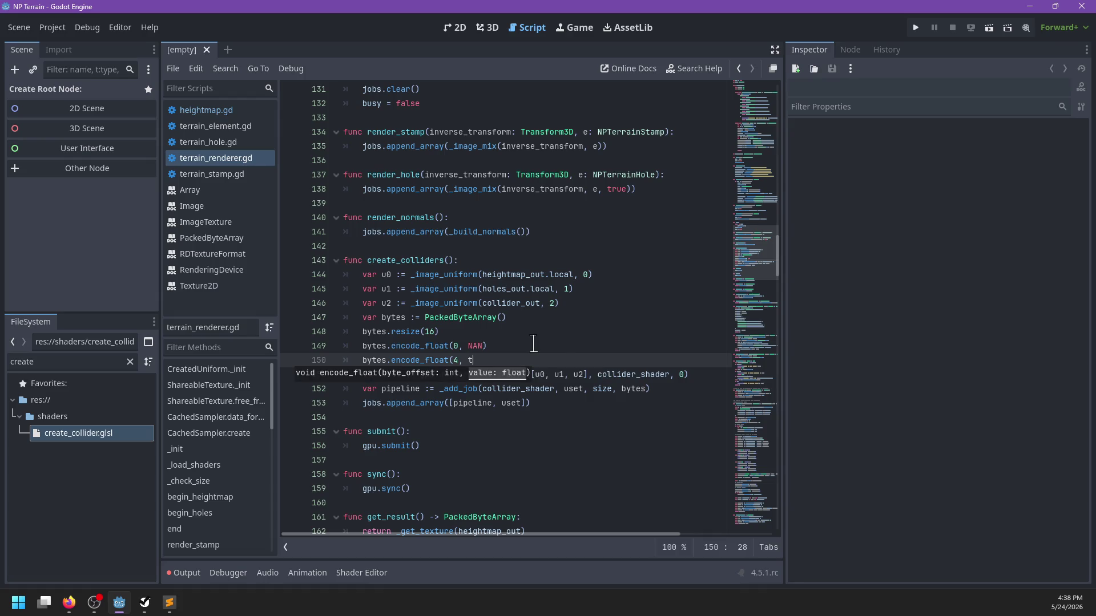
pyautogui.write('errain_')
pyautogui.hotkey('ctrl', 'BackSpace')
# Add an inverse_scale float parameter to create_colliders, encoded at offset 4.
pyautogui.click(451, 260)
pyautogui.write('sca')
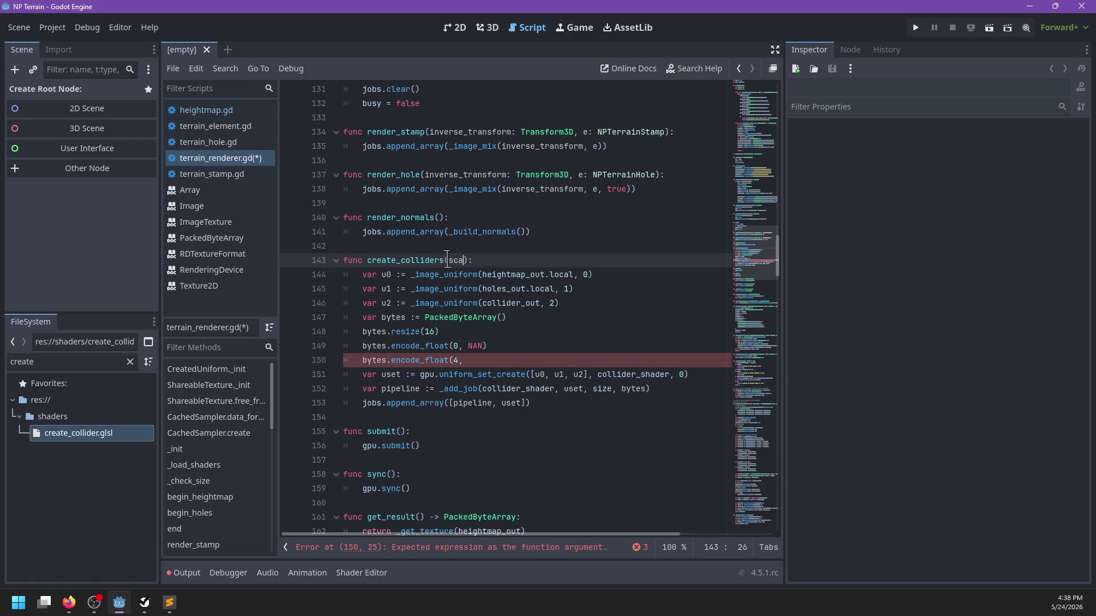
pyautogui.write('inver')
pyautogui.write('se_')
pyautogui.press('Down')
pyautogui.press('Down')
pyautogui.press('Escape')
pyautogui.press('Down')
pyautogui.press('Down')
pyautogui.press('Down')
pyautogui.press('Down')
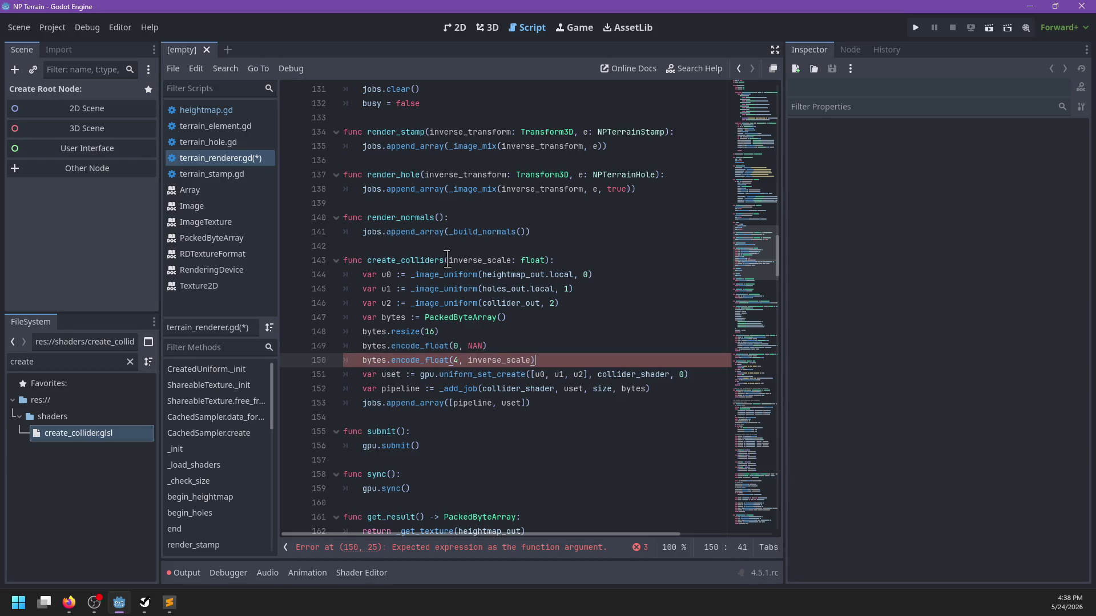
pyautogui.click(244, 110)
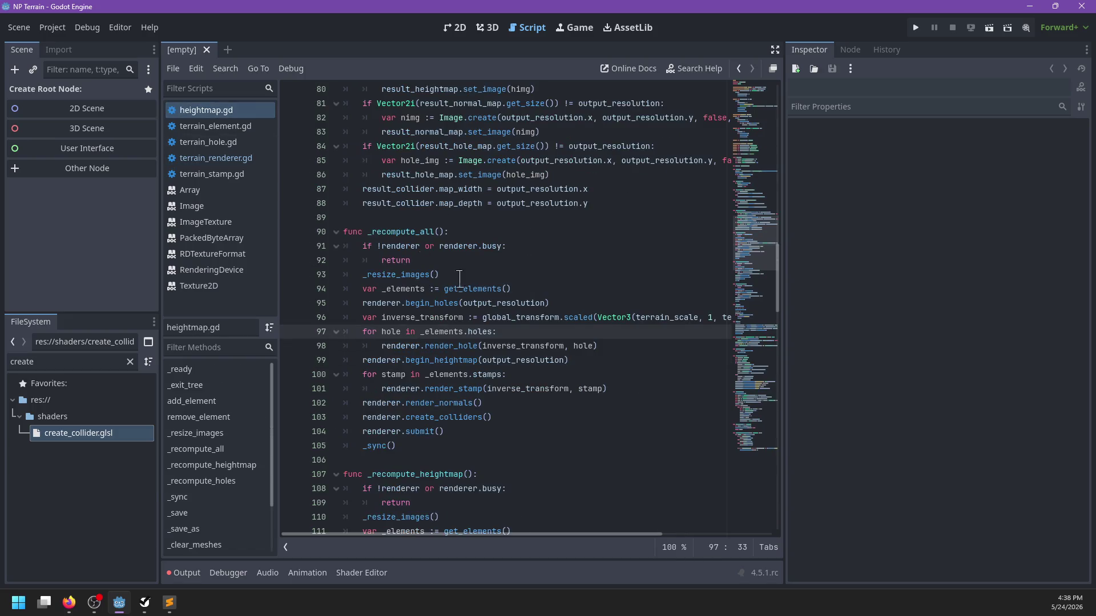
# Pass 1.0/terrain_scale to create_colliders in _recompute_all and the error-reported call.
pyautogui.press('Up')
pyautogui.press('Up')
pyautogui.press('Up')
pyautogui.click(486, 375)
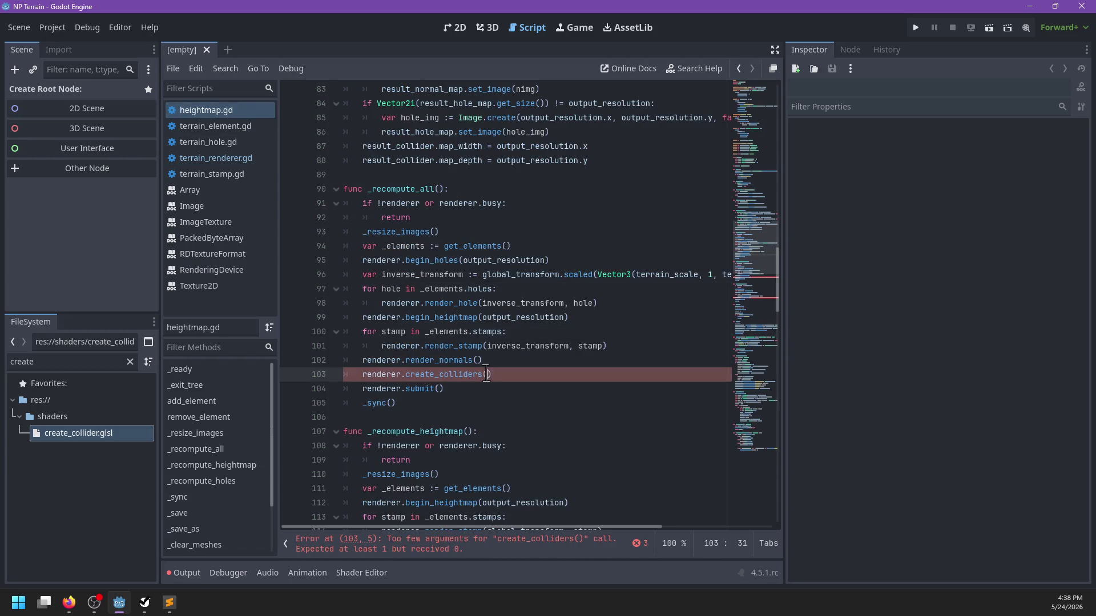
pyautogui.write('.0/te')
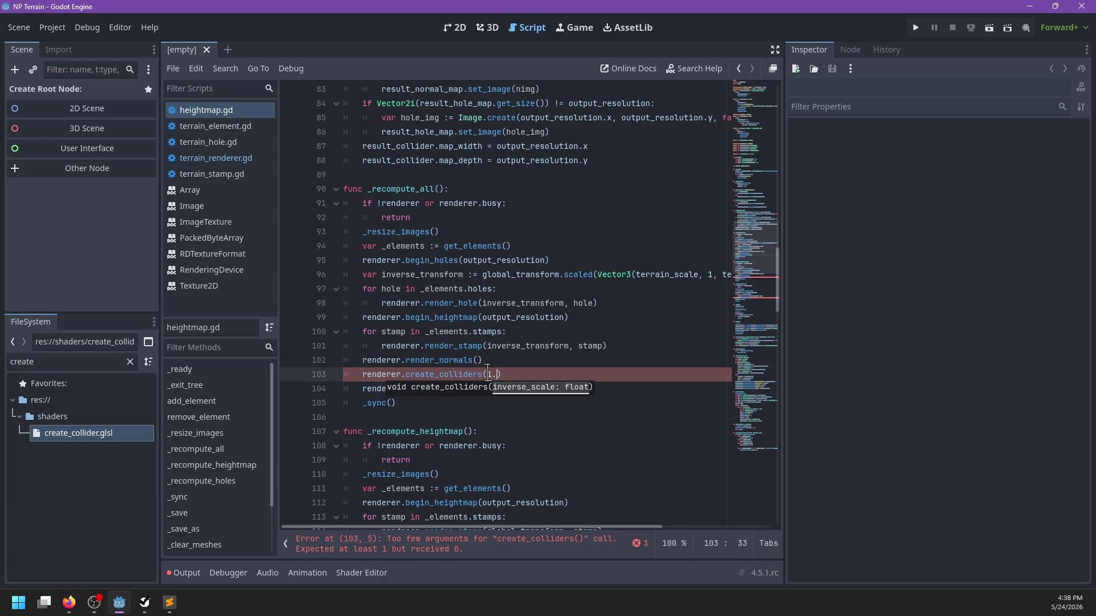
pyautogui.write('rrain_scale')
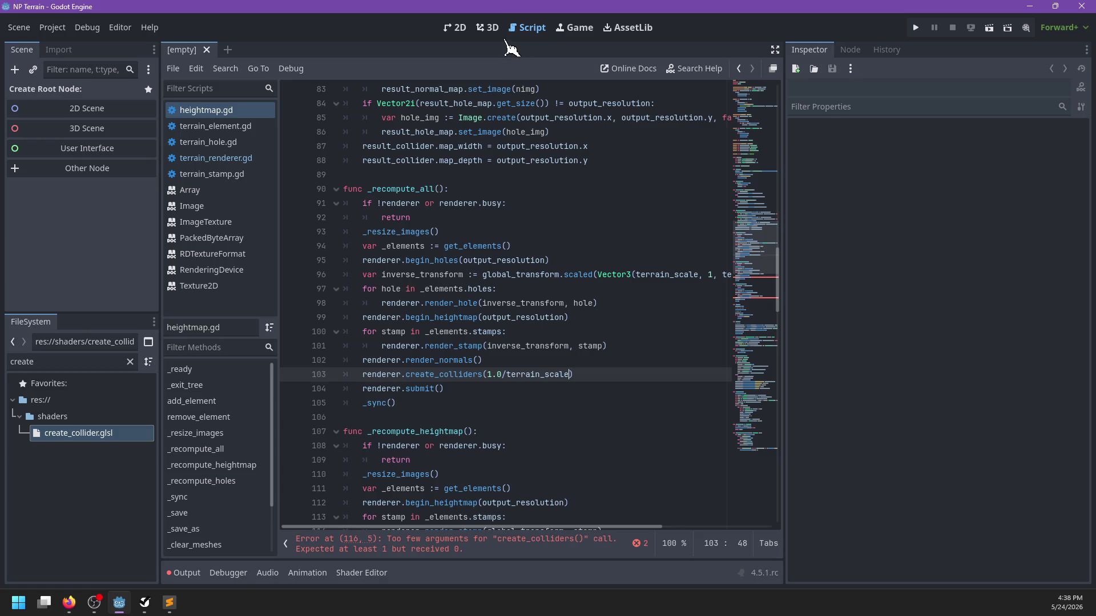
pyautogui.click(490, 28)
pyautogui.click(531, 29)
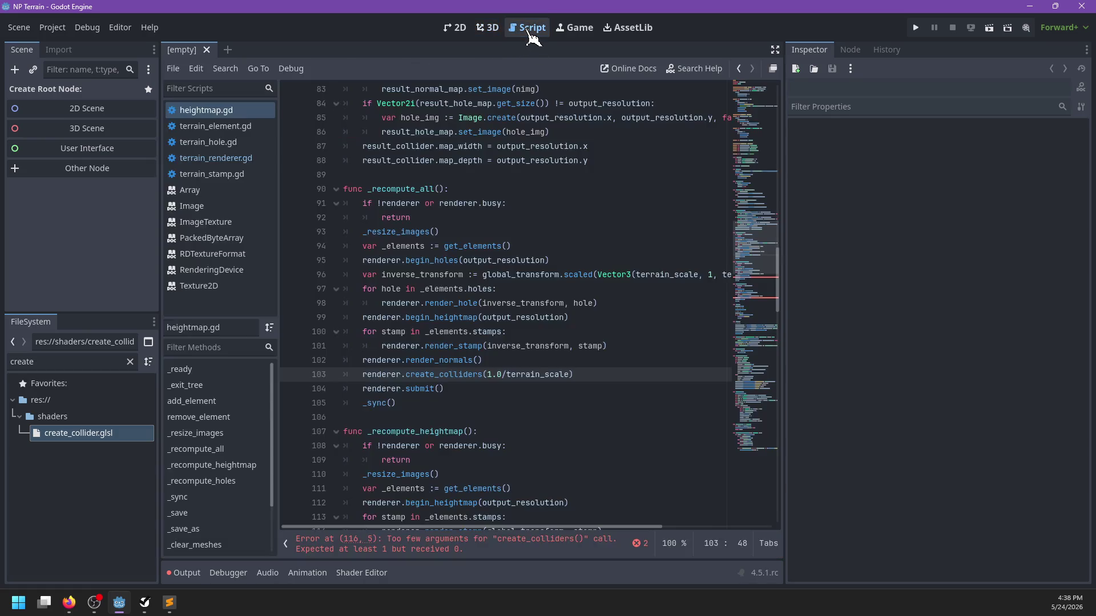
pyautogui.click(433, 545)
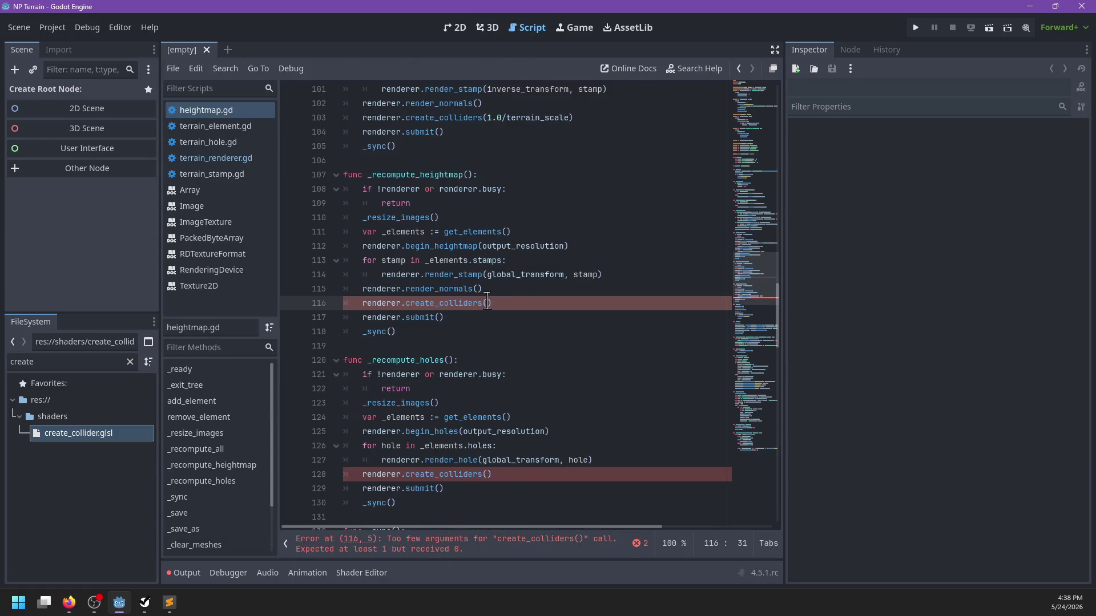
pyautogui.write('1.0/')
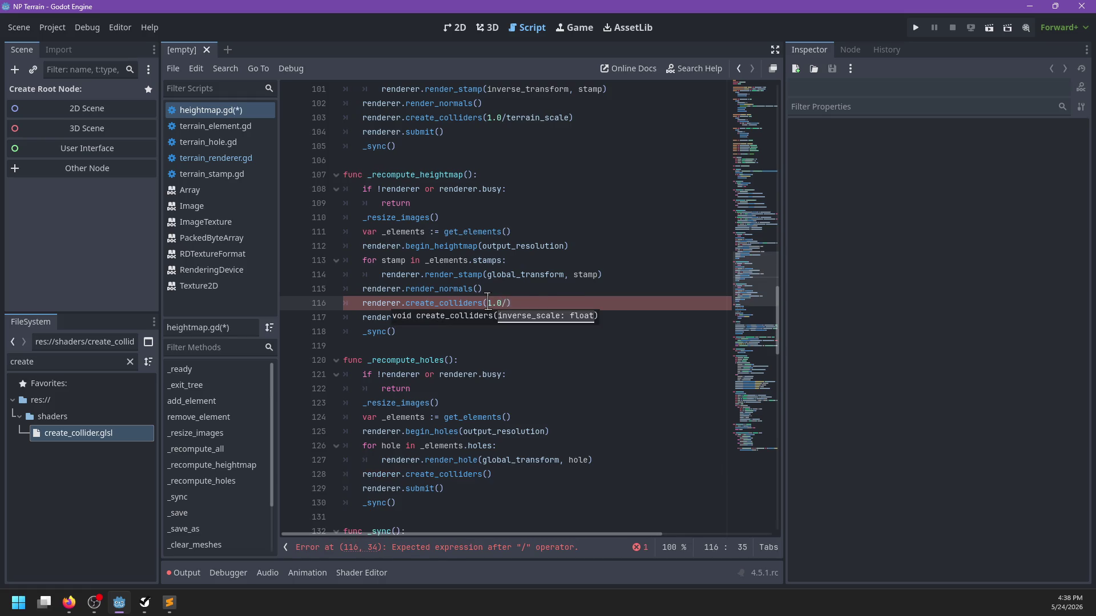
pyautogui.write('terrain_scale')
# Paste 1.0/terrain_scale into the _recompute_holes create_colliders call and save heightmap.gd.
pyautogui.hotkey('ctrl', 'shift', 'Left')
pyautogui.hotkey('ctrl', 'shift', 'Left')
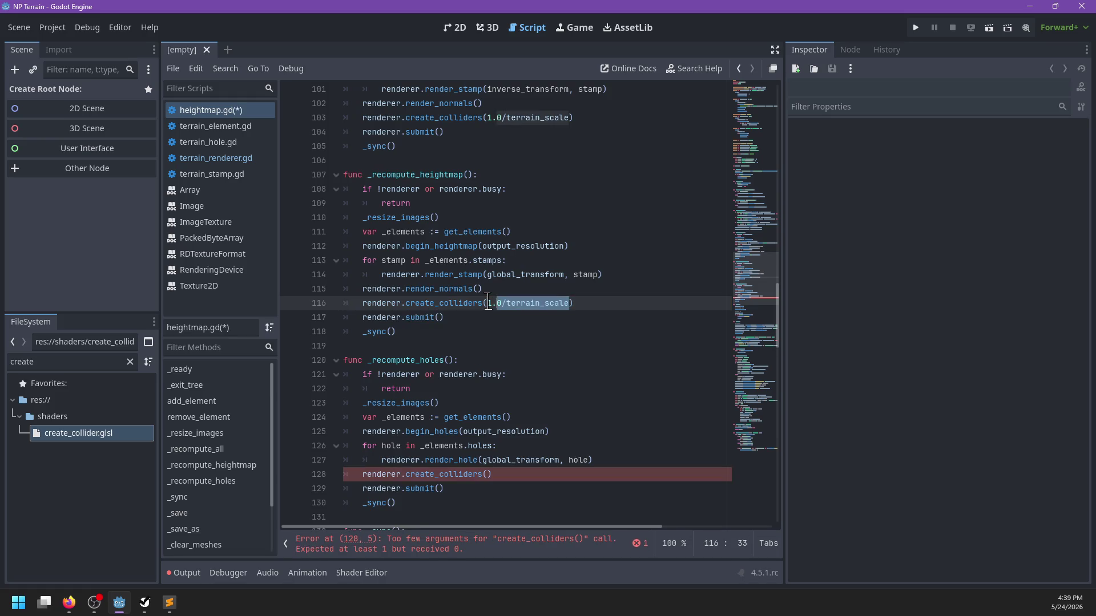
pyautogui.click(489, 475)
pyautogui.write('1.0/terrain_scale')
pyautogui.hotkey('ctrl', 's')
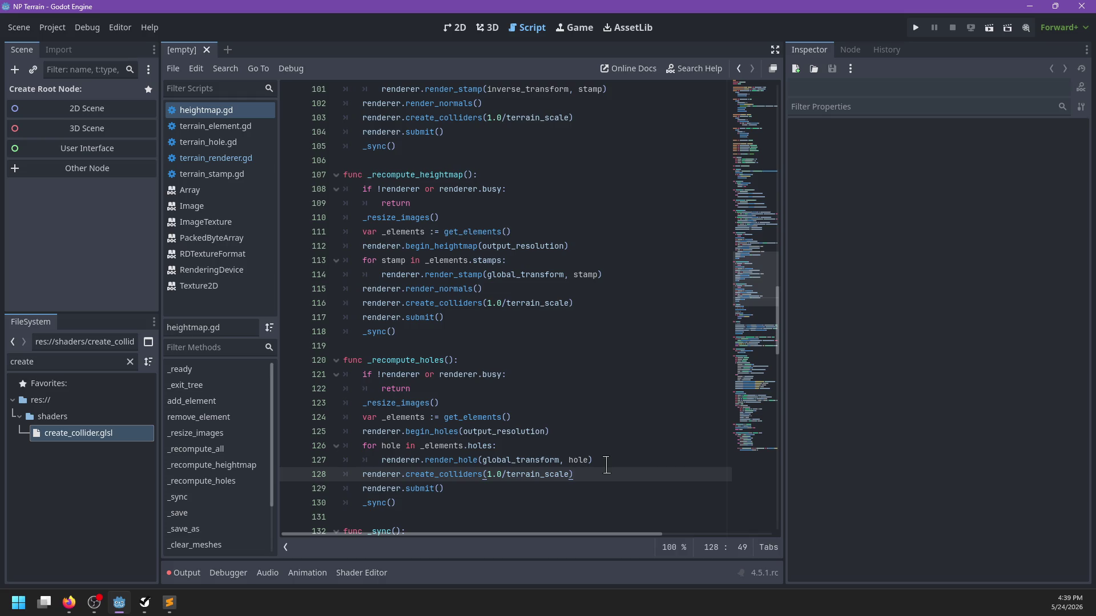
# Clear the FileSystem filter, select test.tscn, and bring Sublime Text forward.
pyautogui.scroll(5, 582, 392)
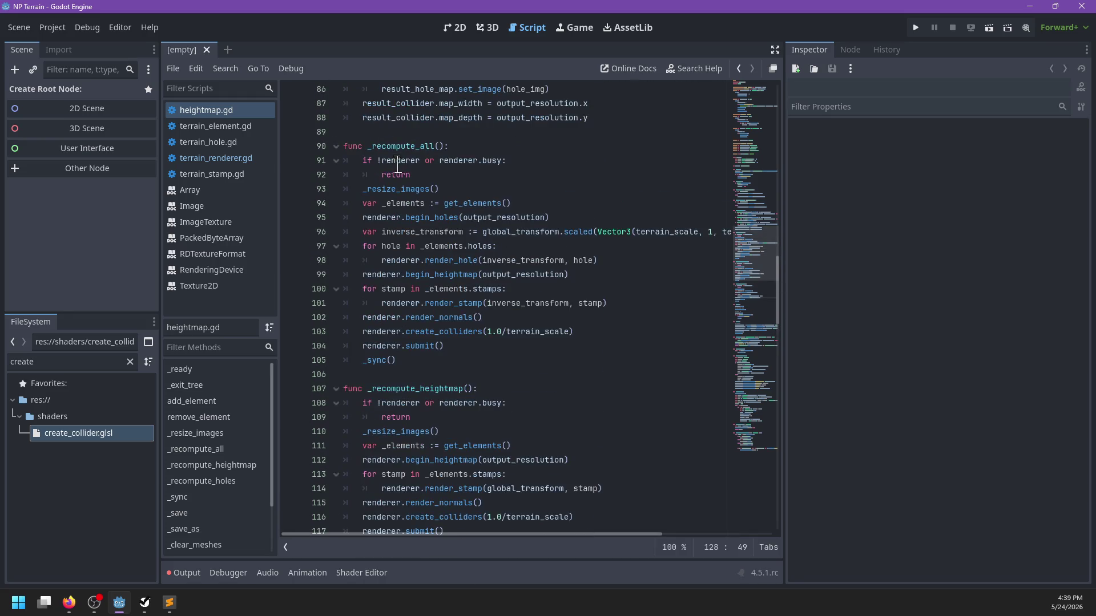
pyautogui.scroll(-5, 400, 171)
pyautogui.doubleClick(103, 354)
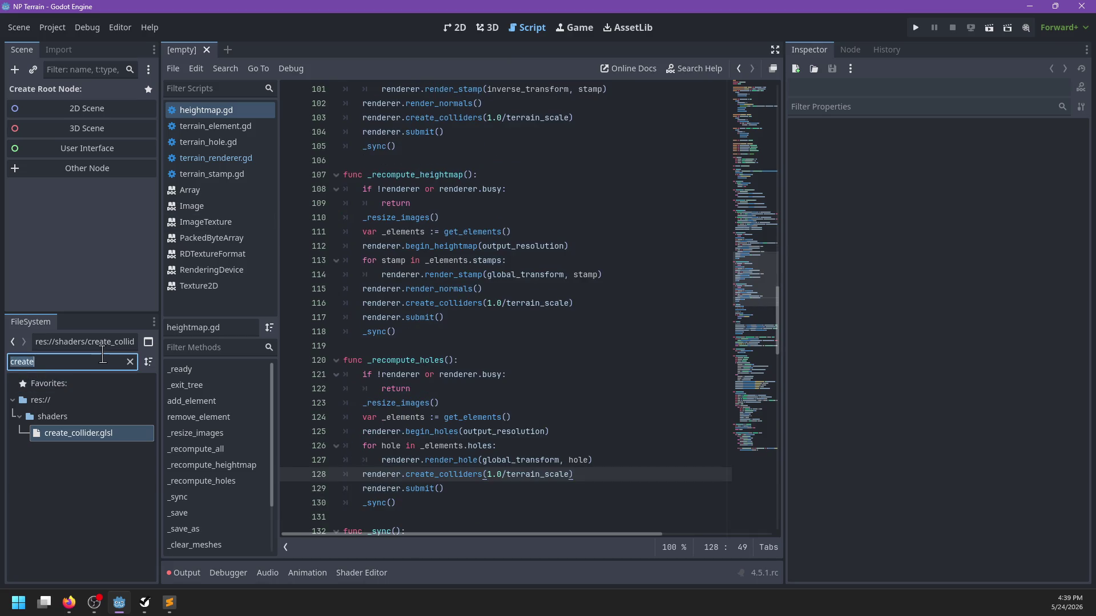
pyautogui.write('you')
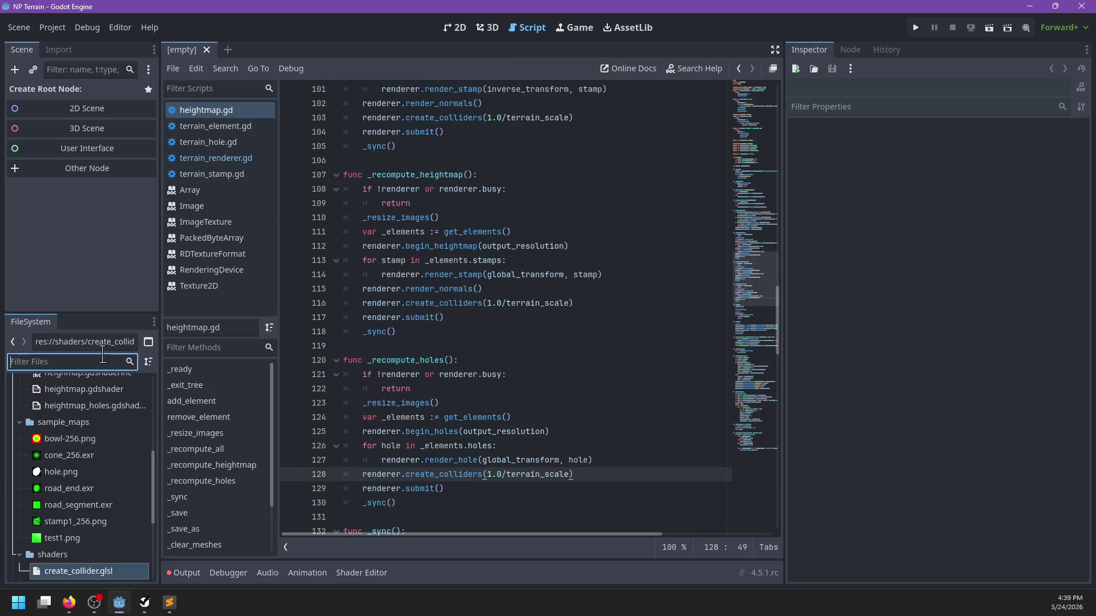
pyautogui.press('BackSpace')
pyautogui.press('BackSpace')
pyautogui.press('BackSpace')
pyautogui.write('go')
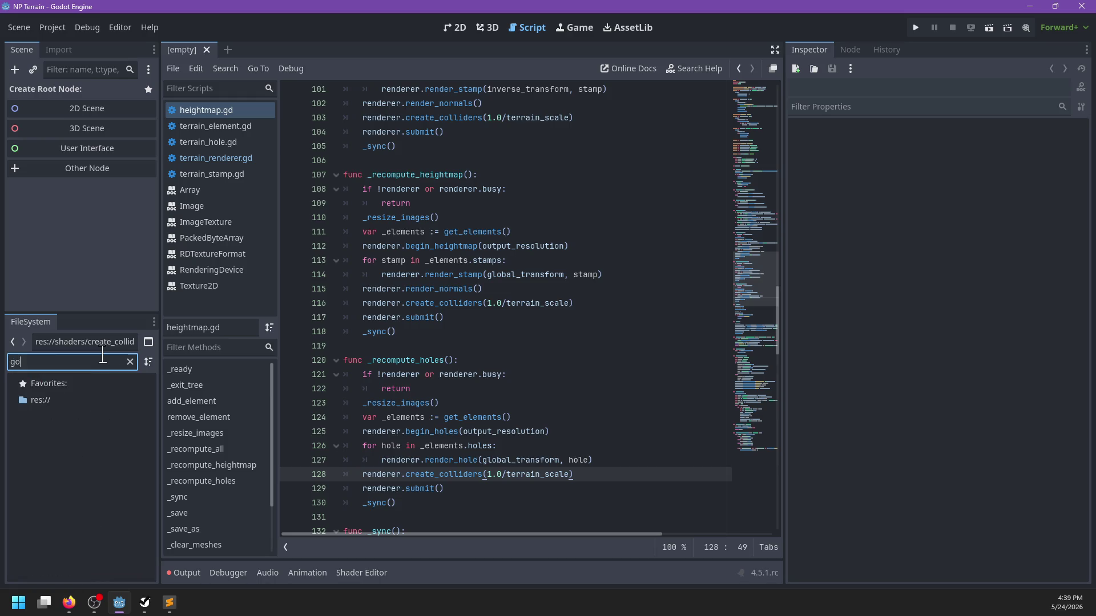
pyautogui.press('BackSpace')
pyautogui.press('BackSpace')
pyautogui.press('BackSpace')
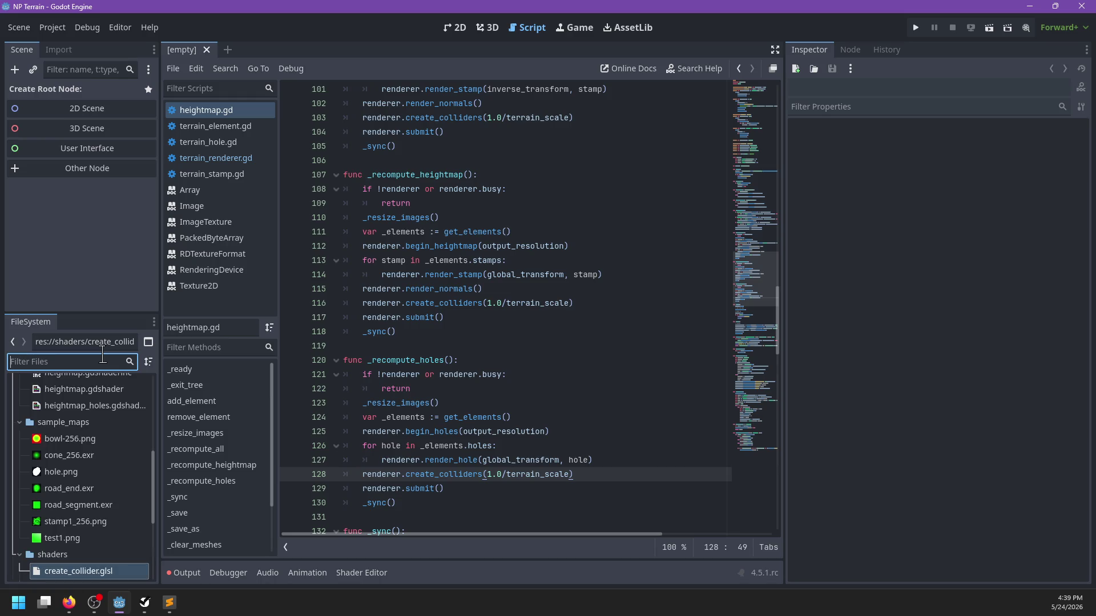
pyautogui.scroll(-5, 91, 488)
pyautogui.click(60, 569)
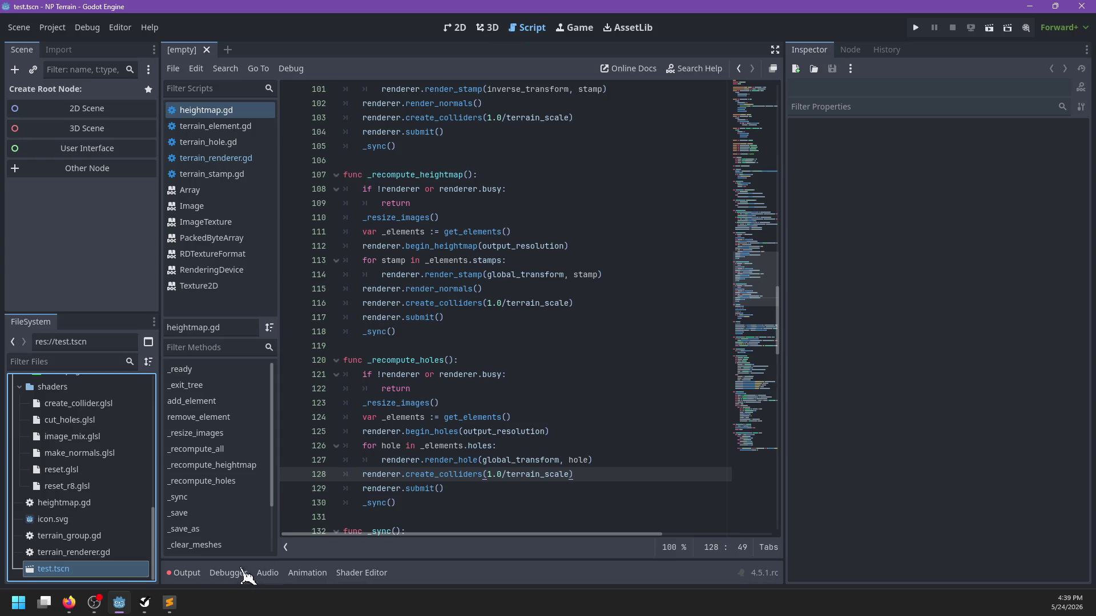
pyautogui.moveTo(169, 608)
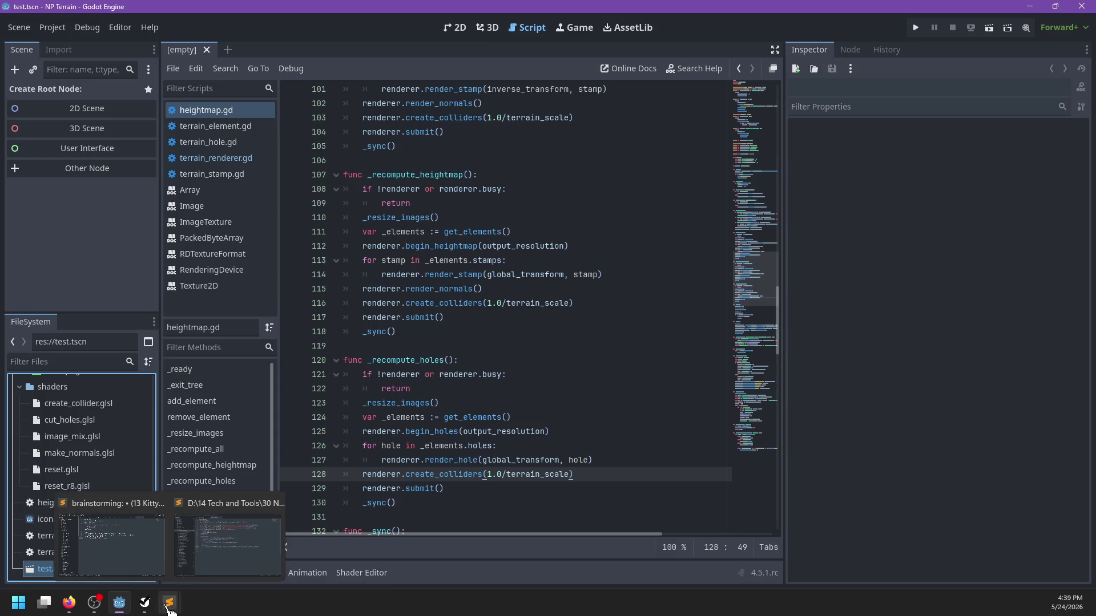
pyautogui.click(228, 542)
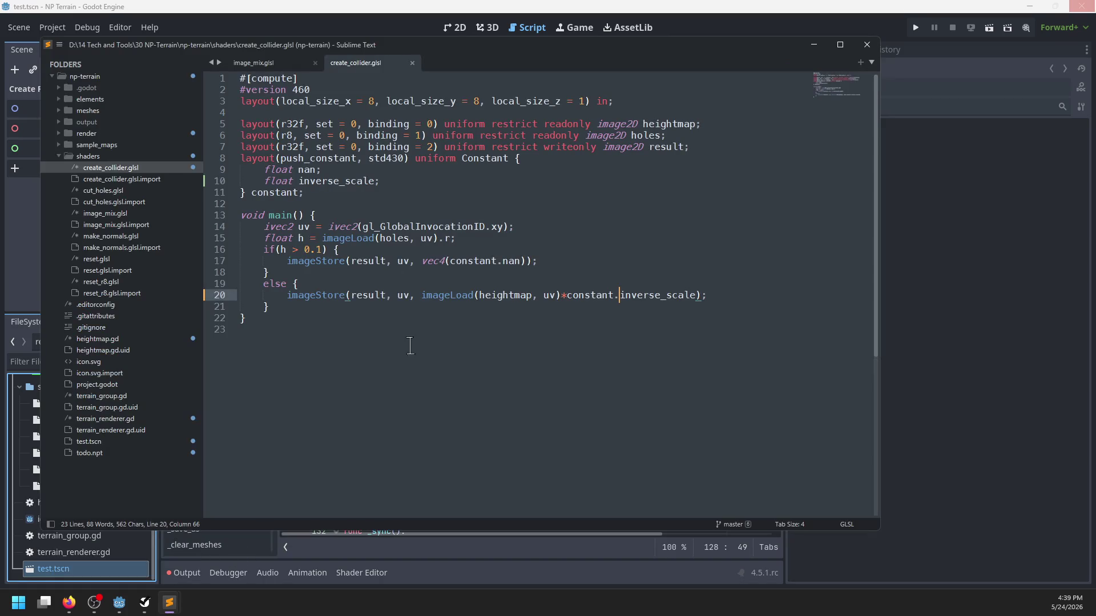
# Review the constant.inverse_scale multiplication in create_collider.glsl, then return to Godot.
pyautogui.click(409, 344)
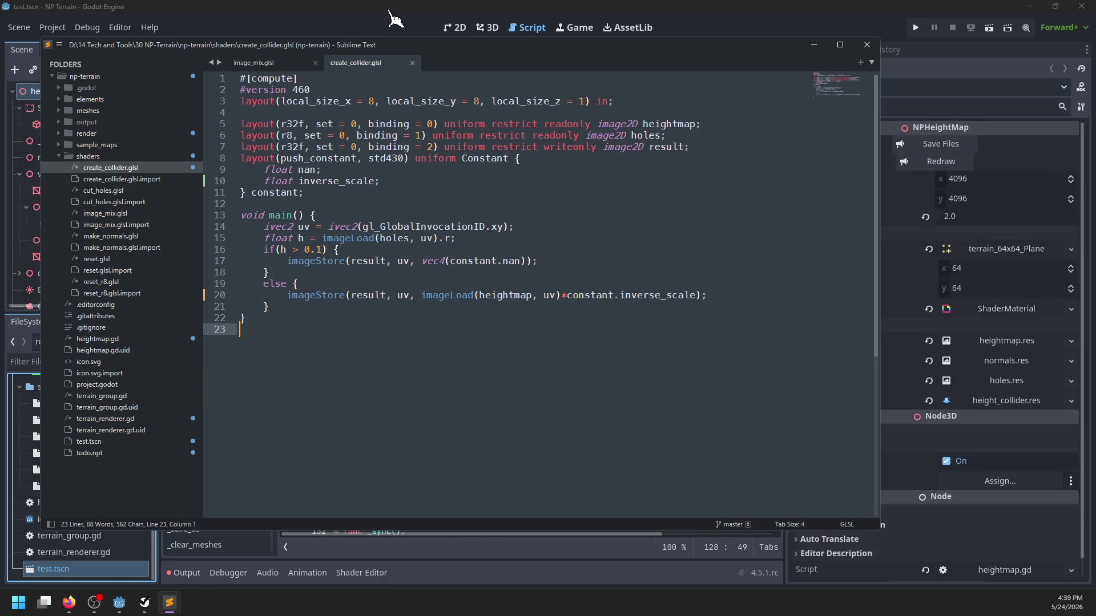
pyautogui.click(407, 8)
# In the 3D view, select the heightmap node, Redraw it, and Save Files.
pyautogui.click(488, 27)
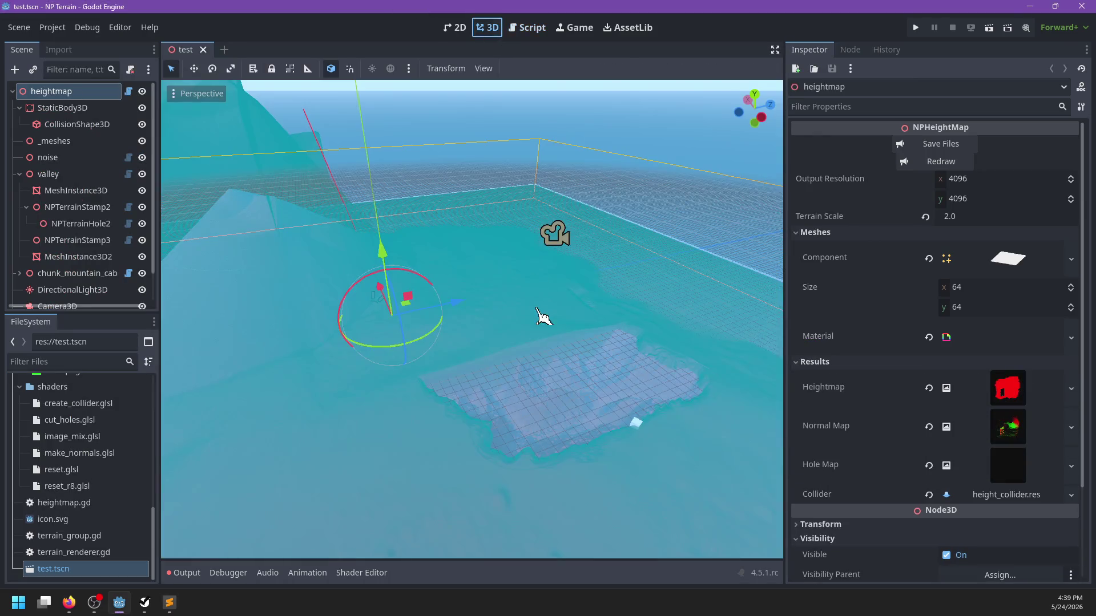
pyautogui.click(80, 108)
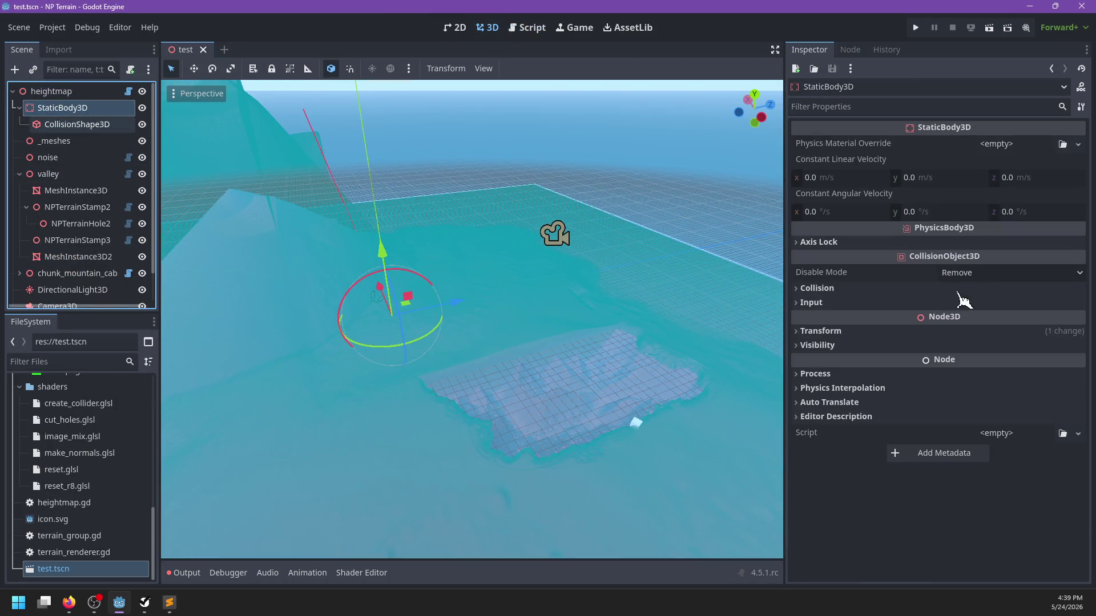
pyautogui.click(65, 94)
pyautogui.click(948, 166)
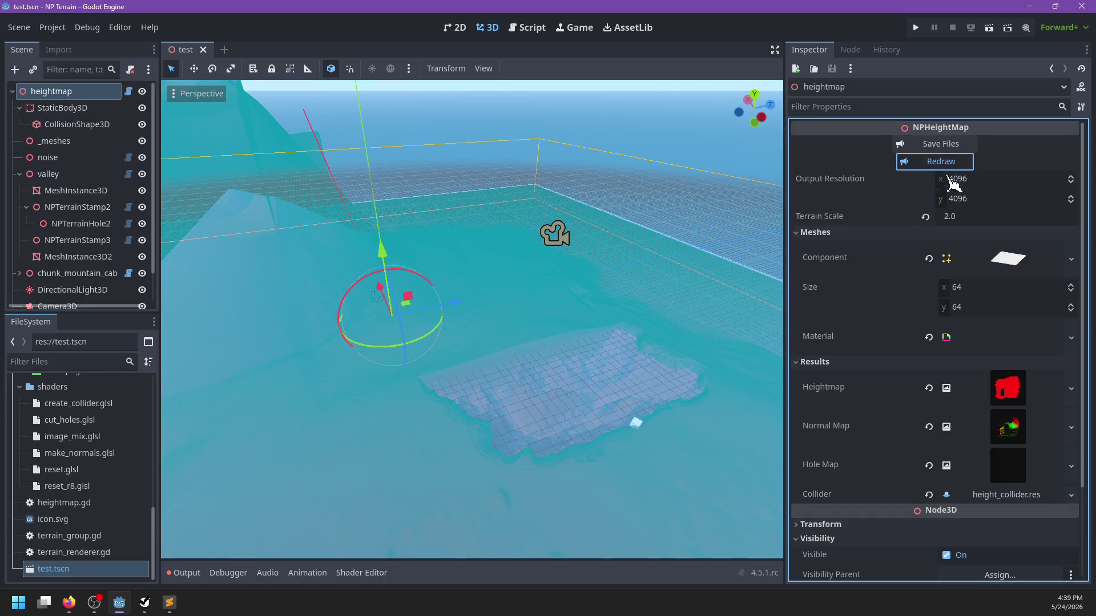
pyautogui.click(931, 144)
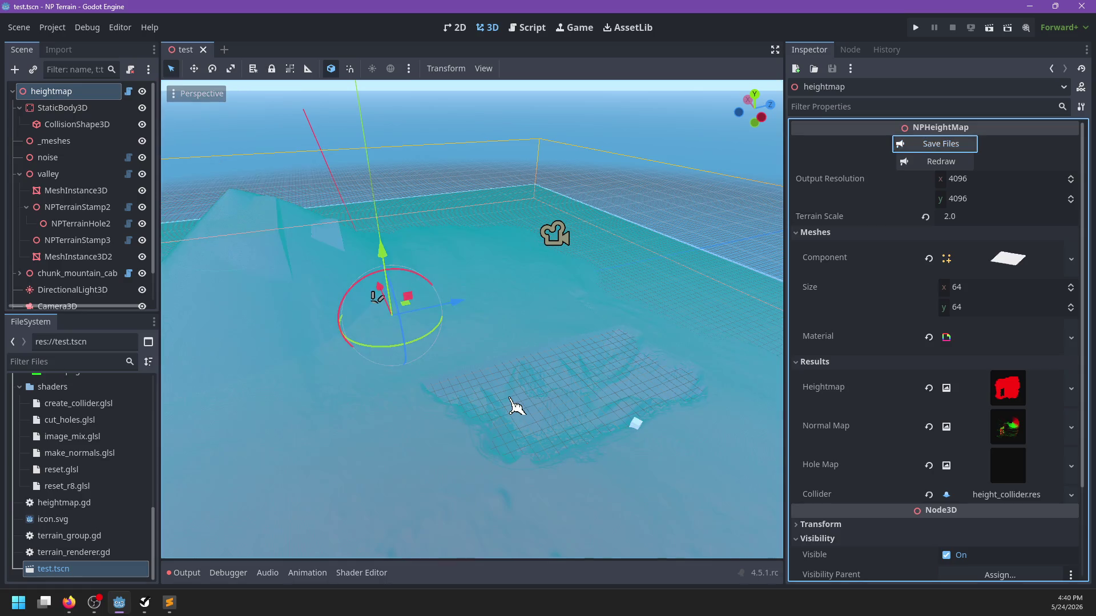
# Orbit and zoom around the regenerated terrain, then select the valley node.
pyautogui.scroll(-2, 445, 416)
pyautogui.moveTo(439, 420)
pyautogui.mouseDown()
pyautogui.moveTo(641, 396)
pyautogui.moveTo(632, 411)
pyautogui.moveTo(327, 406)
pyautogui.moveTo(504, 410)
pyautogui.moveTo(450, 386)
pyautogui.moveTo(455, 401)
pyautogui.moveTo(465, 367)
pyautogui.mouseUp()
pyautogui.scroll(4, 504, 410)
pyautogui.scroll(2, 491, 388)
pyautogui.scroll(-3, 490, 388)
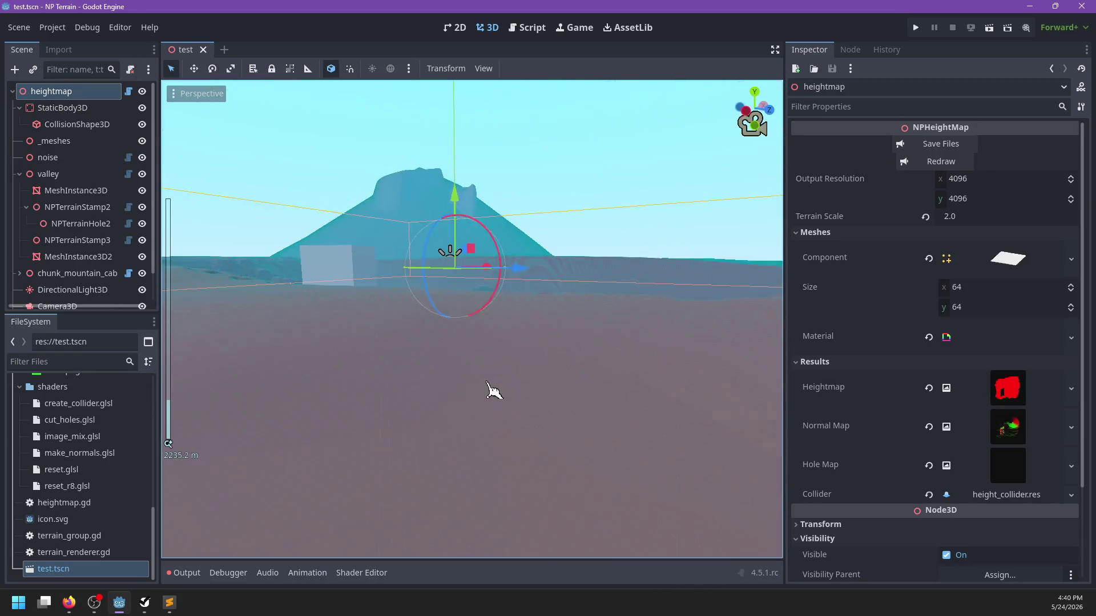
pyautogui.hotkey('alt', 'Tab')
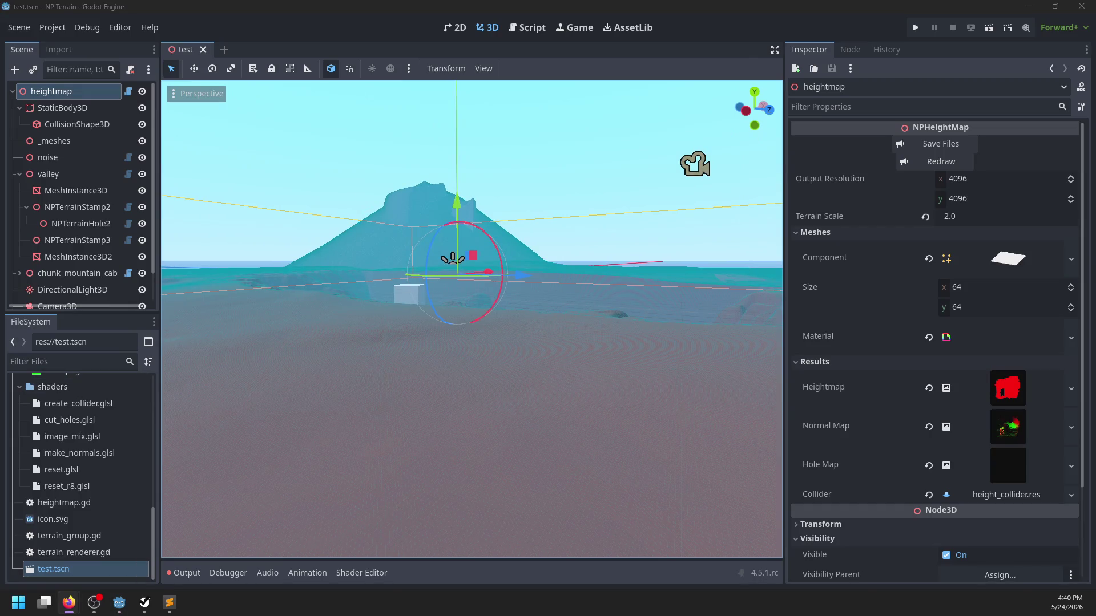
pyautogui.hotkey('alt', 'Tab')
pyautogui.moveTo(479, 277)
pyautogui.mouseDown()
pyautogui.moveTo(411, 350)
pyautogui.moveTo(380, 276)
pyautogui.moveTo(394, 255)
pyautogui.moveTo(472, 320)
pyautogui.moveTo(512, 286)
pyautogui.moveTo(359, 335)
pyautogui.moveTo(335, 301)
pyautogui.moveTo(374, 335)
pyautogui.moveTo(420, 342)
pyautogui.moveTo(363, 336)
pyautogui.moveTo(502, 293)
pyautogui.mouseUp()
pyautogui.scroll(3, 359, 331)
pyautogui.scroll(2, 363, 336)
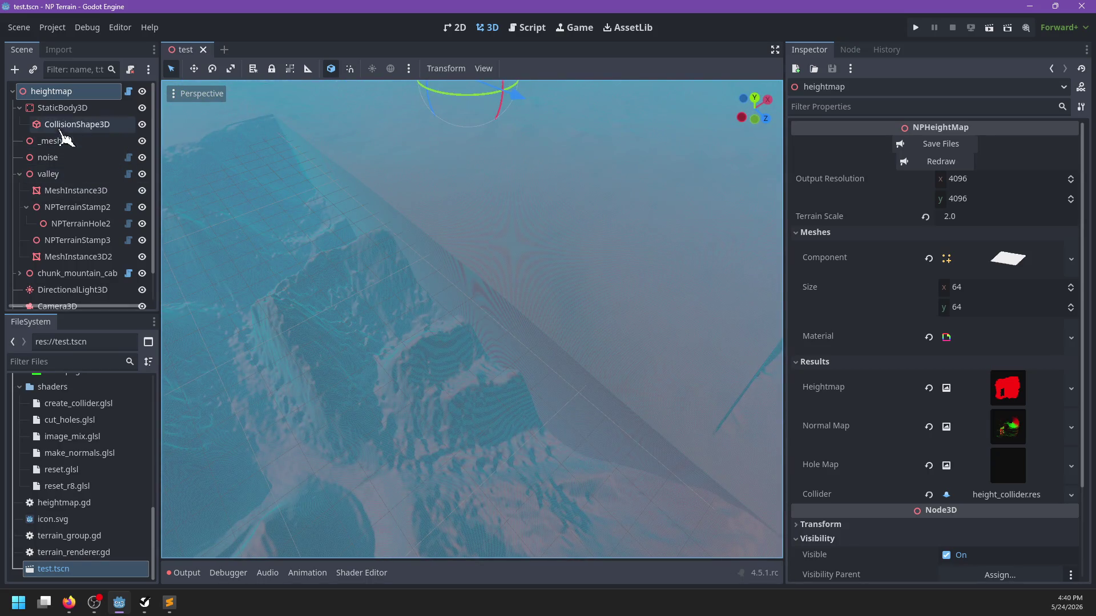
pyautogui.click(55, 177)
pyautogui.scroll(-3, 399, 303)
# Hide the StaticBody3D collider and look down on the valley from above.
pyautogui.moveTo(399, 303)
pyautogui.mouseDown()
pyautogui.moveTo(379, 343)
pyautogui.moveTo(396, 326)
pyautogui.moveTo(514, 330)
pyautogui.moveTo(496, 367)
pyautogui.moveTo(408, 370)
pyautogui.moveTo(593, 313)
pyautogui.moveTo(565, 316)
pyautogui.moveTo(526, 272)
pyautogui.moveTo(433, 371)
pyautogui.moveTo(536, 350)
pyautogui.moveTo(506, 328)
pyautogui.moveTo(414, 326)
pyautogui.mouseUp()
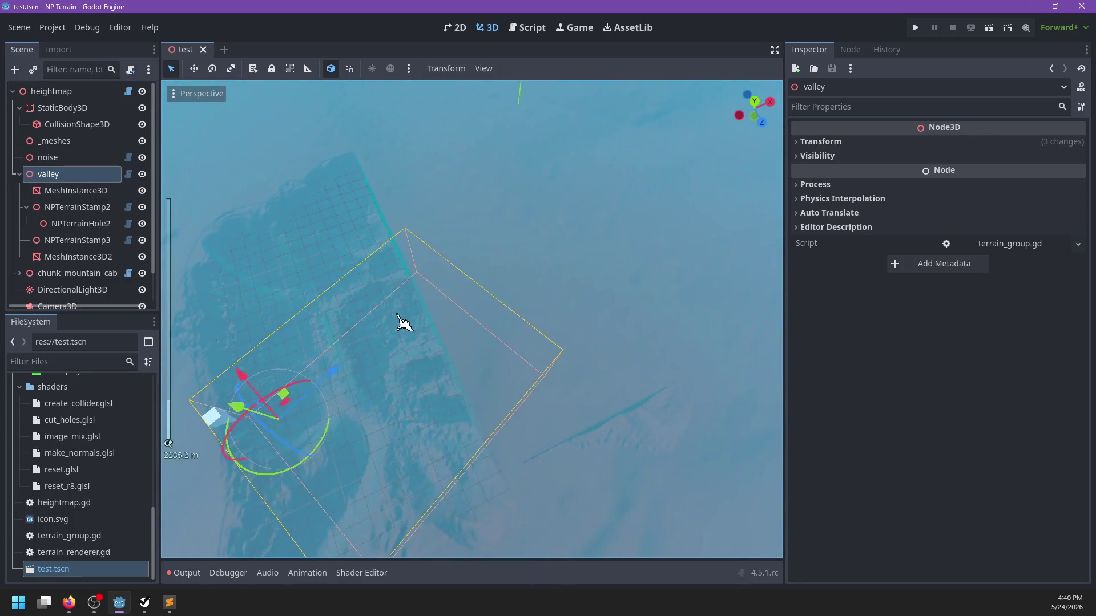
pyautogui.scroll(-2, 409, 369)
pyautogui.scroll(3, 440, 367)
pyautogui.scroll(3, 506, 350)
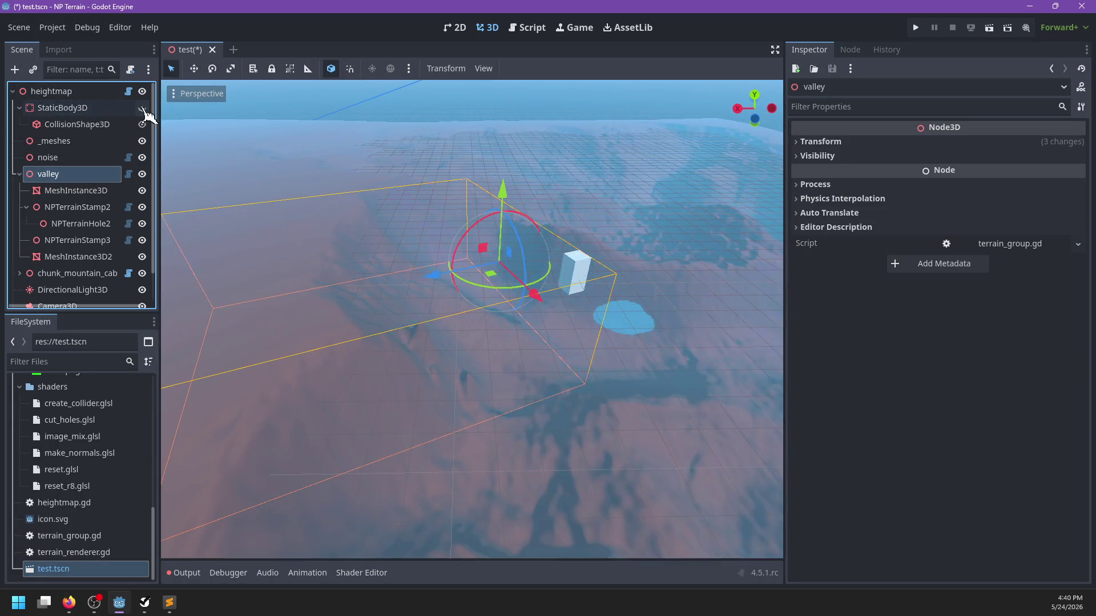
pyautogui.click(19, 108)
pyautogui.scroll(-3, 445, 360)
pyautogui.moveTo(445, 359); pyautogui.dragTo(494, 421)
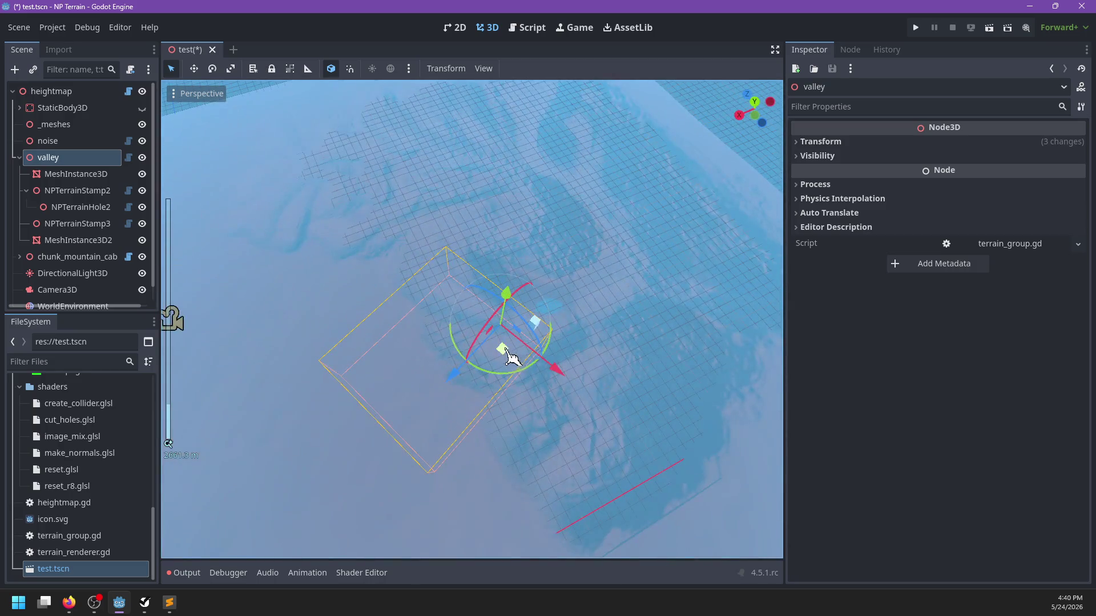
# Drag the valley group to X -1238.115, Z 1193.828 with its Transform shown.
pyautogui.moveTo(511, 357)
pyautogui.mouseDown()
pyautogui.moveTo(521, 328)
pyautogui.moveTo(474, 336)
pyautogui.moveTo(489, 368)
pyautogui.mouseUp()
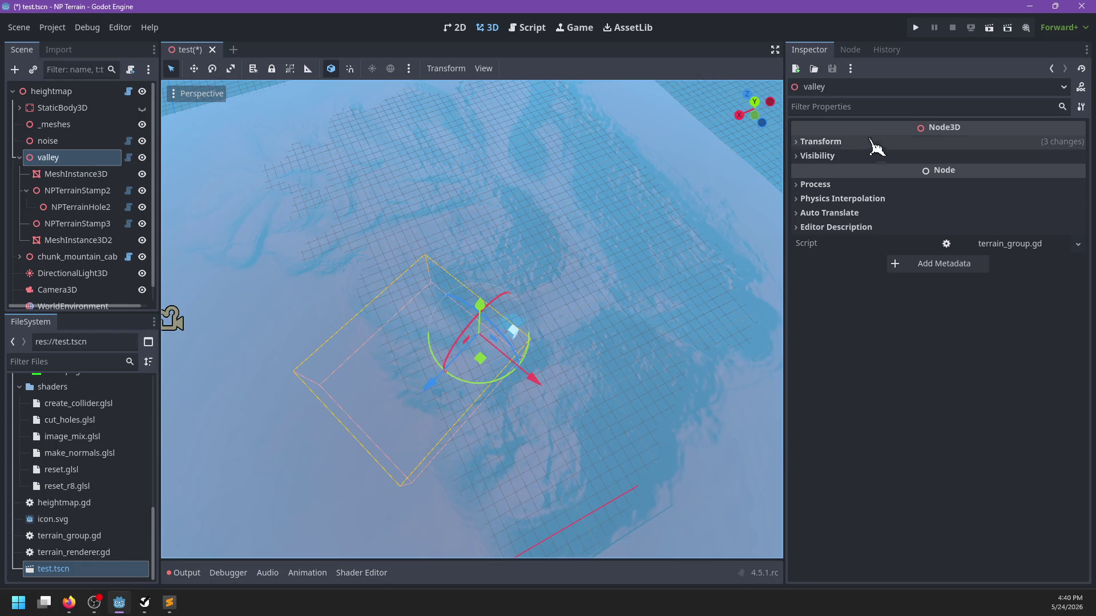
pyautogui.click(816, 142)
pyautogui.scroll(2, 479, 393)
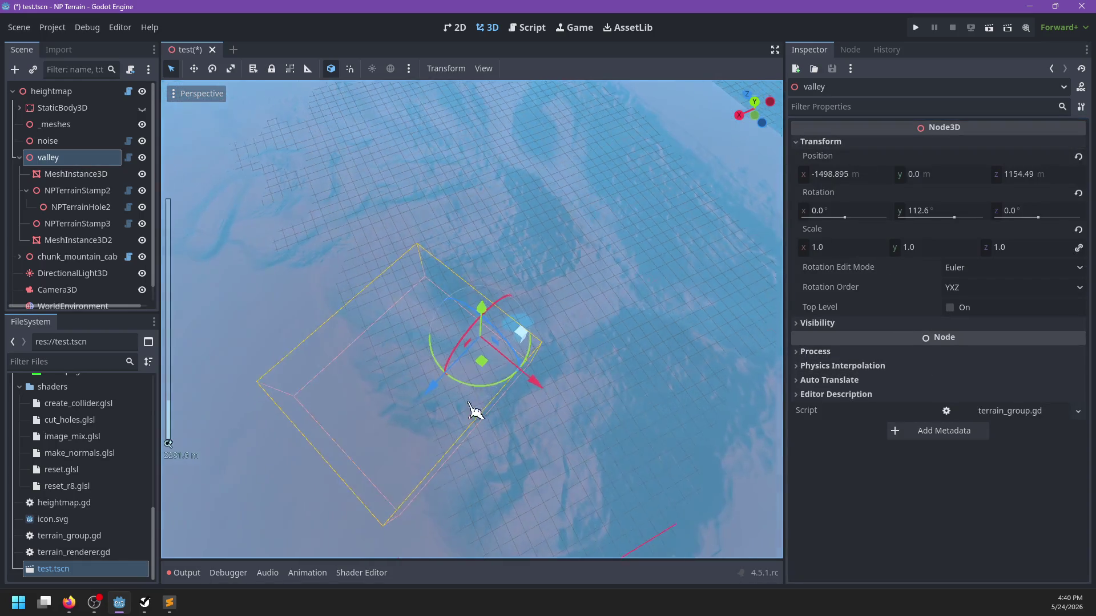
pyautogui.moveTo(479, 392)
pyautogui.mouseDown()
pyautogui.moveTo(553, 411)
pyautogui.moveTo(548, 396)
pyautogui.moveTo(479, 381)
pyautogui.moveTo(618, 372)
pyautogui.mouseUp()
pyautogui.scroll(-8, 551, 403)
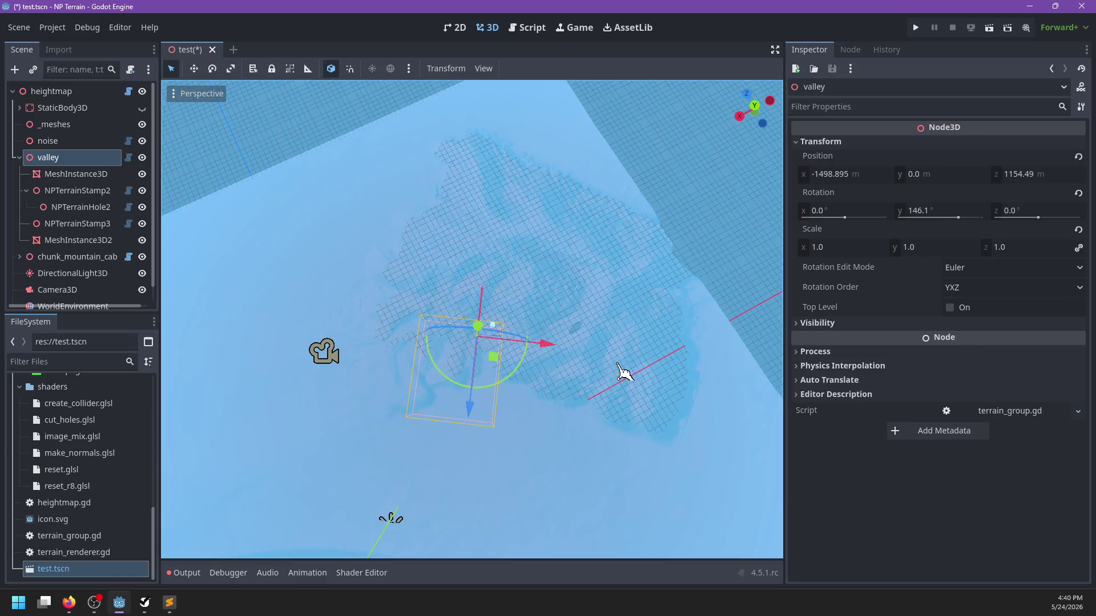
pyautogui.moveTo(495, 360)
pyautogui.mouseDown()
pyautogui.moveTo(417, 440)
pyautogui.moveTo(498, 434)
pyautogui.moveTo(500, 363)
pyautogui.moveTo(485, 393)
pyautogui.moveTo(434, 405)
pyautogui.moveTo(457, 367)
pyautogui.moveTo(482, 374)
pyautogui.mouseUp()
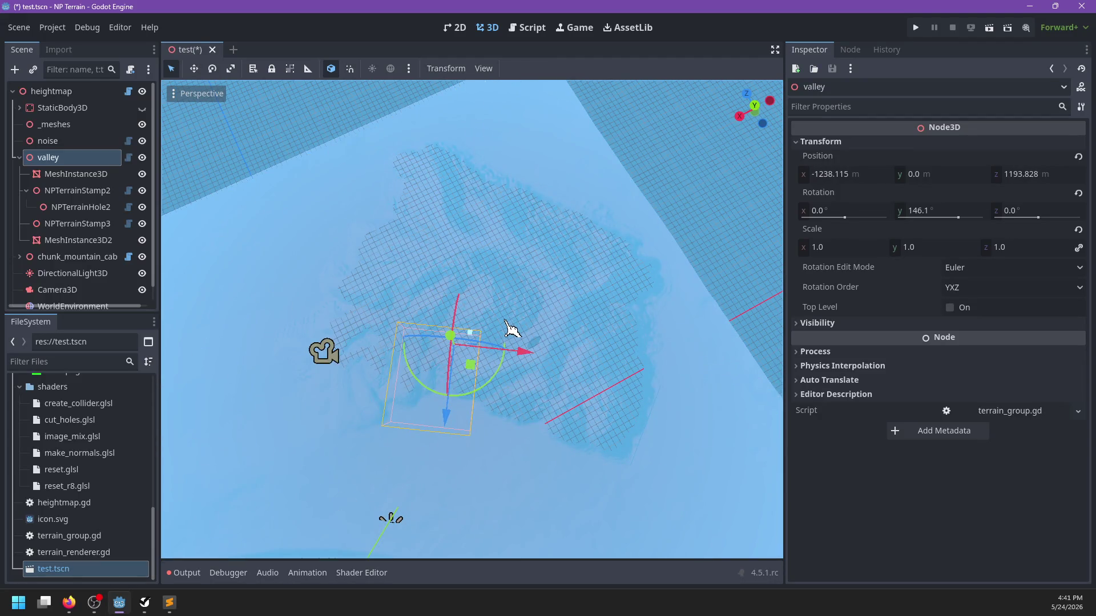
pyautogui.moveTo(563, 318); pyautogui.dragTo(389, 244)
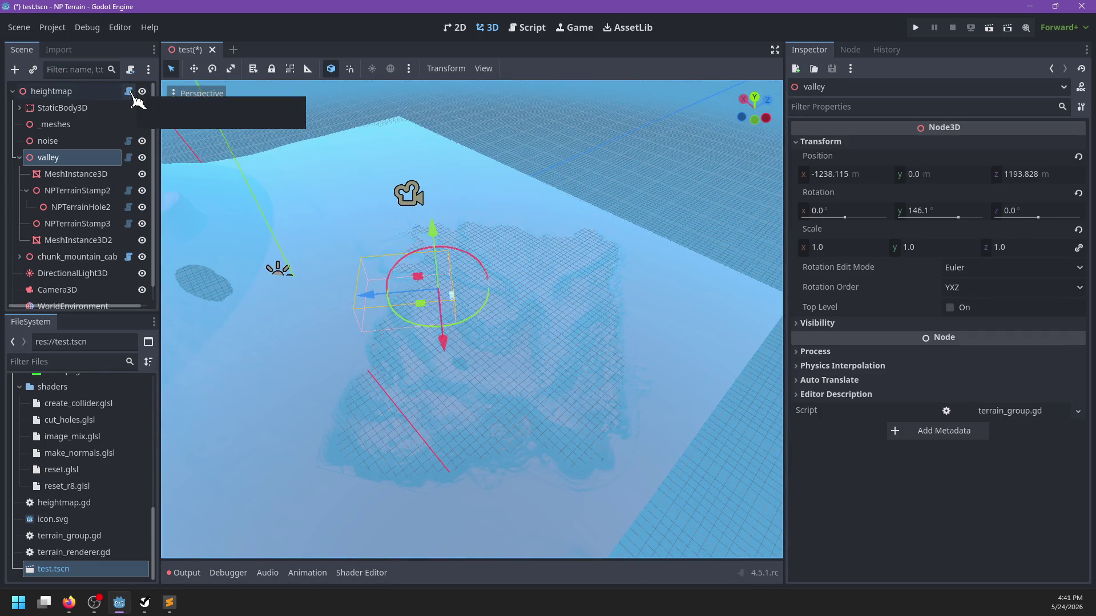
# Search heightmap.gd for 'scale_l', go to the _add_meshes line, then bring Sublime Text forward.
pyautogui.click(527, 27)
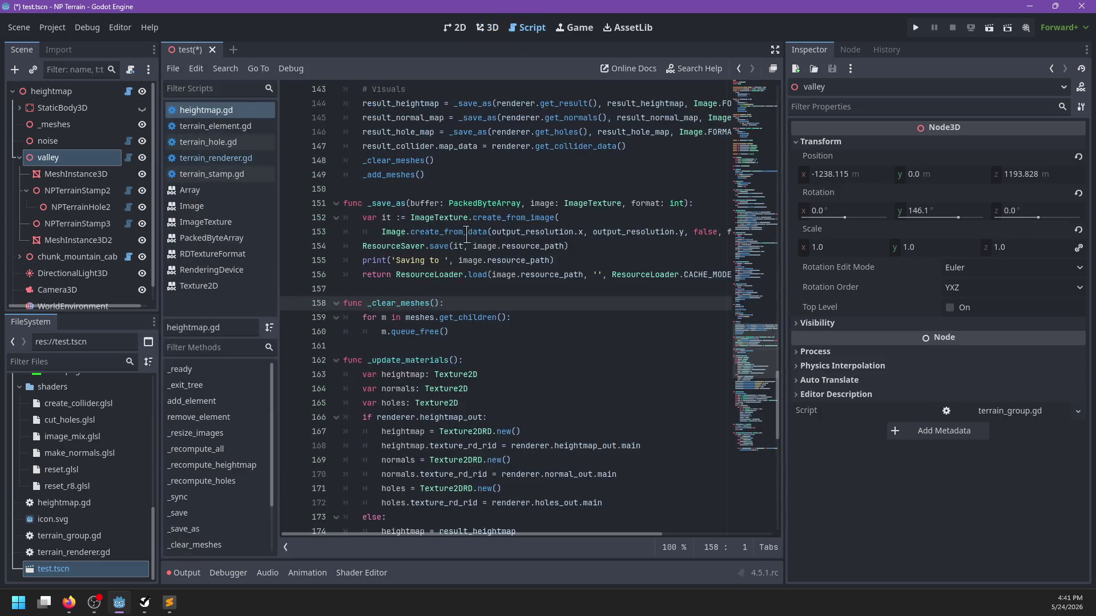
pyautogui.hotkey('ctrl', 'f')
pyautogui.write('scale_l')
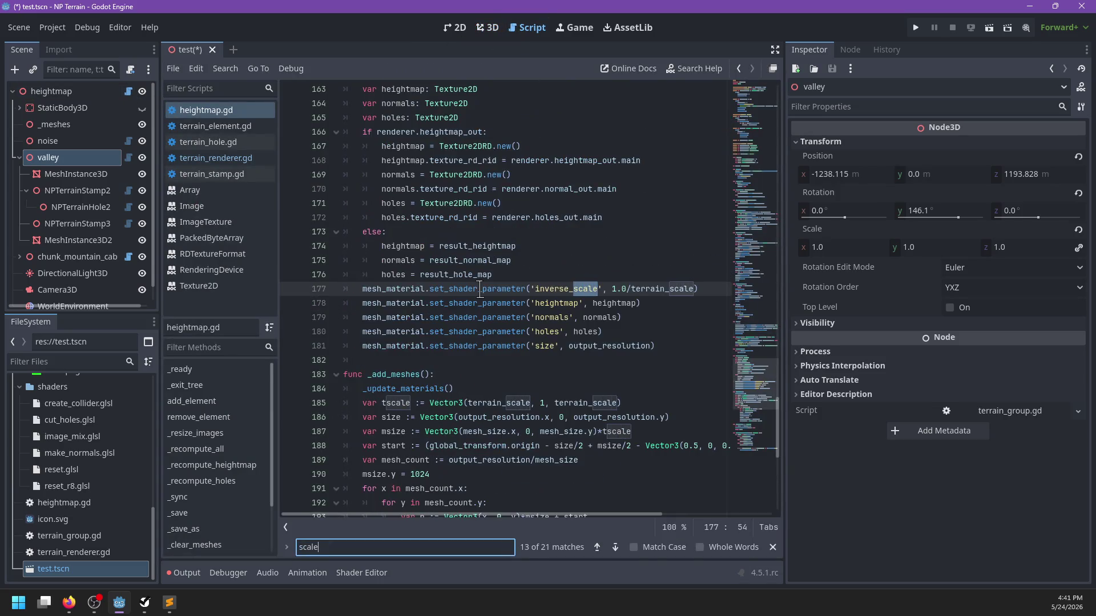
pyautogui.press('Escape')
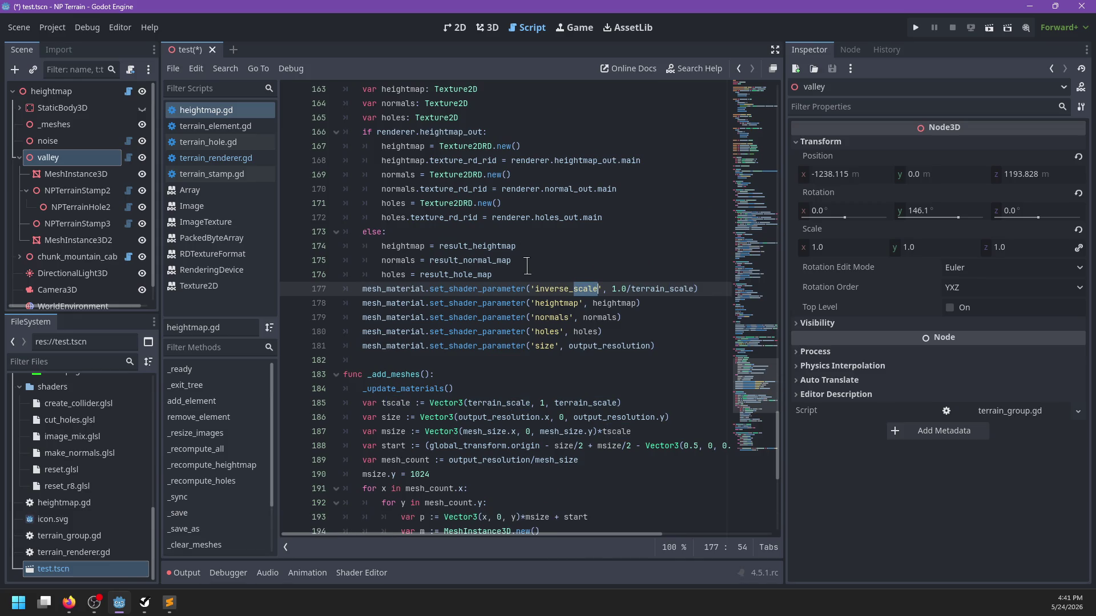
pyautogui.click(498, 368)
pyautogui.scroll(-3, 500, 360)
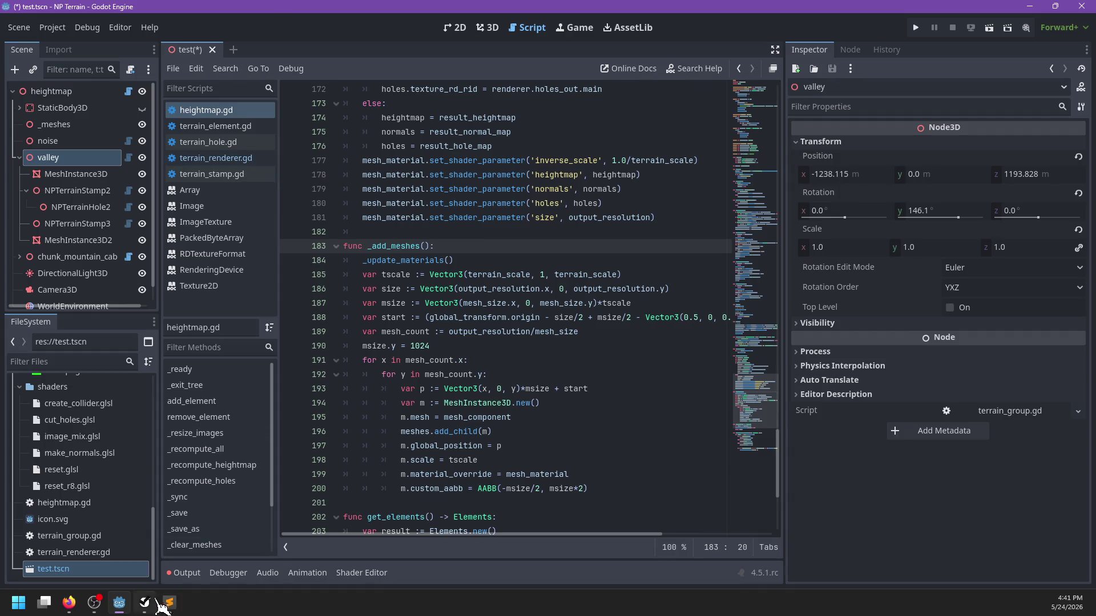
pyautogui.moveTo(168, 603)
pyautogui.click(252, 552)
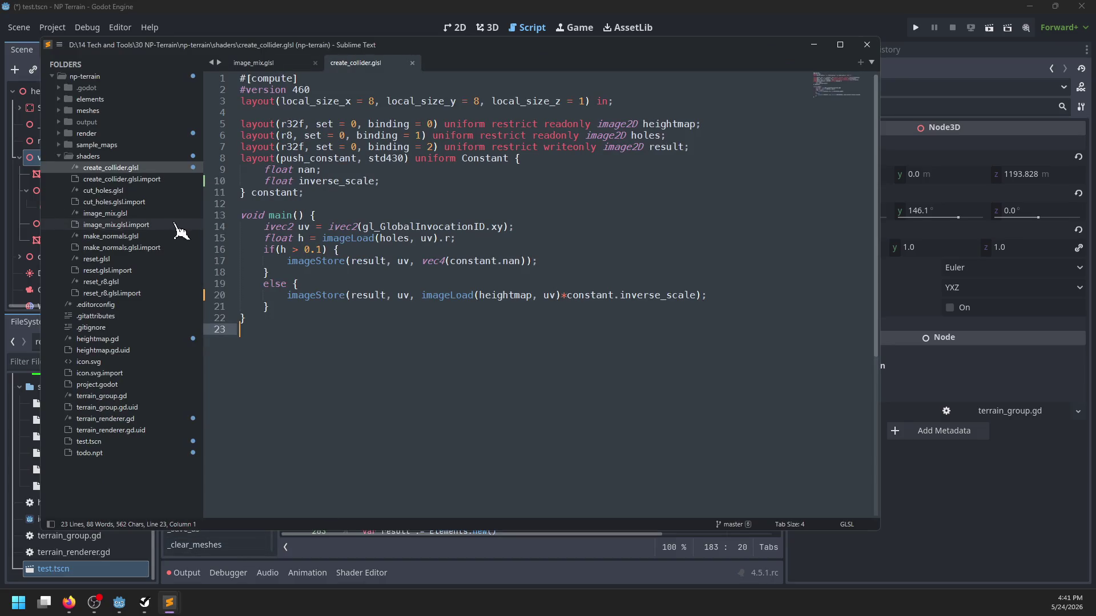
# Add 'float inverse_scale;' after 'uvec2 corner;' in image_mix.glsl and copy the name.
pyautogui.click(260, 63)
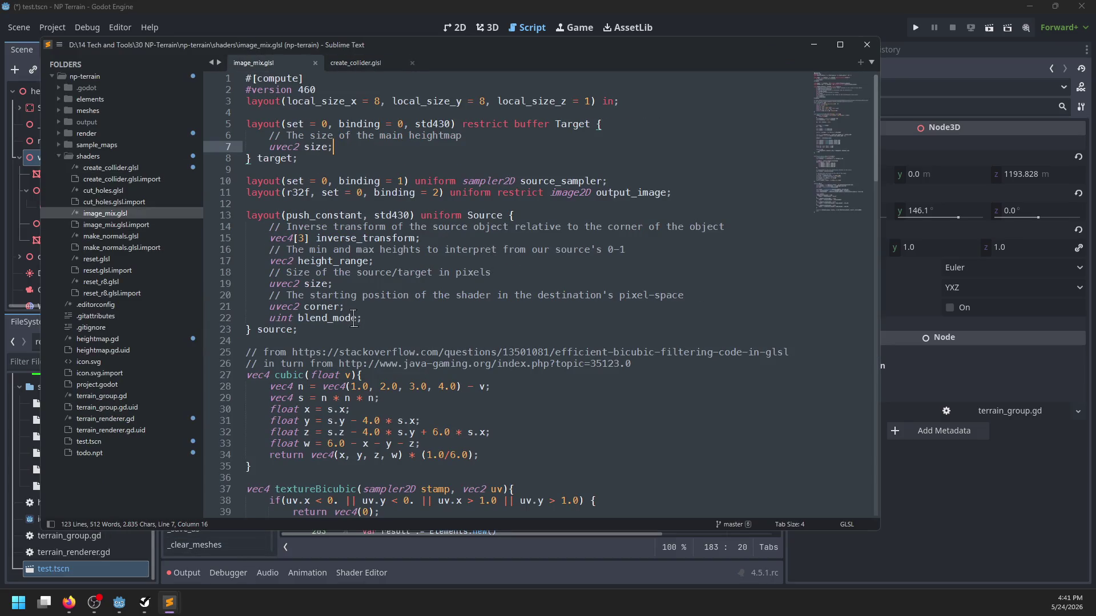
pyautogui.click(396, 308)
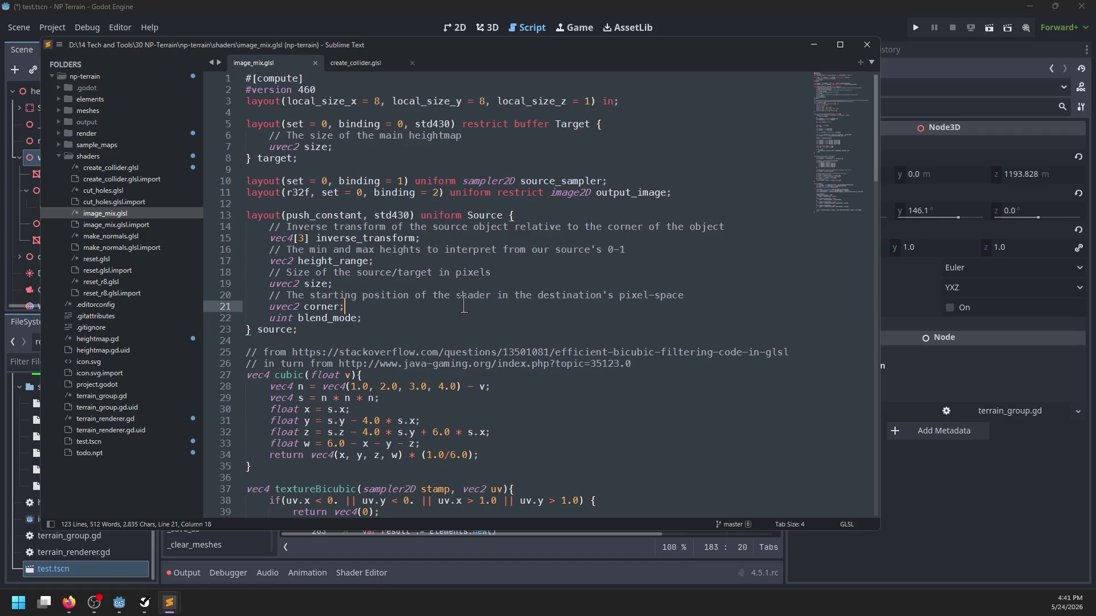
pyautogui.press('Return')
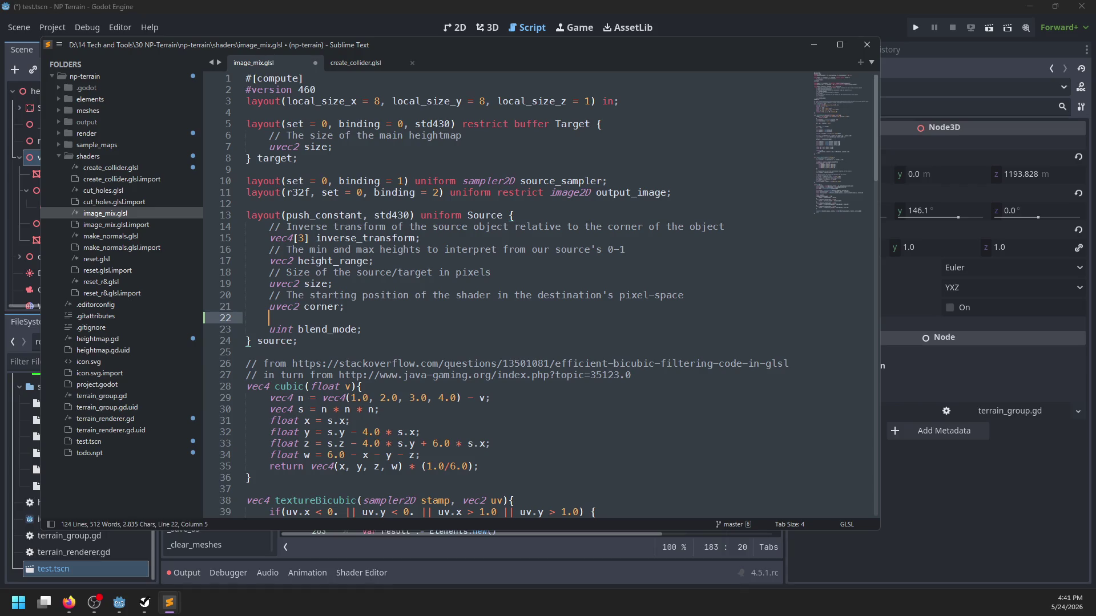
pyautogui.write('float inverse')
pyautogui.write('_scal')
pyautogui.scroll(-2, 428, 293)
pyautogui.doubleClick(342, 250)
pyautogui.hotkey('ctrl', 'c')
pyautogui.scroll(-8, 540, 322)
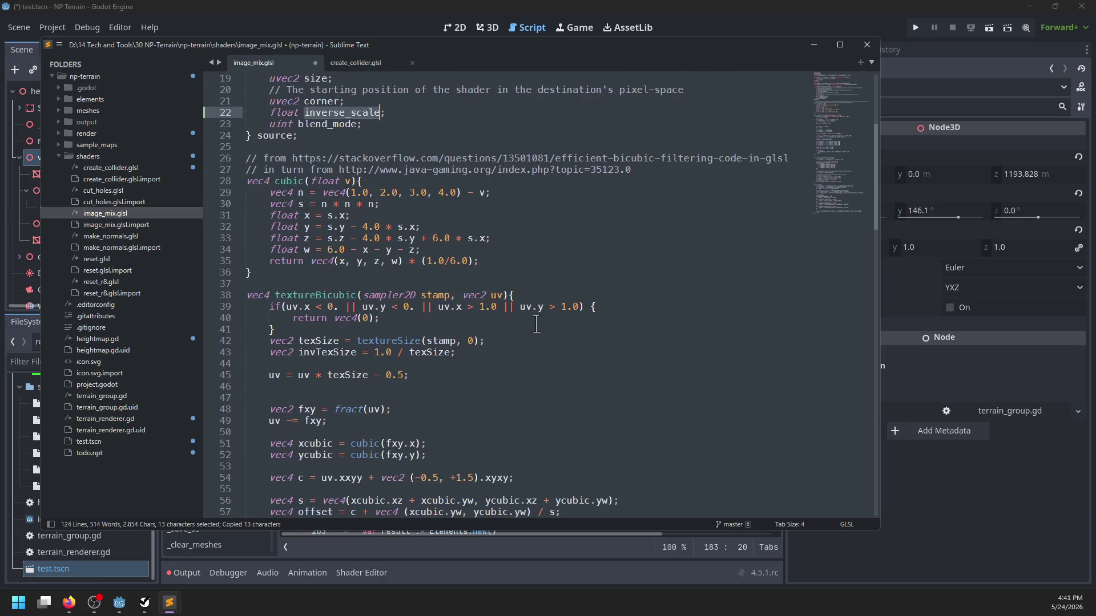
# Try appending a scale factor to the relpos line 88, then delete it again.
pyautogui.scroll(-9, 528, 324)
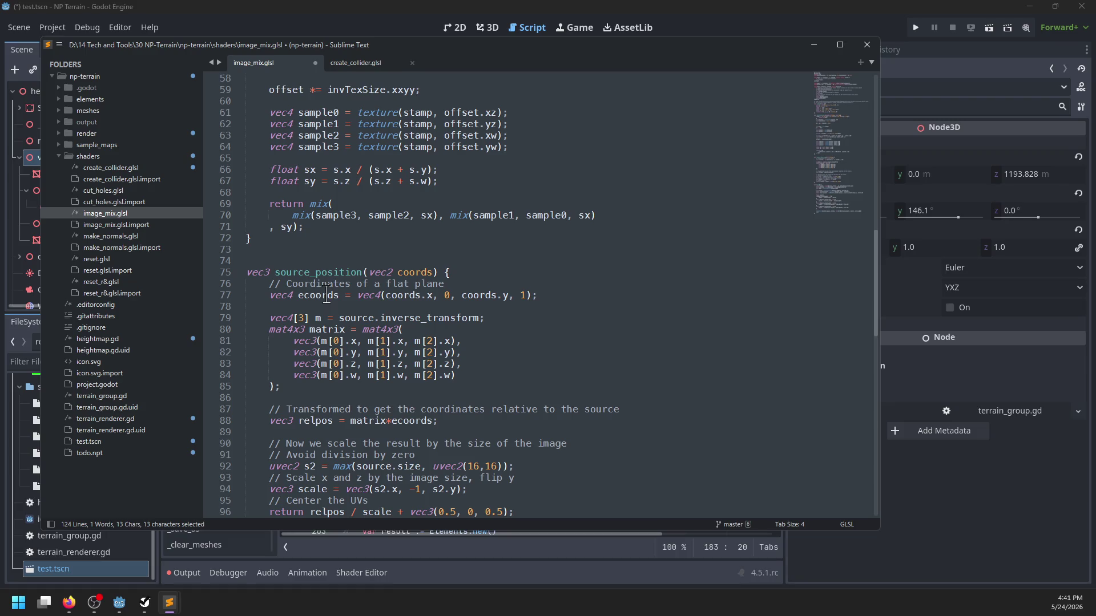
pyautogui.click(533, 295)
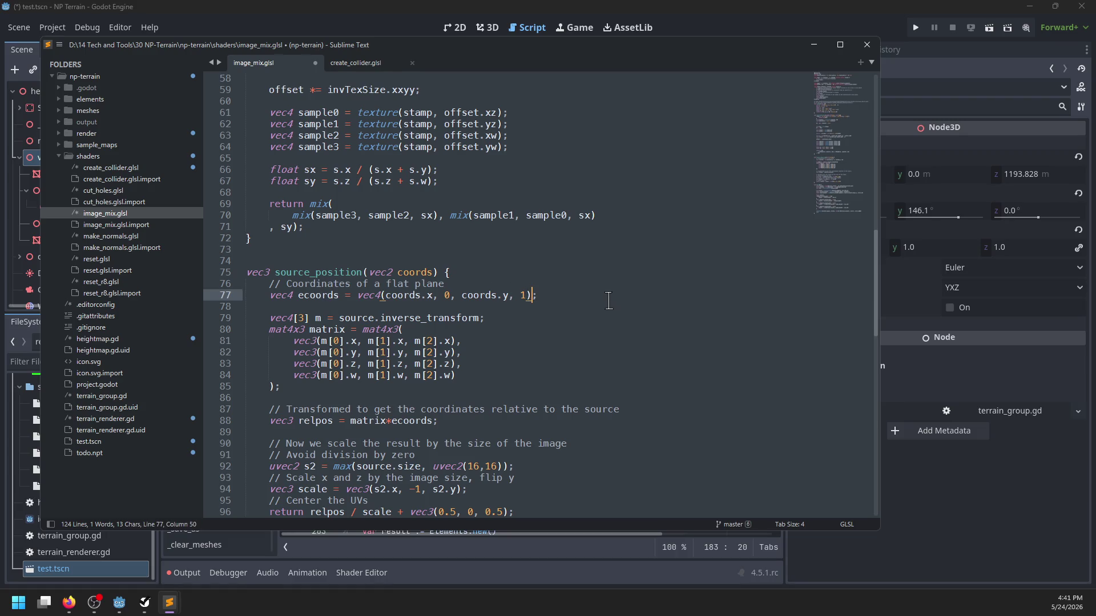
pyautogui.scroll(-3, 609, 301)
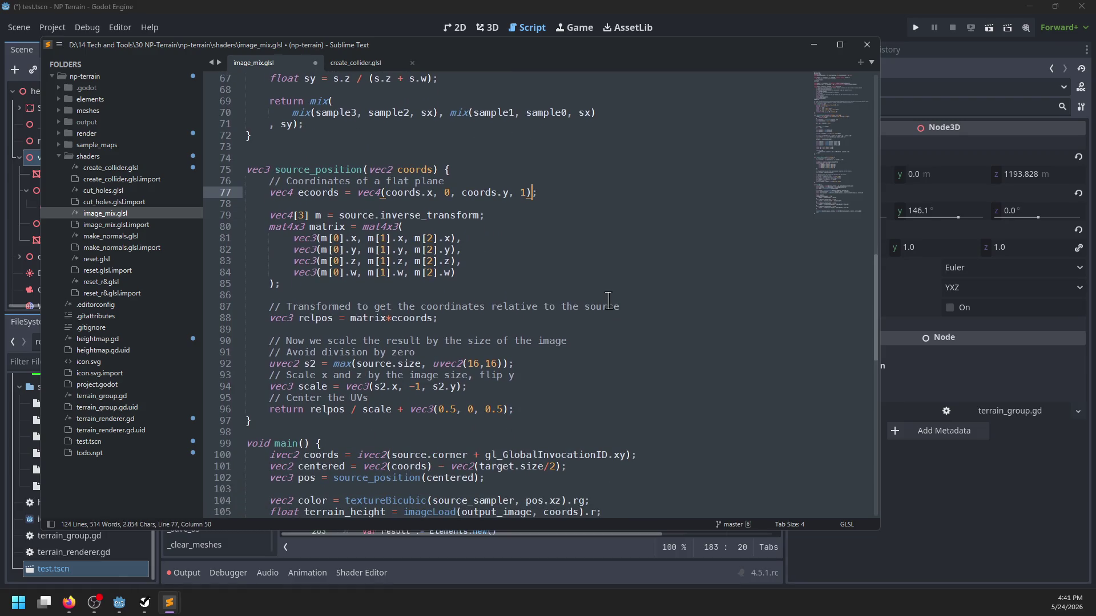
pyautogui.doubleClick(318, 318)
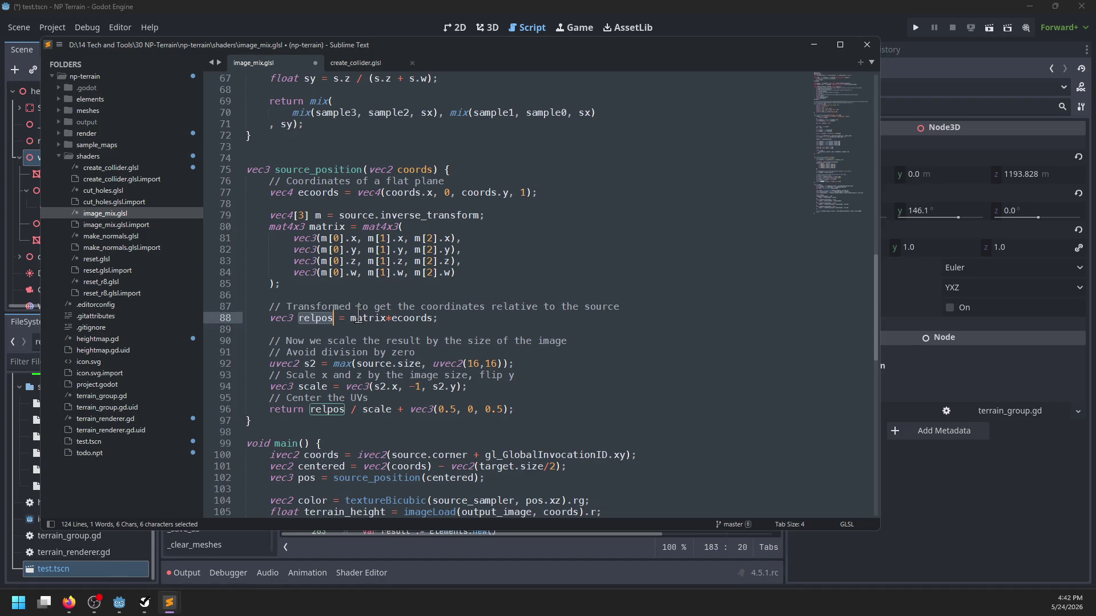
pyautogui.click(434, 318)
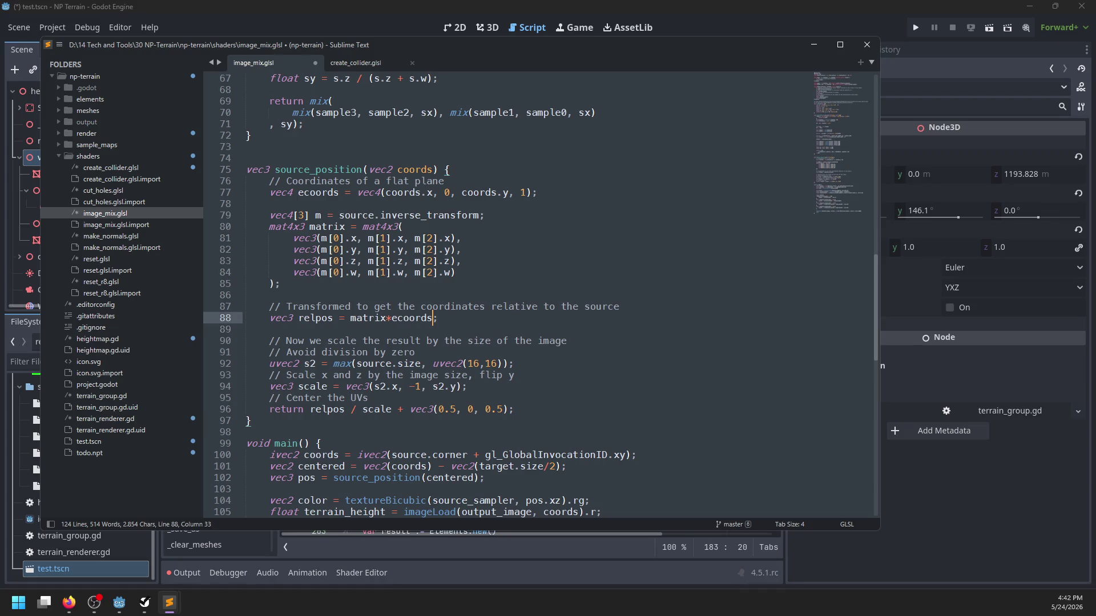
pyautogui.write('*rel')
pyautogui.write('ative_wscale')
pyautogui.hotkey('ctrl', 'BackSpace')
pyautogui.press('BackSpace')
# Multiply coords on line 101 by source.inverse_transform.
pyautogui.scroll(8, 507, 326)
pyautogui.scroll(6, 518, 342)
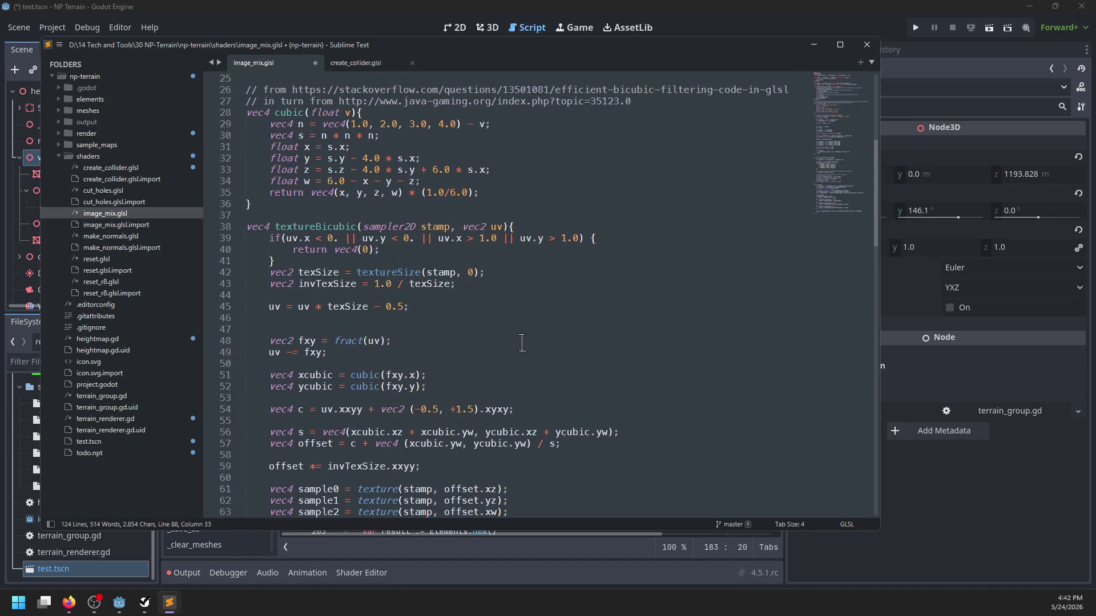
pyautogui.scroll(-19, 522, 343)
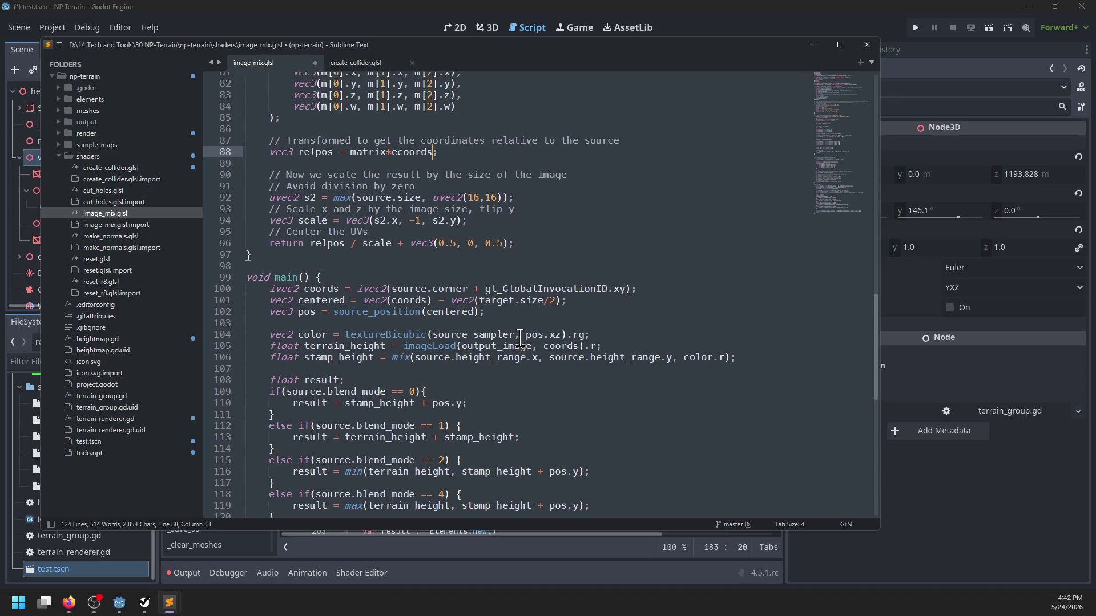
pyautogui.scroll(1, 517, 336)
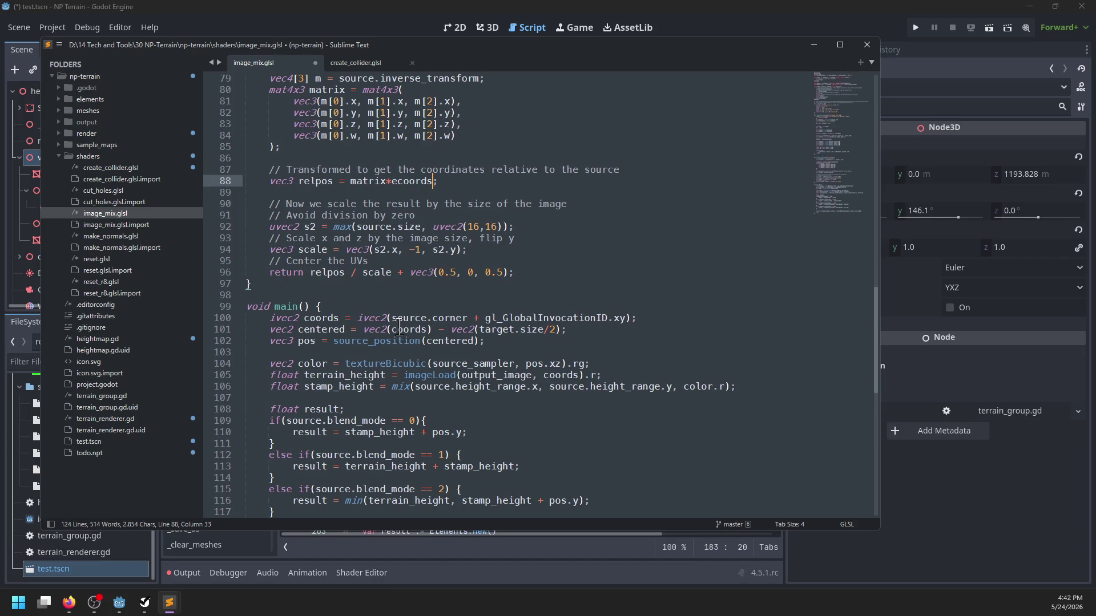
pyautogui.doubleClick(400, 329)
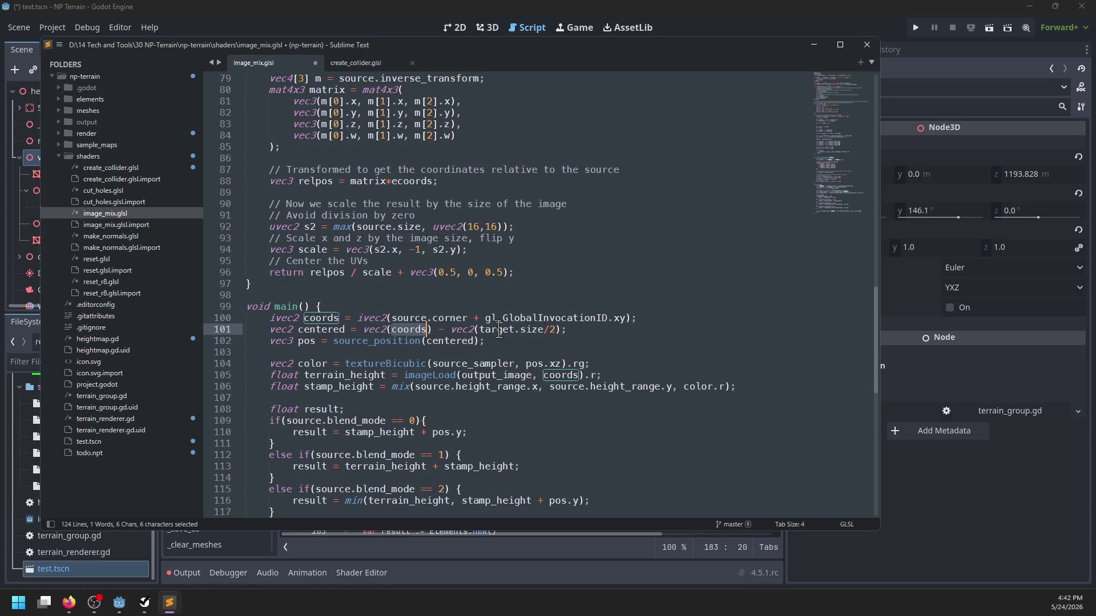
pyautogui.click(562, 330)
pyautogui.write(')')
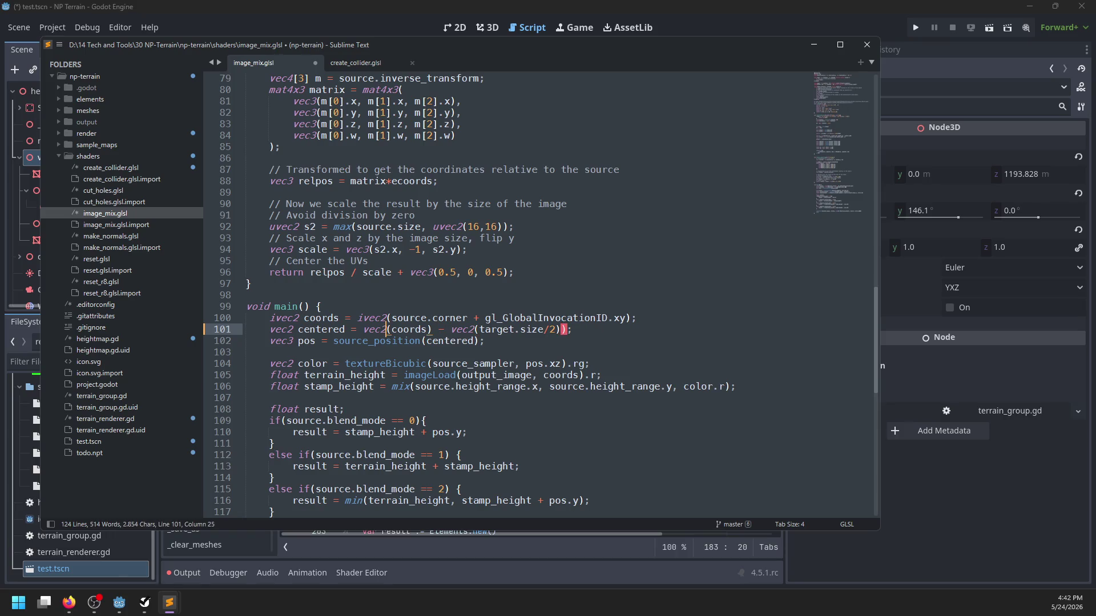
pyautogui.write('(')
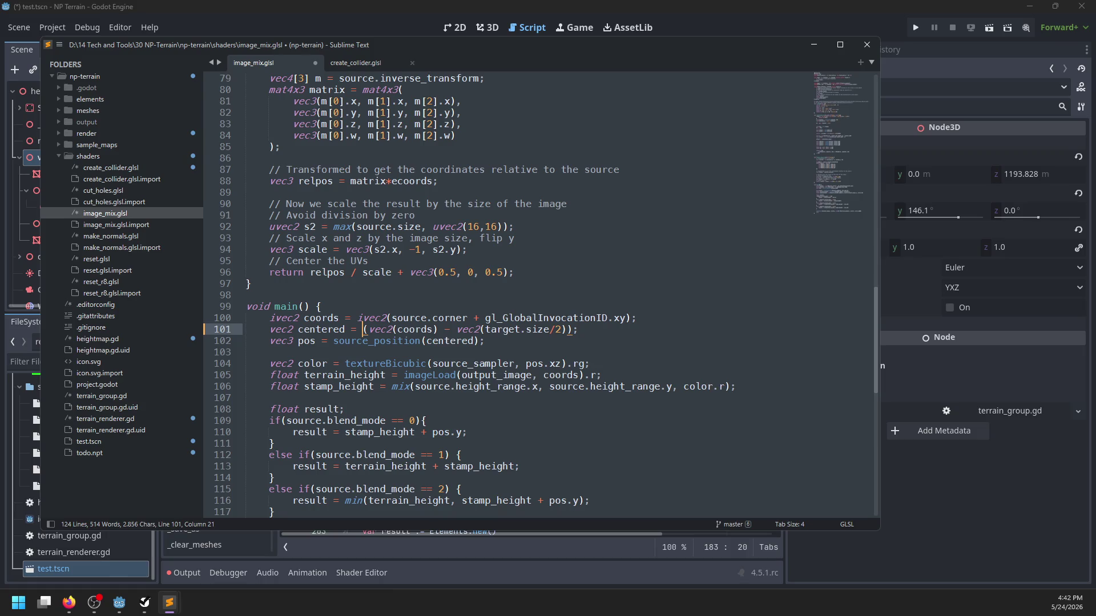
pyautogui.scroll(20, 559, 327)
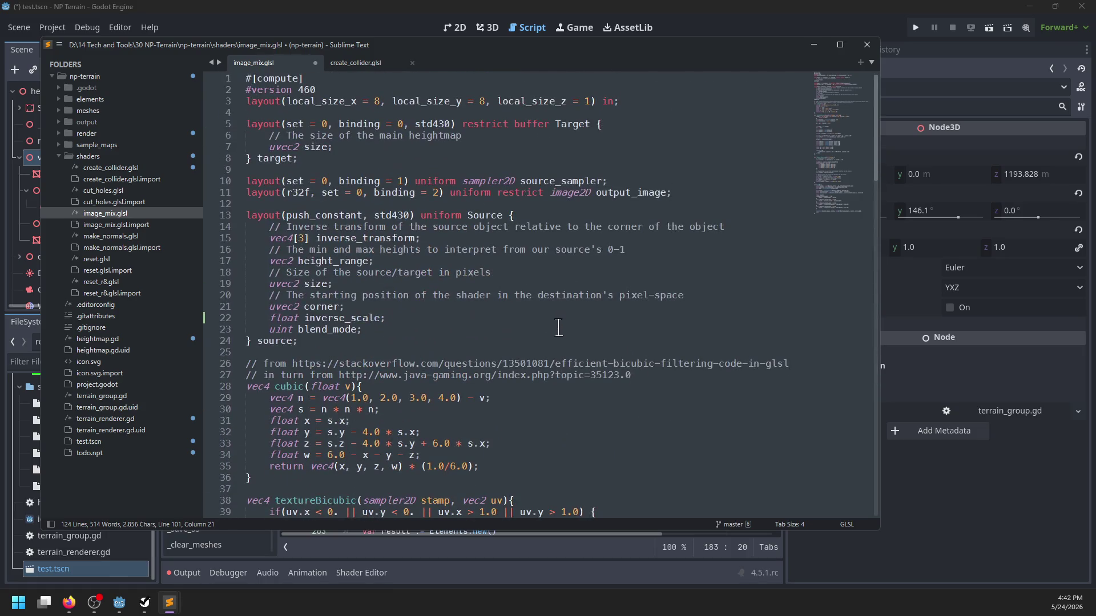
pyautogui.write('source.inver')
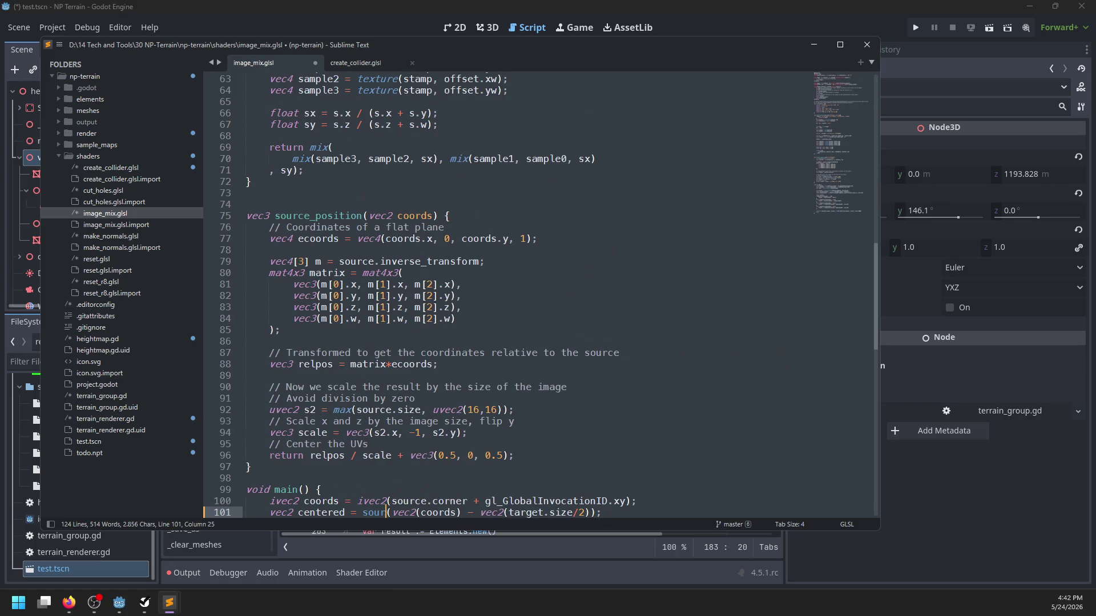
pyautogui.write('se_transform*')
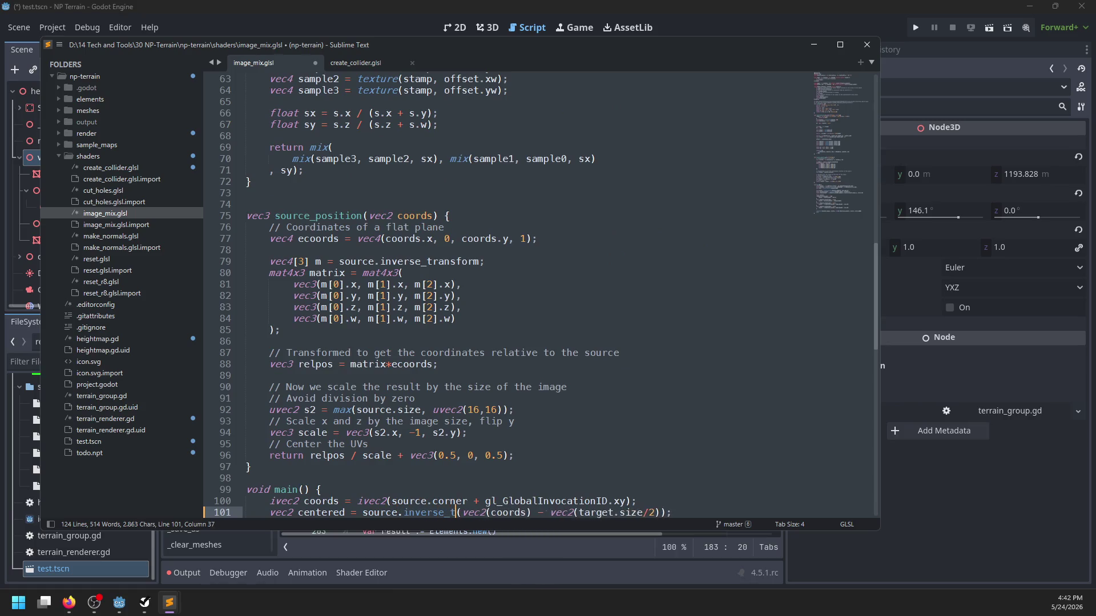
pyautogui.scroll(-4, 495, 356)
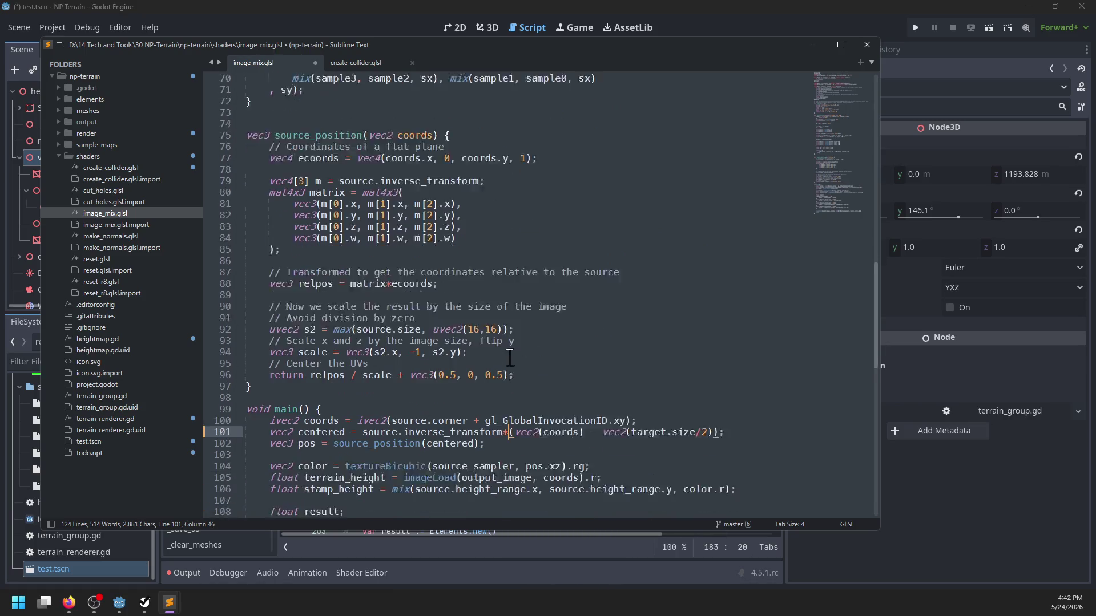
pyautogui.click(489, 348)
# Rename inverse_transform to inverse_scale on line 101, delete the matrix line, and save.
pyautogui.hotkey('ctrl', 's')
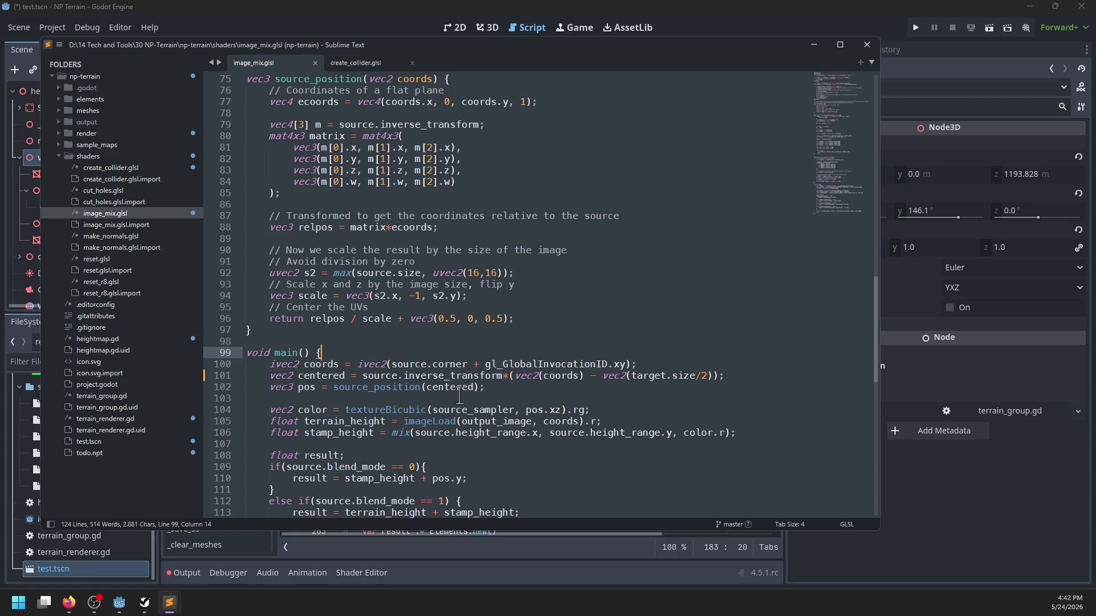
pyautogui.doubleClick(456, 375)
pyautogui.write('inverse_scale')
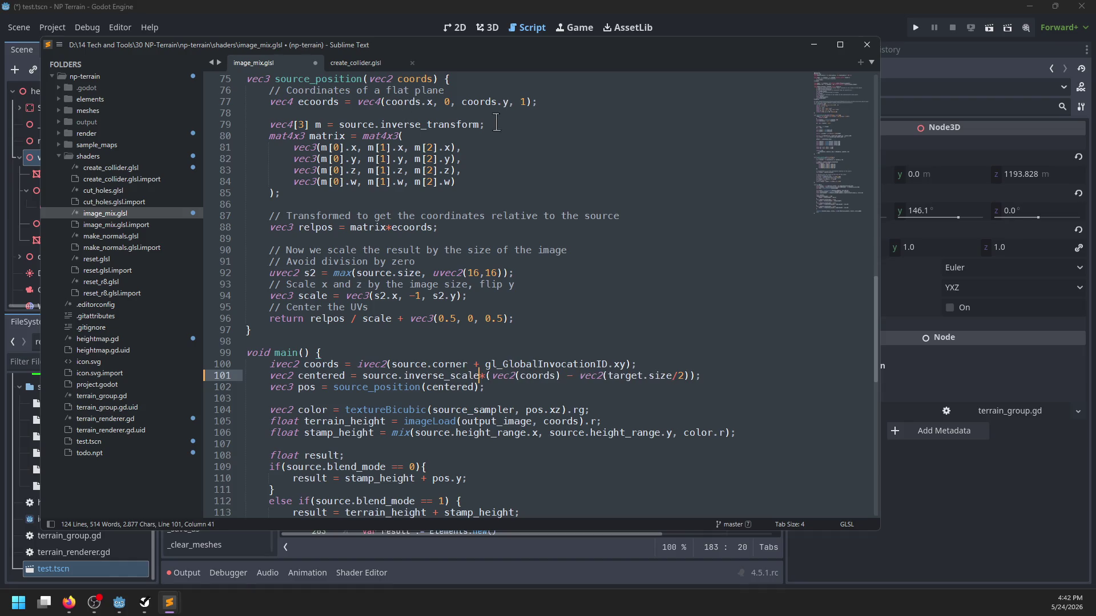
pyautogui.tripleClick(497, 119)
pyautogui.press('BackSpace')
pyautogui.hotkey('ctrl', 's')
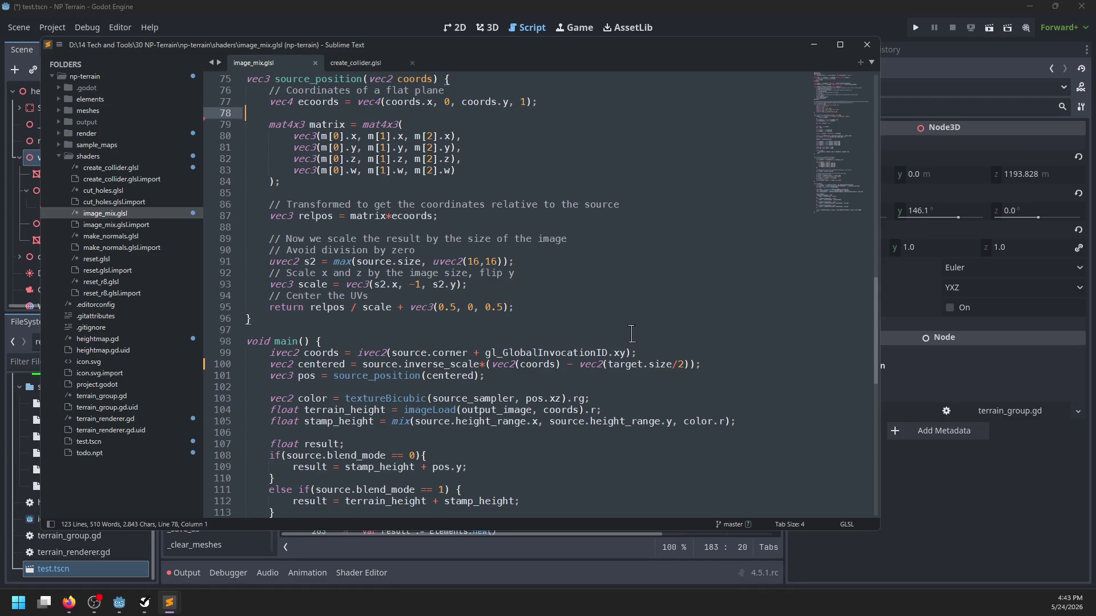
# Undo the rename, line deletion and inverse_scale edits, returning to Godot.
pyautogui.hotkey('ctrl', 'z')
pyautogui.hotkey('ctrl', 'z')
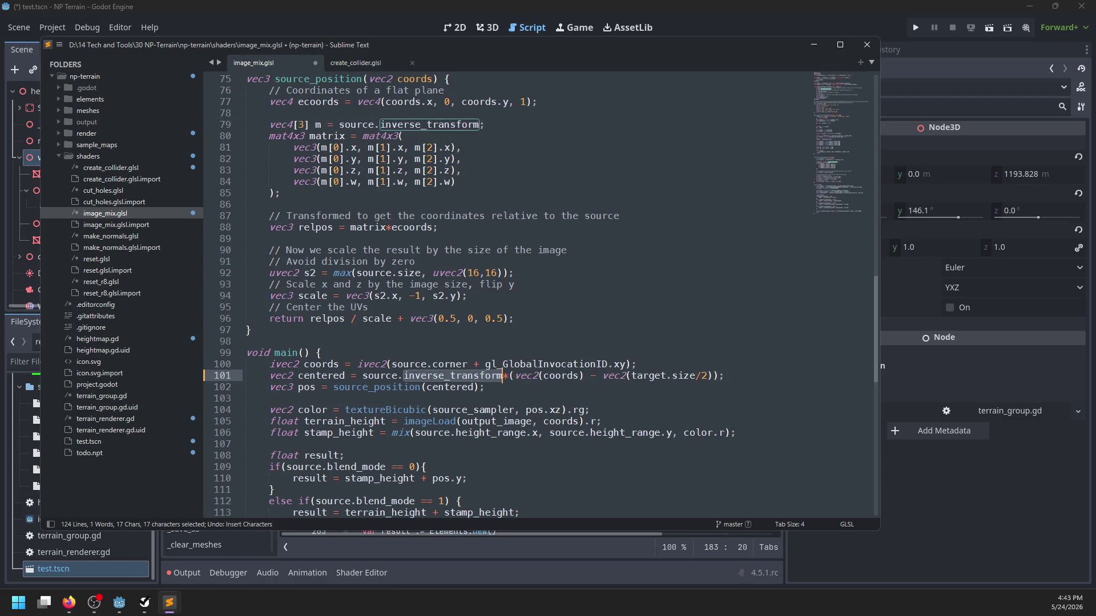
pyautogui.hotkey('ctrl', 'z')
pyautogui.hotkey('ctrl', 'z')
pyautogui.hotkey('ctrl', 'z')
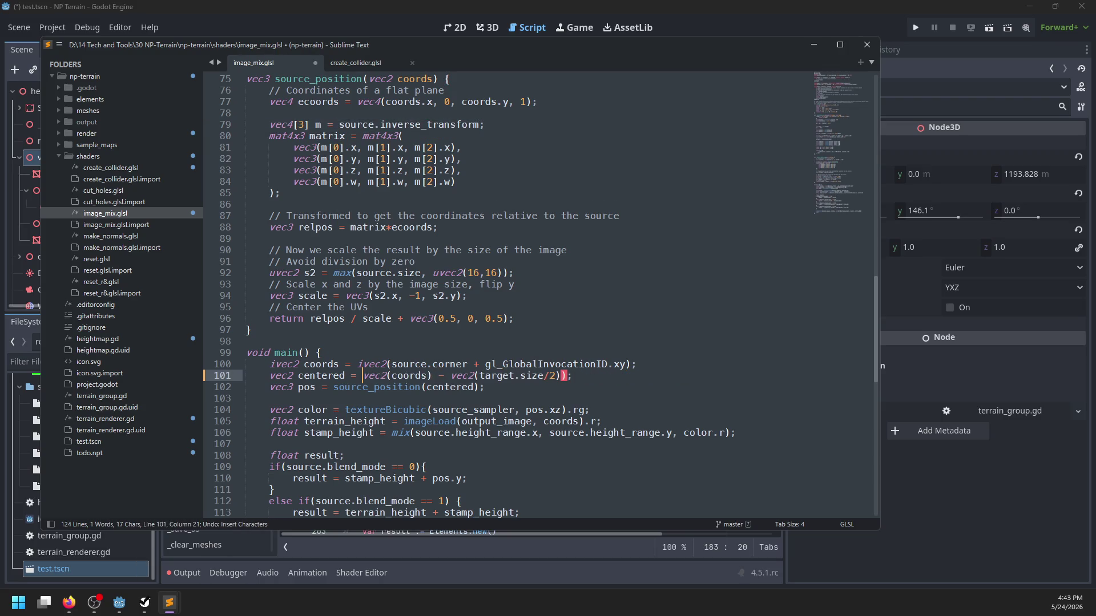
pyautogui.hotkey('ctrl', 'z')
pyautogui.hotkey('ctrl', 'z')
pyautogui.hotkey('ctrl', 'z')
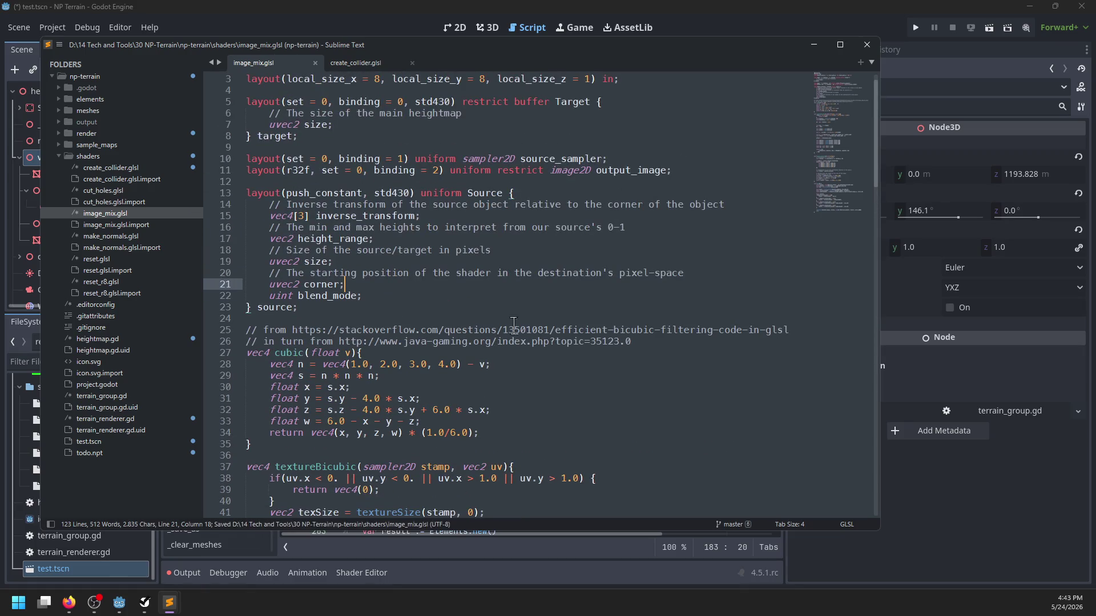
pyautogui.click(423, 9)
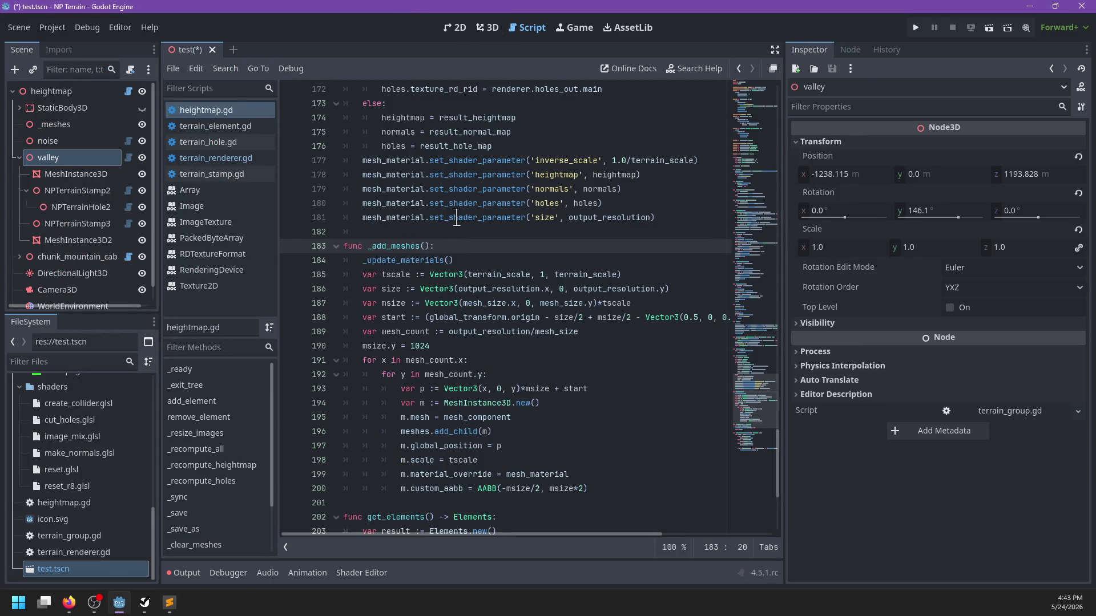
# Check the terrain in 3D, then search heightmap.gd for 'inverse_'.
pyautogui.click(488, 27)
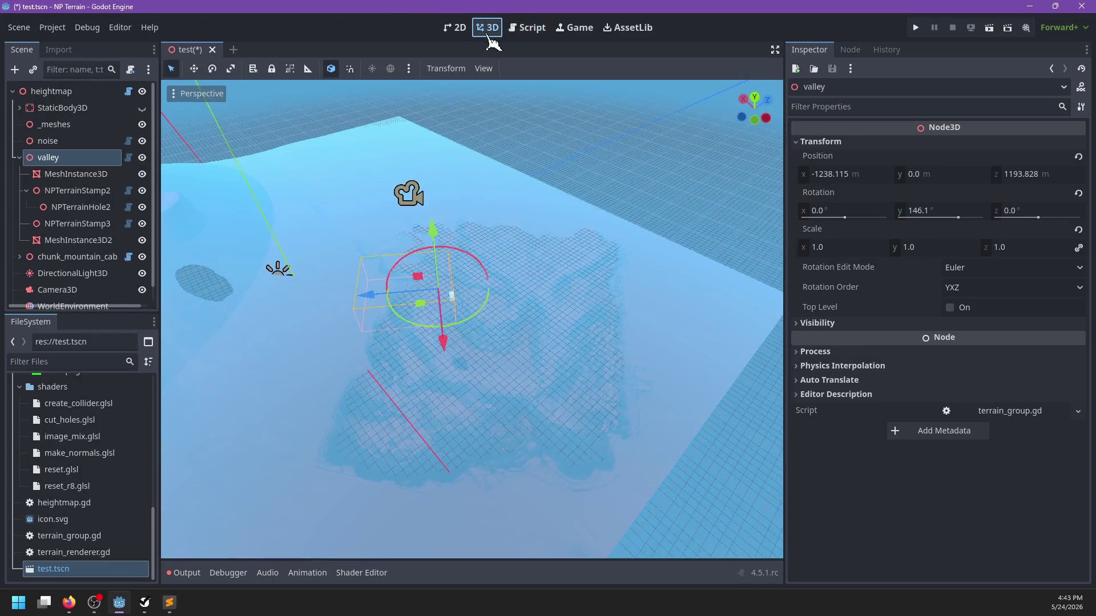
pyautogui.scroll(3, 482, 296)
pyautogui.moveTo(570, 306)
pyautogui.mouseDown()
pyautogui.moveTo(644, 310)
pyautogui.moveTo(552, 286)
pyautogui.mouseUp()
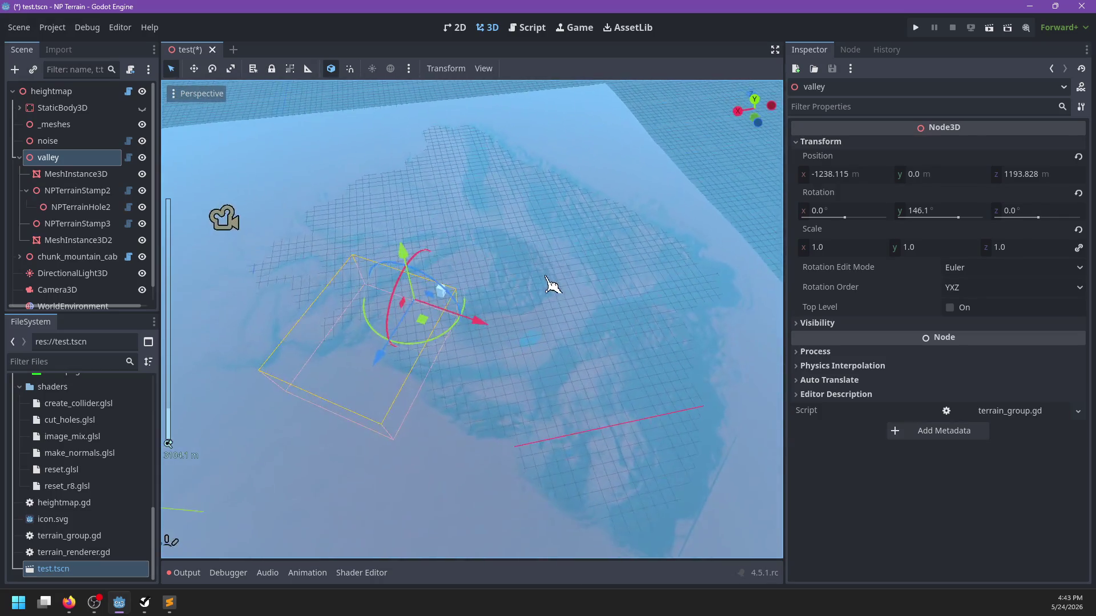
pyautogui.click(526, 28)
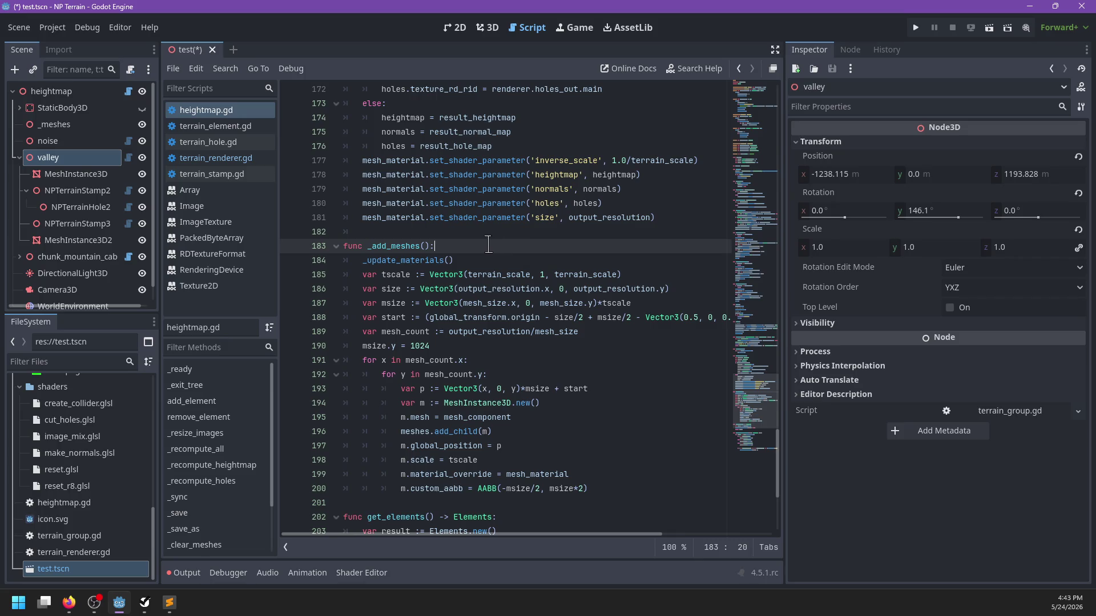
pyautogui.hotkey('ctrl', 'f')
pyautogui.write('inverse_')
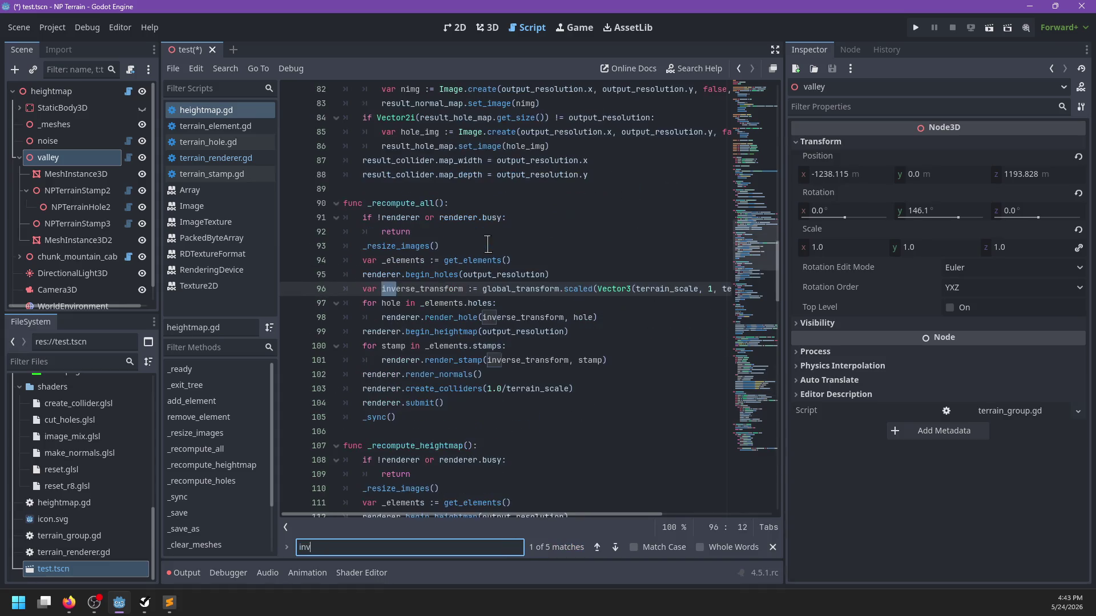
pyautogui.press('Escape')
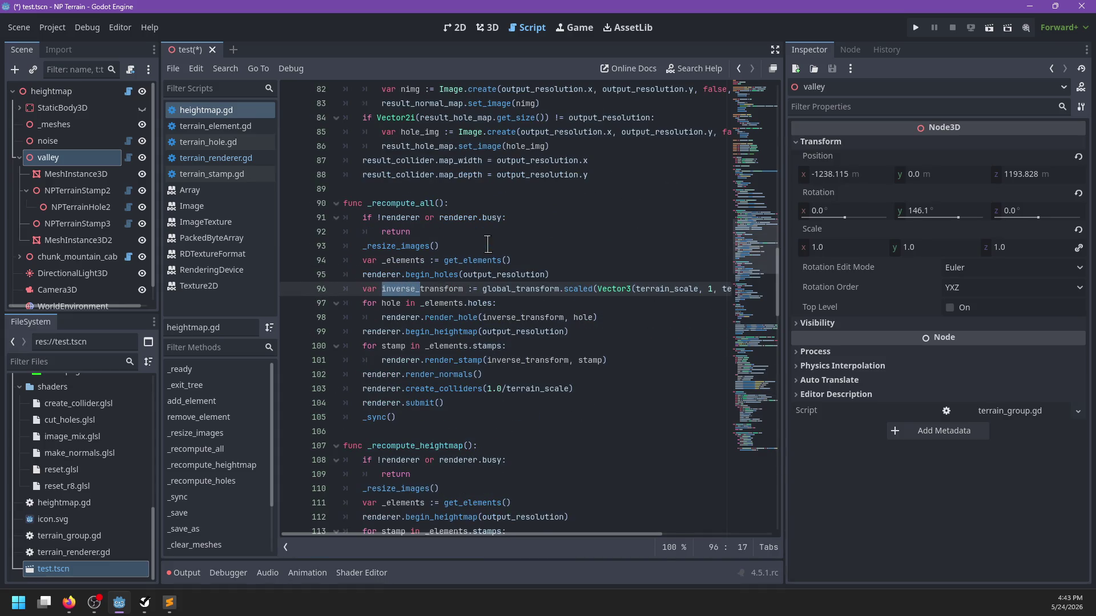
# Replace the scaled(...) call on line 96 with affine_inverse() and save.
pyautogui.hscroll(3, 501, 277)
pyautogui.moveTo(451, 289); pyautogui.dragTo(675, 289)
pyautogui.press('BackSpace')
pyautogui.hotkey('ctrl', 's')
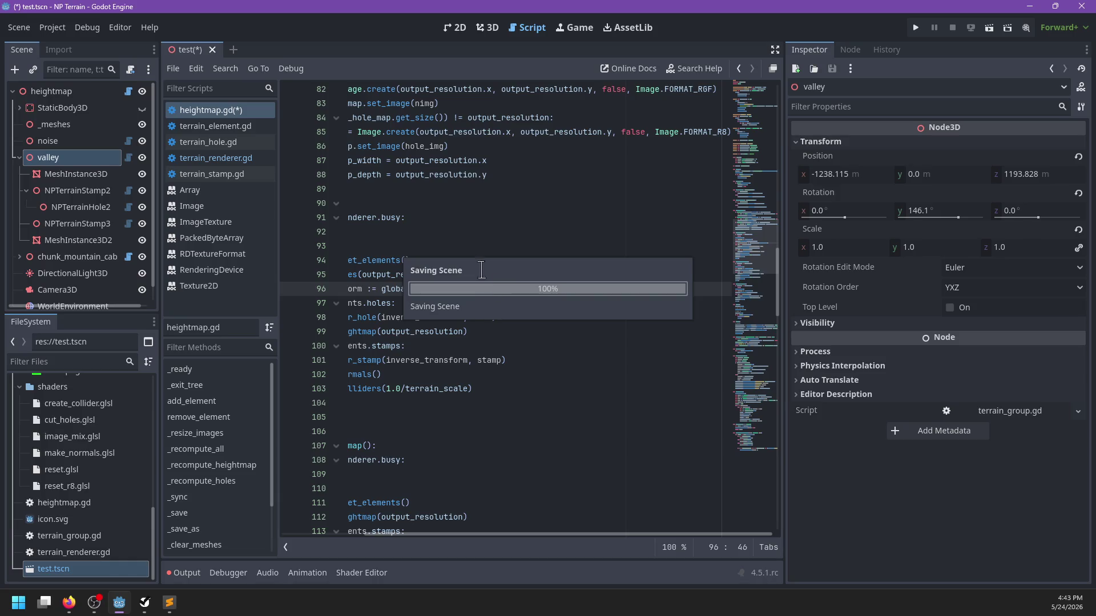
# Test the change by dragging the valley node across the terrain.
pyautogui.click(488, 27)
pyautogui.moveTo(469, 277); pyautogui.dragTo(452, 337)
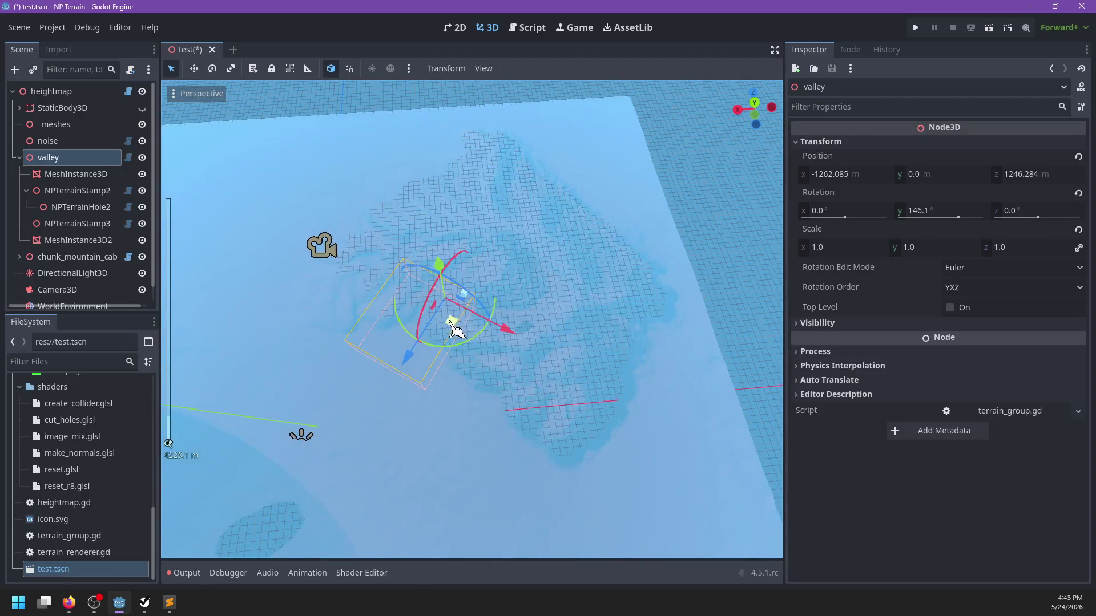
pyautogui.moveTo(455, 325)
pyautogui.mouseDown()
pyautogui.moveTo(388, 357)
pyautogui.moveTo(445, 318)
pyautogui.moveTo(457, 328)
pyautogui.moveTo(448, 314)
pyautogui.mouseUp()
# Revert line 96 to the scaled transform and move valley to X -1382.481, Z 1295.321.
pyautogui.click(527, 27)
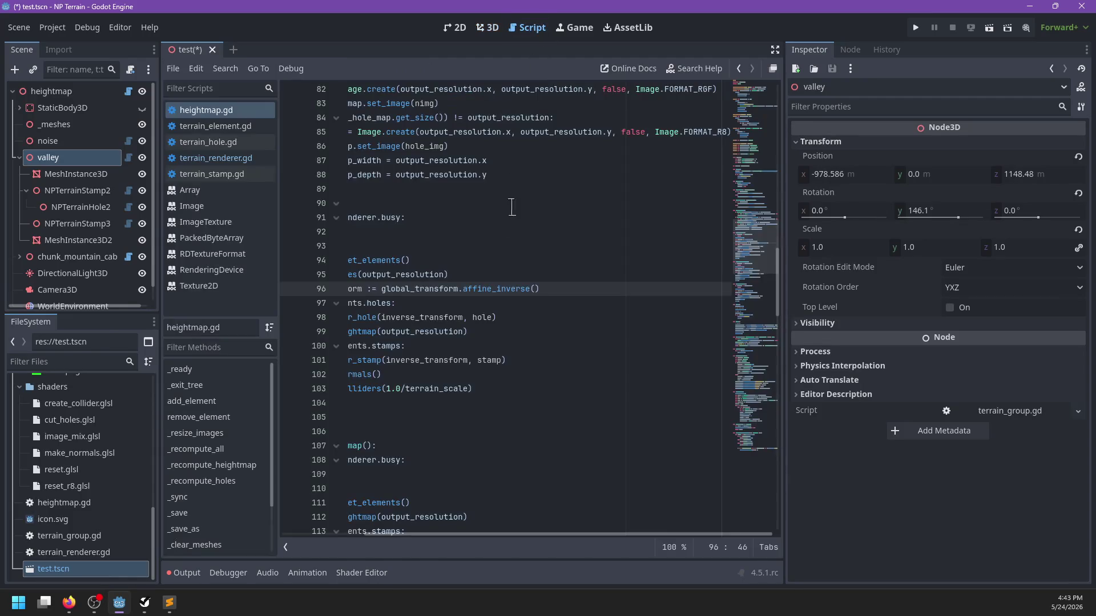
pyautogui.hotkey('ctrl', 's')
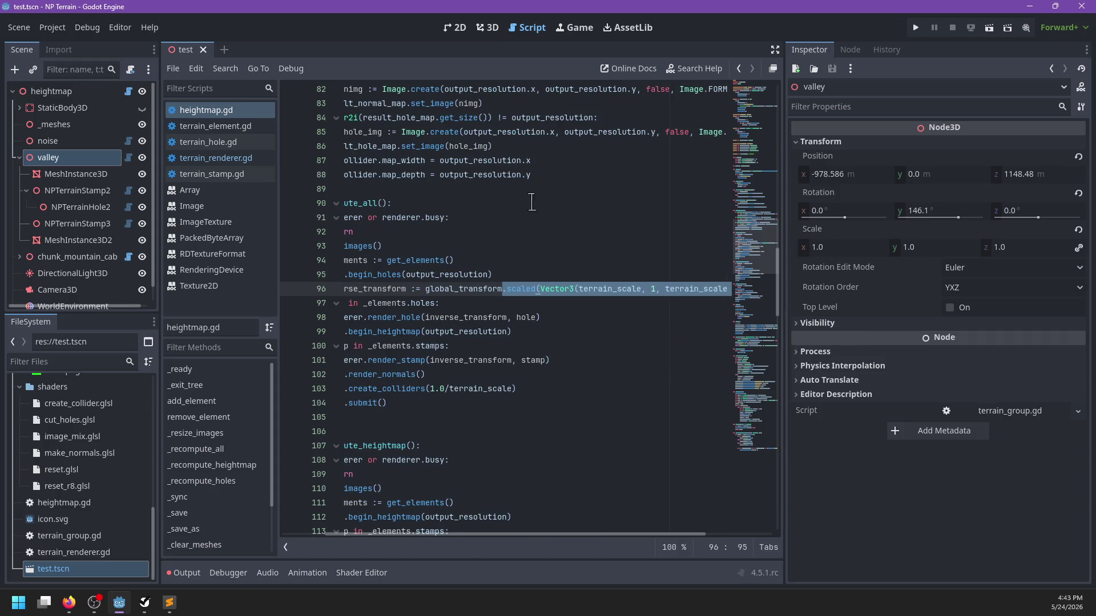
pyautogui.click(487, 27)
pyautogui.moveTo(432, 340)
pyautogui.mouseDown()
pyautogui.moveTo(440, 323)
pyautogui.moveTo(396, 311)
pyautogui.moveTo(539, 391)
pyautogui.moveTo(379, 282)
pyautogui.moveTo(460, 313)
pyautogui.moveTo(480, 298)
pyautogui.mouseUp()
pyautogui.scroll(5, 586, 313)
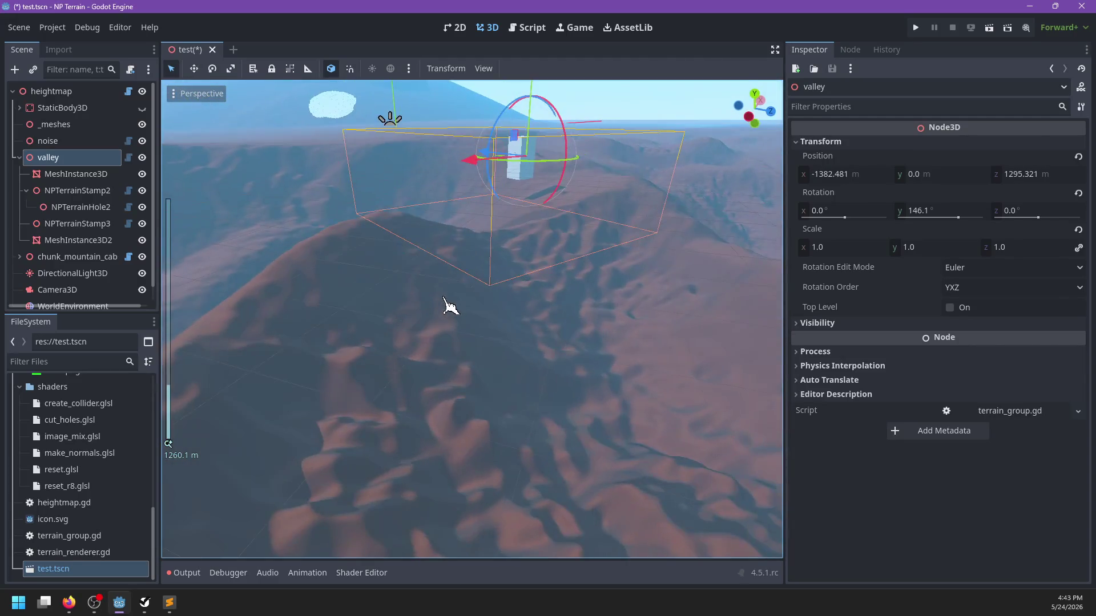
# Set the heightmap's Terrain Scale to 1.0, then back to 2.0.
pyautogui.scroll(-3, 451, 306)
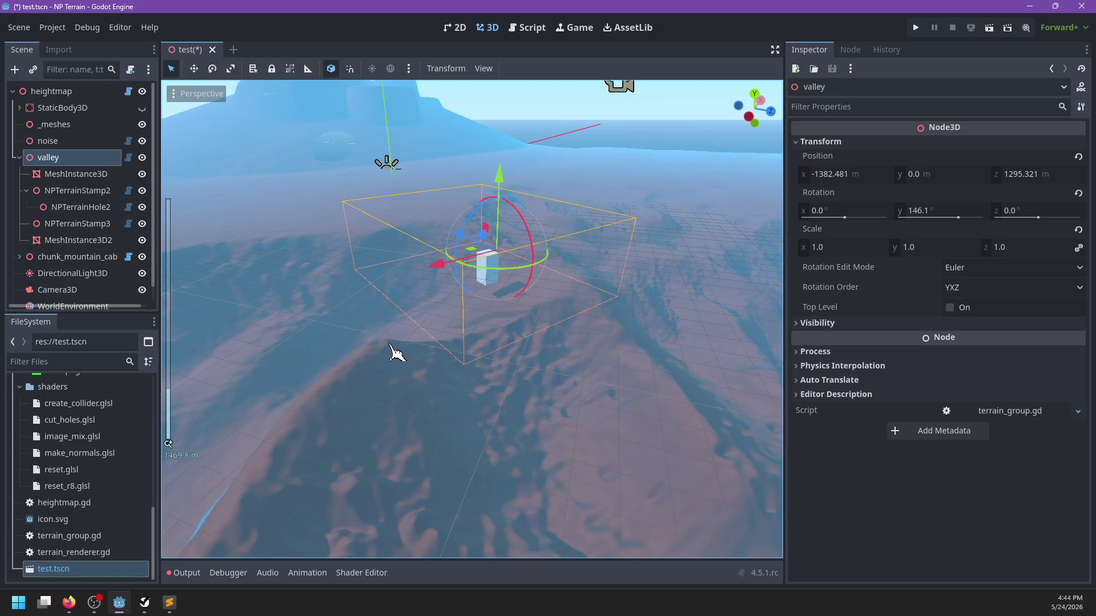
pyautogui.scroll(-8, 394, 354)
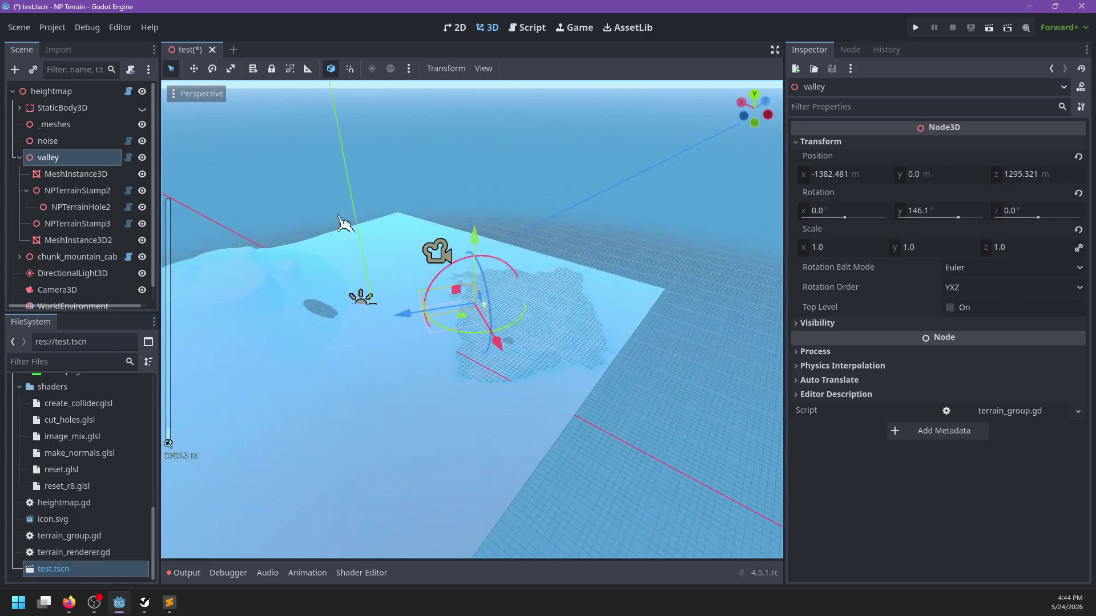
pyautogui.scroll(3, 394, 228)
pyautogui.doubleClick(52, 91)
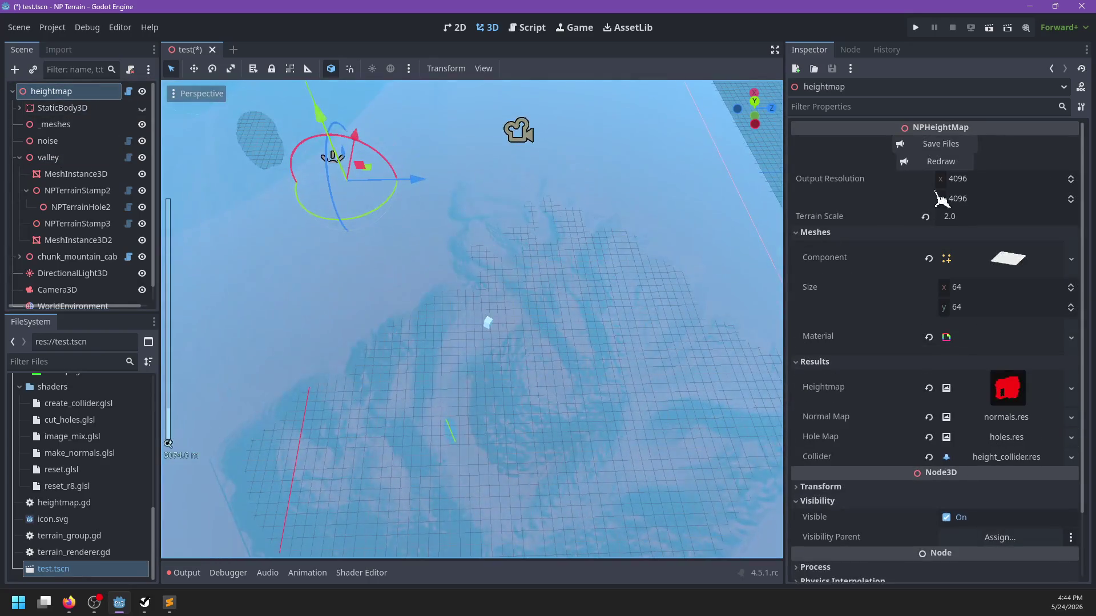
pyautogui.click(949, 217)
pyautogui.write('1')
pyautogui.press('Return')
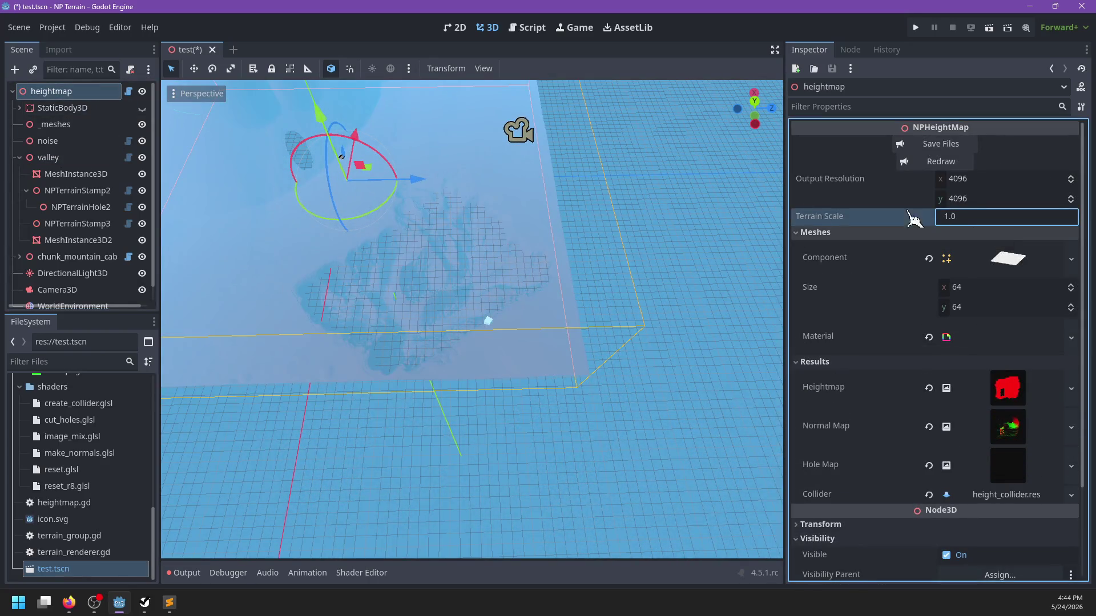
pyautogui.scroll(3, 588, 306)
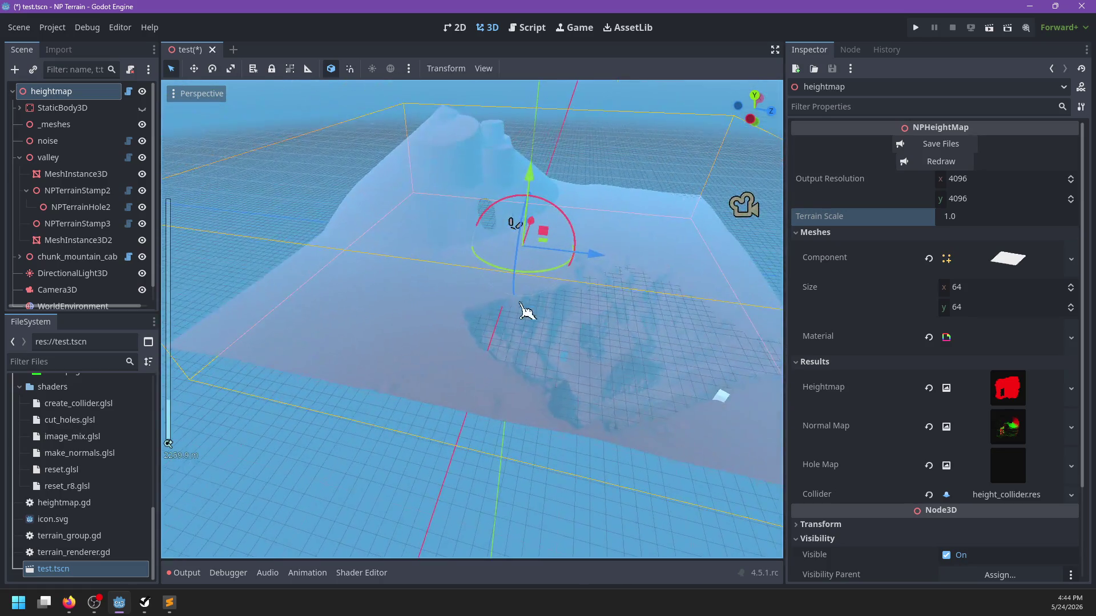
pyautogui.click(999, 216)
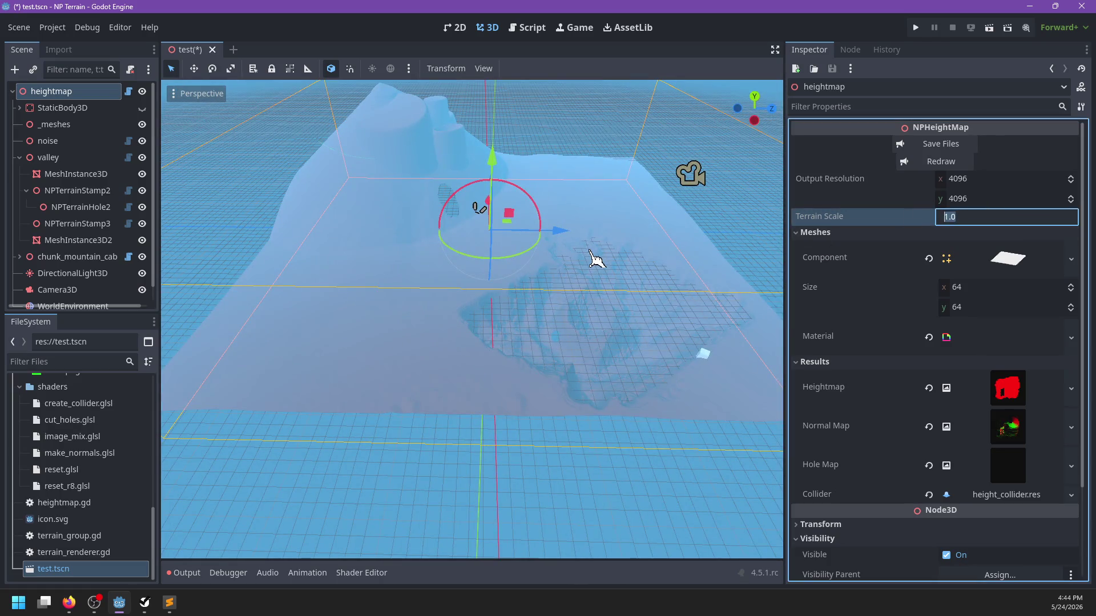
pyautogui.write('2')
pyautogui.press('Return')
# Redraw the terrain twice while orbiting around it to inspect the result.
pyautogui.scroll(-3, 594, 265)
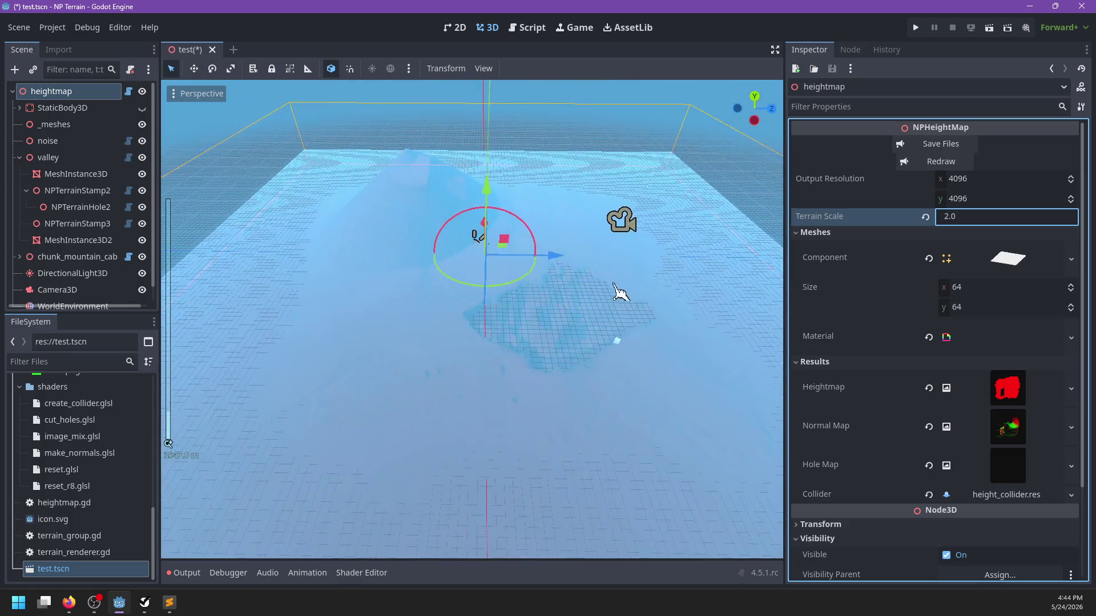
pyautogui.moveTo(531, 285)
pyautogui.mouseDown()
pyautogui.moveTo(489, 301)
pyautogui.moveTo(619, 297)
pyautogui.mouseUp()
pyautogui.click(943, 163)
pyautogui.moveTo(372, 294)
pyautogui.mouseDown()
pyautogui.moveTo(590, 242)
pyautogui.moveTo(371, 327)
pyautogui.mouseUp()
pyautogui.scroll(-2, 411, 337)
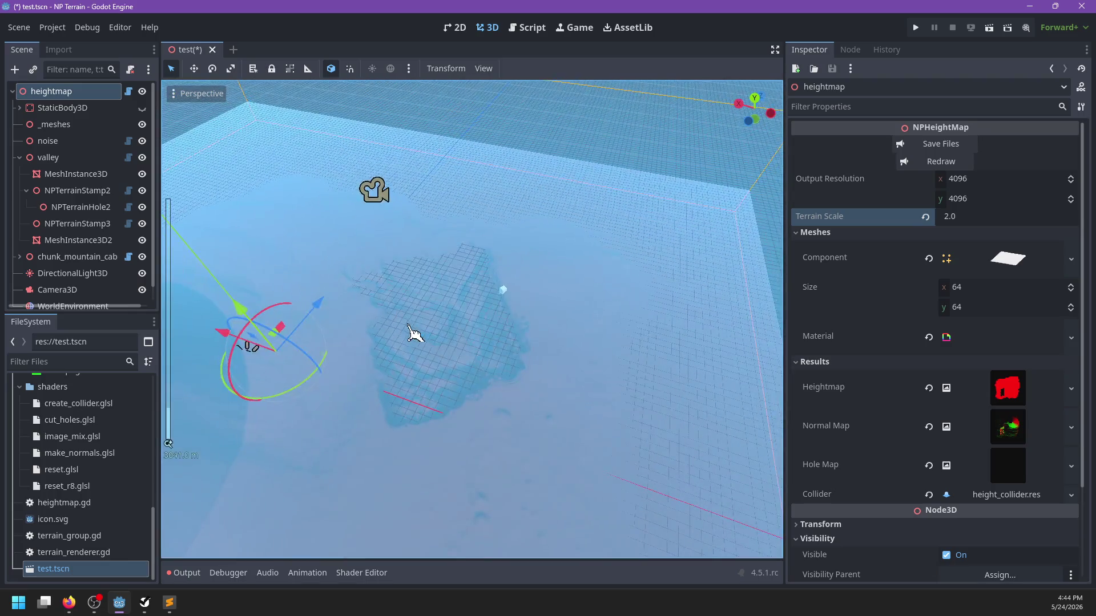
pyautogui.scroll(2, 418, 338)
pyautogui.moveTo(481, 333)
pyautogui.mouseDown()
pyautogui.moveTo(648, 277)
pyautogui.moveTo(612, 233)
pyautogui.moveTo(513, 240)
pyautogui.moveTo(571, 234)
pyautogui.mouseUp()
pyautogui.click(938, 162)
# Move the valley node back to X -1382.481, Z 1295.321 and open heightmap.gd.
pyautogui.click(76, 160)
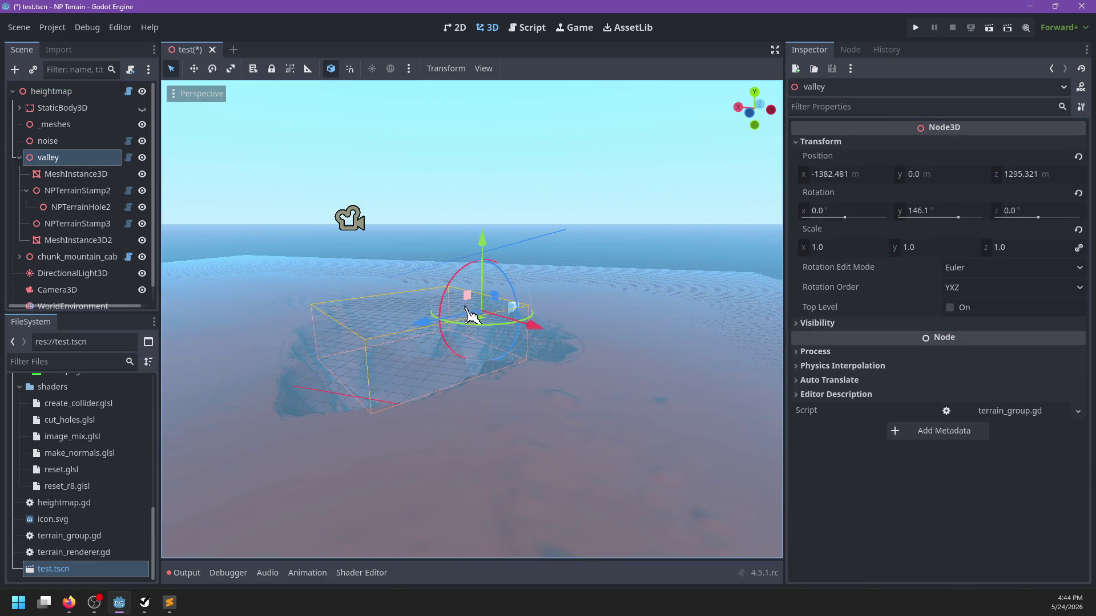
pyautogui.scroll(-2, 488, 345)
pyautogui.moveTo(487, 345)
pyautogui.mouseDown()
pyautogui.moveTo(485, 334)
pyautogui.moveTo(607, 330)
pyautogui.mouseUp()
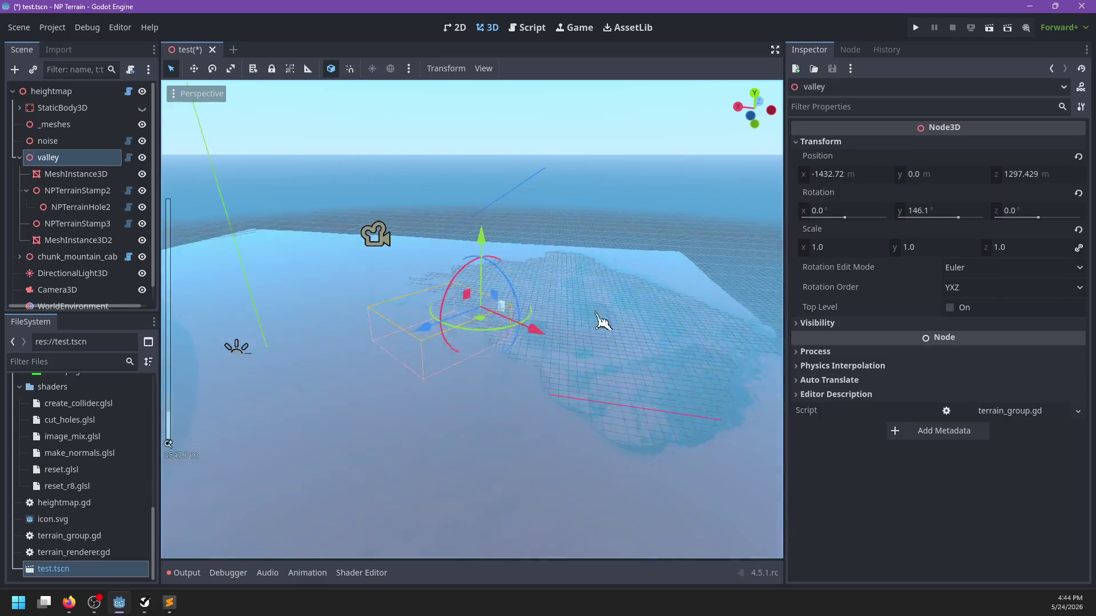
pyautogui.scroll(-3, 579, 368)
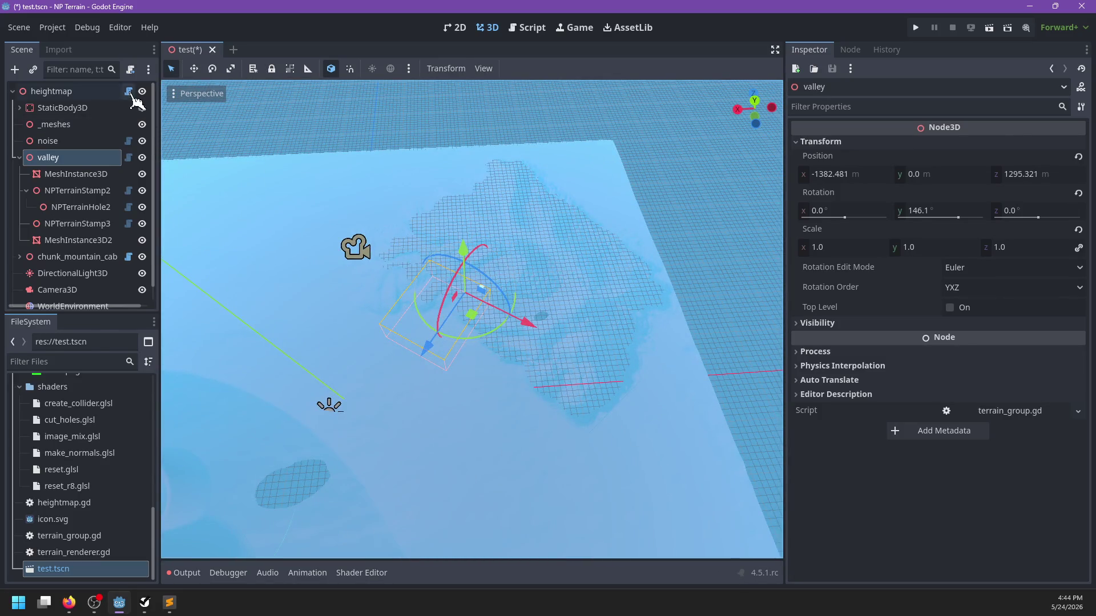
pyautogui.click(128, 92)
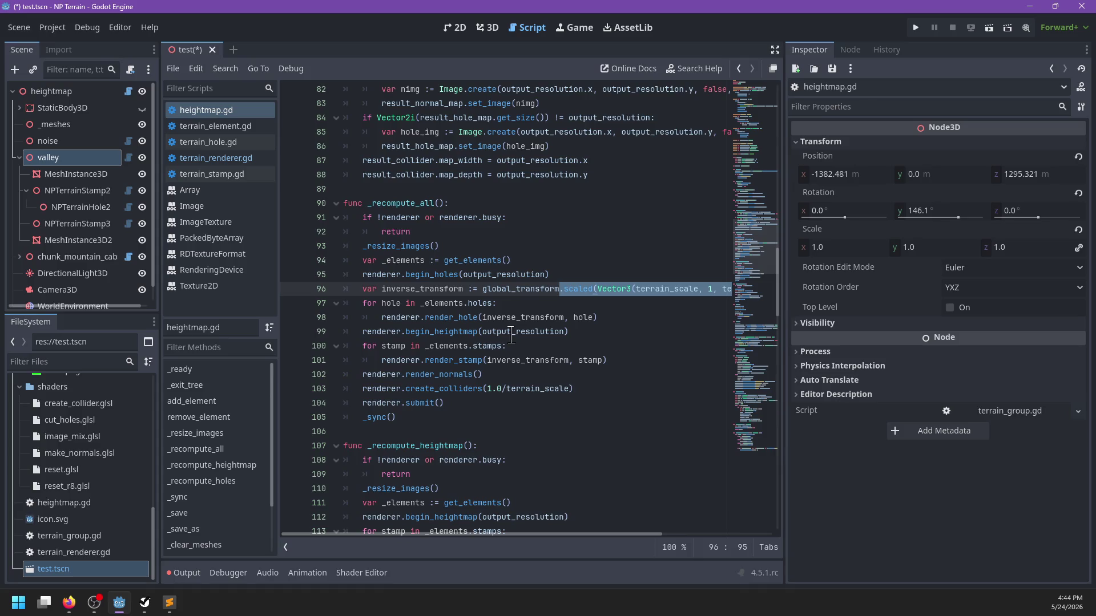
# Cut the inverse_transform declaration from line 96.
pyautogui.tripleClick(488, 288)
pyautogui.press('BackSpace')
pyautogui.hotkey('ctrl', 'z')
pyautogui.scroll(-3, 552, 371)
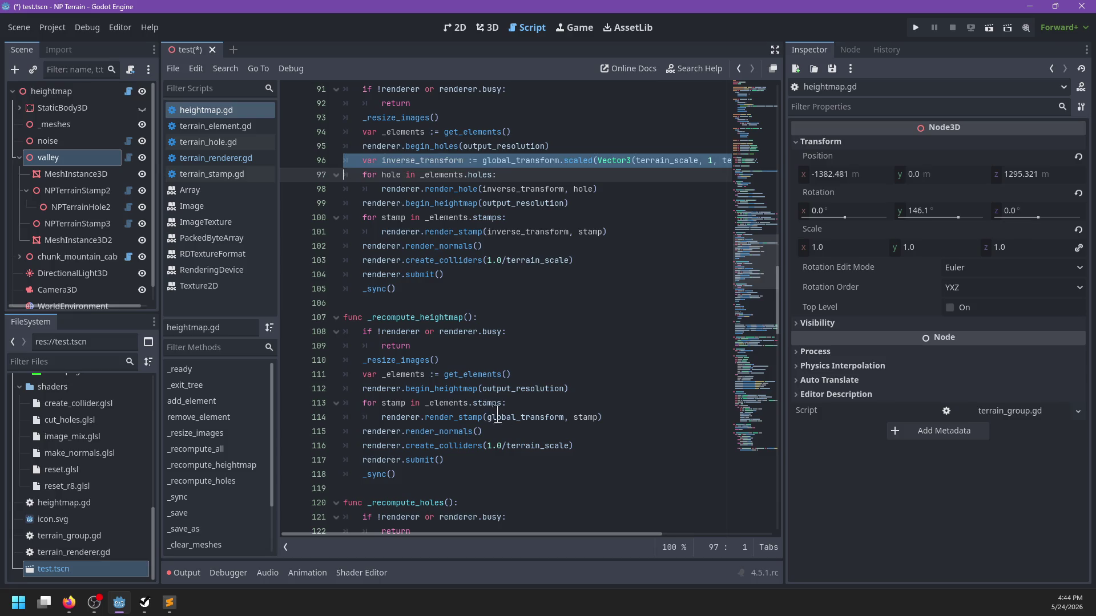
pyautogui.doubleClick(496, 417)
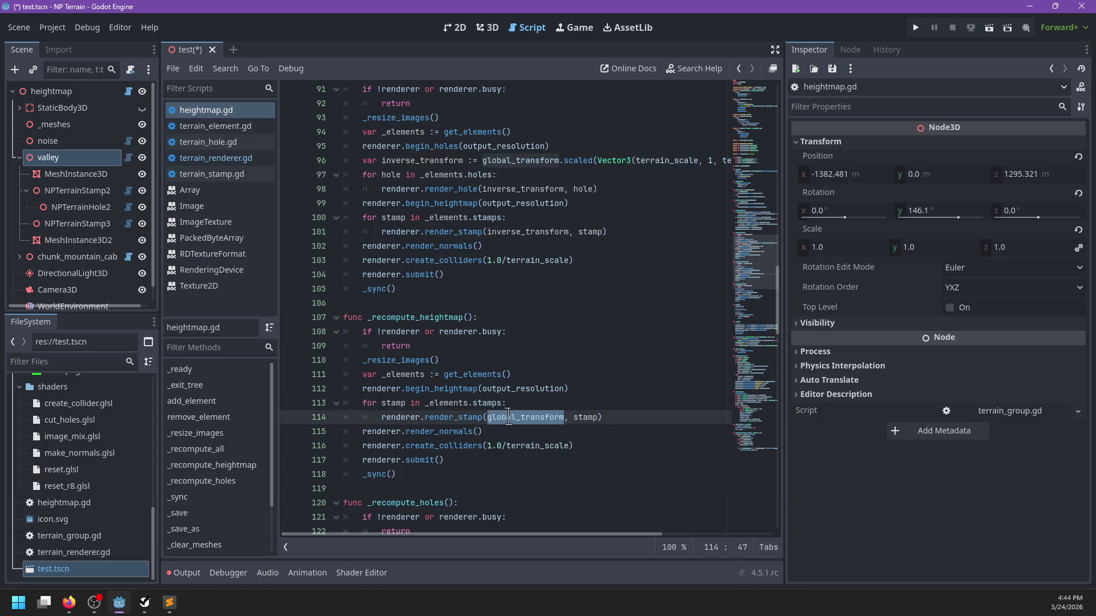
pyautogui.scroll(3, 508, 417)
pyautogui.tripleClick(361, 290)
pyautogui.hotkey('ctrl', 'x')
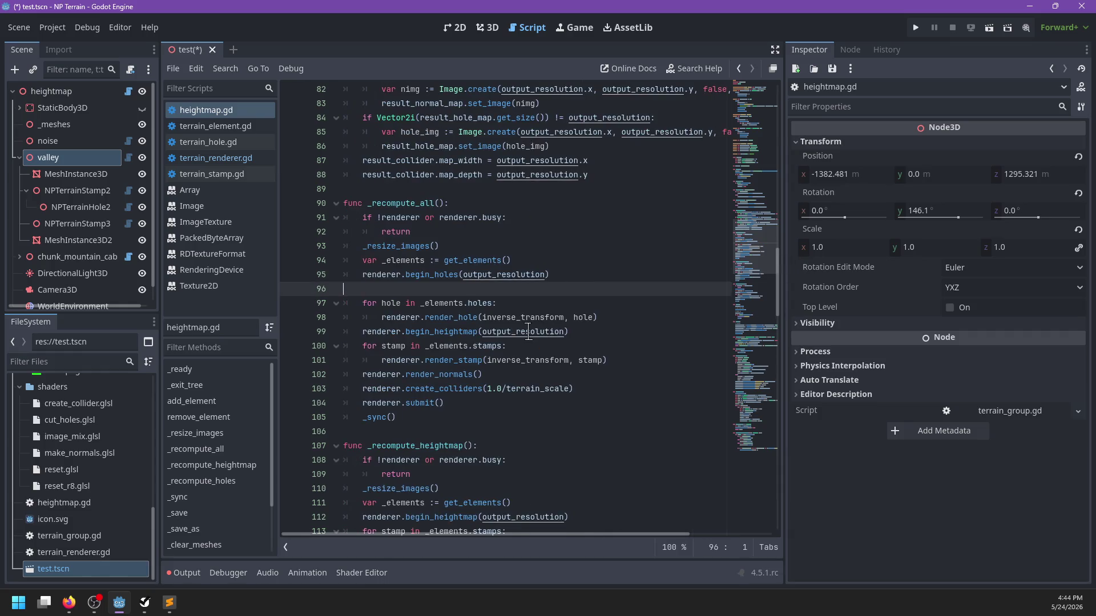
pyautogui.press('BackSpace')
# Try inverse_transform on line 113, then undo back to an empty inverse_transform assignment.
pyautogui.scroll(-4, 531, 330)
pyautogui.doubleClick(525, 360)
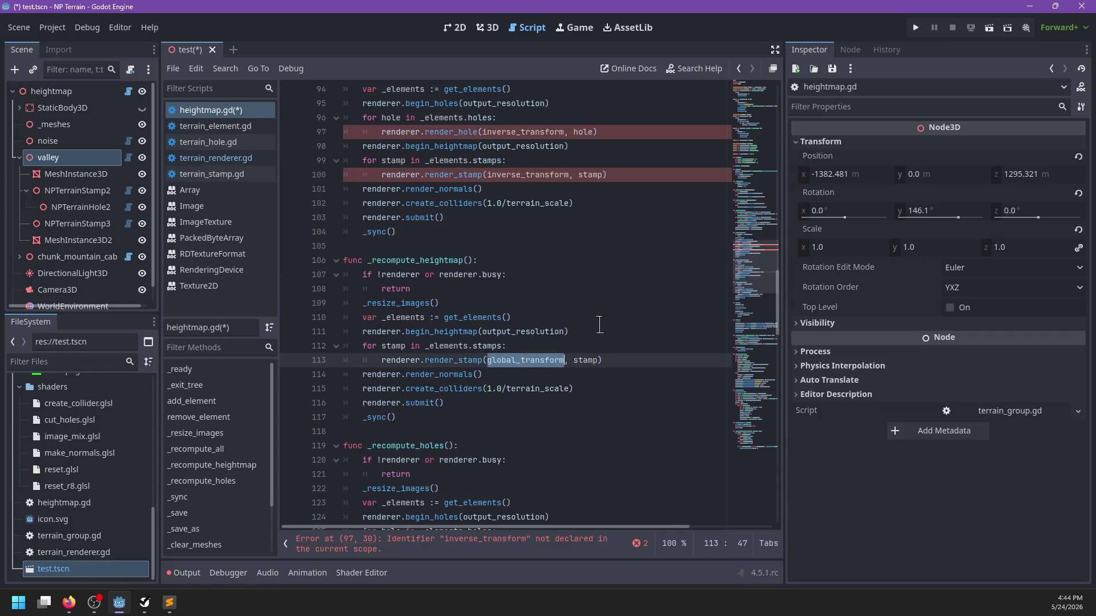
pyautogui.write('inverse')
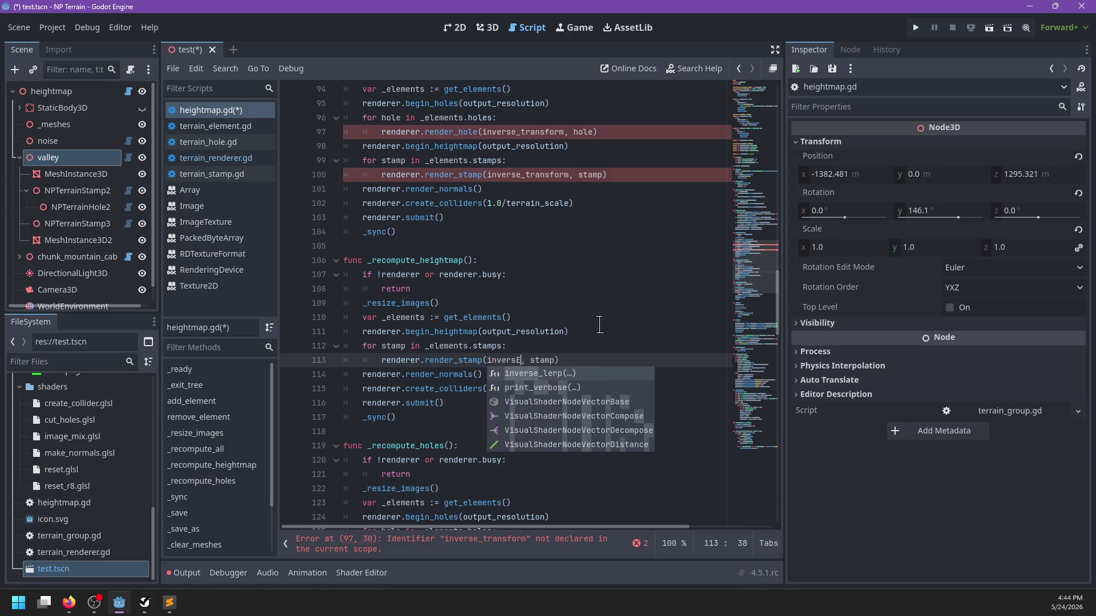
pyautogui.write('_transform')
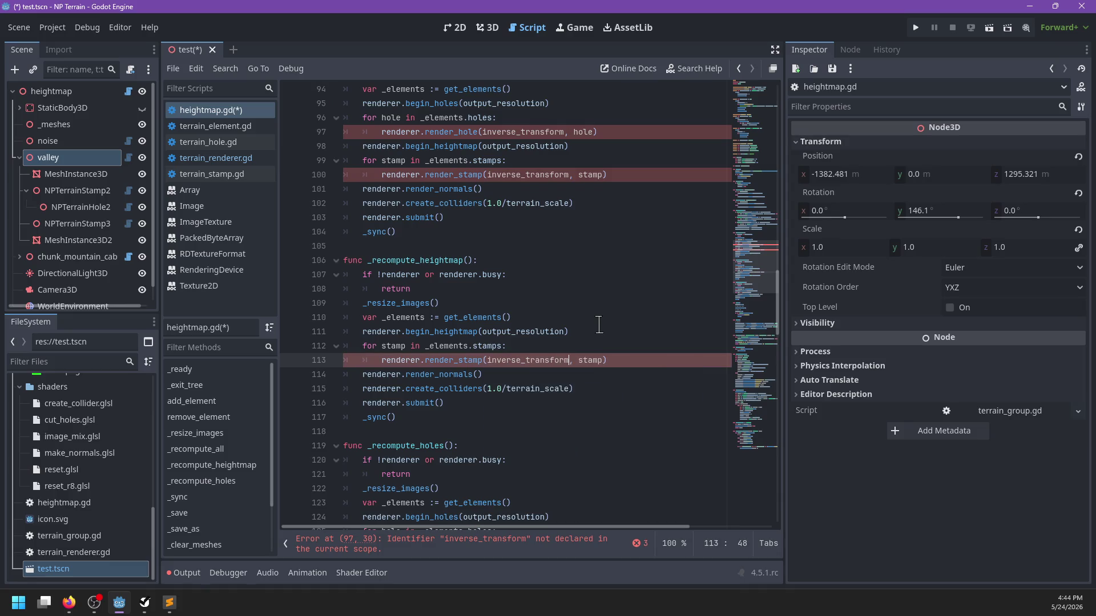
pyautogui.hotkey('ctrl', 'z')
pyautogui.hotkey('ctrl', 'z')
pyautogui.hotkey('ctrl', 'z')
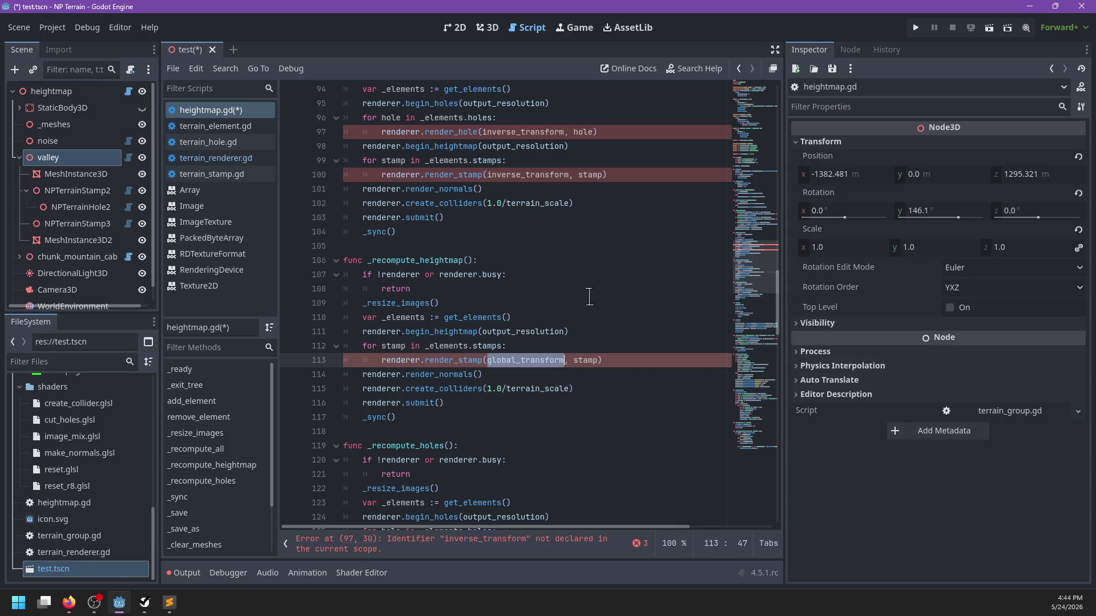
pyautogui.hotkey('ctrl', 'z')
pyautogui.hotkey('ctrl', 'z')
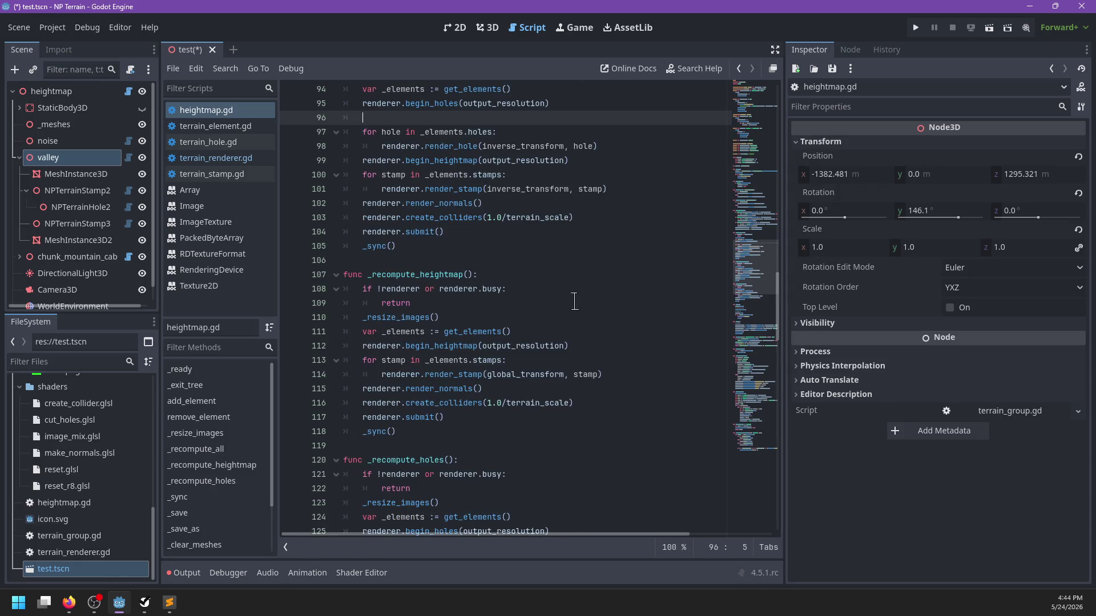
pyautogui.hotkey('ctrl', 'z')
pyautogui.hotkey('ctrl', 'z')
pyautogui.hotkey('ctrl', 'z')
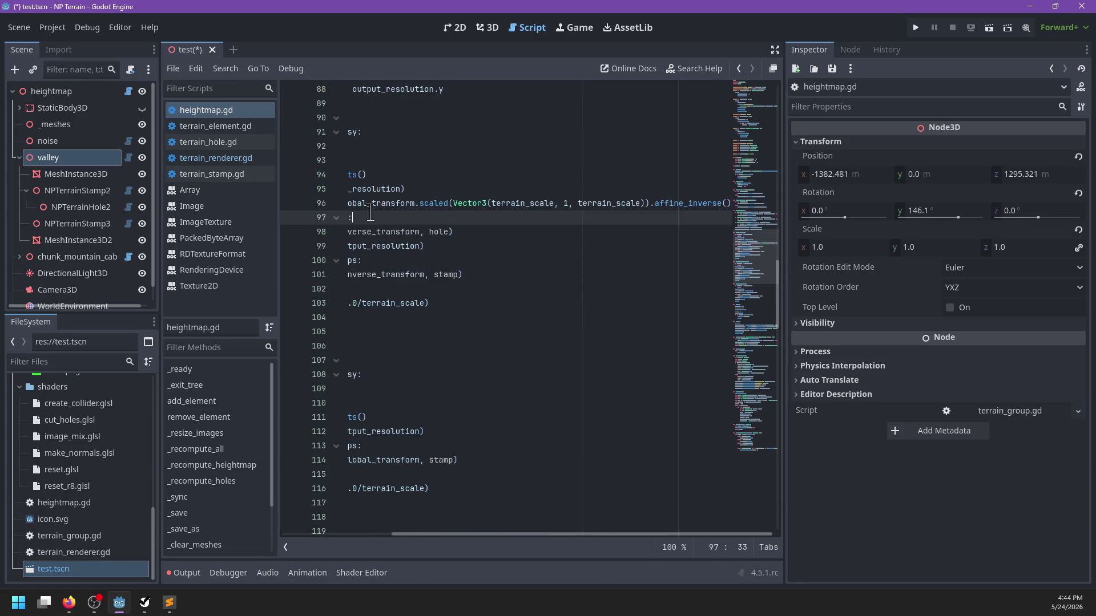
pyautogui.hotkey('ctrl', 'z')
pyautogui.hotkey('ctrl', 'z')
pyautogui.hotkey('ctrl', 'z')
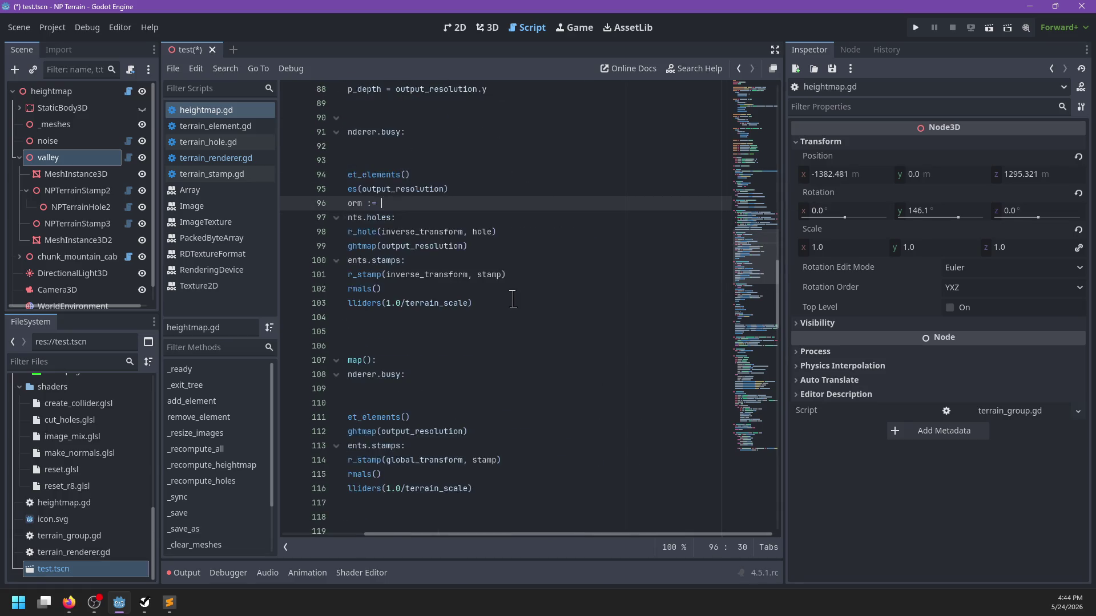
# Assign get_inverse_transform() to inverse_transform and add blank lines above _recompute_all.
pyautogui.write('get_')
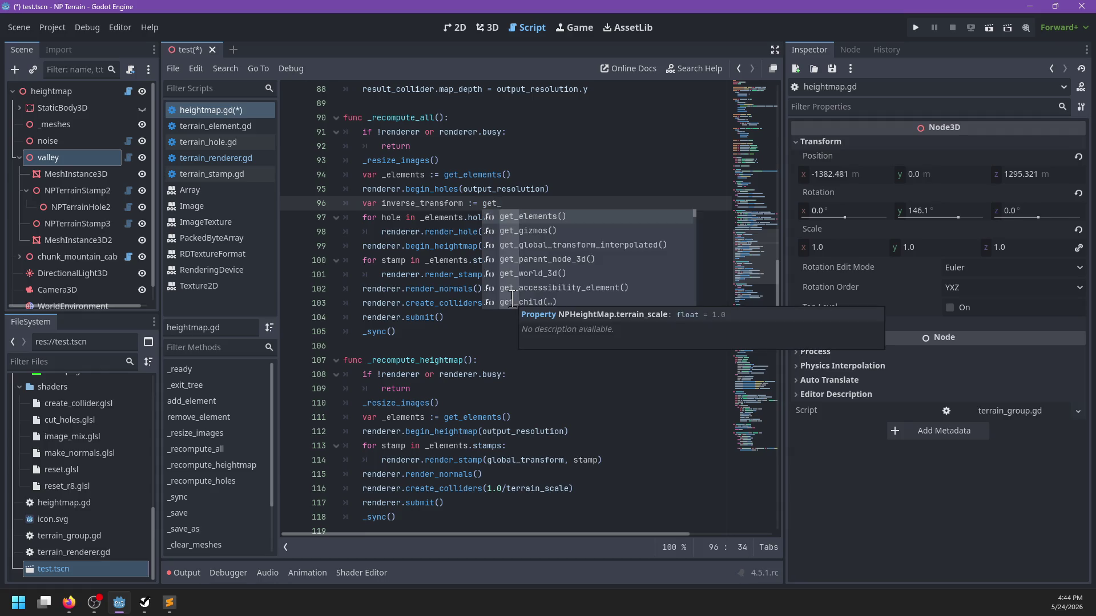
pyautogui.write('heign')
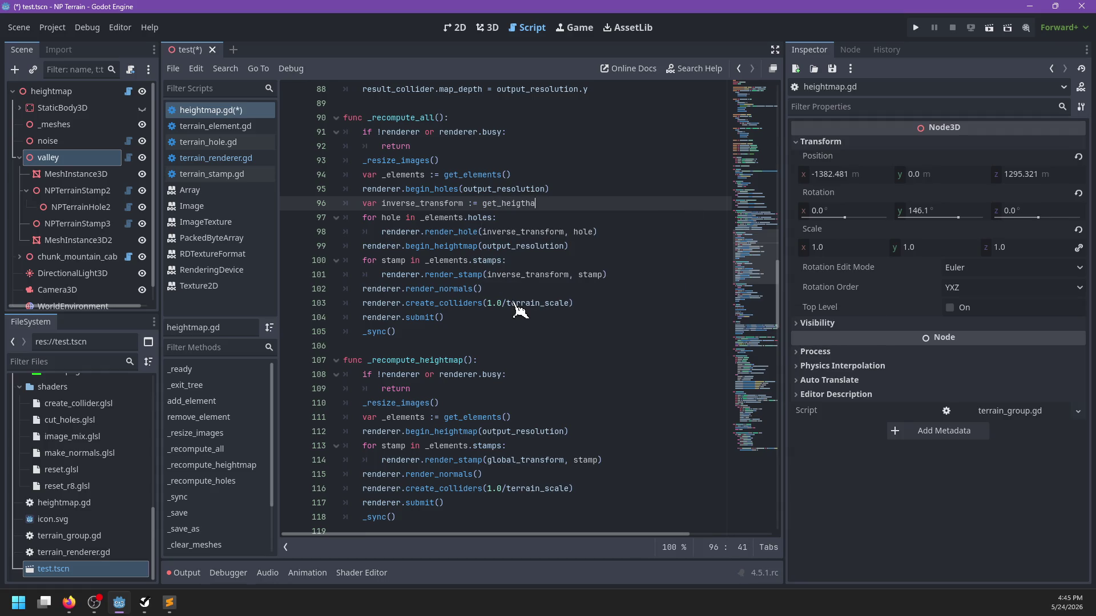
pyautogui.hotkey('ctrl', 'BackSpace')
pyautogui.write('orm()')
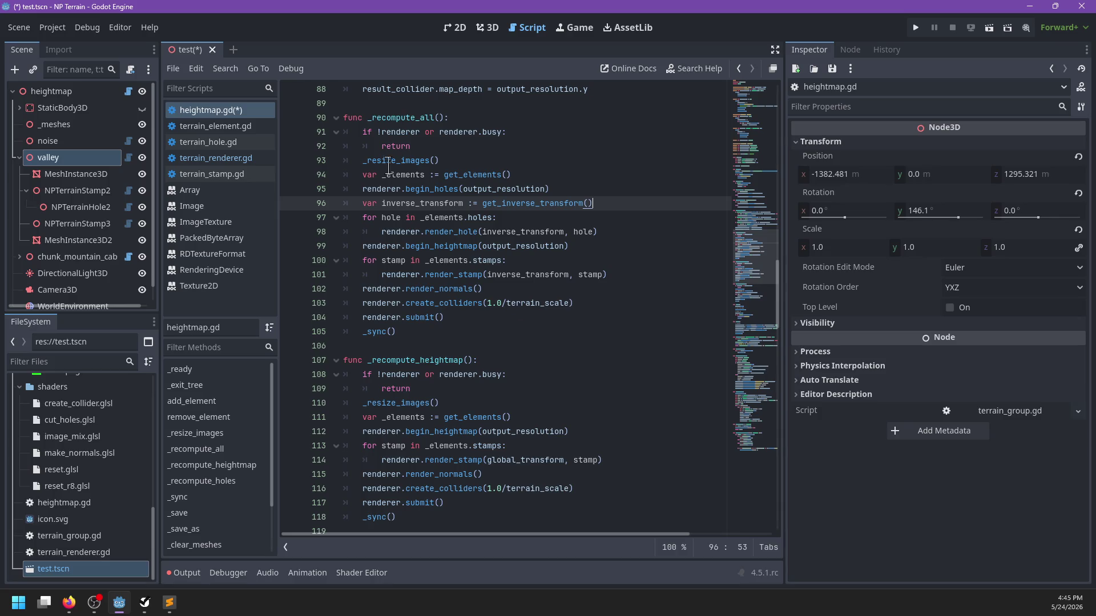
pyautogui.click(381, 104)
pyautogui.press('Return')
pyautogui.press('Return')
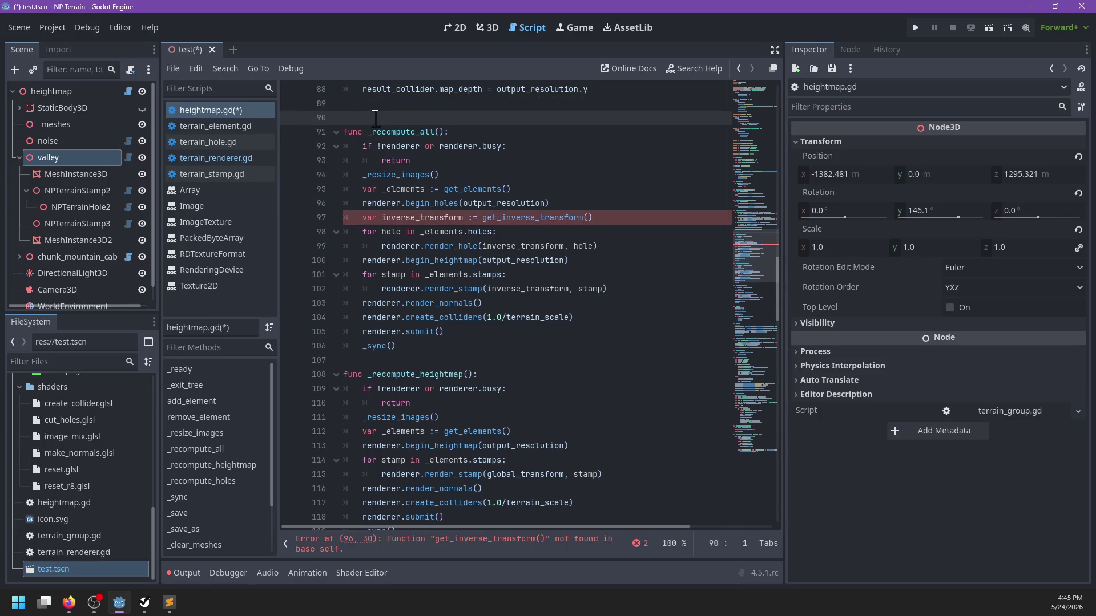
# Write get_inverse_transform() returning the pasted scaled inverse transform expression.
pyautogui.press('Up')
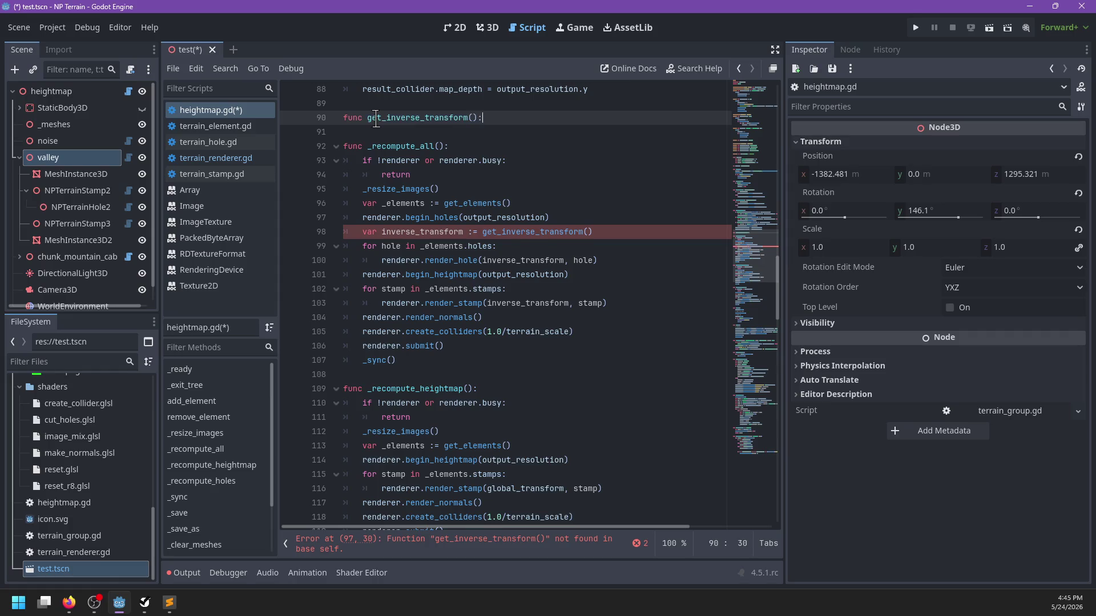
pyautogui.press('Return')
pyautogui.hotkey('ctrl', 'v')
pyautogui.press('Home')
pyautogui.write('return')
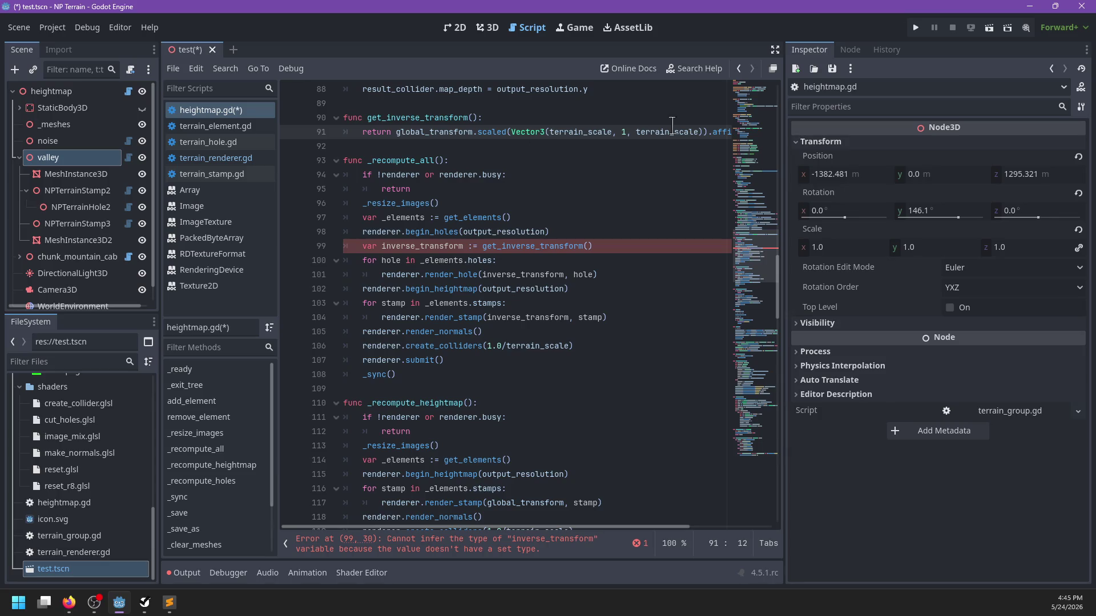
# Give get_inverse_transform() a Transform3D return type.
pyautogui.click(462, 249)
pyautogui.press('End')
pyautogui.hotkey('shift', 'Up')
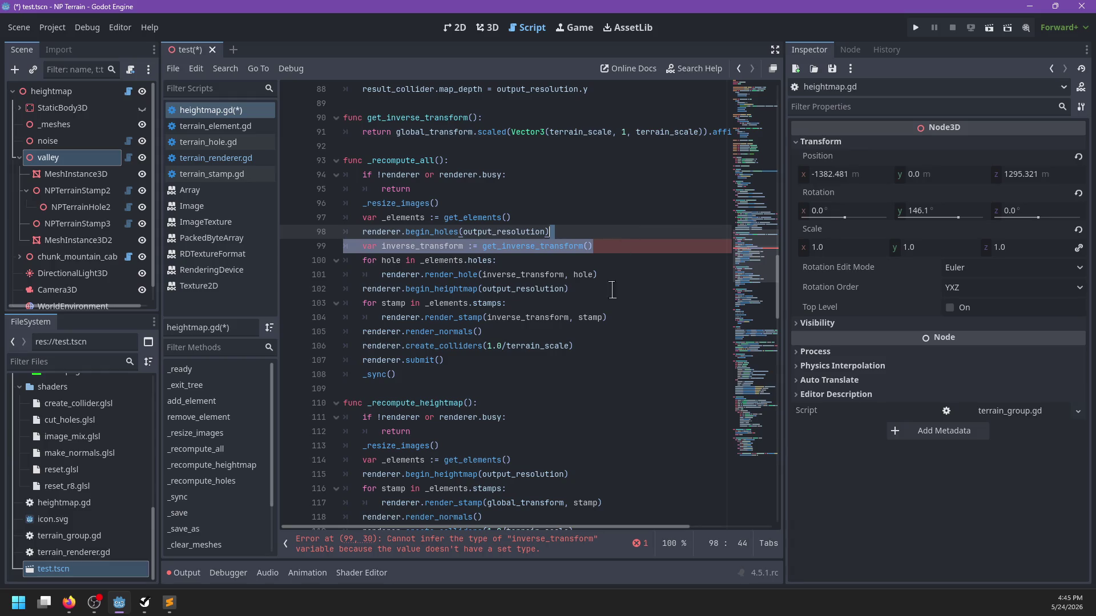
pyautogui.doubleClick(437, 246)
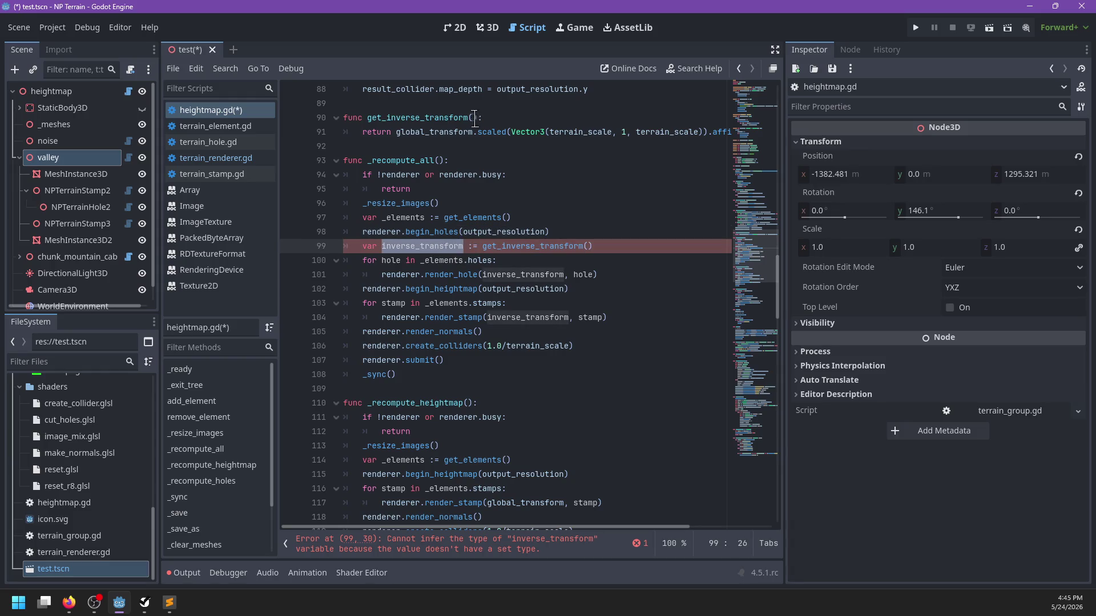
pyautogui.click(474, 118)
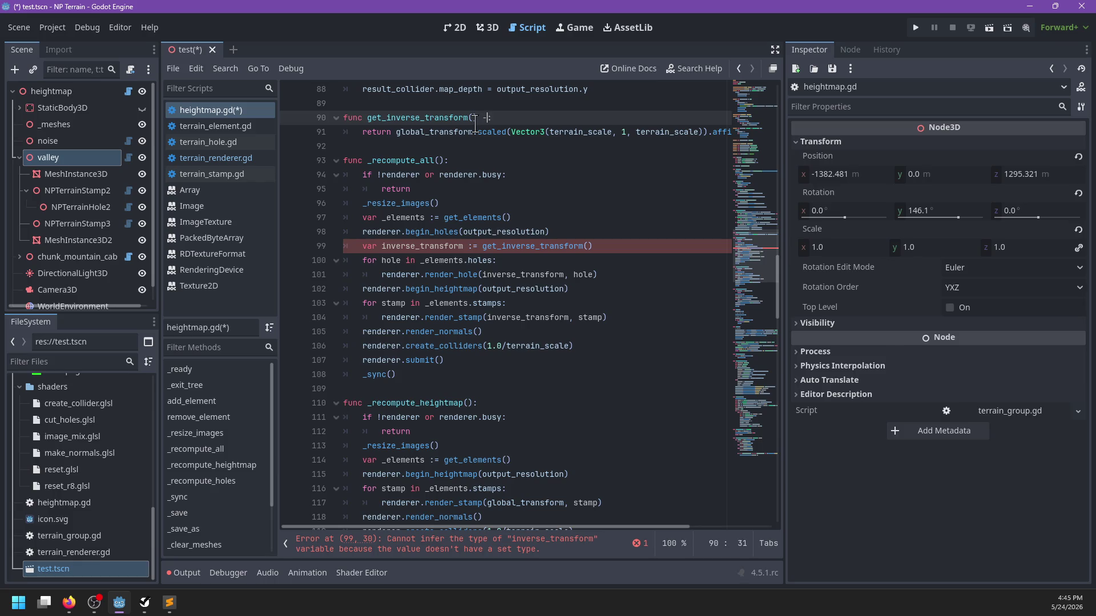
pyautogui.write('form')
pyautogui.press('BackSpace')
pyautogui.write('D')
# Copy the inverse_transform assignment into _recompute_heightmap after get_elements.
pyautogui.moveTo(606, 246); pyautogui.dragTo(622, 232)
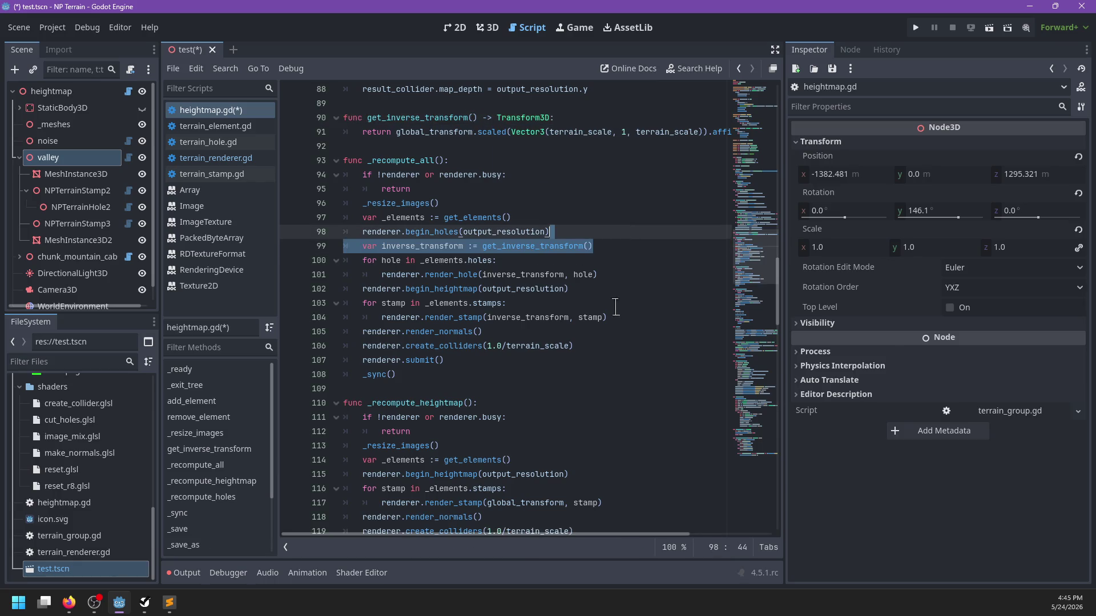
pyautogui.hotkey('ctrl', 'c')
pyautogui.scroll(-3, 614, 302)
pyautogui.click(521, 332)
pyautogui.hotkey('ctrl', 'v')
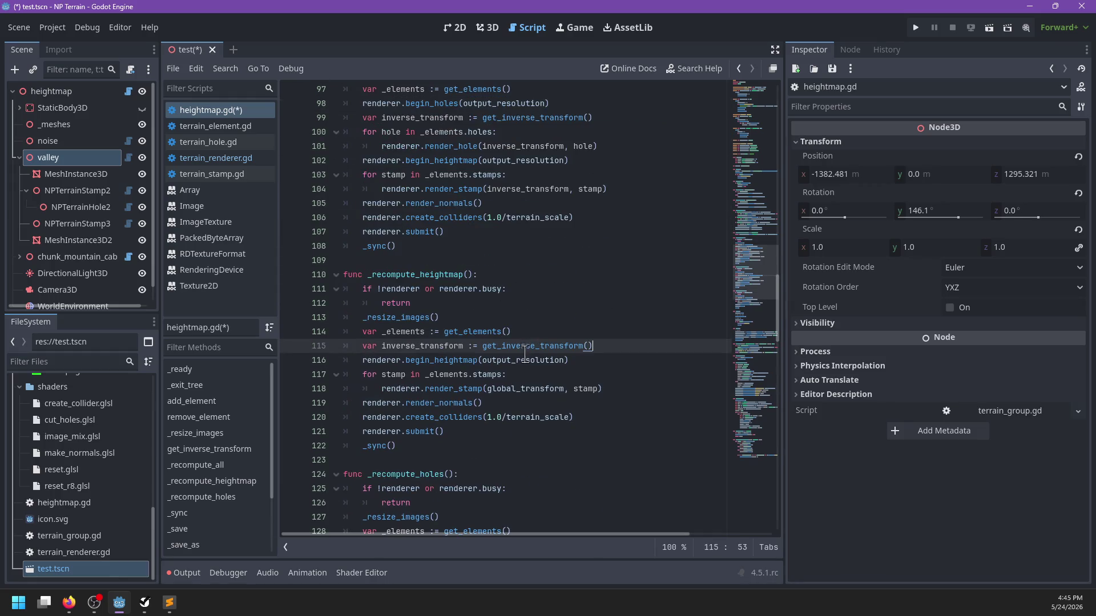
# Pass inverse_transform instead of global_transform to render_stamp.
pyautogui.doubleClick(515, 388)
pyautogui.write('inv')
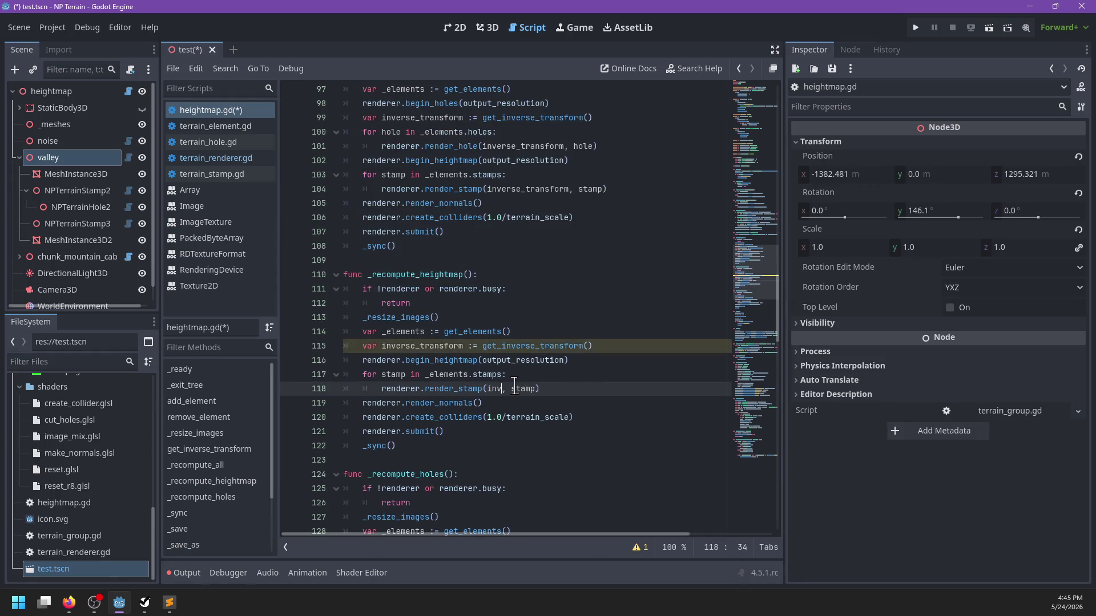
pyautogui.write('erse_transfor')
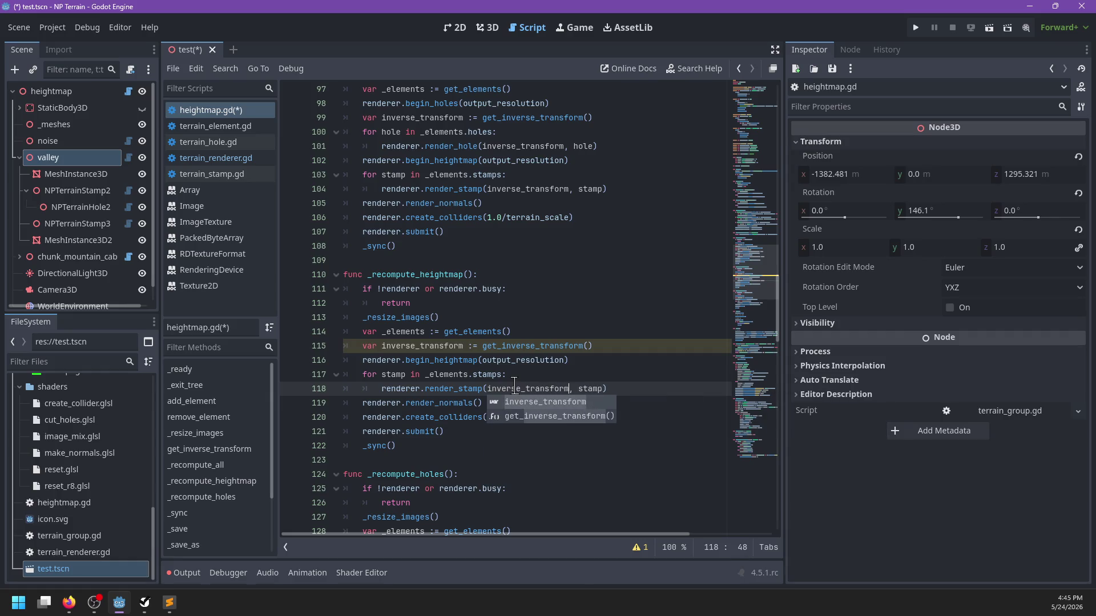
pyautogui.write('m')
pyautogui.moveTo(607, 346); pyautogui.dragTo(592, 333)
pyautogui.scroll(-4, 575, 347)
pyautogui.scroll(-1, 575, 346)
# Add the inverse_transform line to _recompute_holes, pass it to render_hole, and save.
pyautogui.click(540, 319)
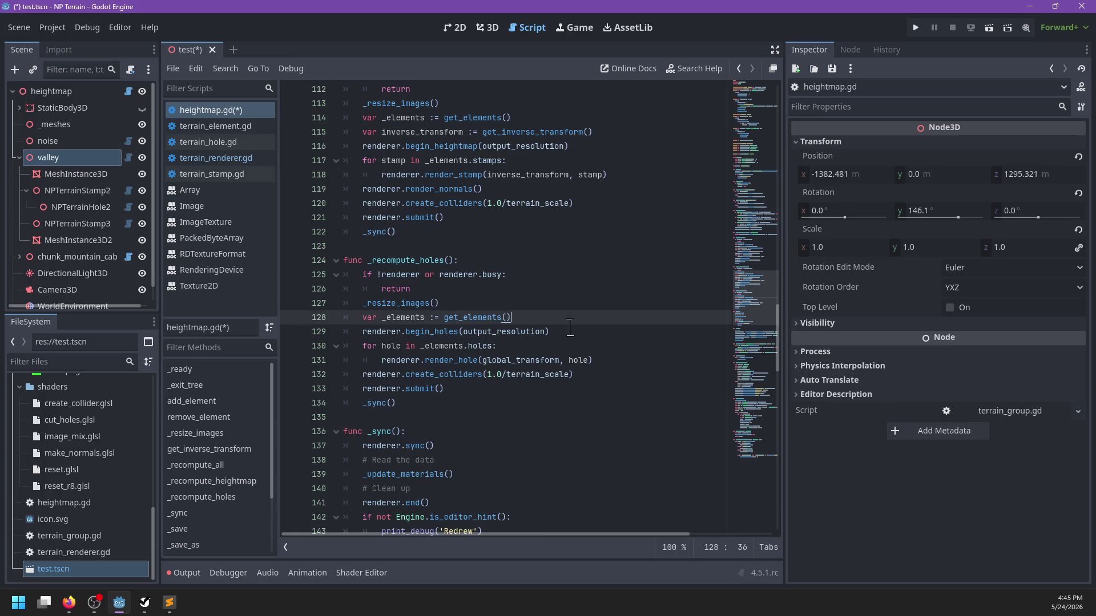
pyautogui.hotkey('ctrl', 'v')
pyautogui.doubleClick(430, 332)
pyautogui.hotkey('ctrl', 'c')
pyautogui.doubleClick(516, 374)
pyautogui.hotkey('ctrl', 'v')
pyautogui.click(535, 360)
pyautogui.hotkey('ctrl', 's')
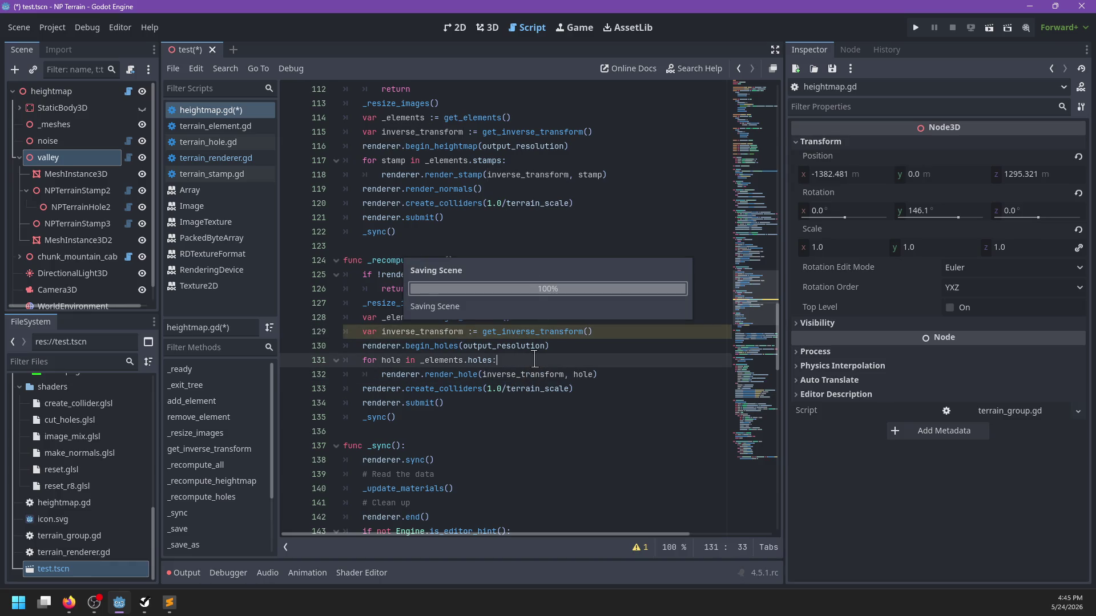
# Scroll back up to the end of get_inverse_transform's body.
pyautogui.click(494, 400)
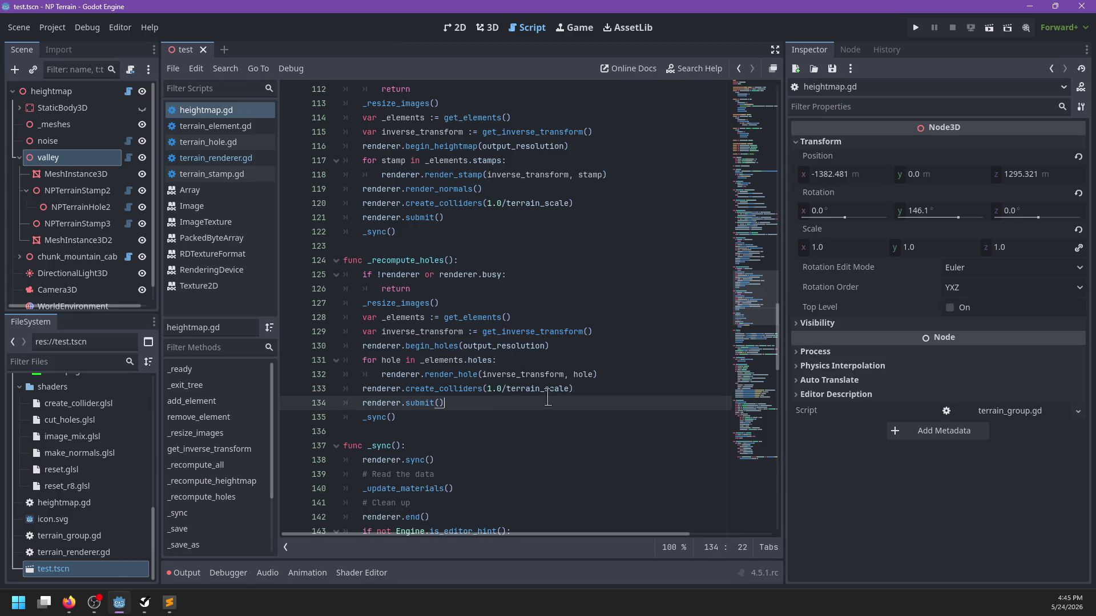
pyautogui.scroll(2, 548, 397)
pyautogui.scroll(3, 520, 361)
pyautogui.scroll(2, 520, 360)
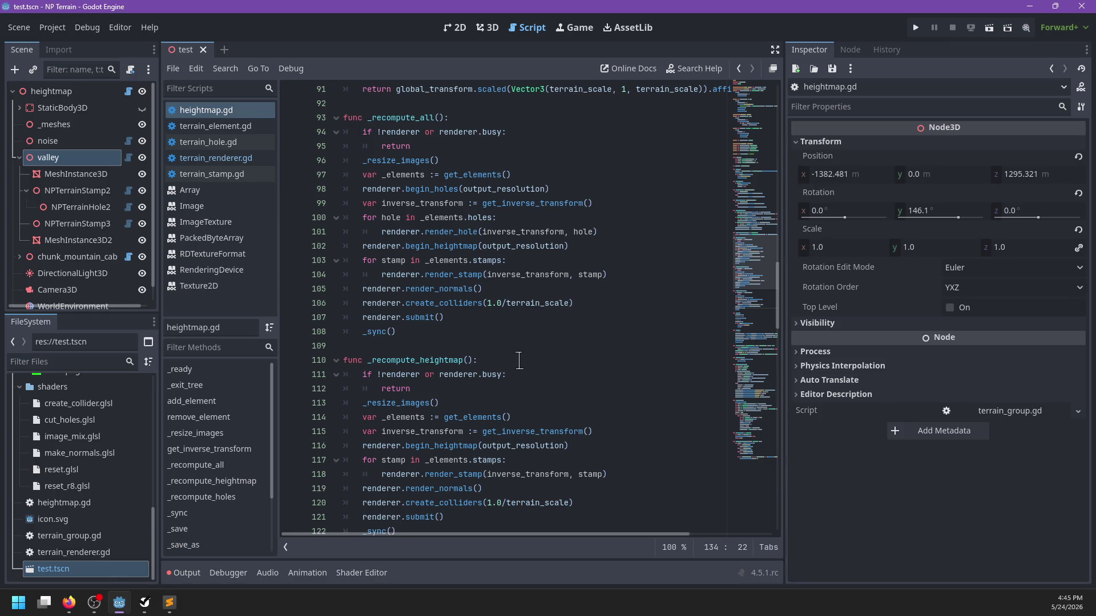
pyautogui.scroll(1, 520, 364)
pyautogui.click(416, 147)
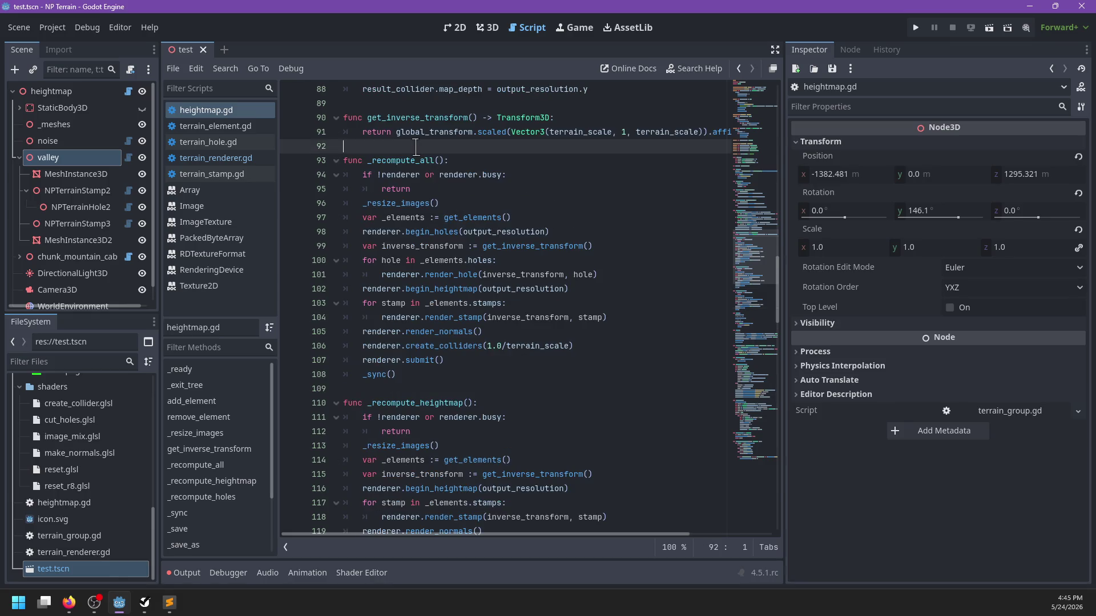
# Declare a new _sub_compute_holes helper with a Transform3D parameter below _recompute_all.
pyautogui.press('Return')
pyautogui.press('Return')
pyautogui.write('func _')
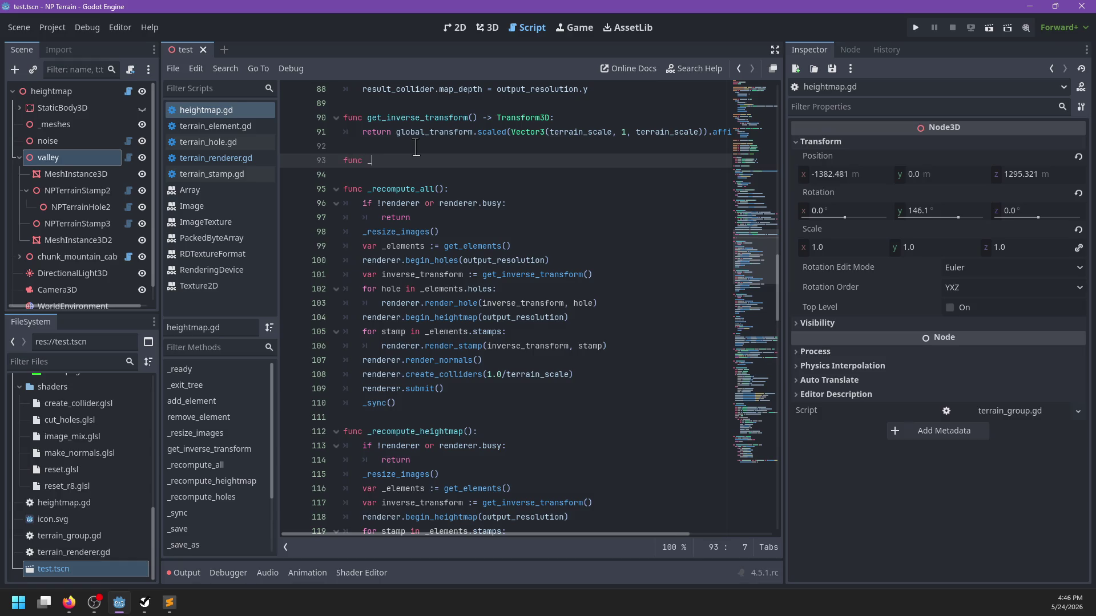
pyautogui.scroll(-10, 572, 296)
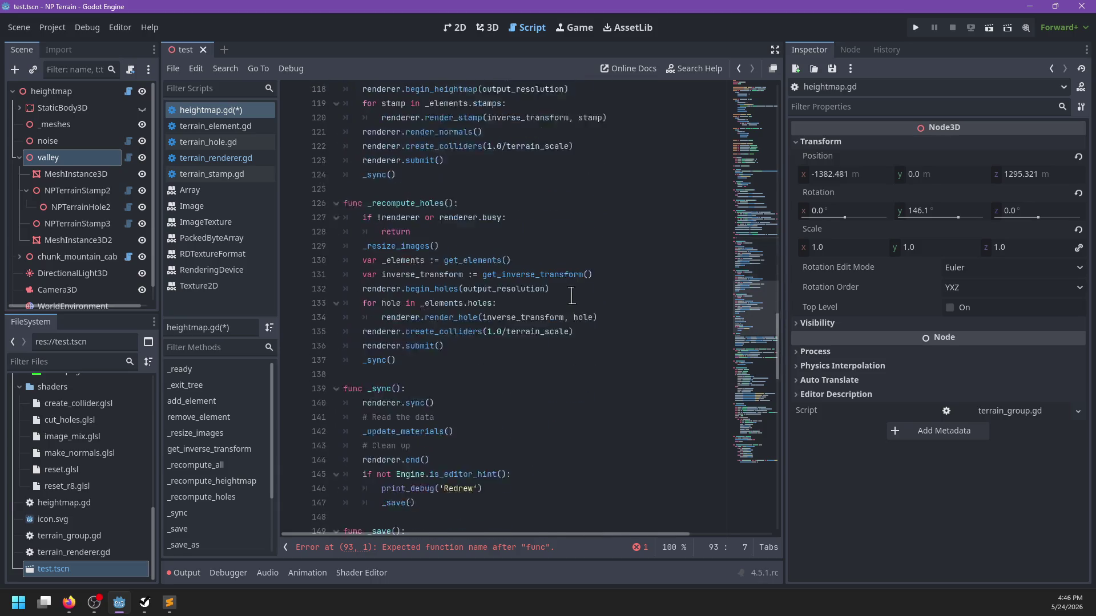
pyautogui.scroll(-1, 572, 296)
pyautogui.scroll(10, 572, 296)
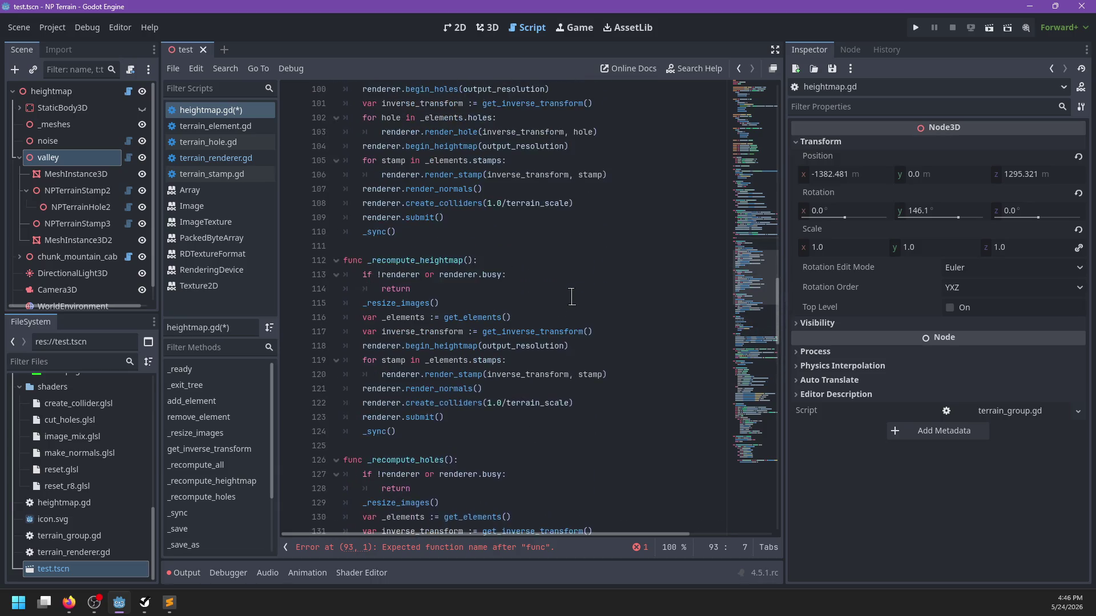
pyautogui.scroll(1, 634, 285)
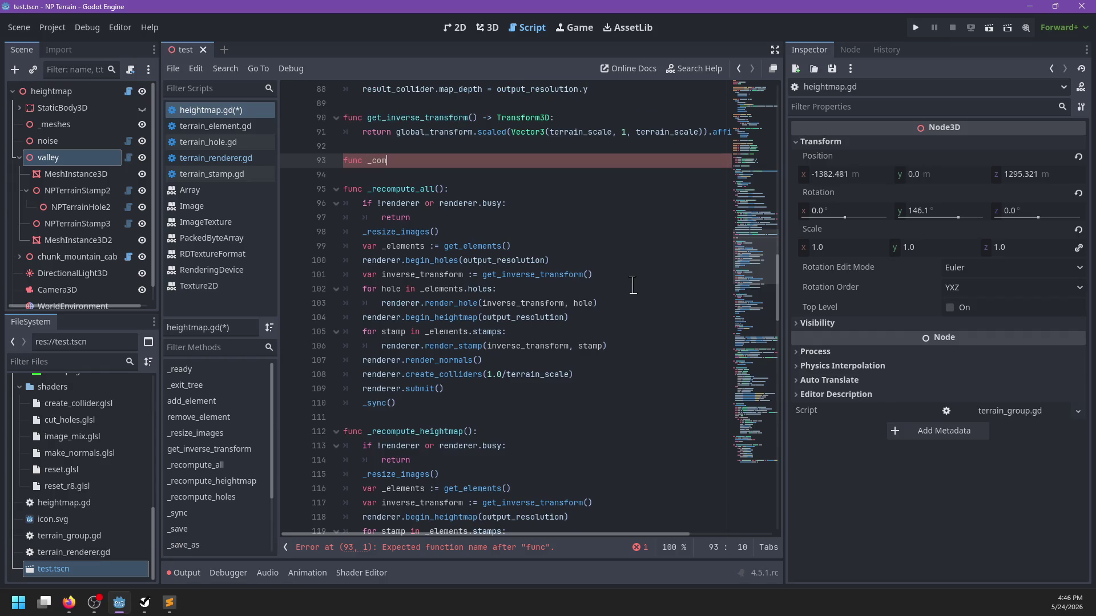
pyautogui.hotkey('ctrl', 'BackSpace')
pyautogui.write('com')
pyautogui.press('BackSpace')
pyautogui.press('BackSpace')
pyautogui.press('BackSpace')
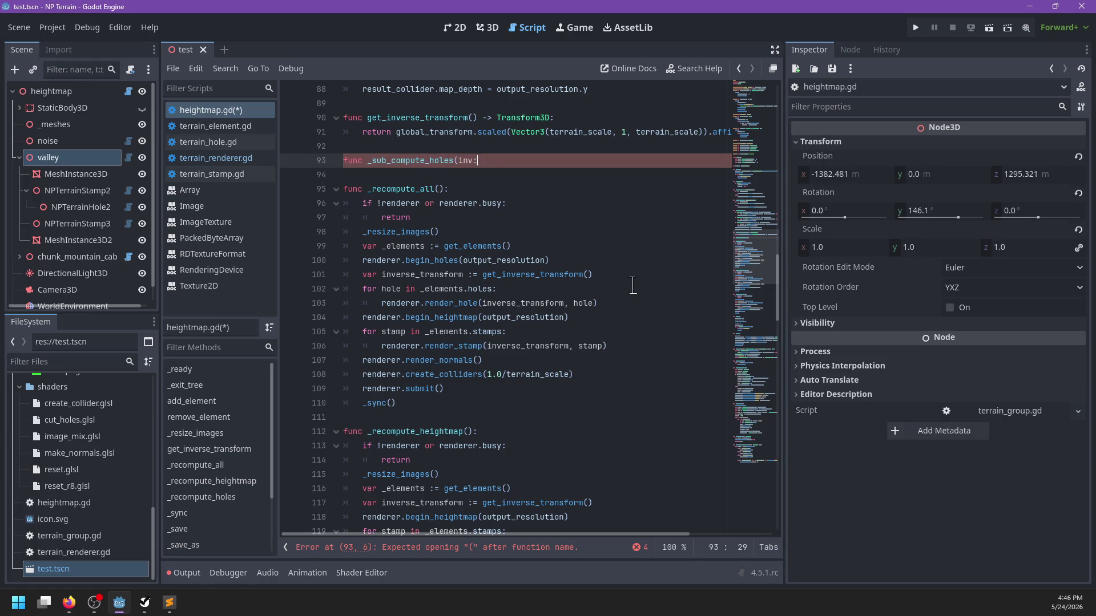
pyautogui.write('trans')
pyautogui.press('BackSpace')
pyautogui.press('BackSpace')
pyautogui.write('3D)')
pyautogui.press('Return')
# Move begin_holes and the hole loop into the helper, calling _sub_compute_holes(inverse_transform) from _recompute_all.
pyautogui.moveTo(631, 317); pyautogui.dragTo(639, 280)
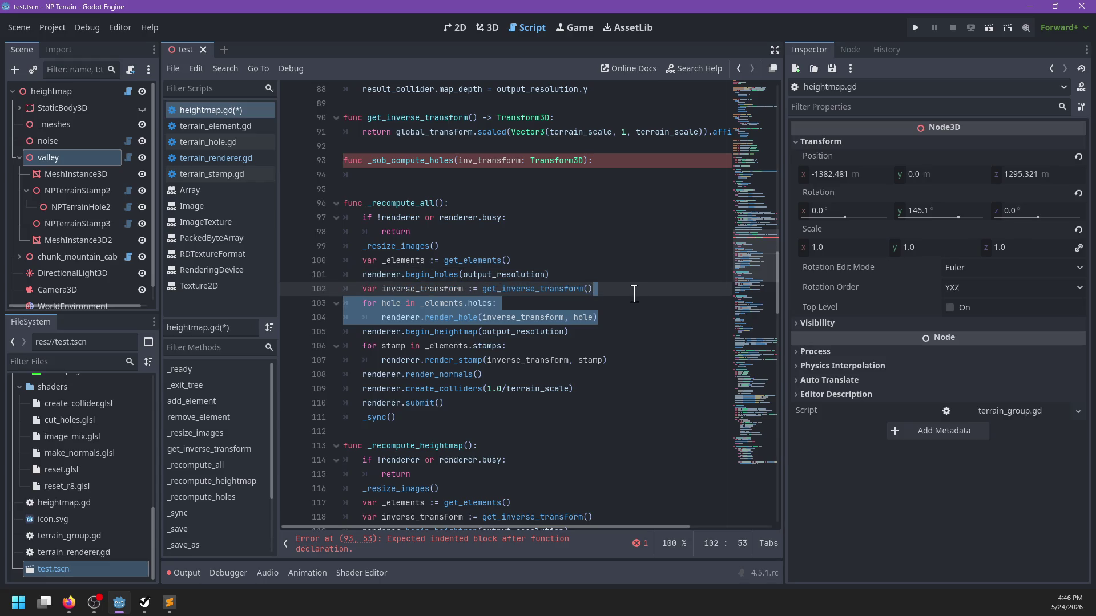
pyautogui.click(591, 279)
pyautogui.keyDown('shift'); pyautogui.click(582, 260); pyautogui.keyUp('shift')
pyautogui.press('BackSpace')
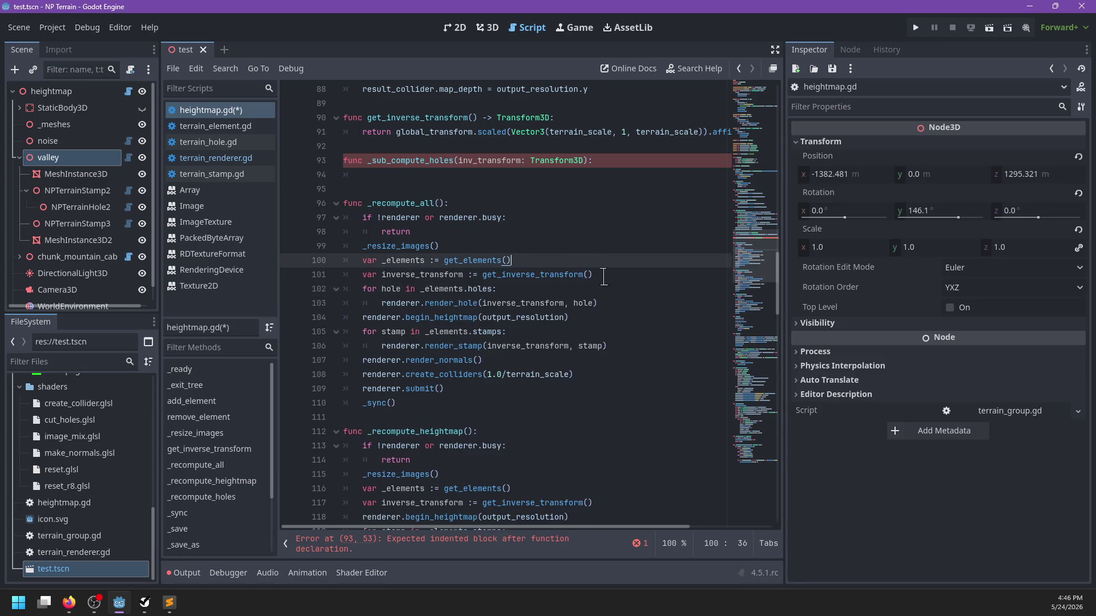
pyautogui.moveTo(622, 305); pyautogui.dragTo(623, 275)
pyautogui.press('BackSpace')
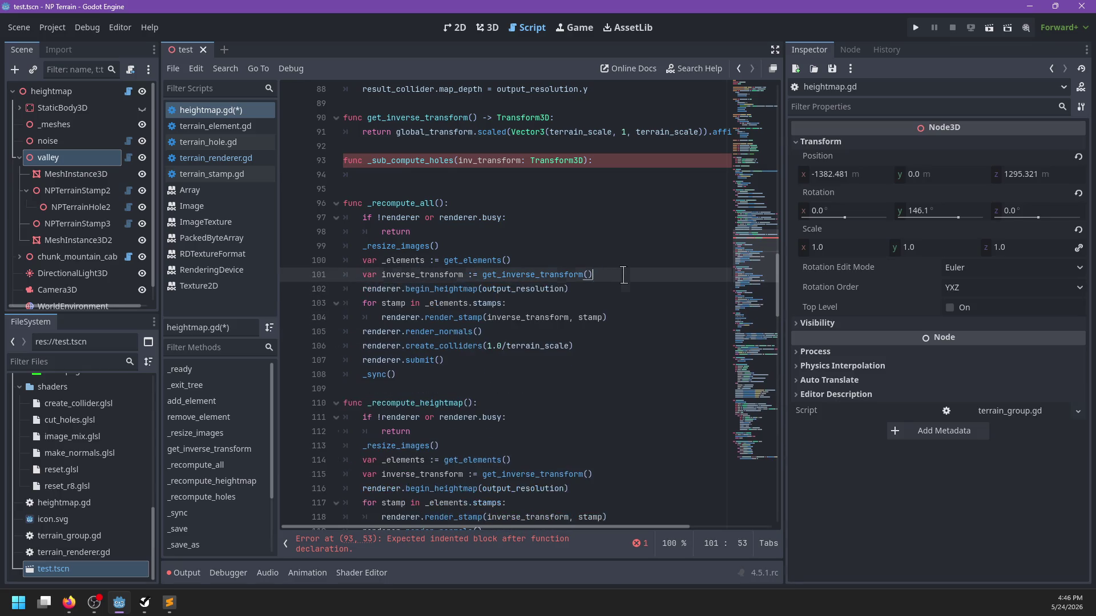
pyautogui.press('Return')
pyautogui.write('_sub')
pyautogui.press('Return')
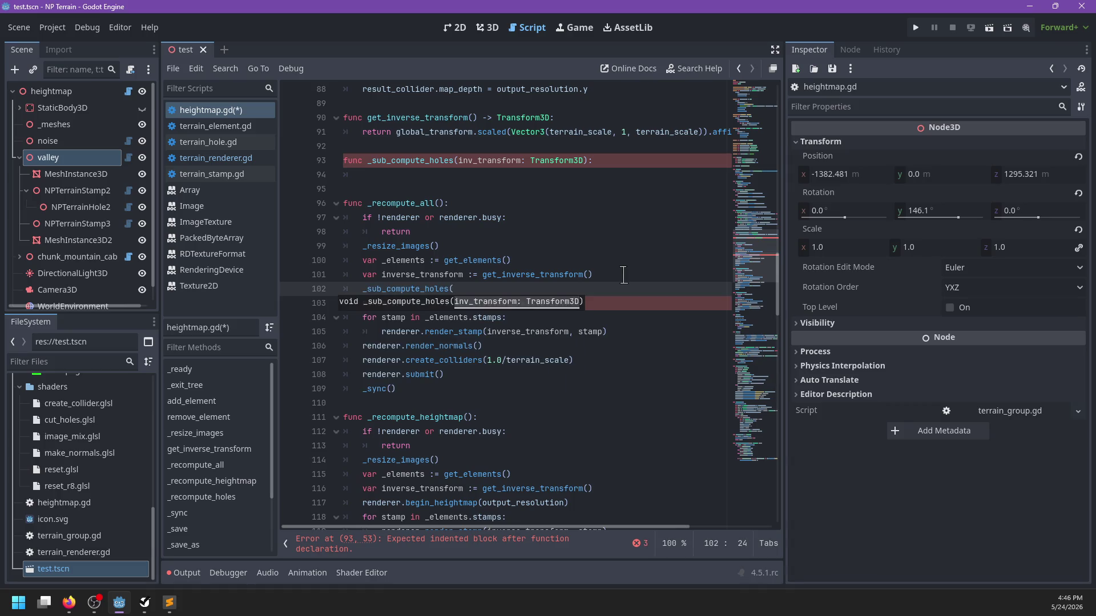
pyautogui.write('inverse_transf')
pyautogui.press('Return')
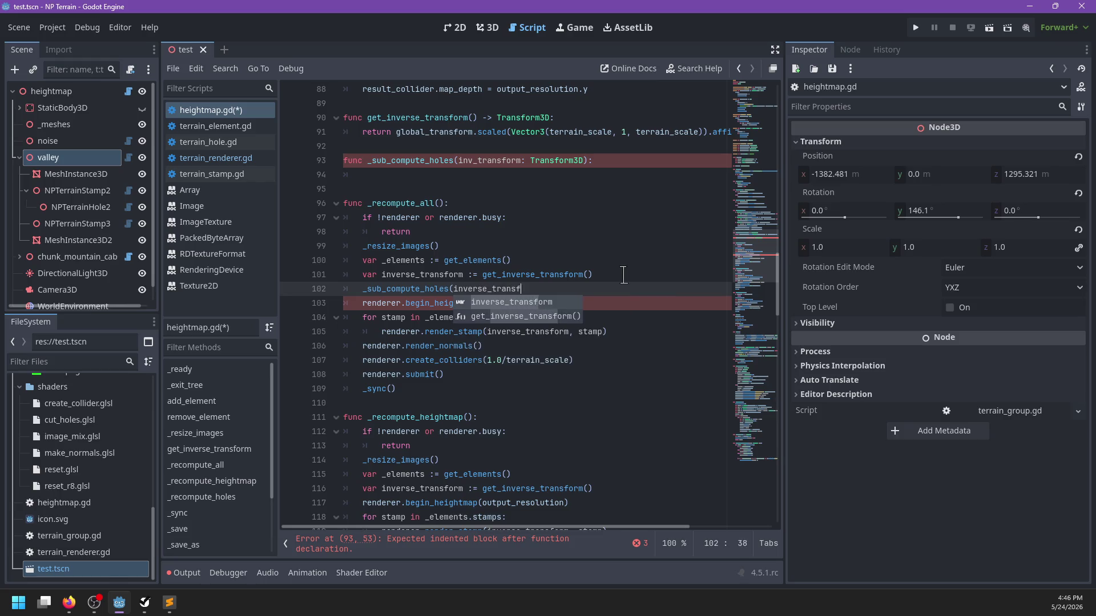
pyautogui.write(')')
pyautogui.click(608, 173)
pyautogui.hotkey('ctrl', 'v')
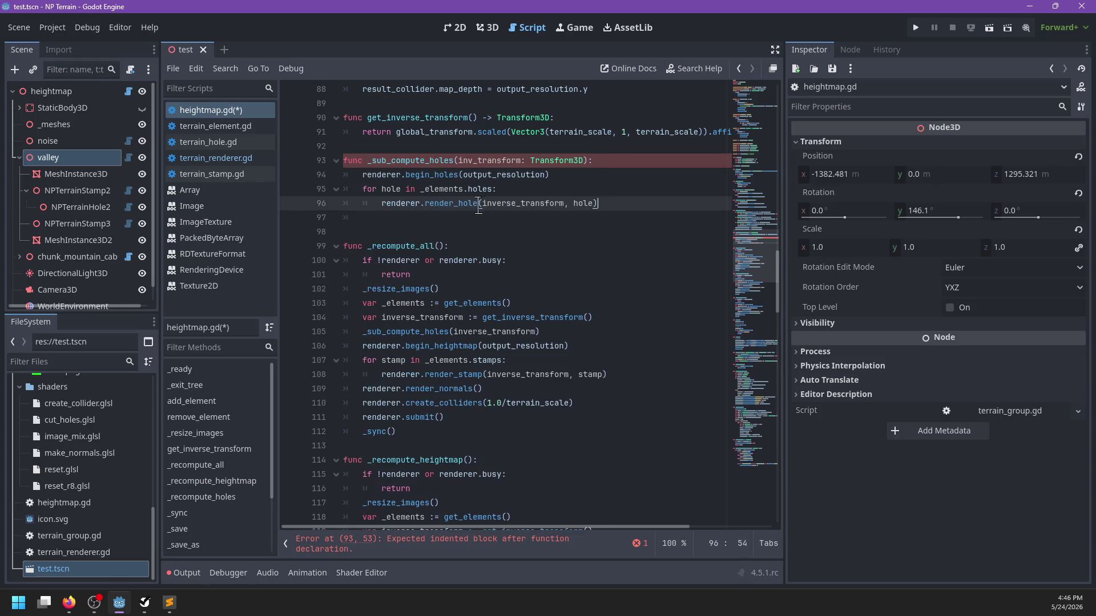
pyautogui.click(433, 218)
pyautogui.press('BackSpace')
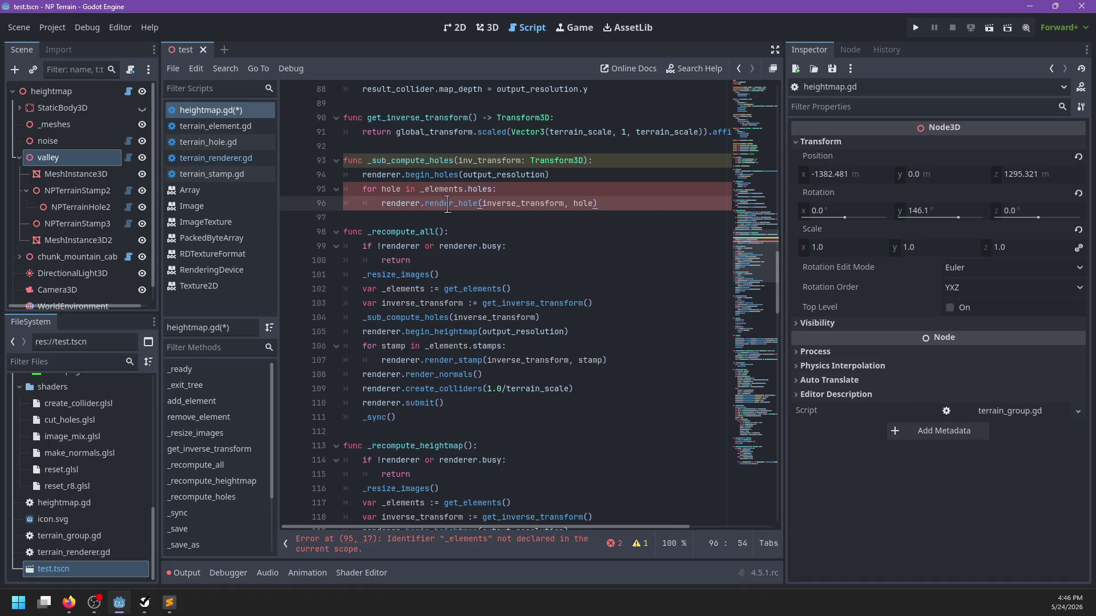
# Add an '_elements: Elements' parameter to _sub_compute_holes and pass _elements from _recompute_all.
pyautogui.doubleClick(391, 189)
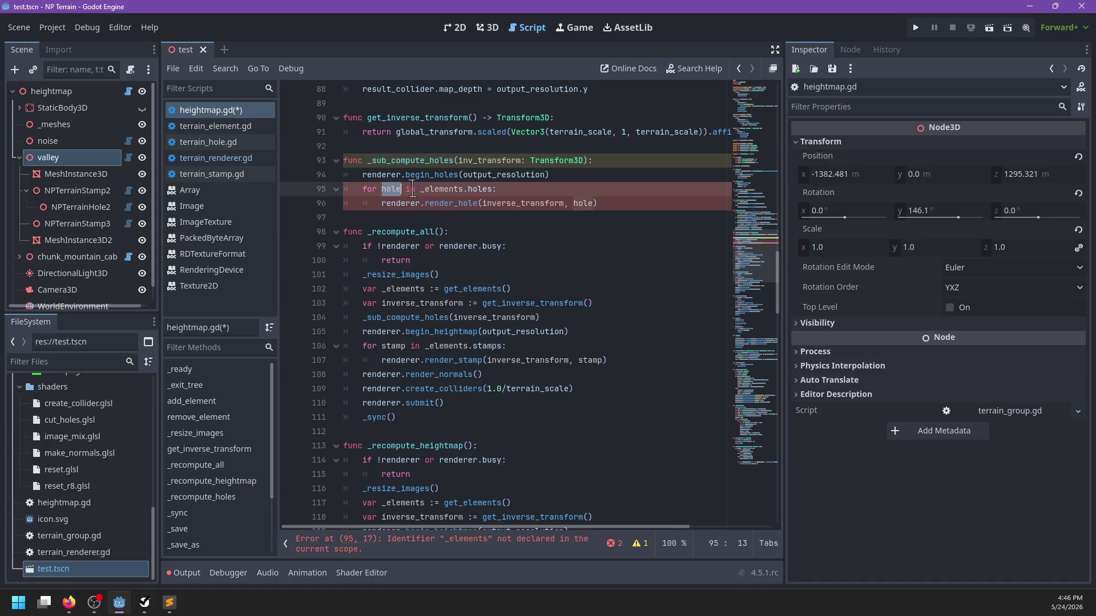
pyautogui.click(460, 160)
pyautogui.write('_elements: Ele')
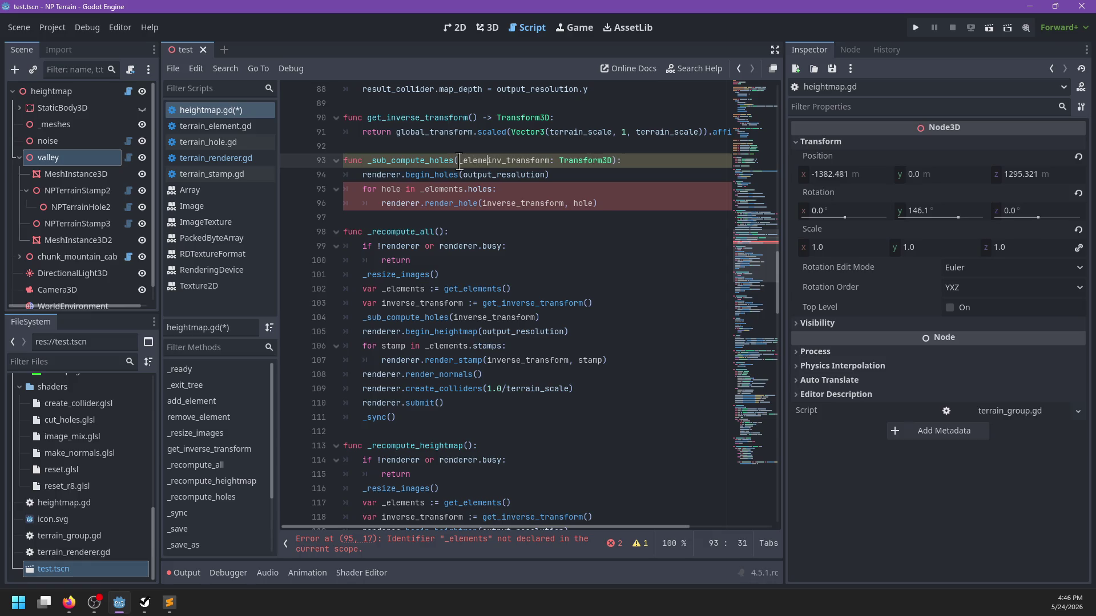
pyautogui.write('ments,')
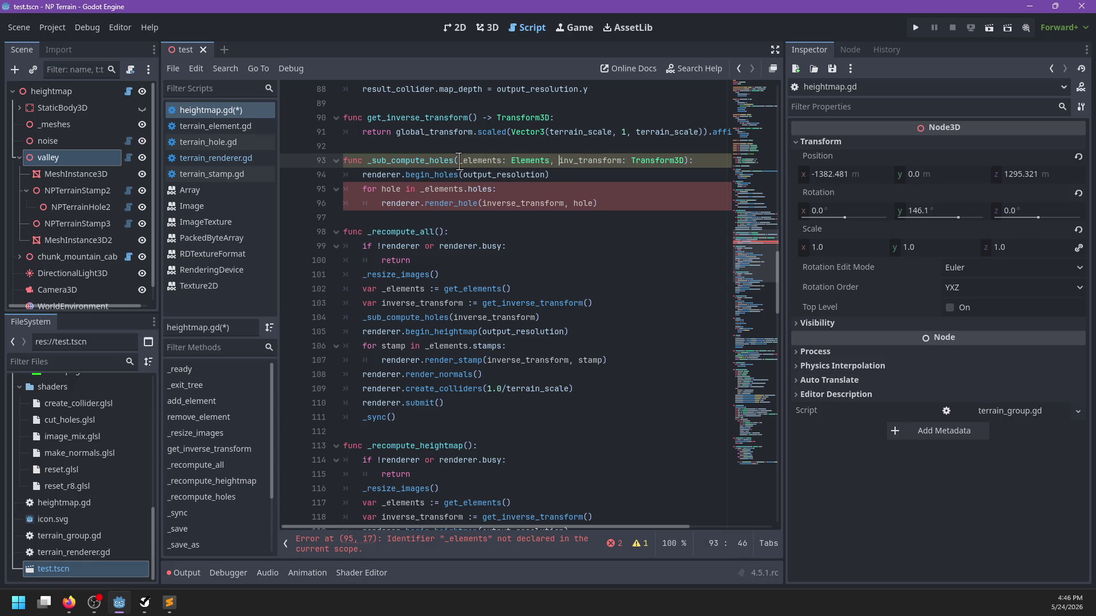
pyautogui.click(480, 160)
pyautogui.doubleClick(479, 161)
pyautogui.click(452, 317)
pyautogui.write('_elements,')
pyautogui.click(617, 316)
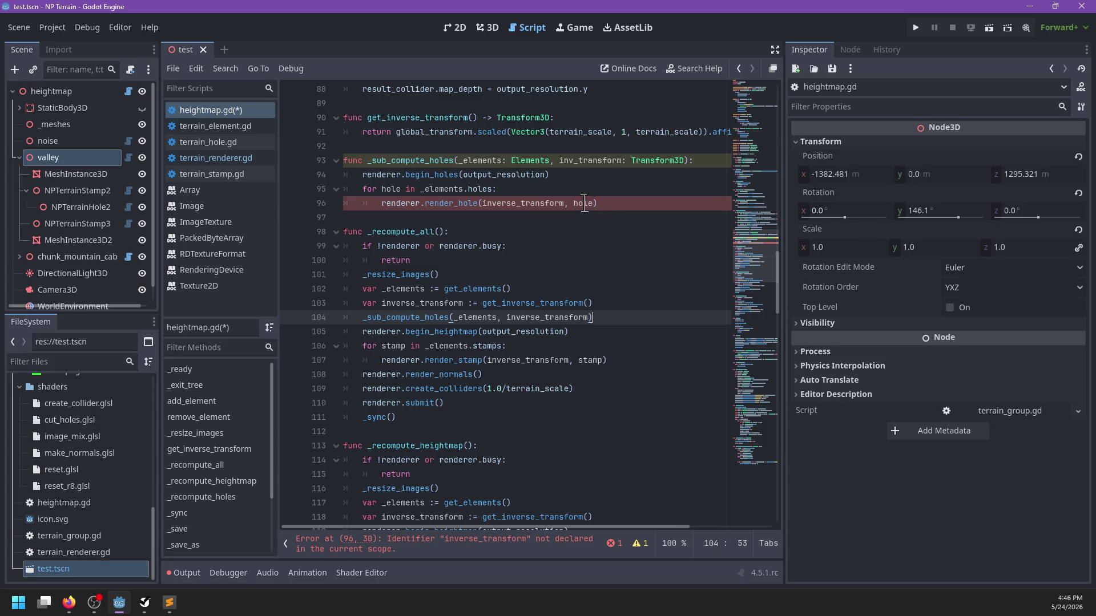
# Rename the helper's inv_transform parameter to inverse_transform to clear the undeclared-identifier error.
pyautogui.doubleClick(585, 204)
pyautogui.doubleClick(402, 203)
pyautogui.click(508, 204)
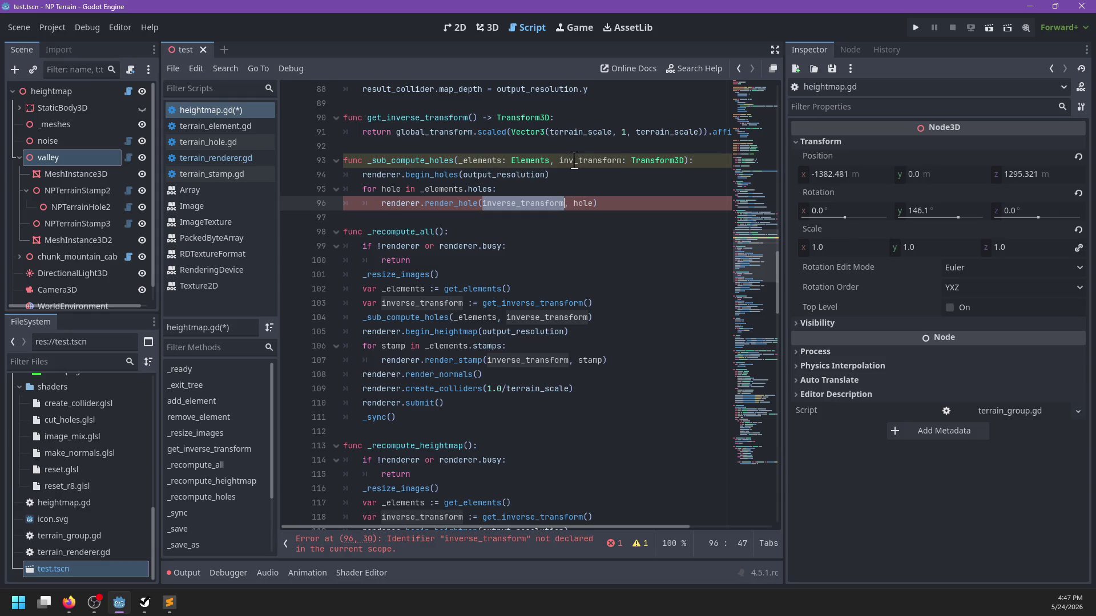
pyautogui.click(573, 161)
pyautogui.write('erse')
pyautogui.click(622, 203)
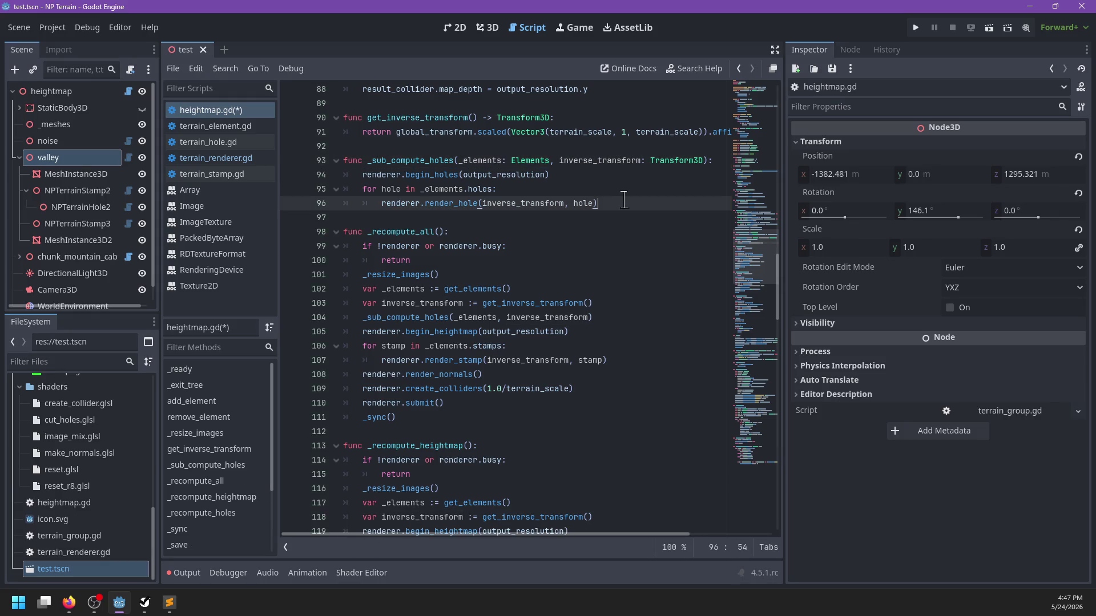
pyautogui.press('Down')
pyautogui.moveTo(609, 317); pyautogui.dragTo(610, 303)
pyautogui.hotkey('ctrl', 'c')
# Replace the holes loop in _recompute_holes with a _sub_compute_holes call passing get_inverse_transform().
pyautogui.scroll(-3, 587, 365)
pyautogui.scroll(-6, 440, 396)
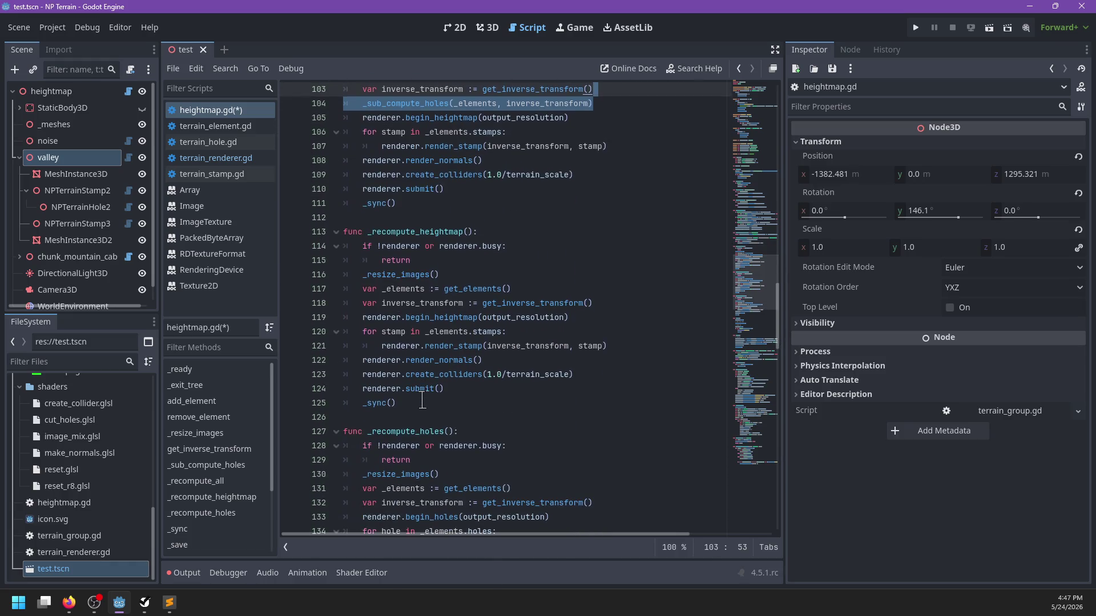
pyautogui.moveTo(620, 376)
pyautogui.mouseDown()
pyautogui.moveTo(630, 331)
pyautogui.moveTo(483, 331)
pyautogui.moveTo(531, 318)
pyautogui.mouseUp()
pyautogui.hotkey('ctrl', 'v')
pyautogui.hotkey('ctrl', 'x')
pyautogui.doubleClick(529, 346)
pyautogui.hotkey('ctrl', 'v')
pyautogui.press('BackSpace')
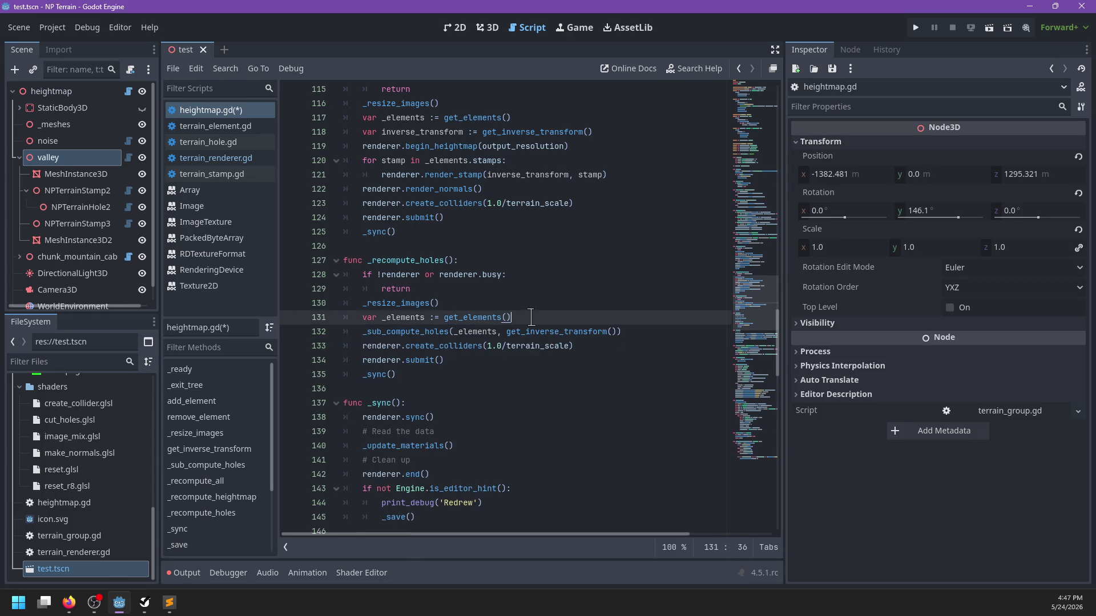
# Move the _sub_compute_holes call down below the render_normals line.
pyautogui.scroll(1, 594, 399)
pyautogui.scroll(1, 594, 399)
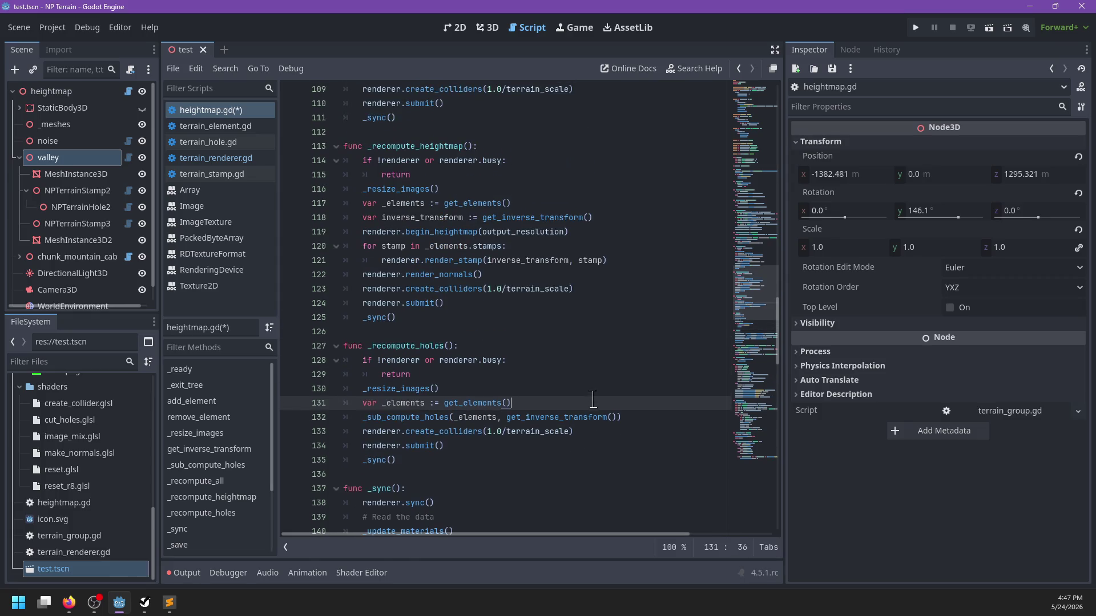
pyautogui.moveTo(631, 288); pyautogui.dragTo(630, 275)
pyautogui.scroll(2, 603, 331)
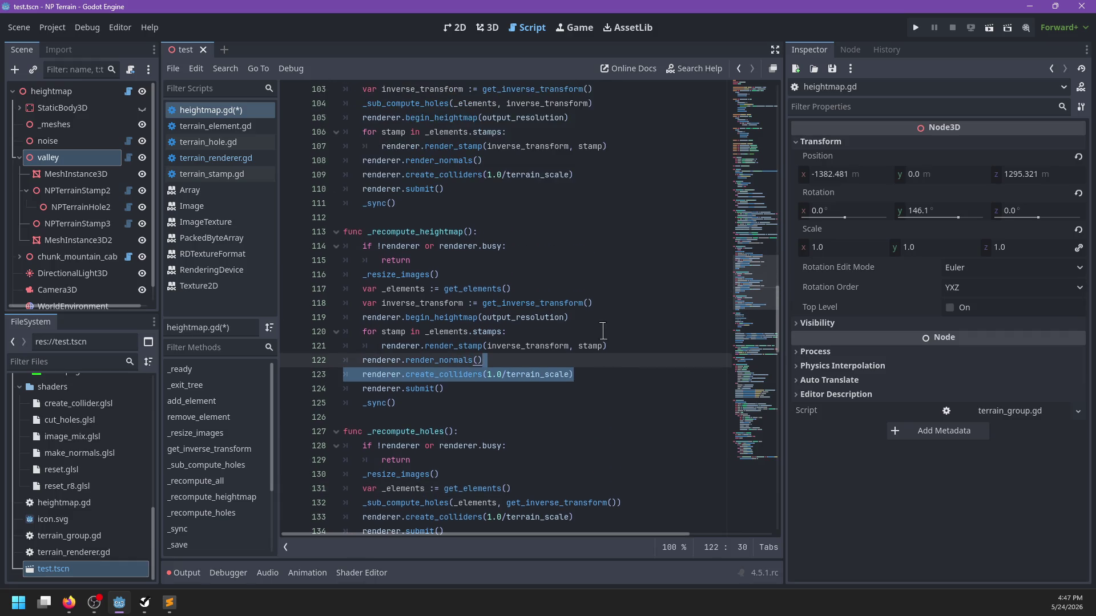
pyautogui.scroll(-3, 557, 368)
pyautogui.click(624, 388)
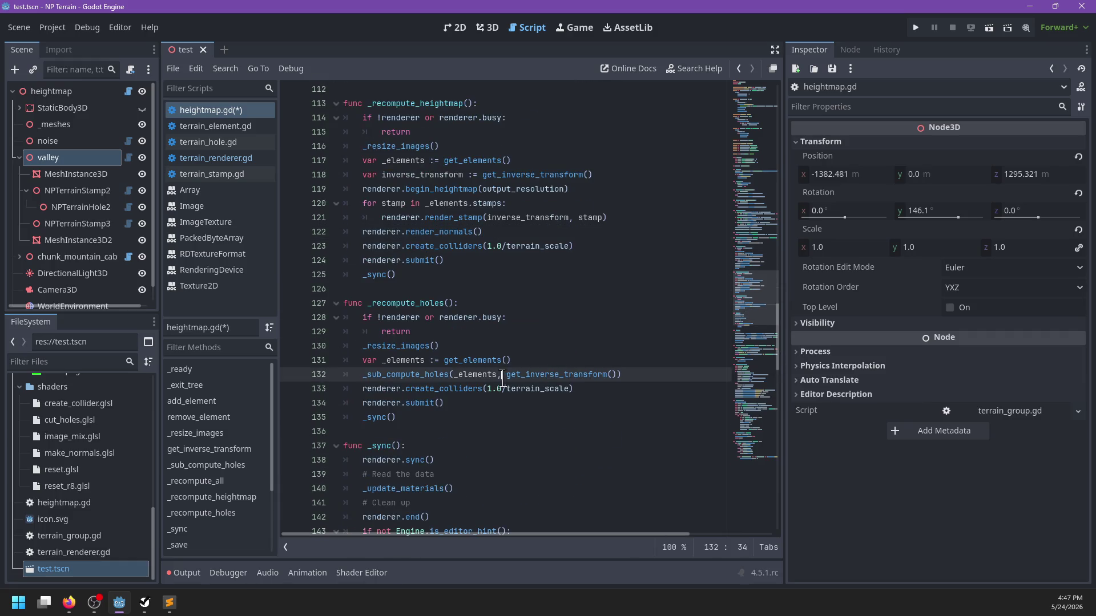
pyautogui.scroll(5, 629, 378)
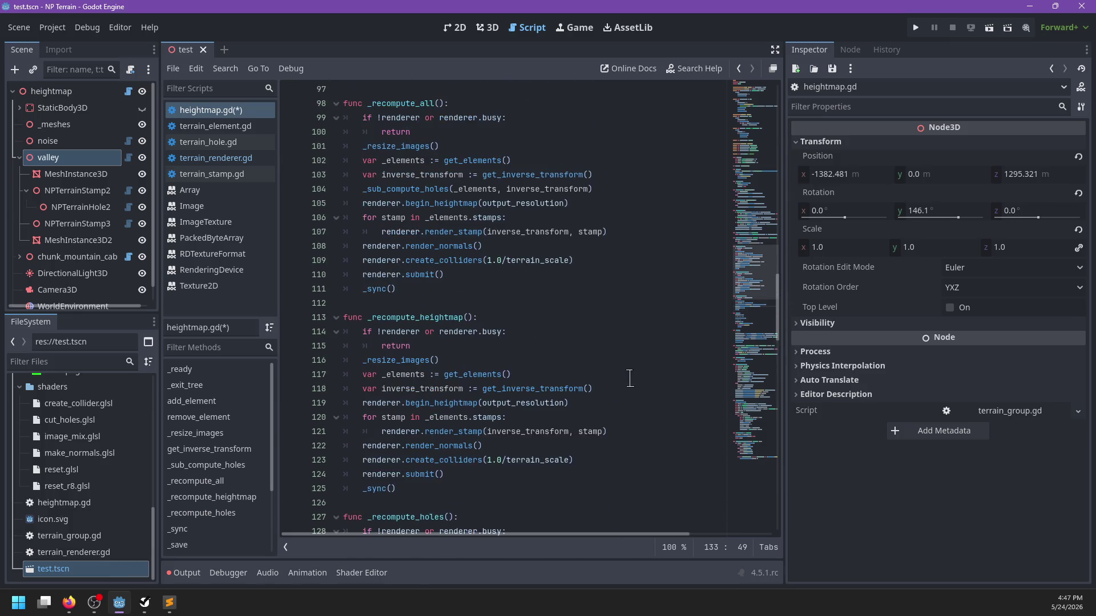
pyautogui.scroll(5, 628, 378)
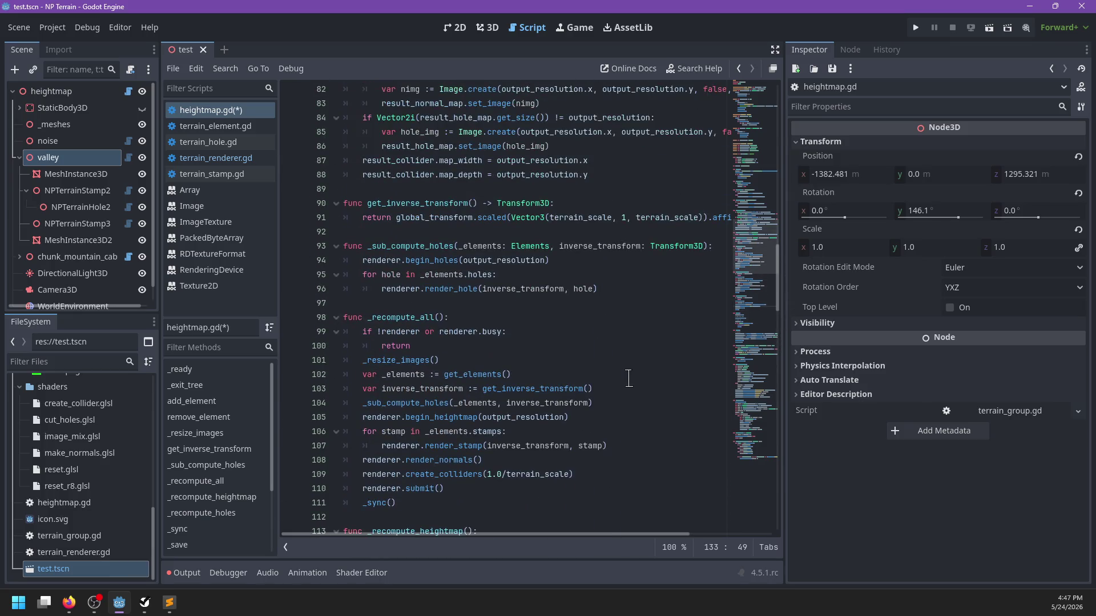
pyautogui.scroll(-1, 627, 378)
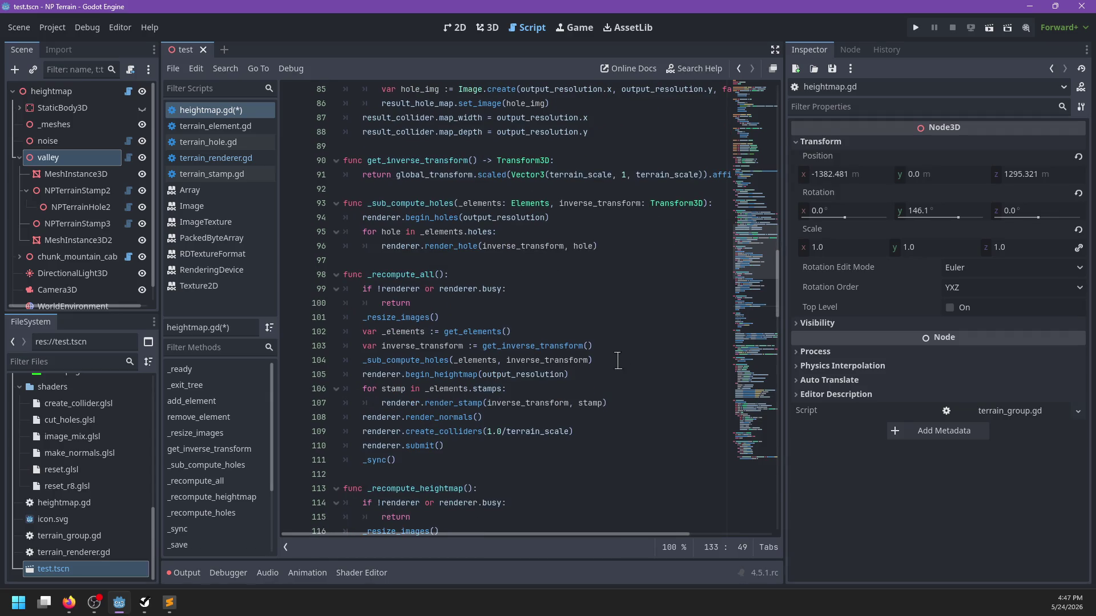
pyautogui.moveTo(622, 360); pyautogui.dragTo(620, 346)
pyautogui.hotkey('alt', 'Down')
pyautogui.hotkey('alt', 'Down')
pyautogui.hotkey('alt', 'Down')
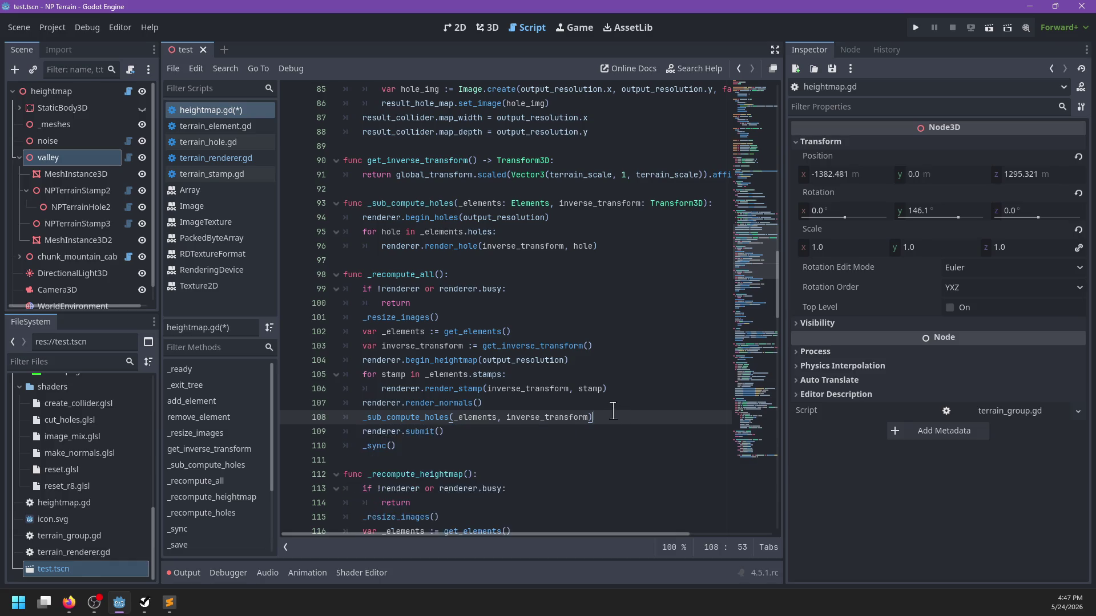
# Move create_colliders into _sub_compute_holes after the holes loop, deleting it from _recompute_heightmap.
pyautogui.scroll(3, 616, 399)
pyautogui.click(614, 373)
pyautogui.hotkey('ctrl', 'v')
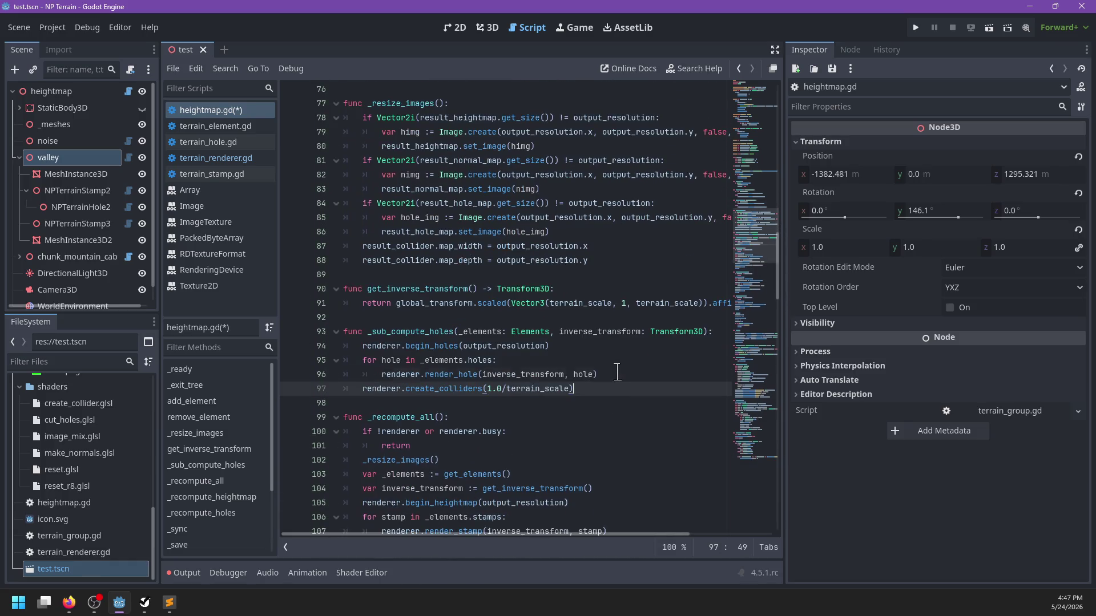
pyautogui.scroll(-9, 538, 406)
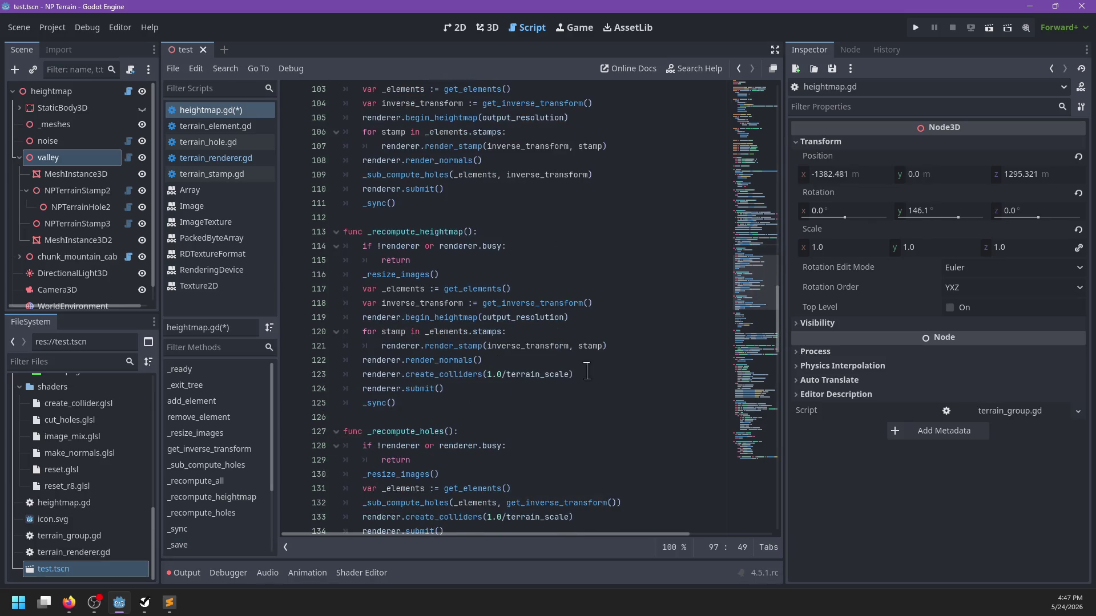
pyautogui.moveTo(585, 371); pyautogui.dragTo(607, 361)
pyautogui.press('BackSpace')
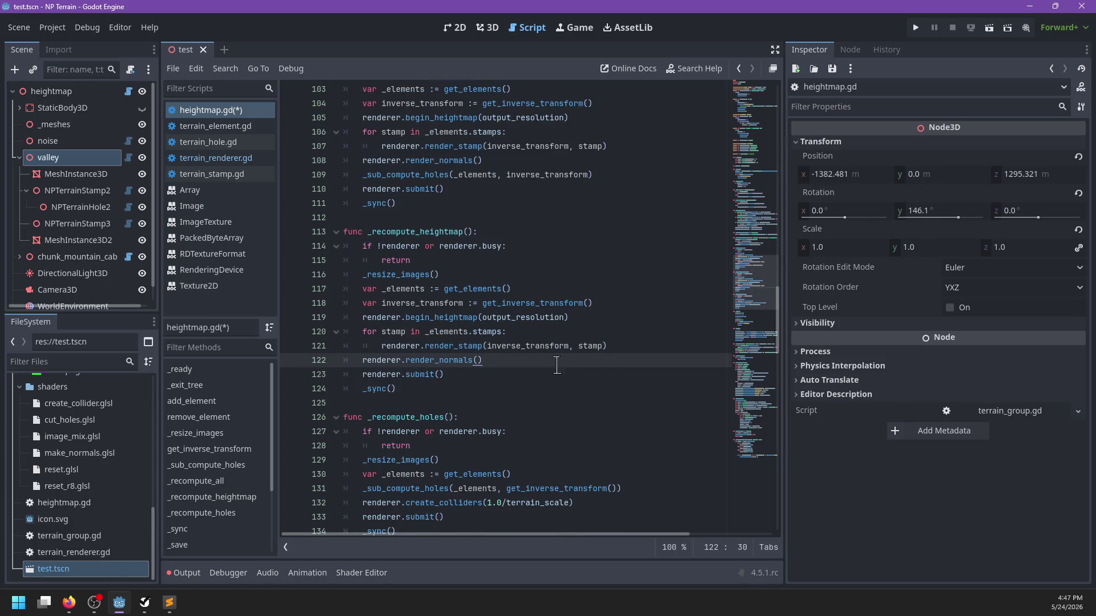
pyautogui.scroll(5, 482, 370)
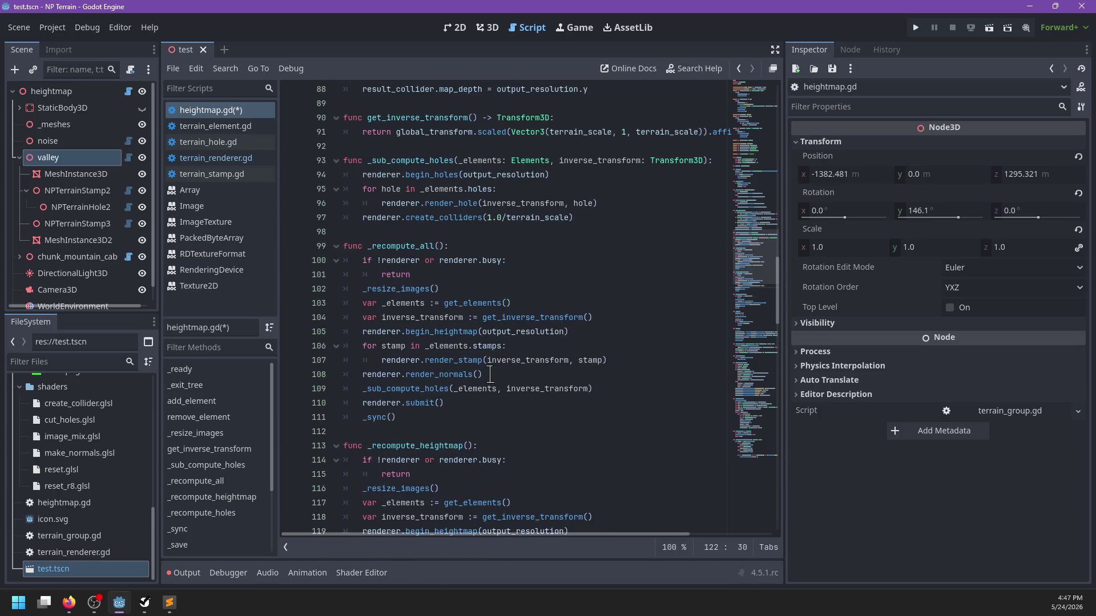
pyautogui.click(440, 375)
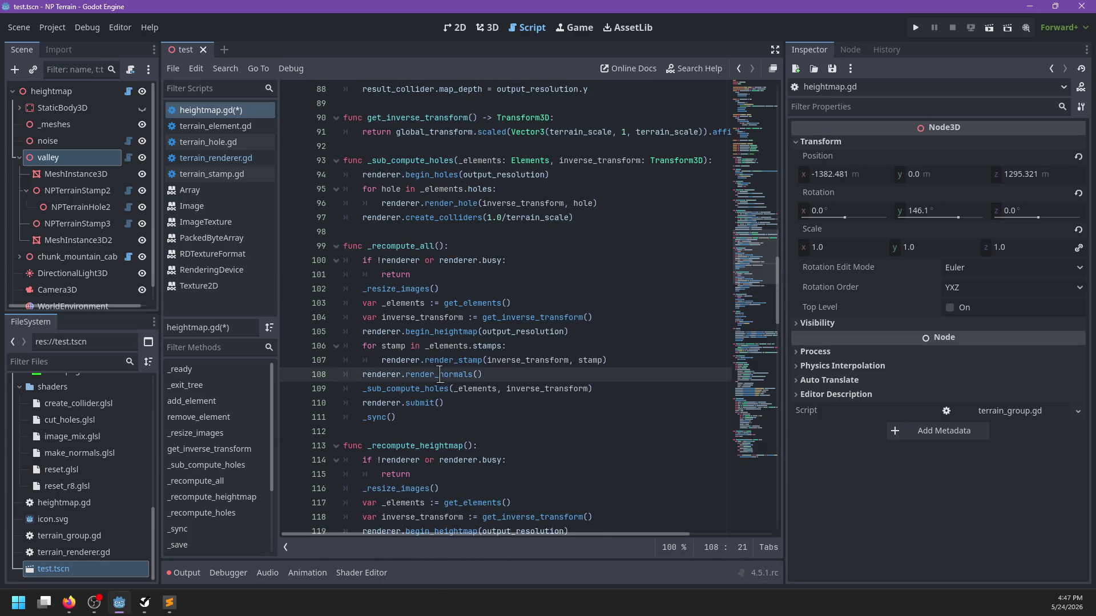
pyautogui.click(505, 370)
pyautogui.moveTo(504, 370); pyautogui.dragTo(628, 317)
pyautogui.hotkey('ctrl', 'c')
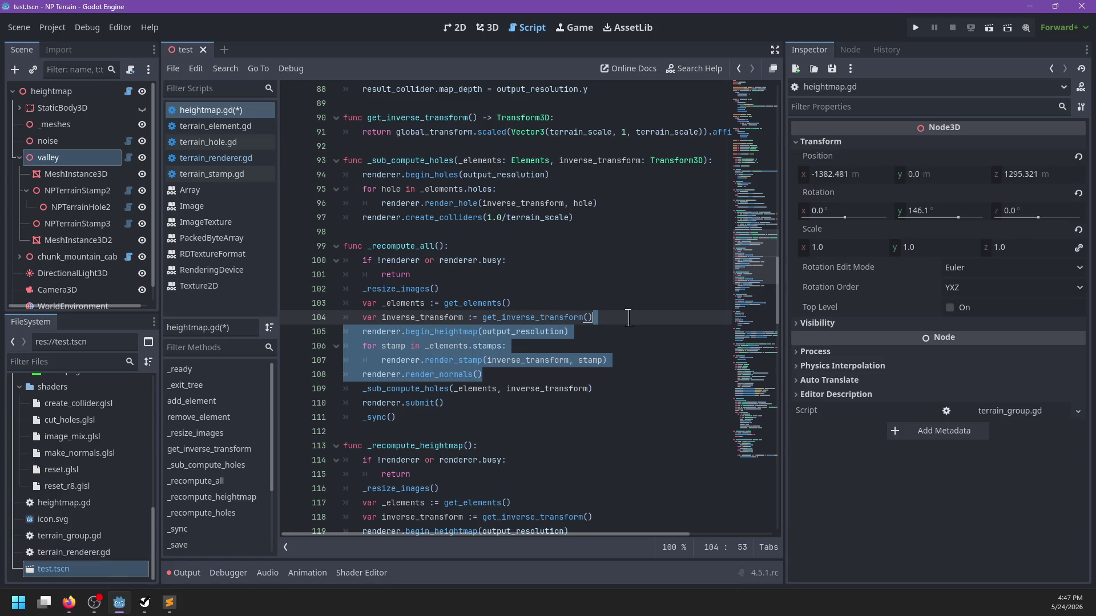
# Replace the heightmap block in _recompute_all with a _sub_compute_height(_elements, inverse_transform) call.
pyautogui.press('Return')
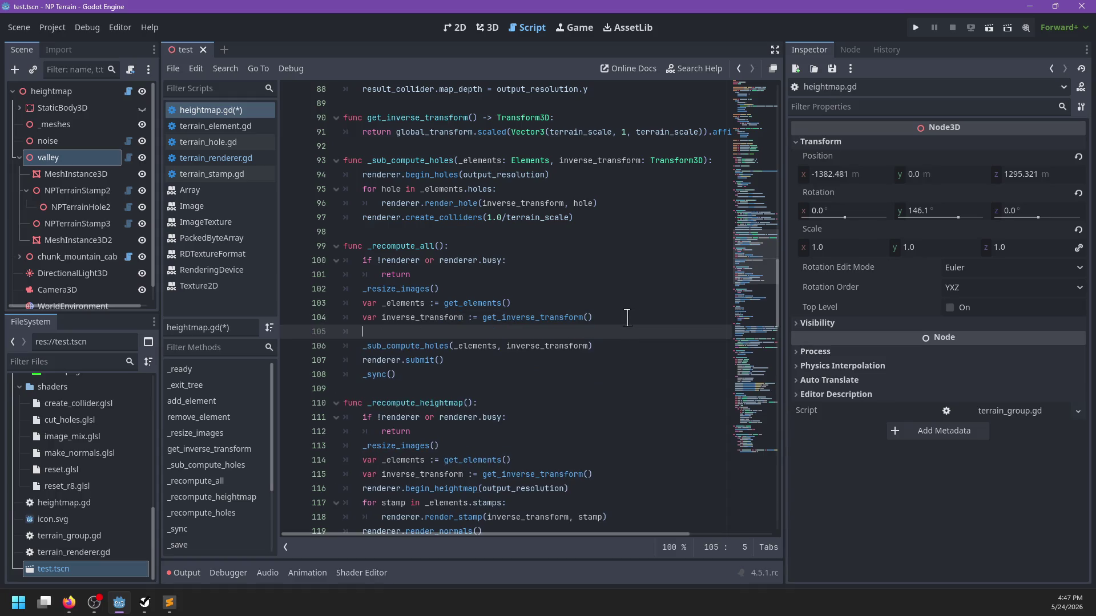
pyautogui.write('_sub_compute(')
pyautogui.press('BackSpace')
pyautogui.write('_height(_')
pyautogui.write('elements, inverse_transform')
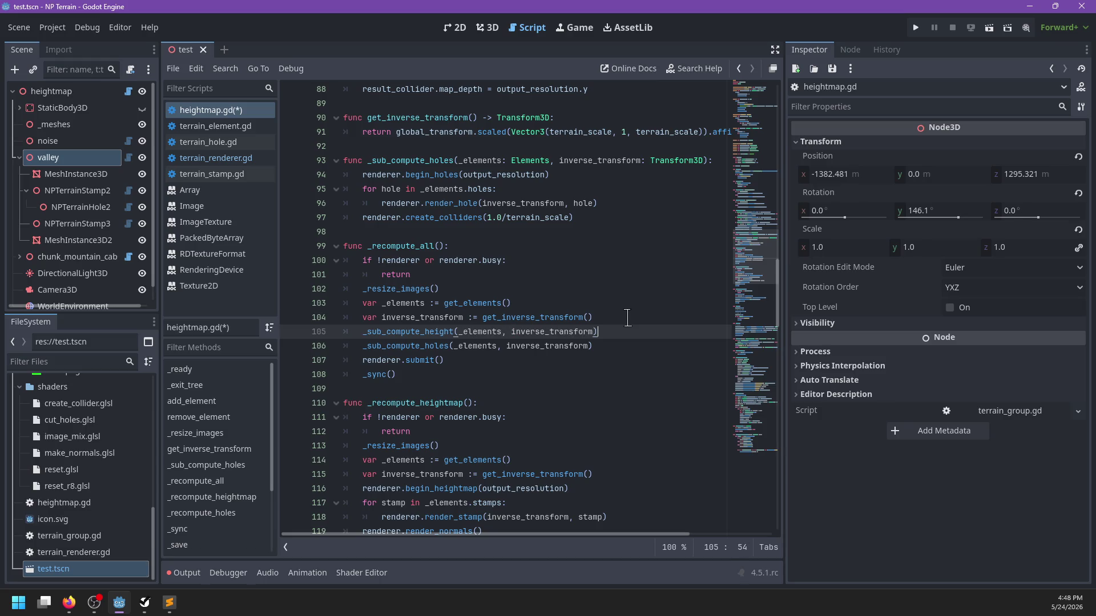
# Declare func _sub_compute_height(_elements: Elements, inverse_transform: Transform3D) with the heightmap block as body.
pyautogui.scroll(3, 628, 318)
pyautogui.click(601, 347)
pyautogui.press('Return')
pyautogui.press('BackSpace')
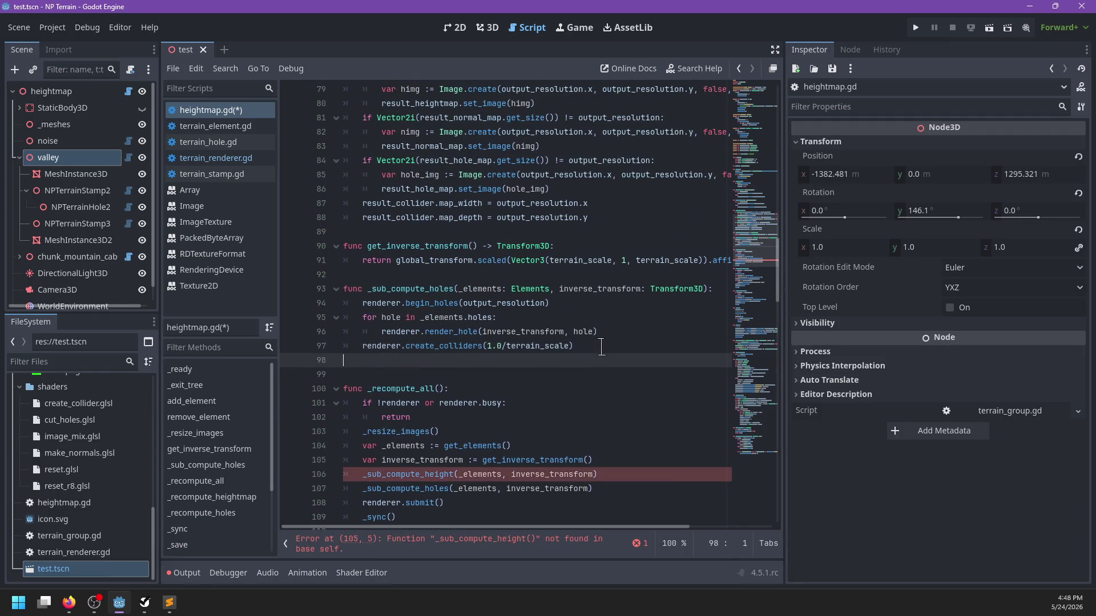
pyautogui.press('Return')
pyautogui.write('func _sub_comp')
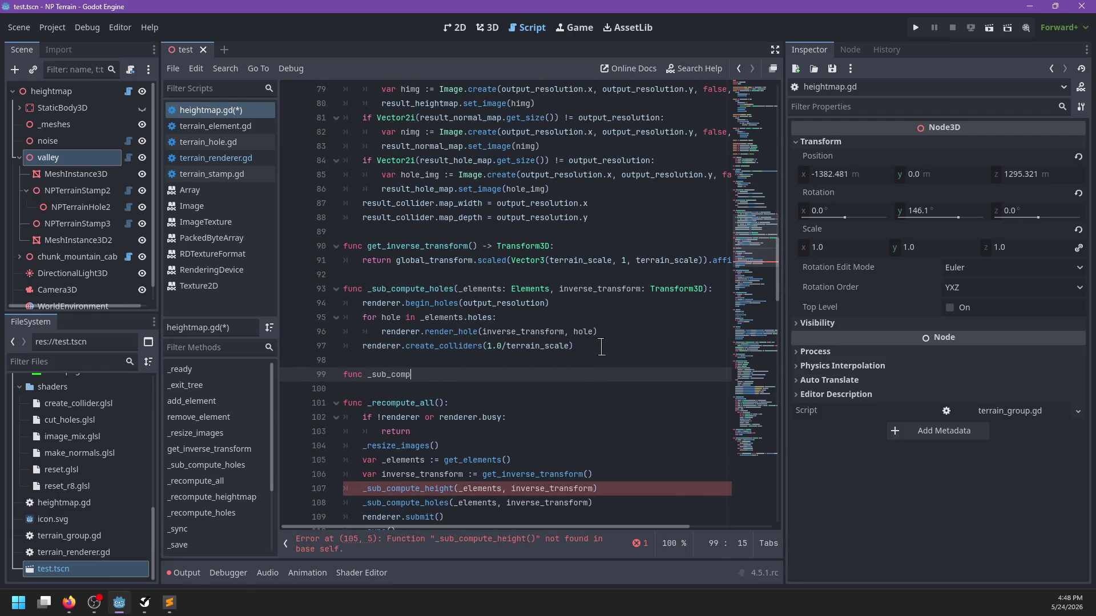
pyautogui.write('heig')
pyautogui.press('BackSpace')
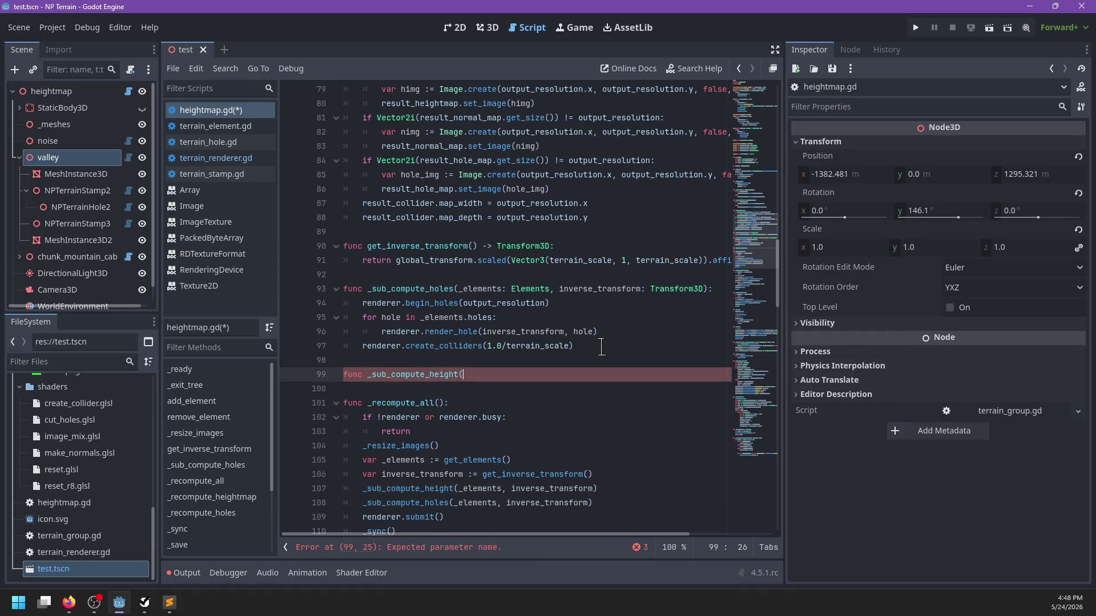
pyautogui.write('ements')
pyautogui.write('Eleme')
pyautogui.write('sform: Trans')
pyautogui.write('m3D')
pyautogui.press('Return')
pyautogui.hotkey('ctrl', 'v')
pyautogui.click(446, 392)
pyautogui.press('BackSpace')
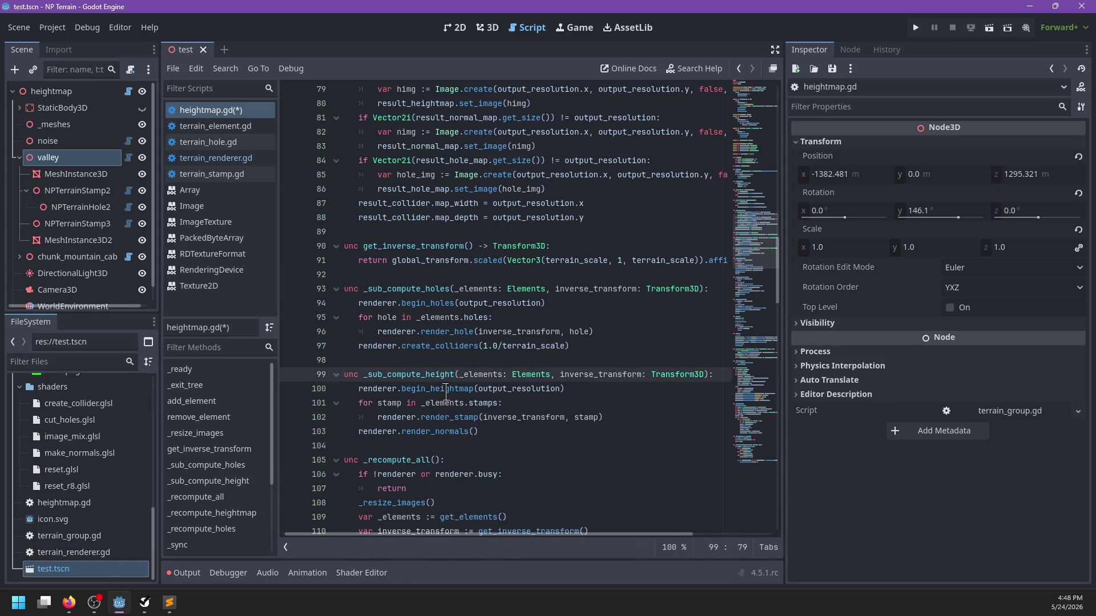
# Select the inline heightmap stamping block in _recompute_heightmap for replacement.
pyautogui.scroll(-1, 428, 408)
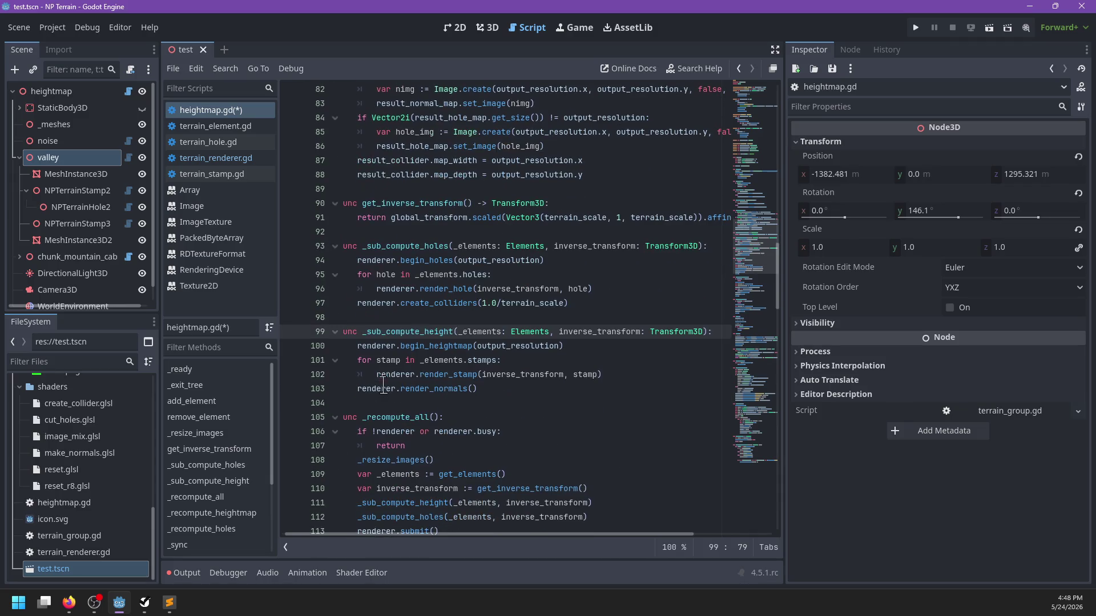
pyautogui.scroll(-5, 431, 382)
pyautogui.scroll(1, 430, 376)
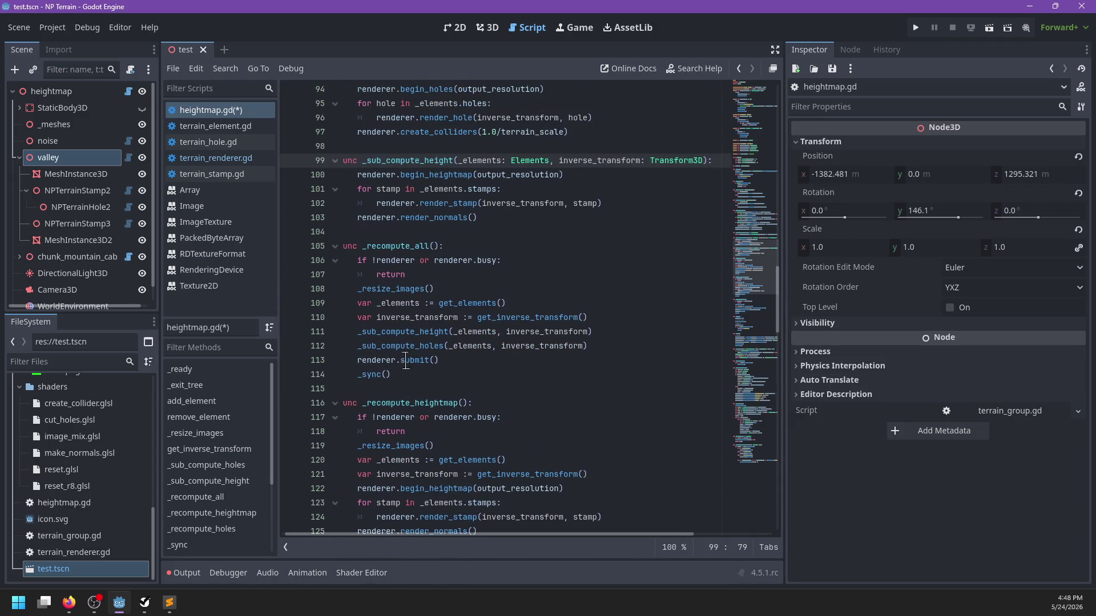
pyautogui.click(375, 360)
pyautogui.click(517, 363)
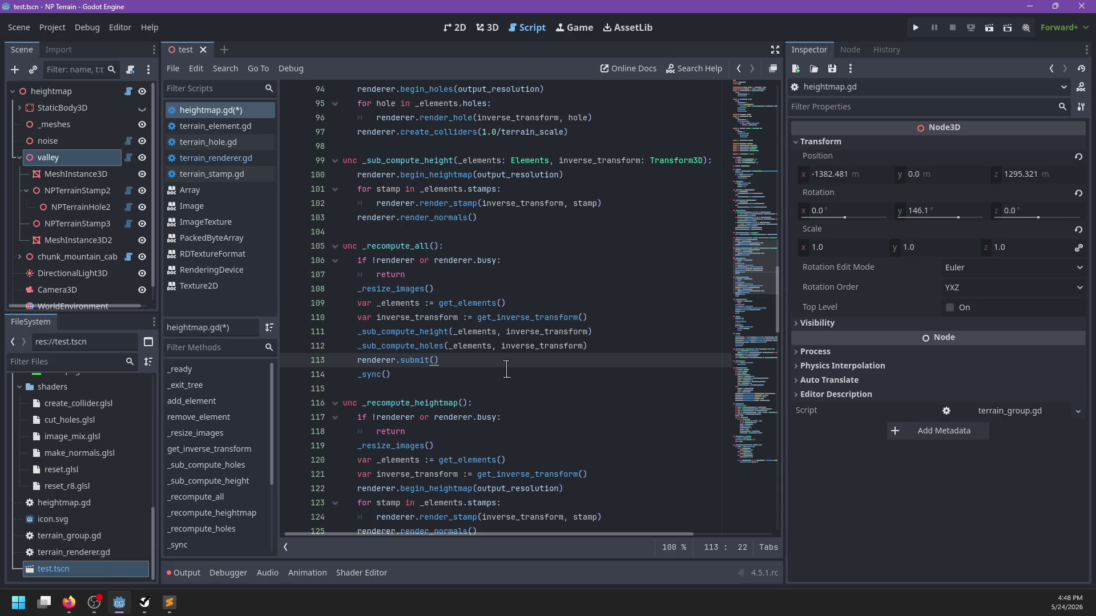
pyautogui.scroll(-2, 507, 370)
pyautogui.click(495, 446)
pyautogui.moveTo(496, 447); pyautogui.dragTo(357, 404)
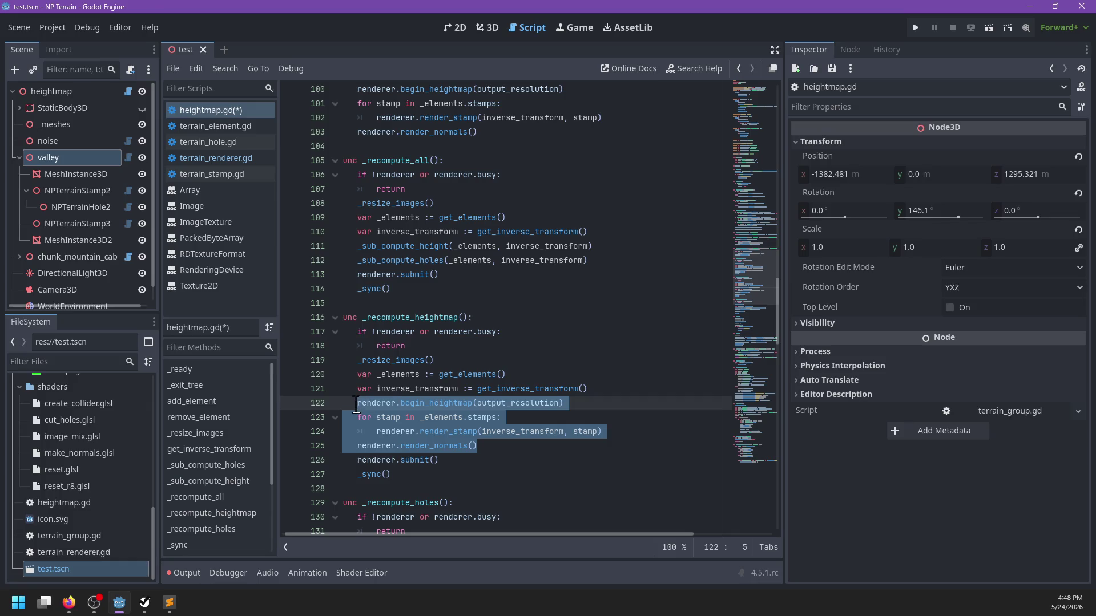
# Make _recompute_heightmap call _sub_compute_height(get_elements(), get_inverse_transform()) and delete its var lines.
pyautogui.write('_sub_')
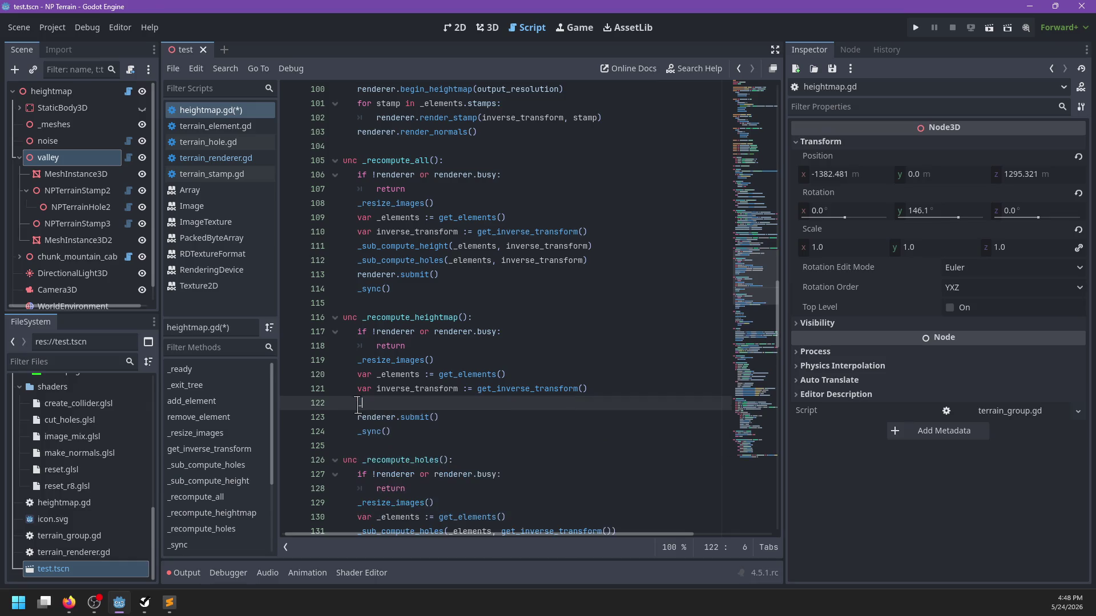
pyautogui.moveTo(477, 389); pyautogui.dragTo(587, 388)
pyautogui.hotkey('ctrl', 'x')
pyautogui.click(482, 403)
pyautogui.hotkey('ctrl', 'v')
pyautogui.write(')')
pyautogui.moveTo(476, 388); pyautogui.dragTo(527, 370)
pyautogui.press('BackSpace')
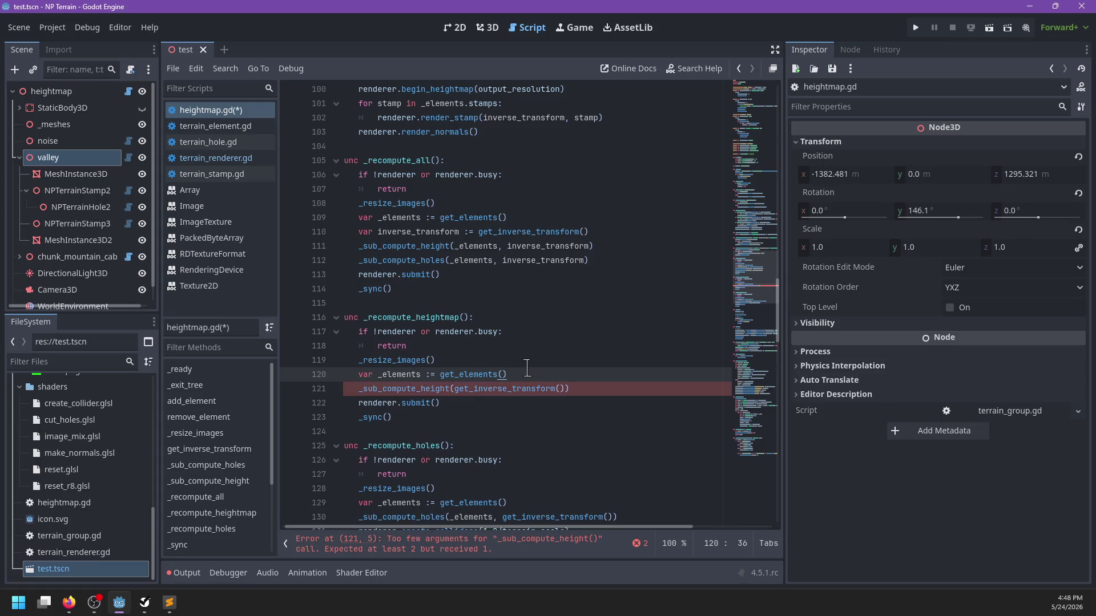
pyautogui.moveTo(440, 374); pyautogui.dragTo(506, 374)
pyautogui.press('BackSpace')
pyautogui.click(454, 389)
pyautogui.write('get_elements(), get_')
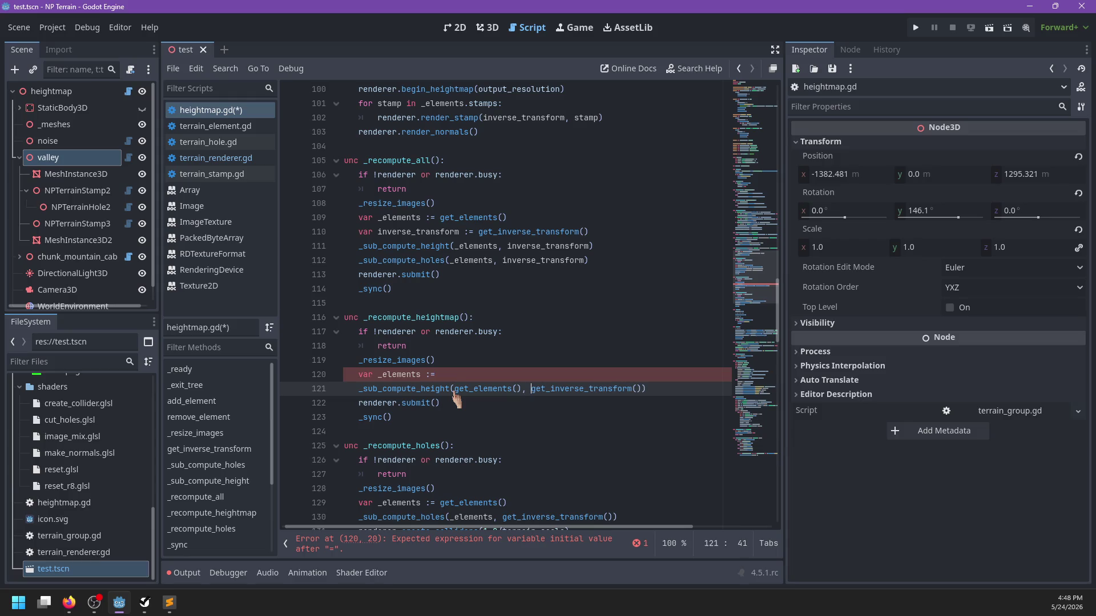
pyautogui.press('BackSpace')
pyautogui.press('BackSpace')
pyautogui.press('BackSpace')
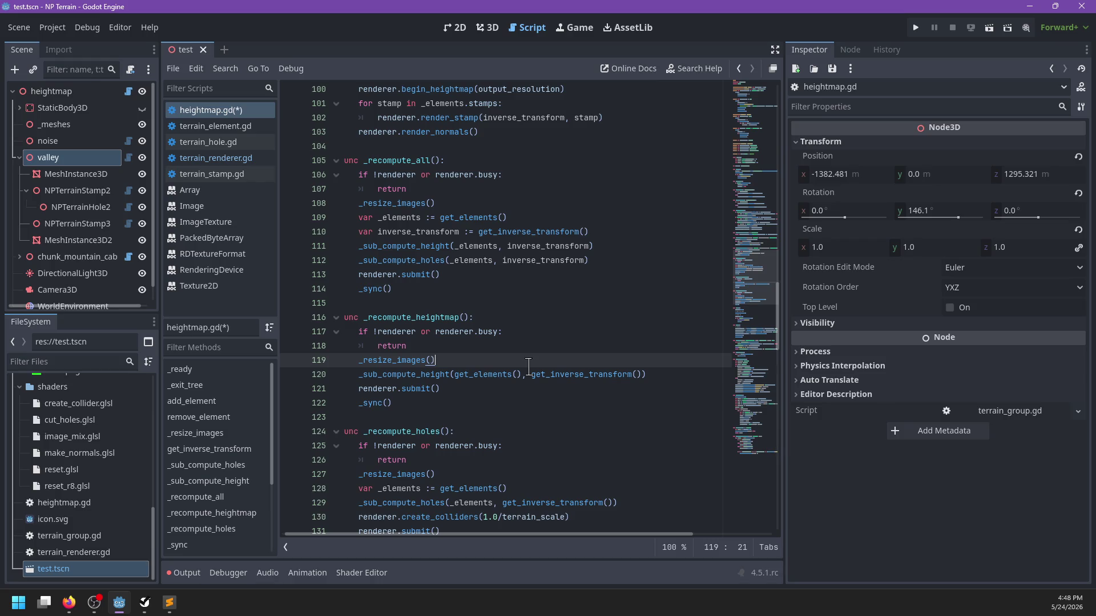
# In _recompute_holes, pass get_elements() directly to _sub_compute_holes and delete the _elements variable.
pyautogui.scroll(-1, 528, 367)
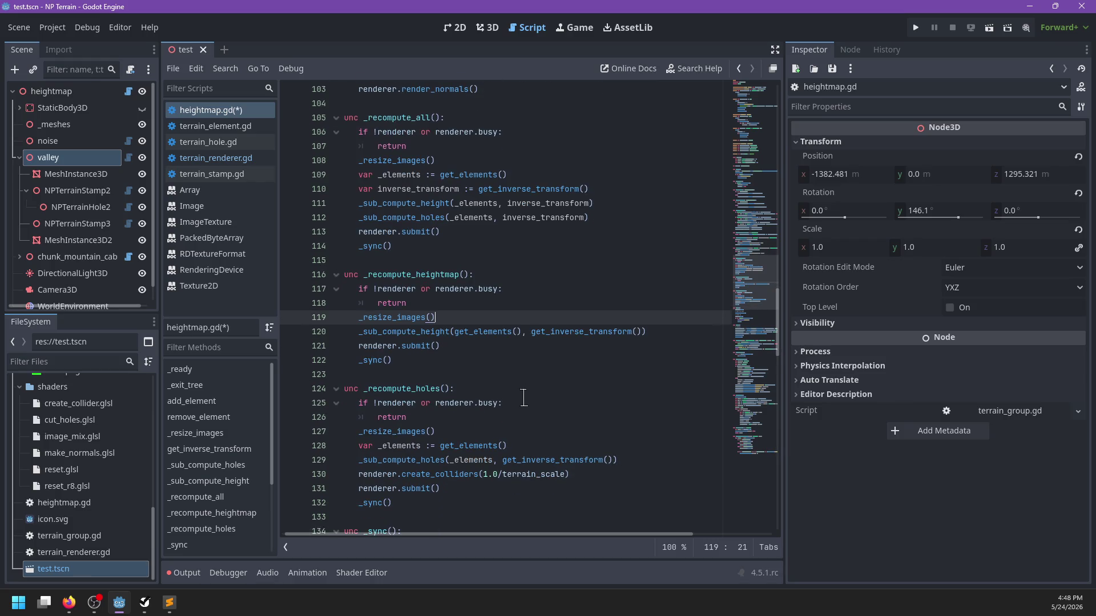
pyautogui.scroll(-1, 523, 395)
pyautogui.moveTo(507, 403)
pyautogui.mouseDown()
pyautogui.moveTo(445, 403)
pyautogui.moveTo(474, 390)
pyautogui.mouseUp()
pyautogui.hotkey('ctrl', 'x')
pyautogui.doubleClick(471, 417)
pyautogui.hotkey('ctrl', 'v')
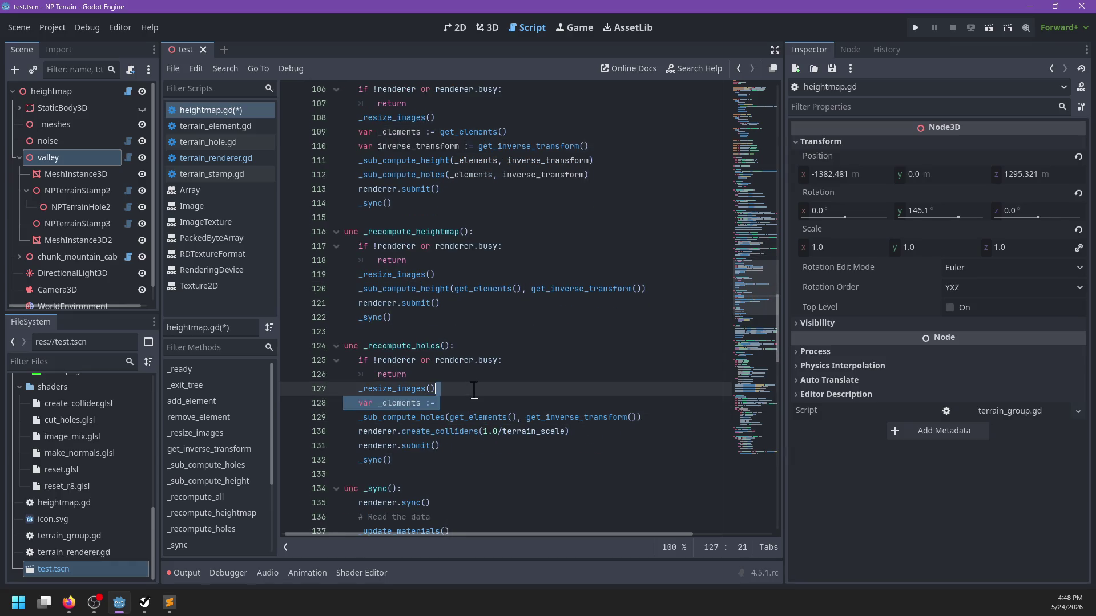
pyautogui.press('BackSpace')
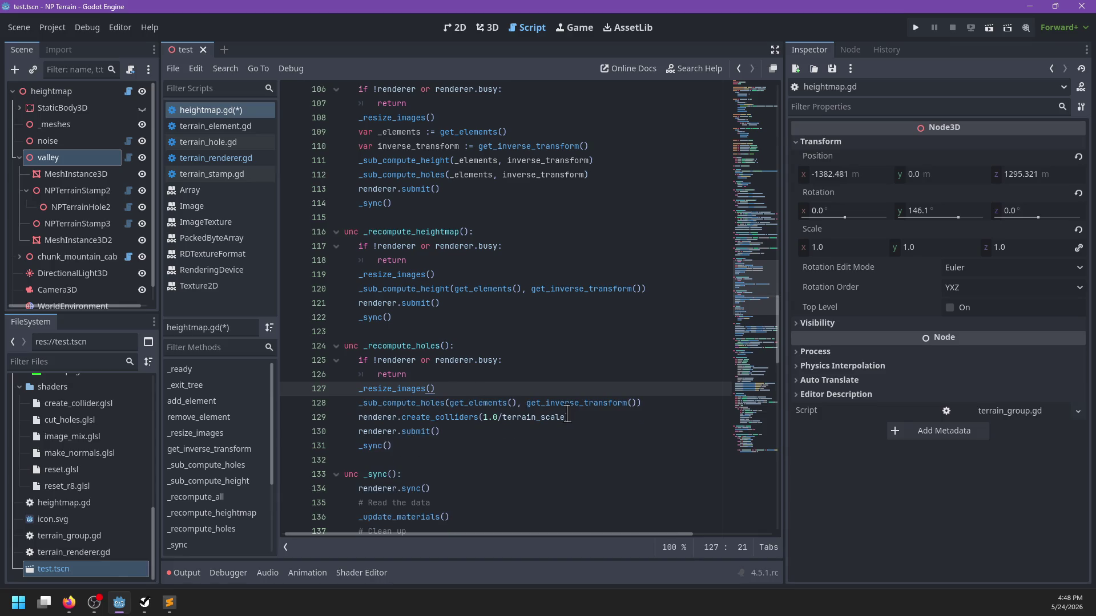
pyautogui.moveTo(571, 416)
pyautogui.scroll(1, 472, 439)
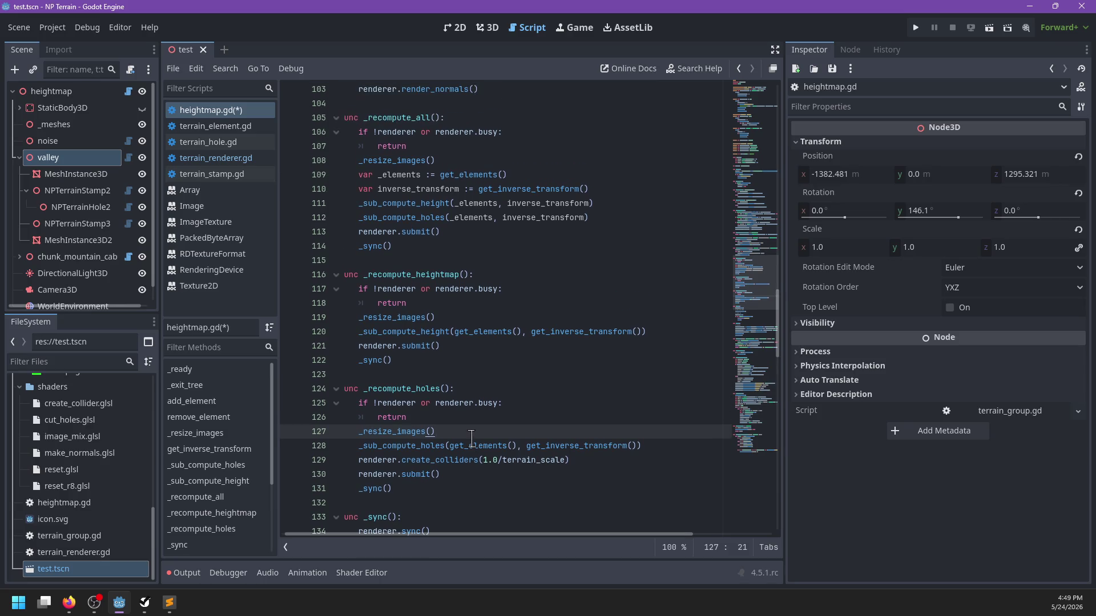
pyautogui.scroll(1, 518, 417)
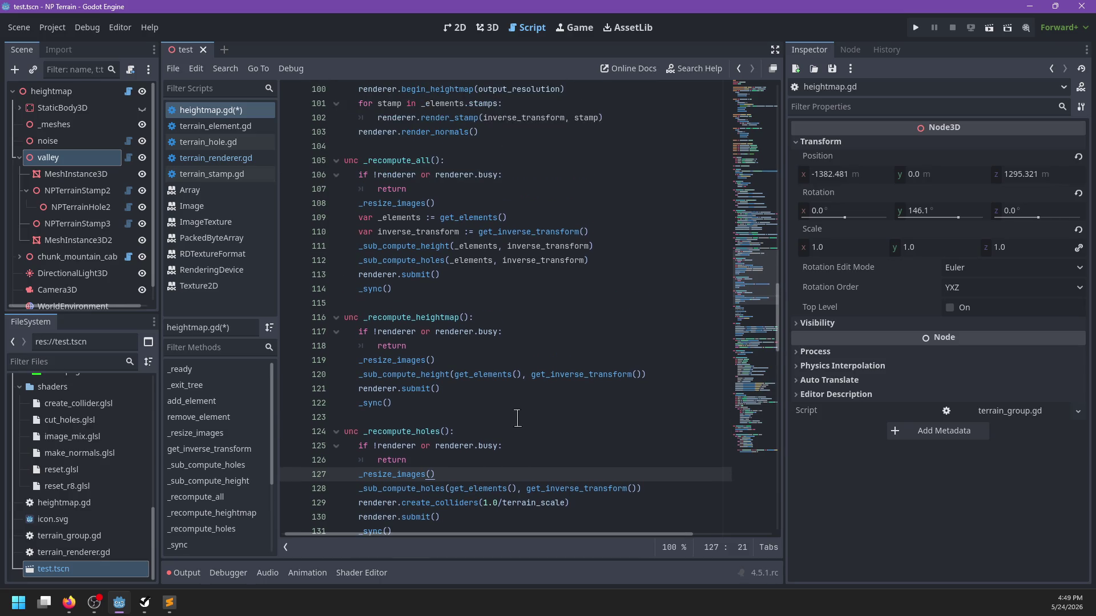
pyautogui.scroll(4, 518, 418)
pyautogui.scroll(4, 516, 421)
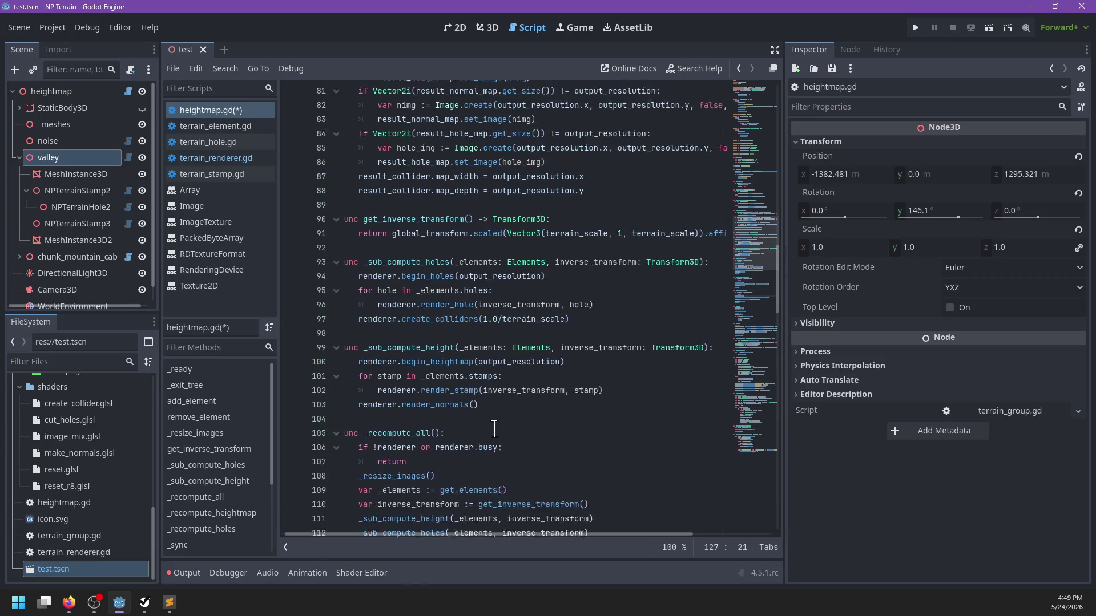
pyautogui.scroll(-3, 496, 433)
pyautogui.click(509, 348)
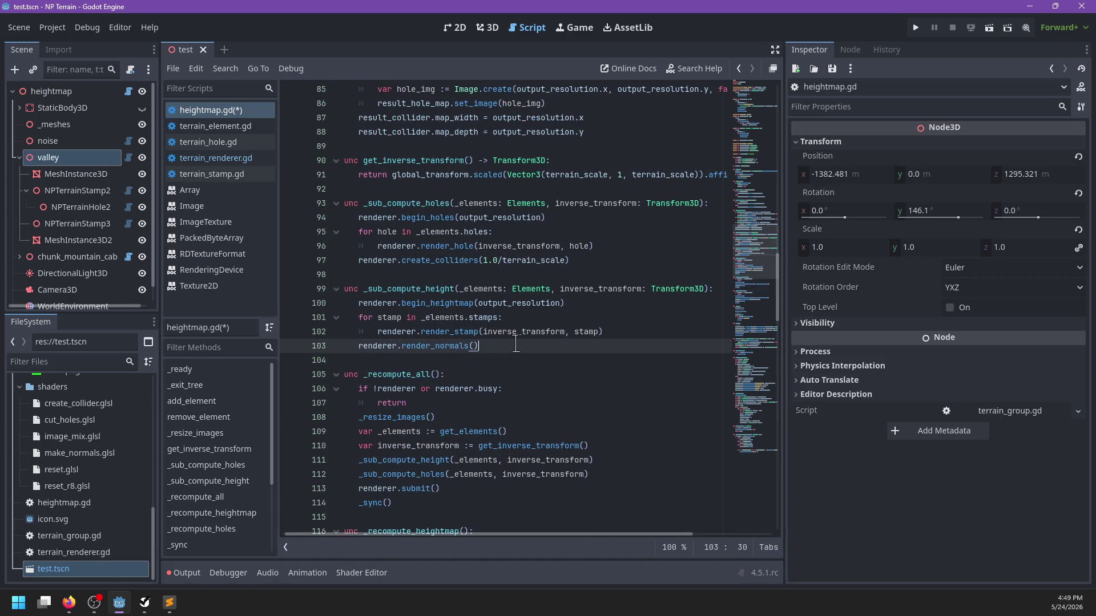
# Create a _compute_complete() function holding the renderer.submit() and _sync() lines moved from _recompute_all.
pyautogui.press('Return')
pyautogui.press('BackSpace')
pyautogui.press('Return')
pyautogui.write('fun')
pyautogui.write('compute_complete')
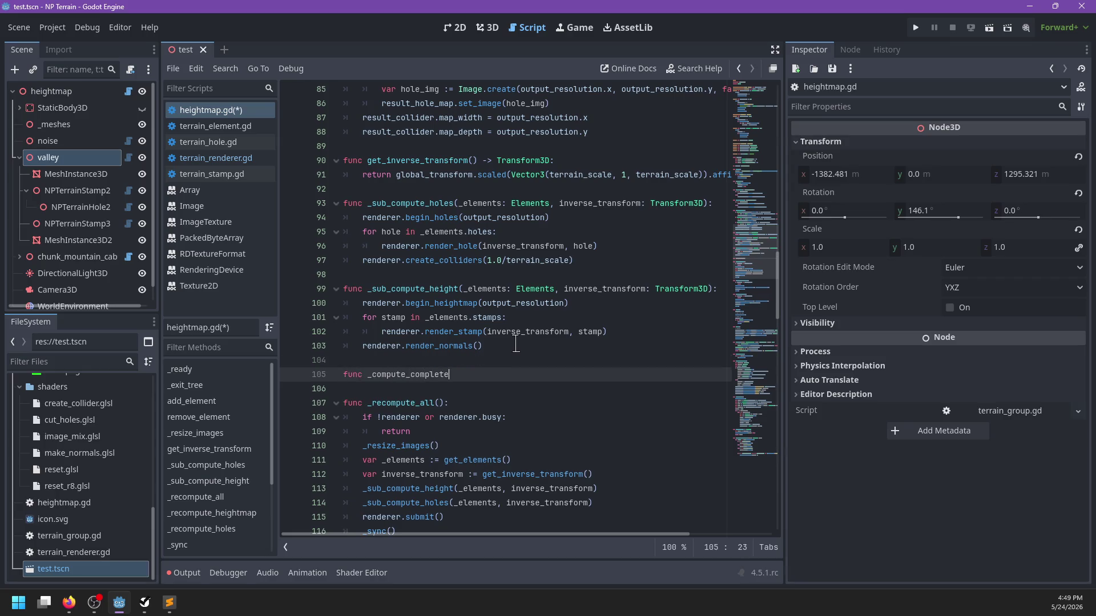
pyautogui.write(':')
pyautogui.press('Return')
pyautogui.scroll(-2, 515, 352)
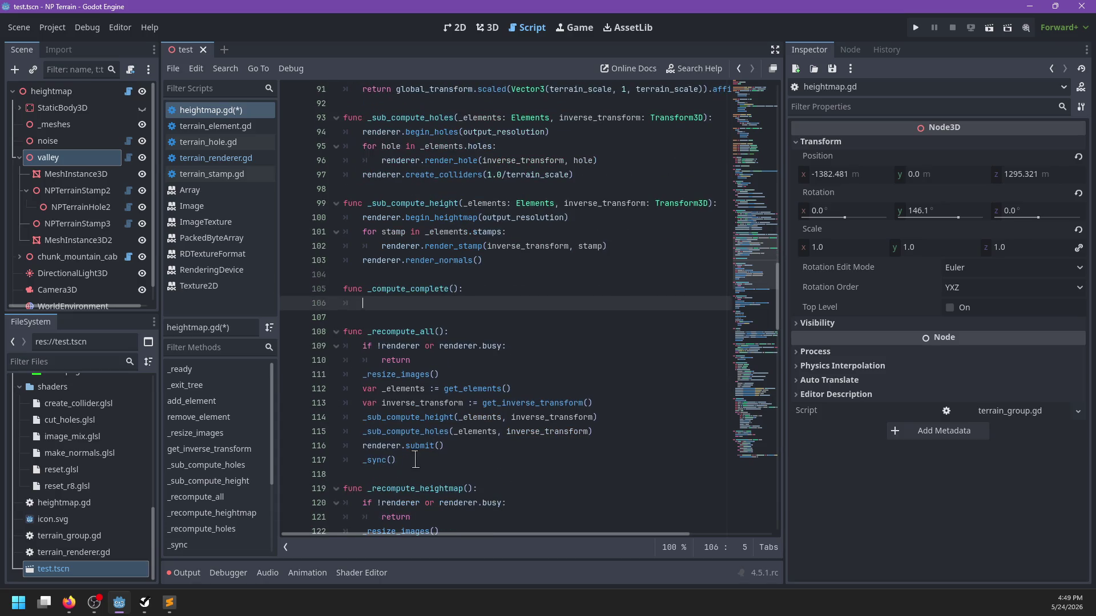
pyautogui.moveTo(415, 460); pyautogui.dragTo(362, 446)
pyautogui.hotkey('ctrl', 'x')
pyautogui.click(477, 291)
pyautogui.hotkey('ctrl', 'v')
pyautogui.click(463, 289)
pyautogui.press('Return')
pyautogui.press('Down')
pyautogui.press('Down')
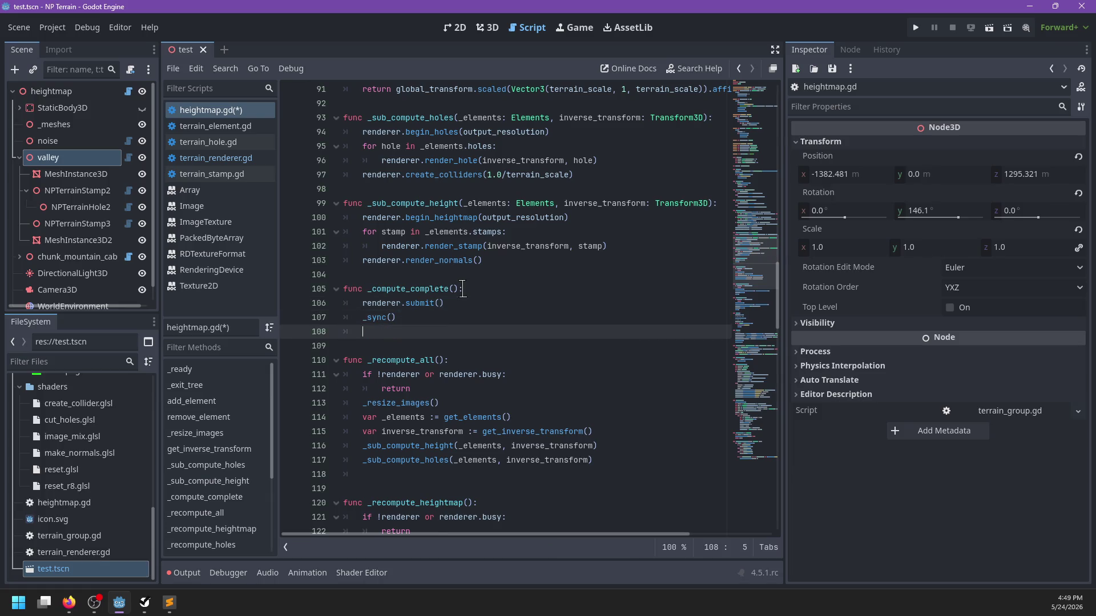
pyautogui.press('BackSpace')
pyautogui.press('BackSpace')
# Replace the submit and sync lines in _recompute_all, _recompute_heightmap and _recompute_holes with _compute_complete().
pyautogui.click(413, 461)
pyautogui.write('_compute_complet')
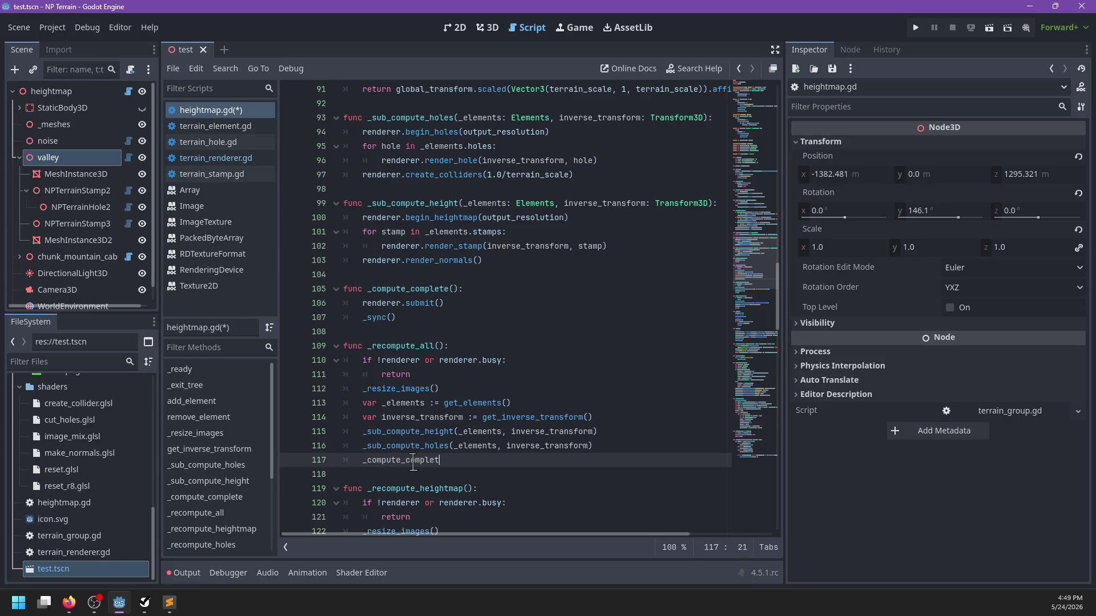
pyautogui.write('e()')
pyautogui.hotkey('shift', 'Home')
pyautogui.scroll(-3, 439, 443)
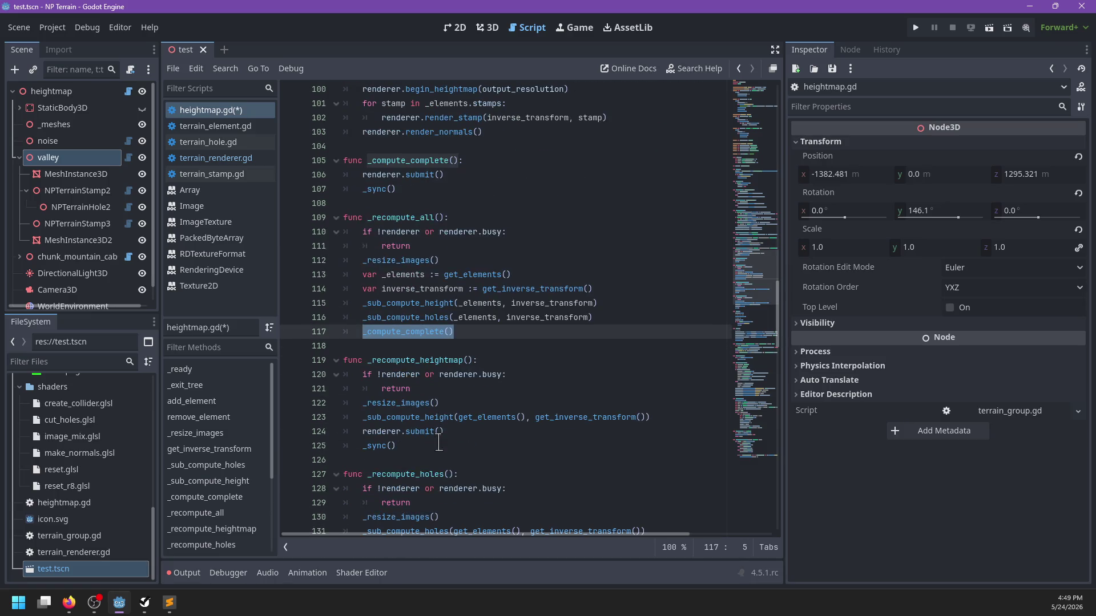
pyautogui.click(436, 449)
pyautogui.hotkey('shift', 'Up')
pyautogui.hotkey('shift', 'Home')
pyautogui.hotkey('ctrl', 'v')
pyautogui.scroll(-4, 466, 440)
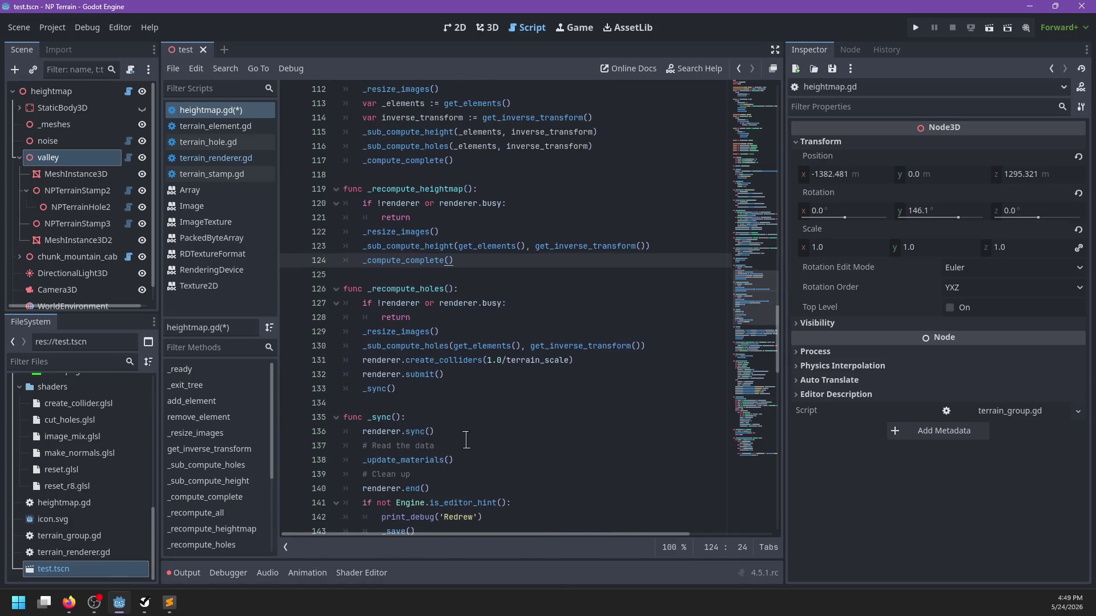
pyautogui.moveTo(416, 392); pyautogui.dragTo(366, 377)
pyautogui.hotkey('ctrl', 'v')
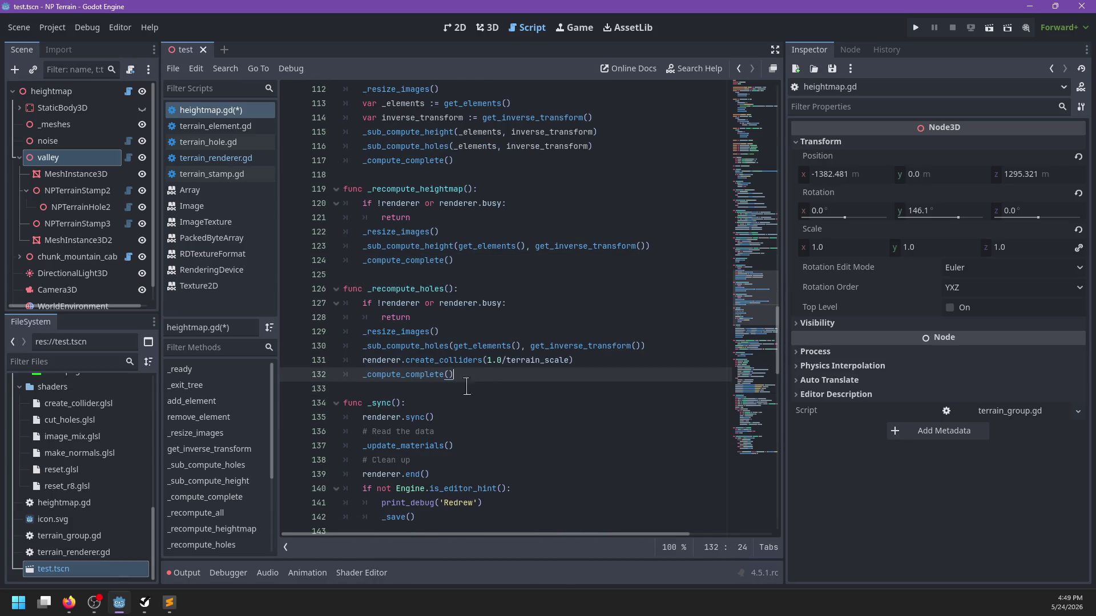
# Delete the redundant create_colliders call after the _sub_compute_holes call.
pyautogui.click(614, 363)
pyautogui.keyDown('shift'); pyautogui.click(663, 351); pyautogui.keyUp('shift')
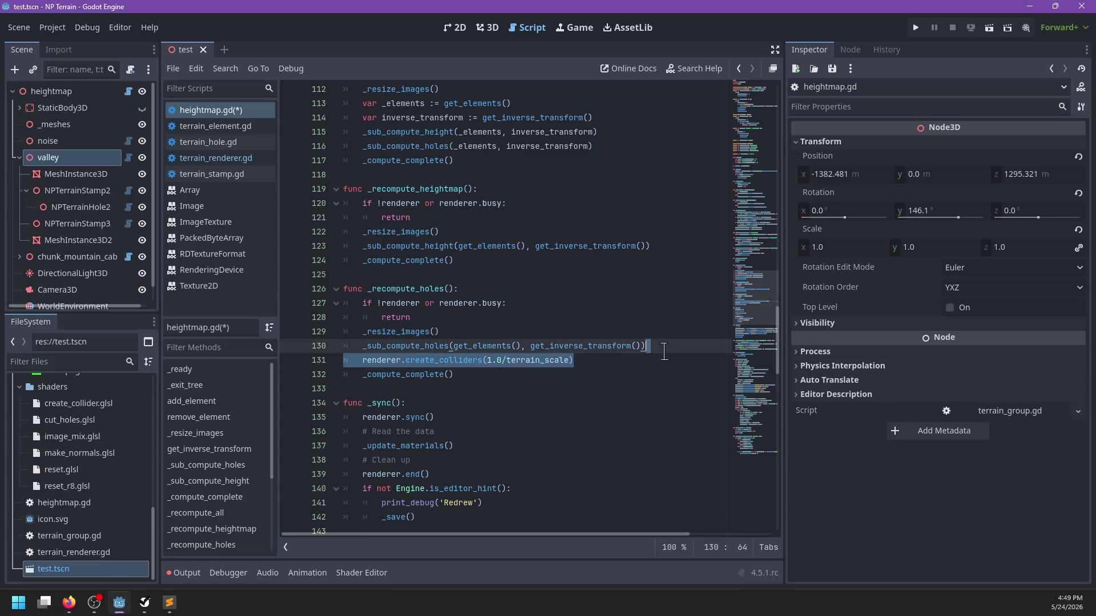
pyautogui.press('BackSpace')
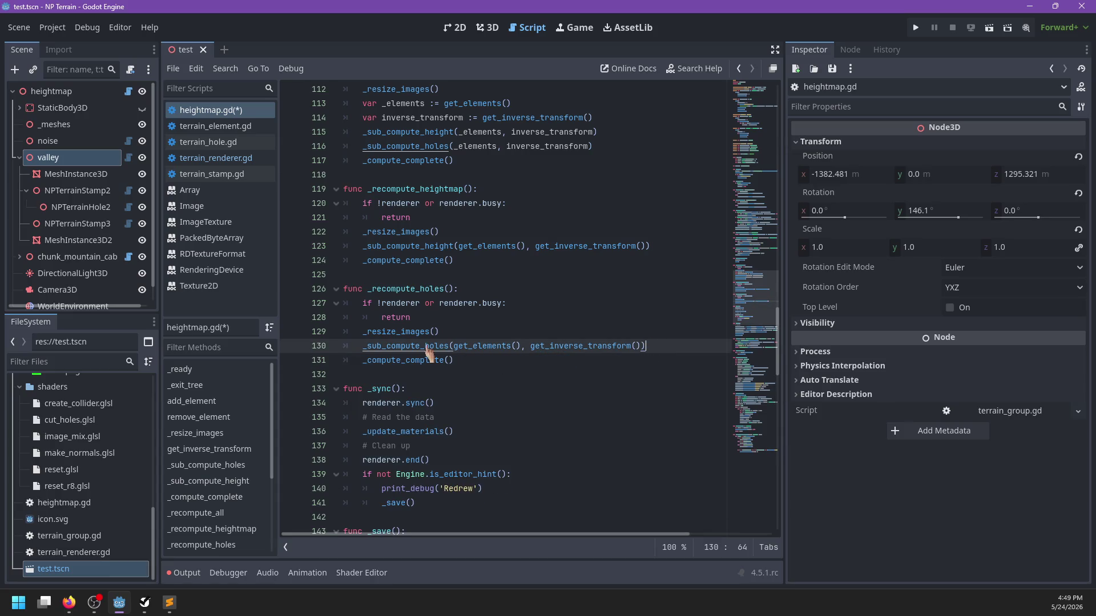
pyautogui.keyDown('ctrl'); pyautogui.click(428, 346); pyautogui.keyUp('ctrl')
pyautogui.scroll(-2, 490, 346)
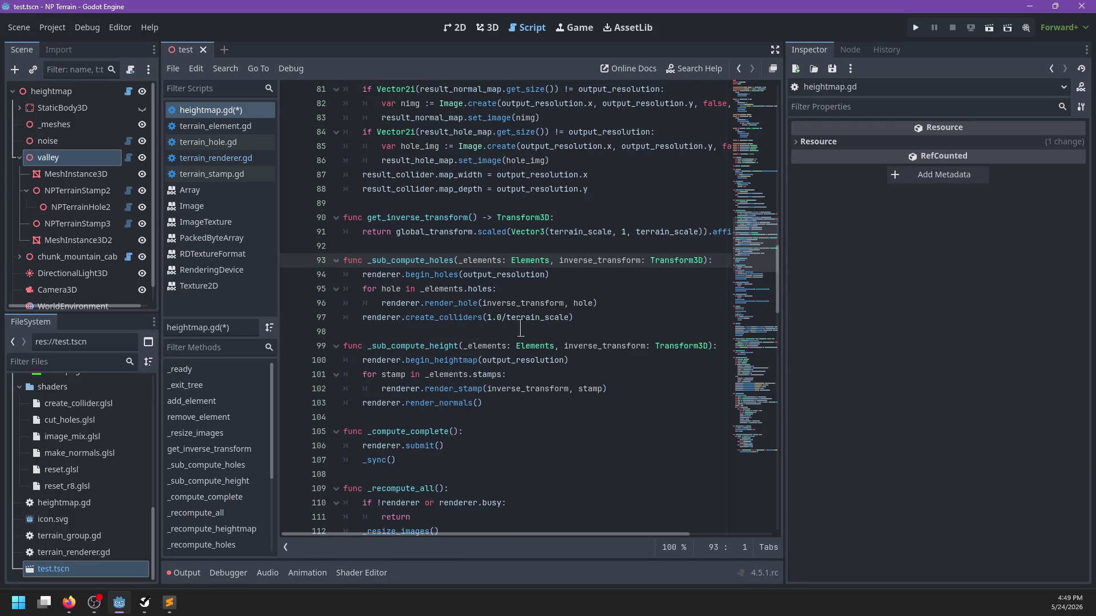
# Move the _sub_compute_height function so it sits above _sub_compute_holes.
pyautogui.click(501, 365)
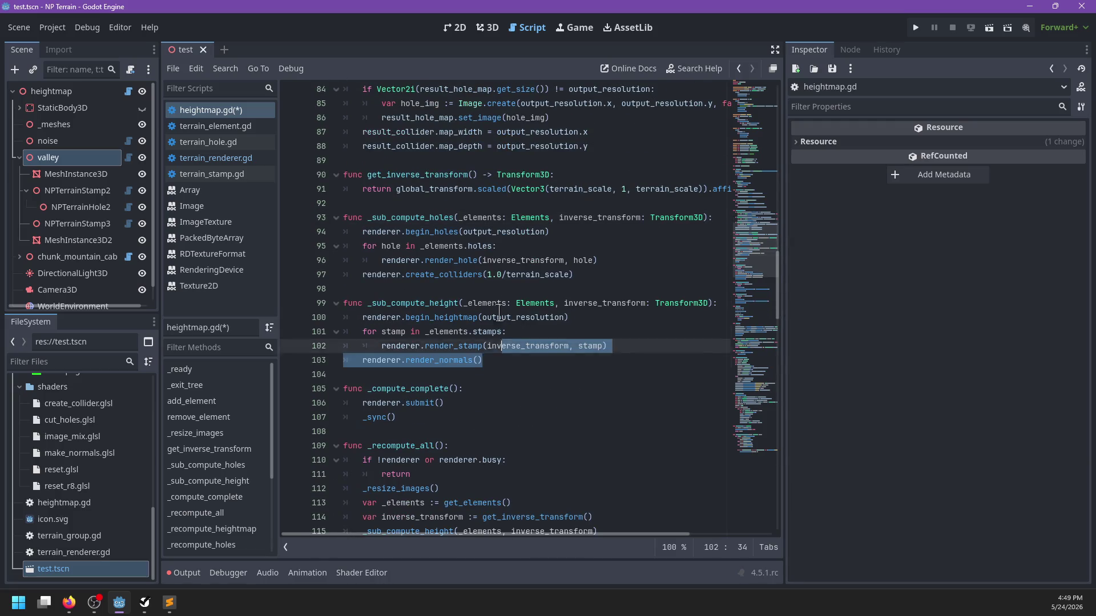
pyautogui.hotkey('shift', 'Up')
pyautogui.hotkey('shift', 'Up')
pyautogui.hotkey('shift', 'Up')
pyautogui.hotkey('ctrl', 'x')
pyautogui.click(386, 200)
pyautogui.hotkey('ctrl', 'v')
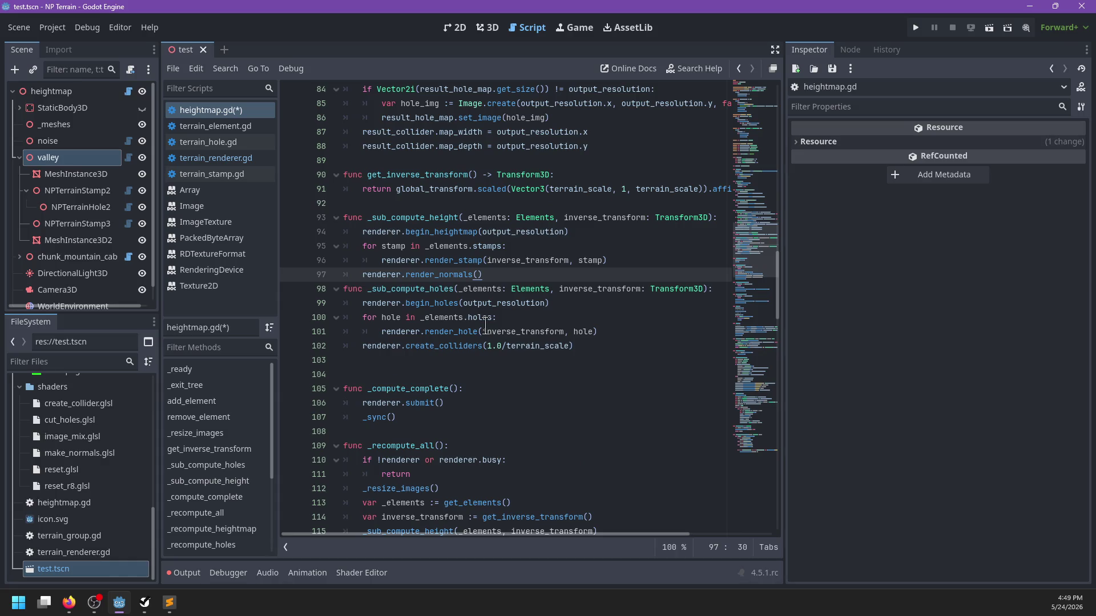
pyautogui.press('Return')
pyautogui.click(414, 371)
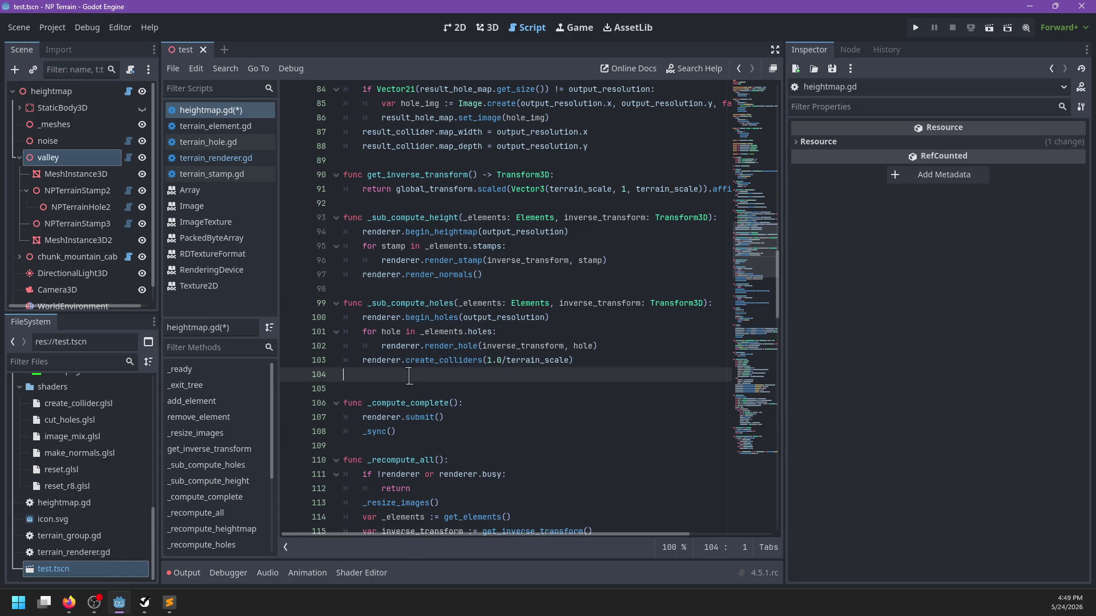
pyautogui.press('BackSpace')
# Move the three _recompute functions to just after get_inverse_transform and save heightmap.gd.
pyautogui.scroll(-8, 432, 368)
pyautogui.scroll(-2, 442, 374)
pyautogui.moveTo(442, 343); pyautogui.dragTo(464, 216)
pyautogui.press('Delete')
pyautogui.scroll(5, 478, 248)
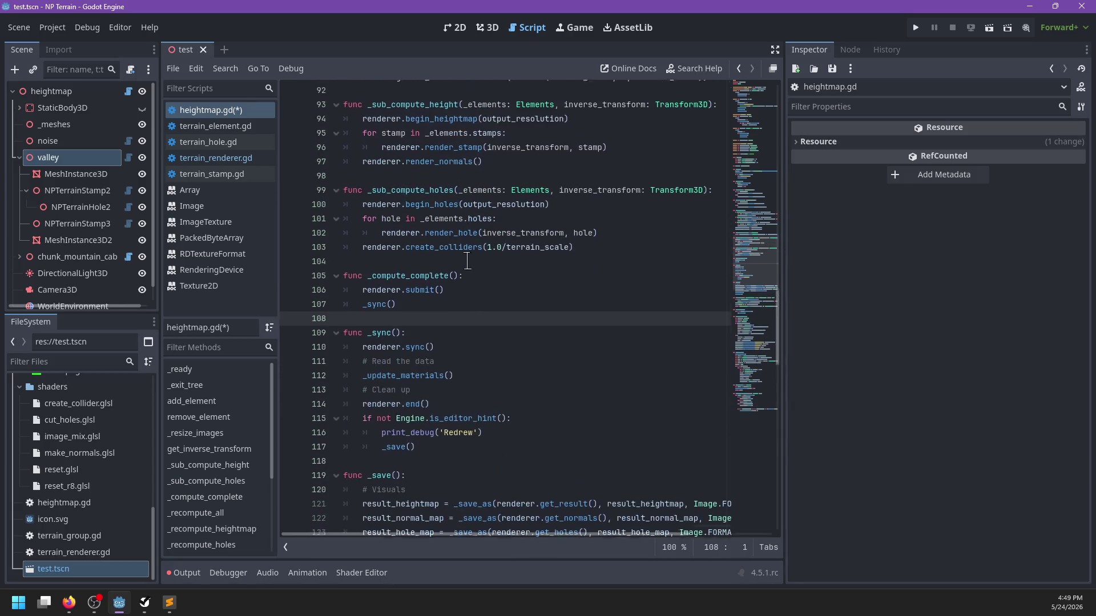
pyautogui.click(386, 203)
pyautogui.hotkey('ctrl', 'v')
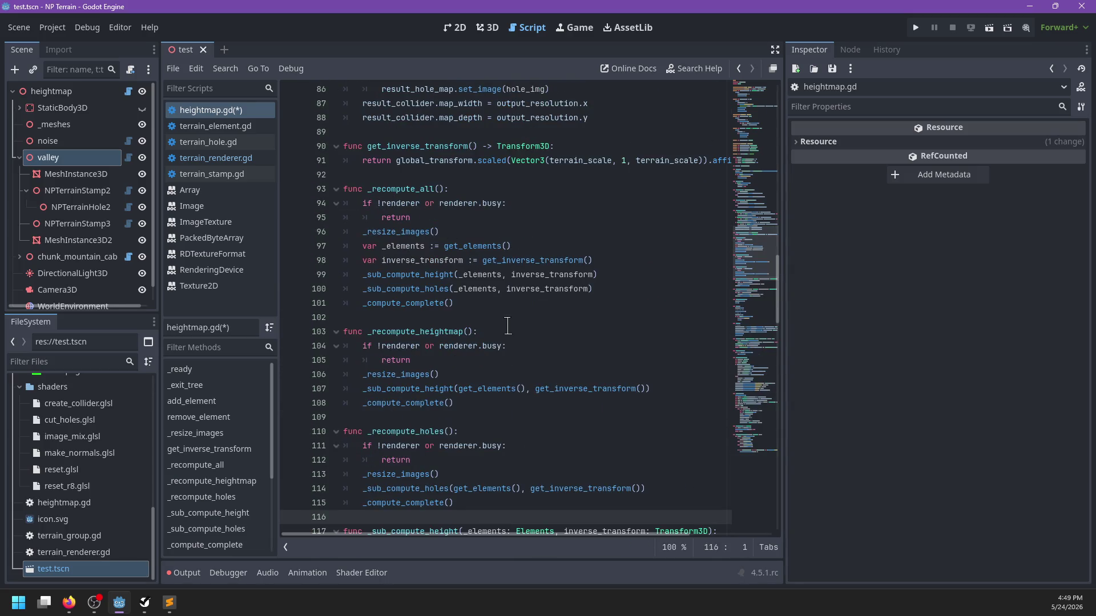
pyautogui.scroll(-2, 499, 302)
pyautogui.hotkey('ctrl', 's')
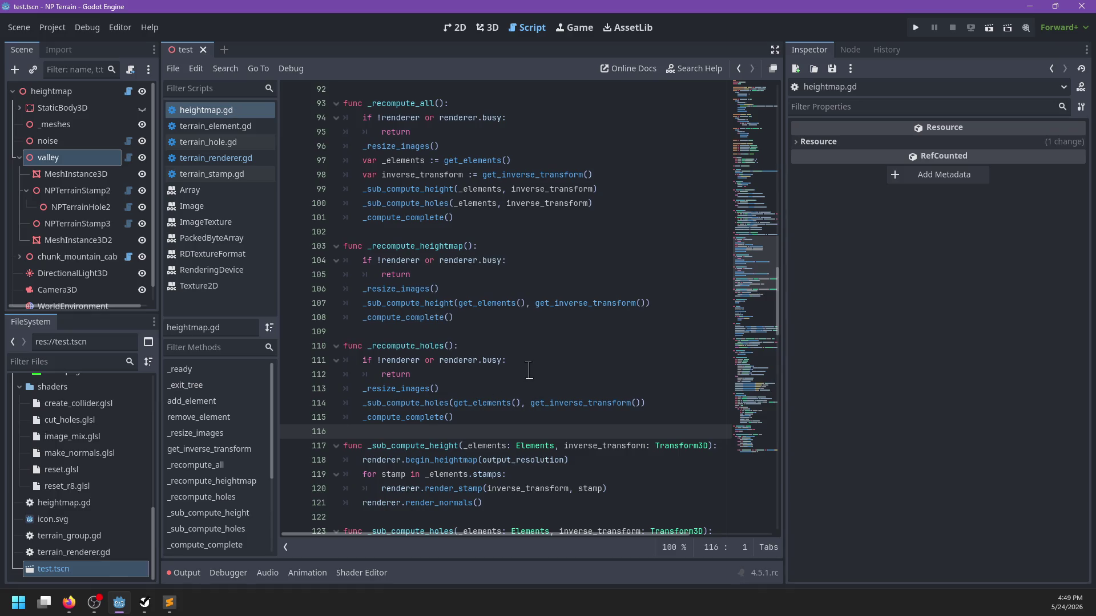
pyautogui.scroll(1, 529, 371)
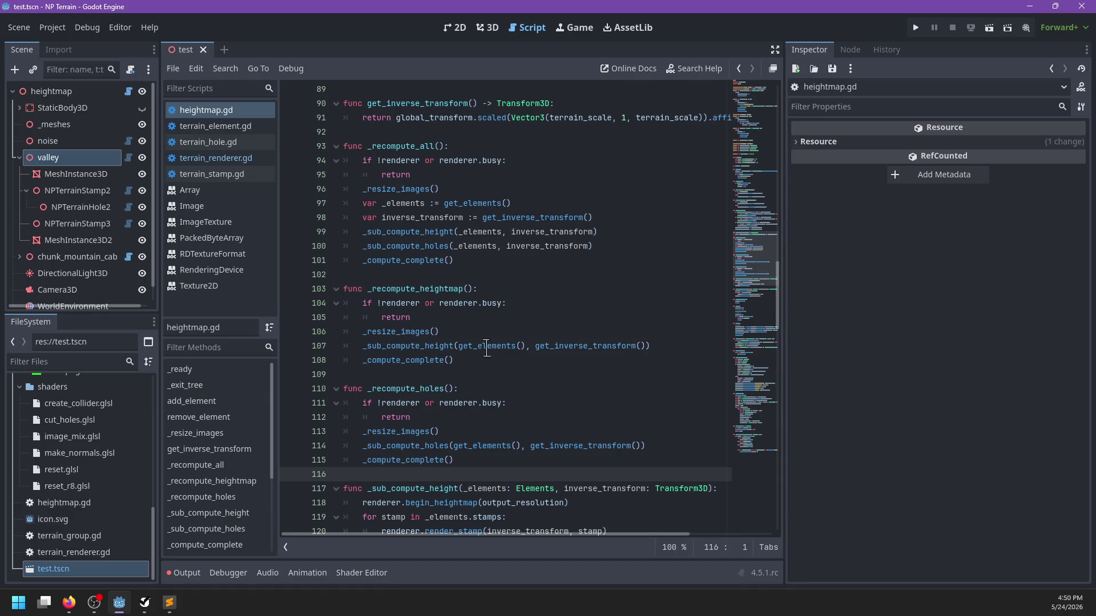
# Add a new func _compute_start() -> bool below _sub_compute_holes.
pyautogui.scroll(3, 486, 350)
pyautogui.scroll(-9, 422, 257)
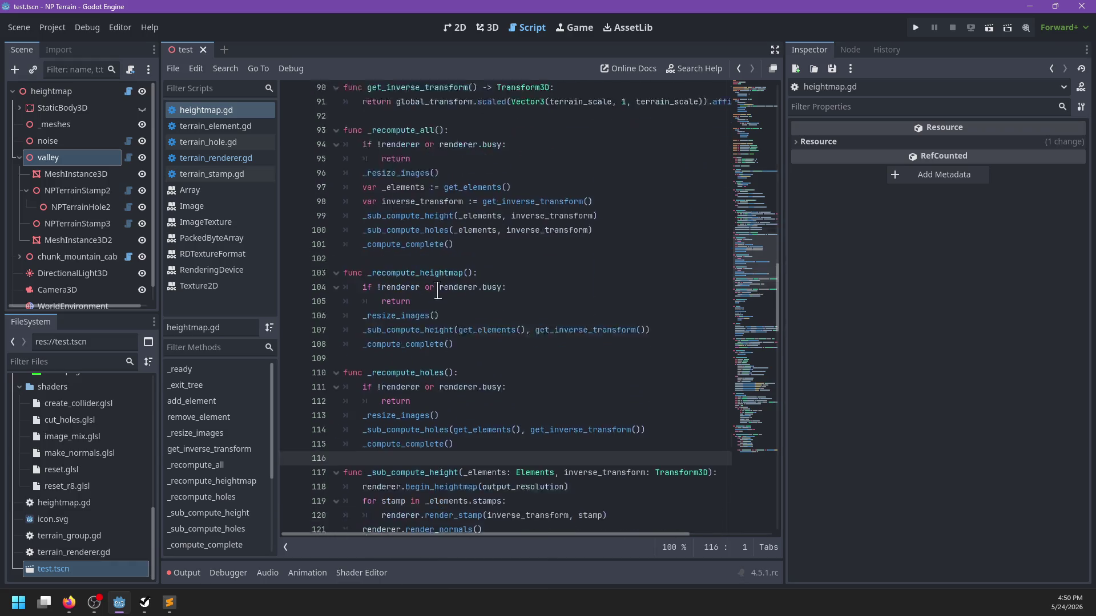
pyautogui.click(405, 389)
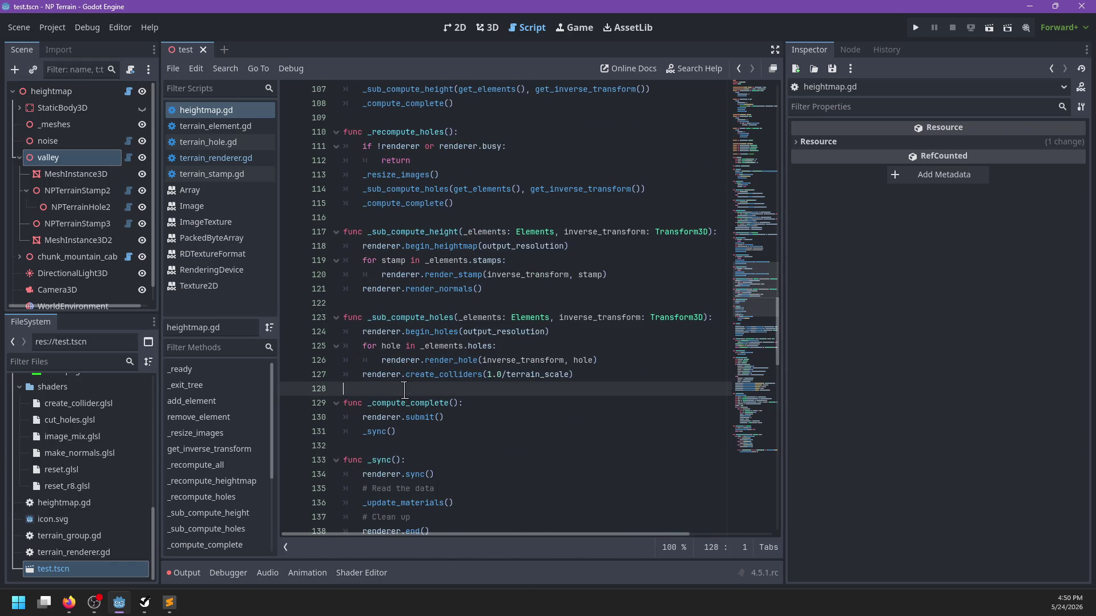
pyautogui.press('Return')
pyautogui.press('Return')
pyautogui.press('Up')
pyautogui.write('fun')
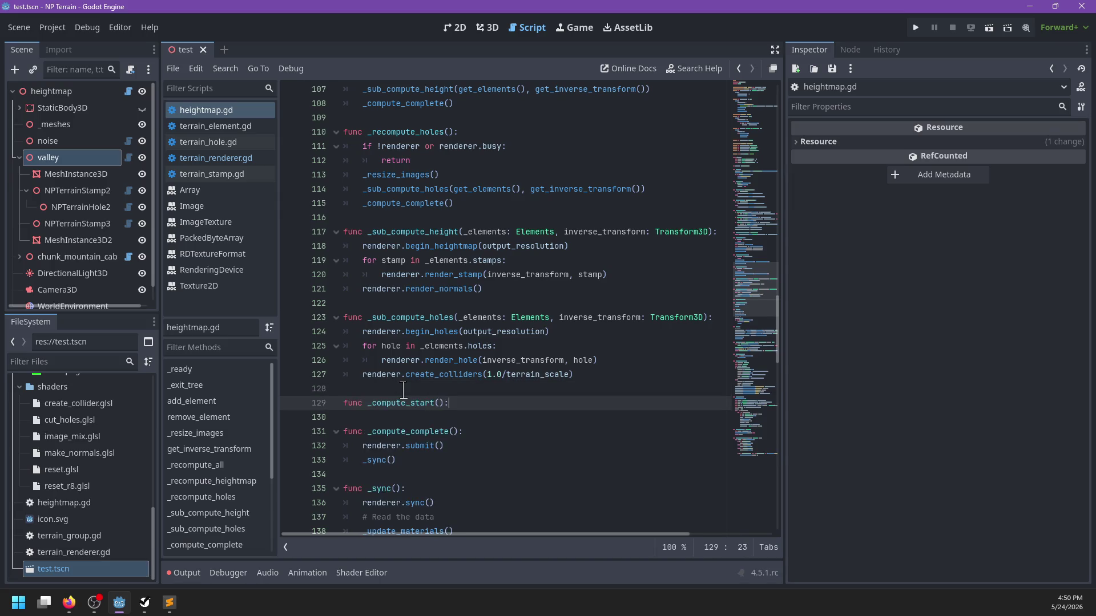
pyautogui.press('Return')
# Move the busy check and _resize_images() from _recompute_holes into _compute_start.
pyautogui.scroll(1, 450, 363)
pyautogui.moveTo(442, 219); pyautogui.dragTo(474, 175)
pyautogui.hotkey('ctrl', 'x')
pyautogui.click(469, 403)
pyautogui.hotkey('ctrl', 'v')
pyautogui.click(443, 403)
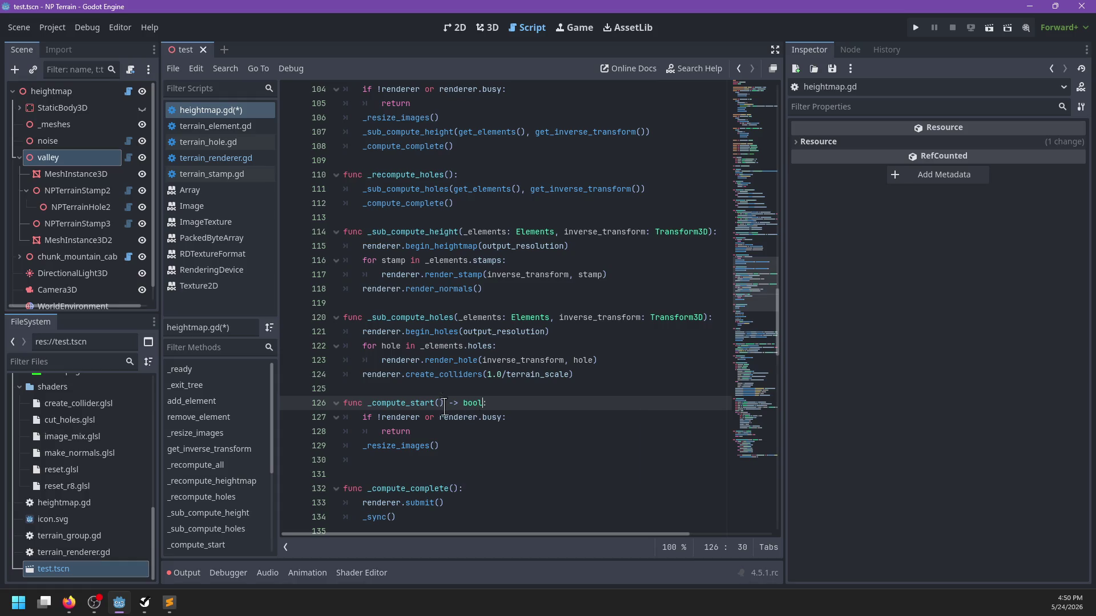
# Remove the leftover blank line and end _compute_start with return true.
pyautogui.click(406, 458)
pyautogui.press('BackSpace')
pyautogui.press('BackSpace')
pyautogui.press('Up')
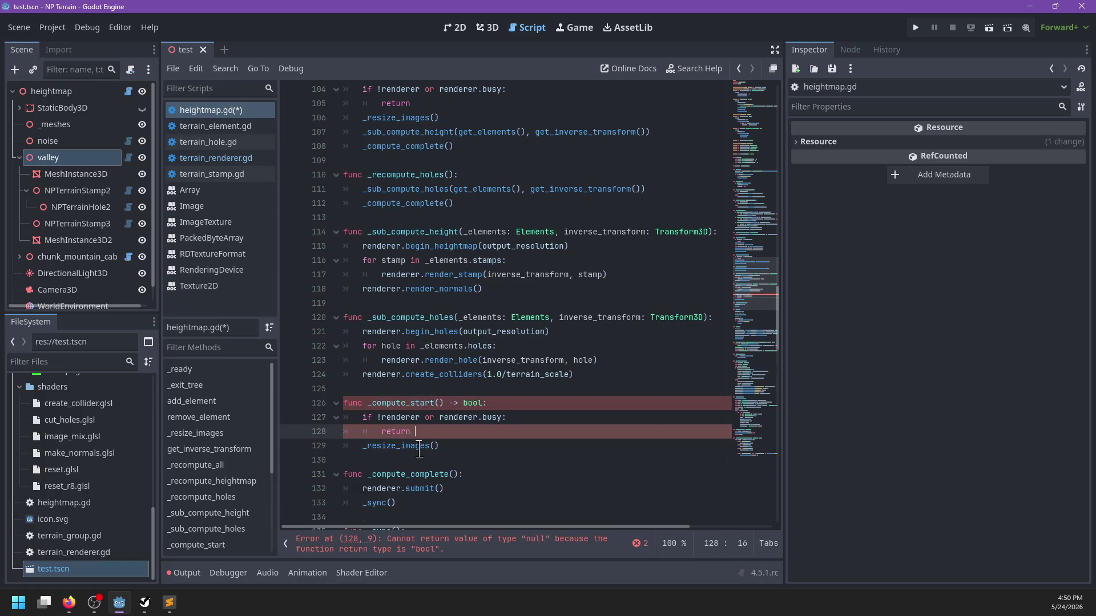
pyautogui.press('Down')
pyautogui.press('Return')
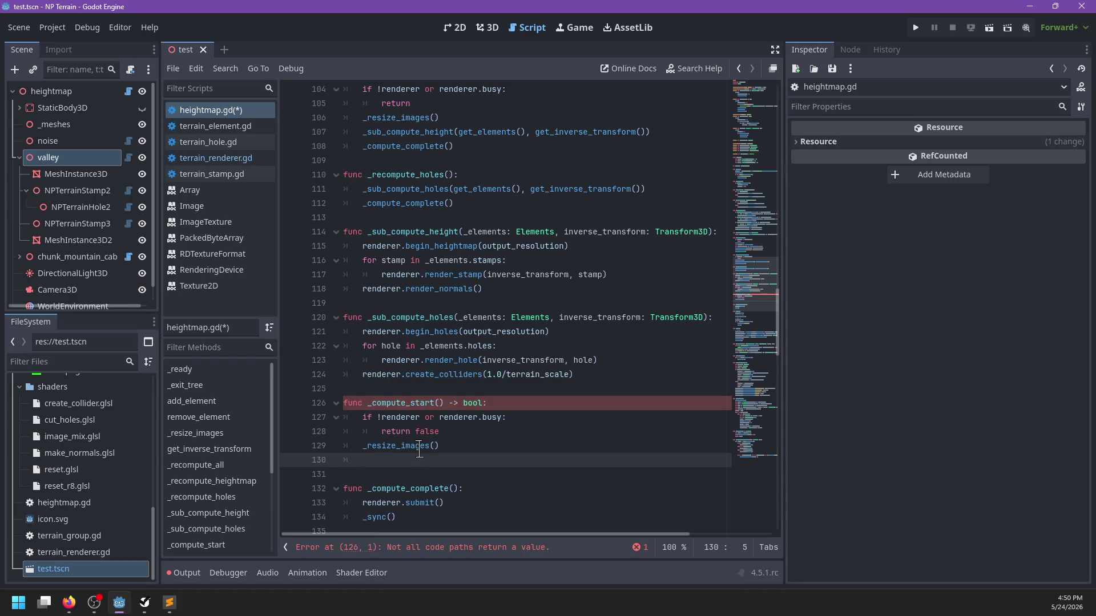
pyautogui.write('return true')
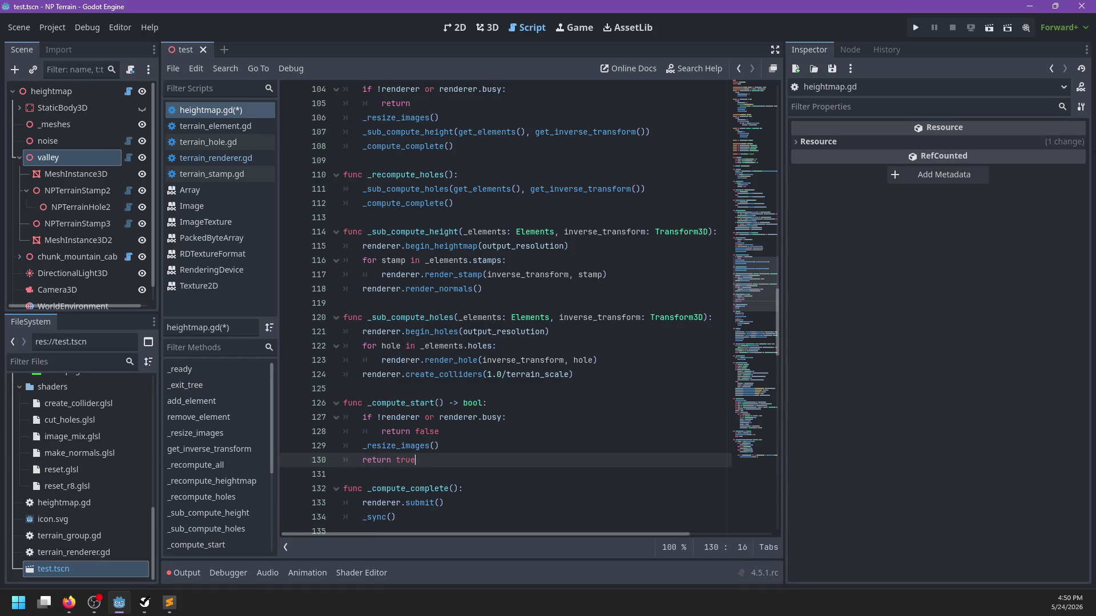
pyautogui.scroll(2, 512, 368)
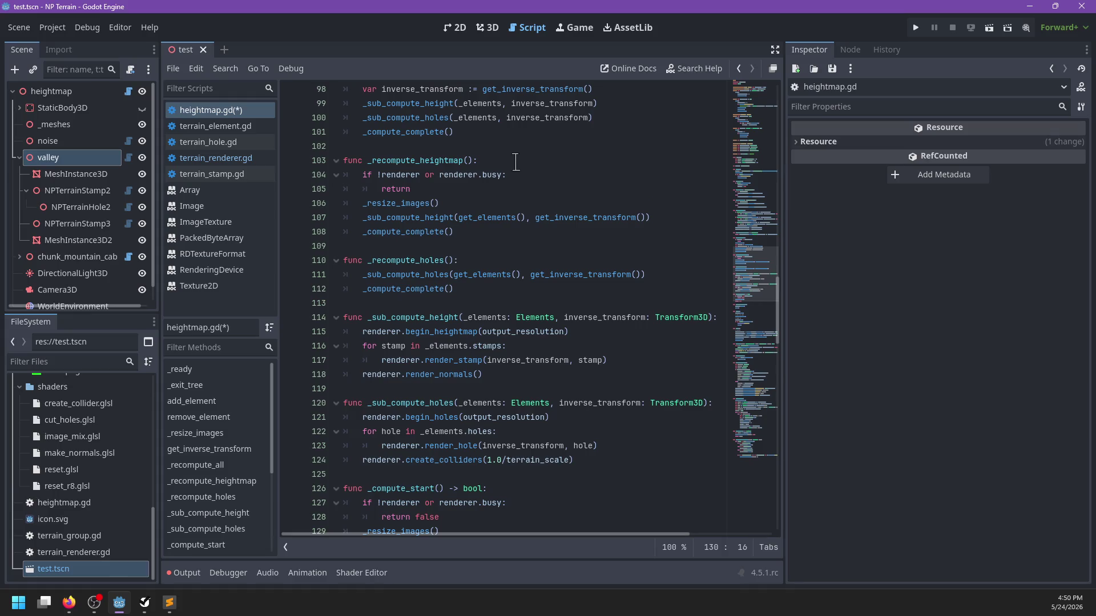
# Wrap the _recompute_holes calls in an if _compute_start(): block.
pyautogui.click(481, 259)
pyautogui.press('Return')
pyautogui.write('if !compute')
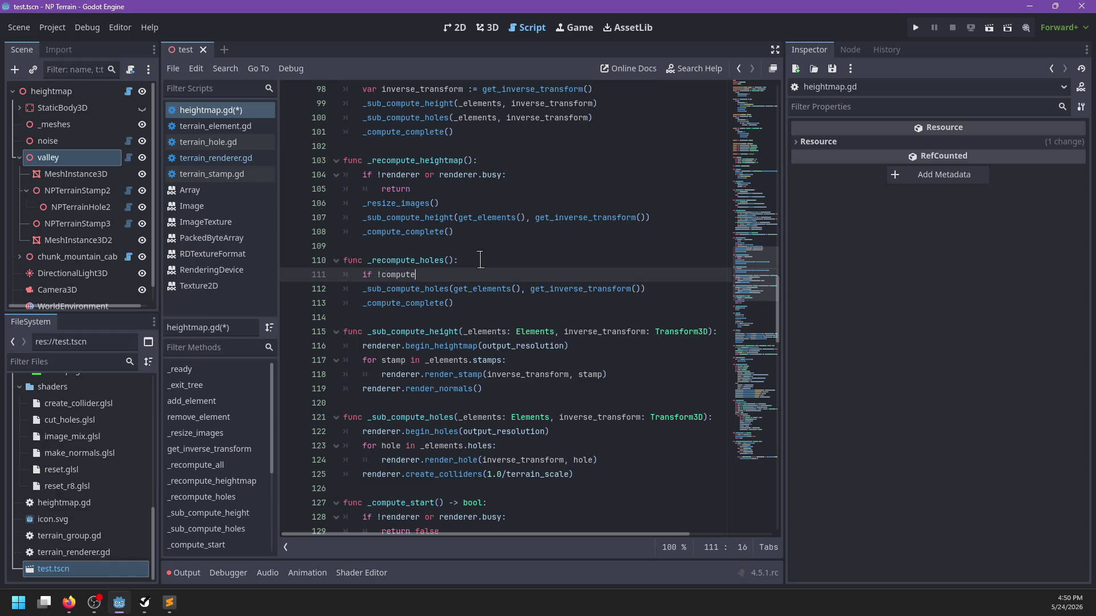
pyautogui.press('BackSpace')
pyautogui.press('BackSpace')
pyautogui.press('BackSpace')
pyautogui.write('_comp')
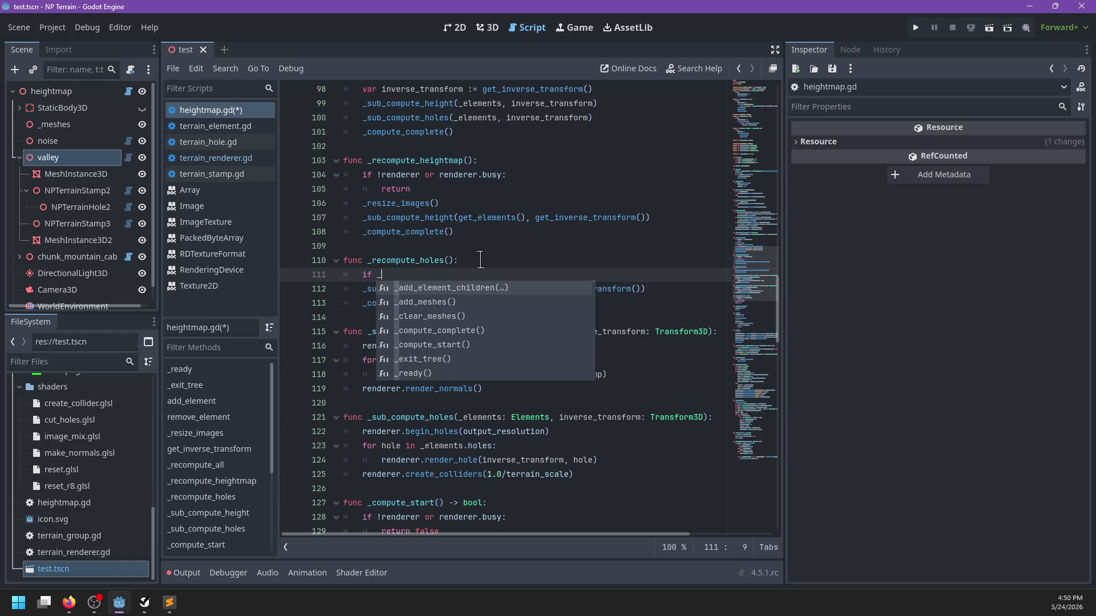
pyautogui.press('Down')
pyautogui.press('Return')
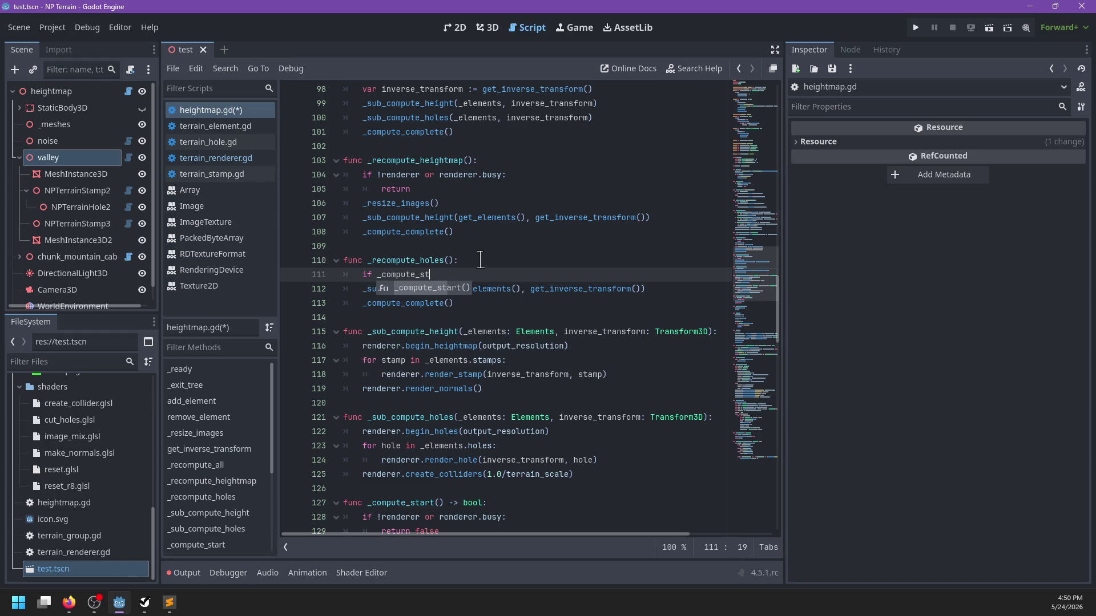
pyautogui.moveTo(374, 303); pyautogui.dragTo(360, 288)
pyautogui.press('Tab')
pyautogui.click(483, 274)
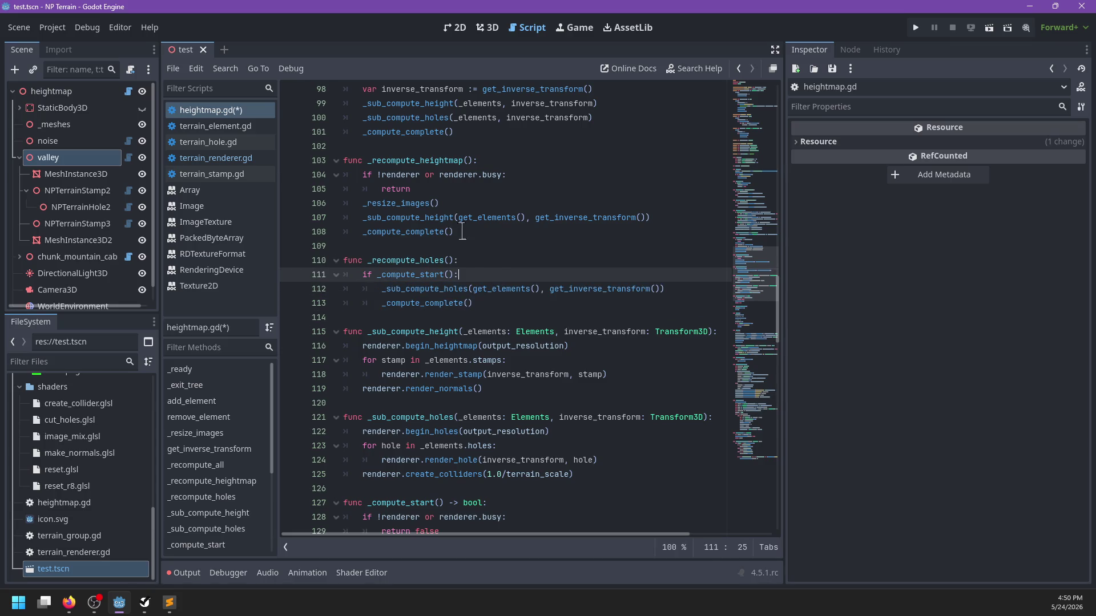
# Replace _recompute_heightmap's busy check with if _compute_start(): and indent its calls.
pyautogui.moveTo(440, 203); pyautogui.dragTo(359, 174)
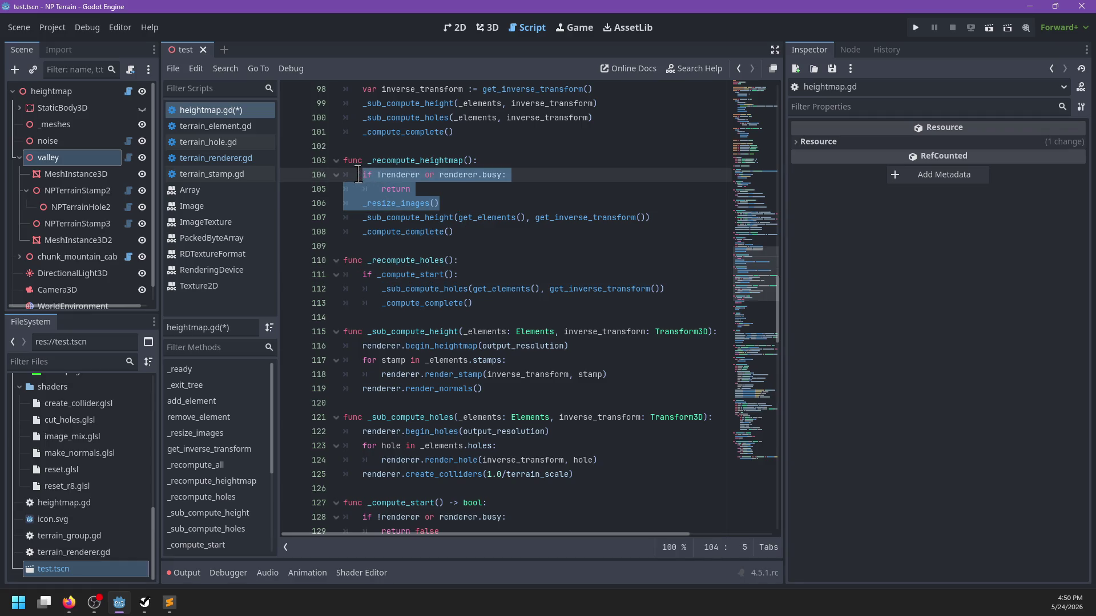
pyautogui.write('iuf _')
pyautogui.press('BackSpace')
pyautogui.press('BackSpace')
pyautogui.press('BackSpace')
pyautogui.write('f _compute_st')
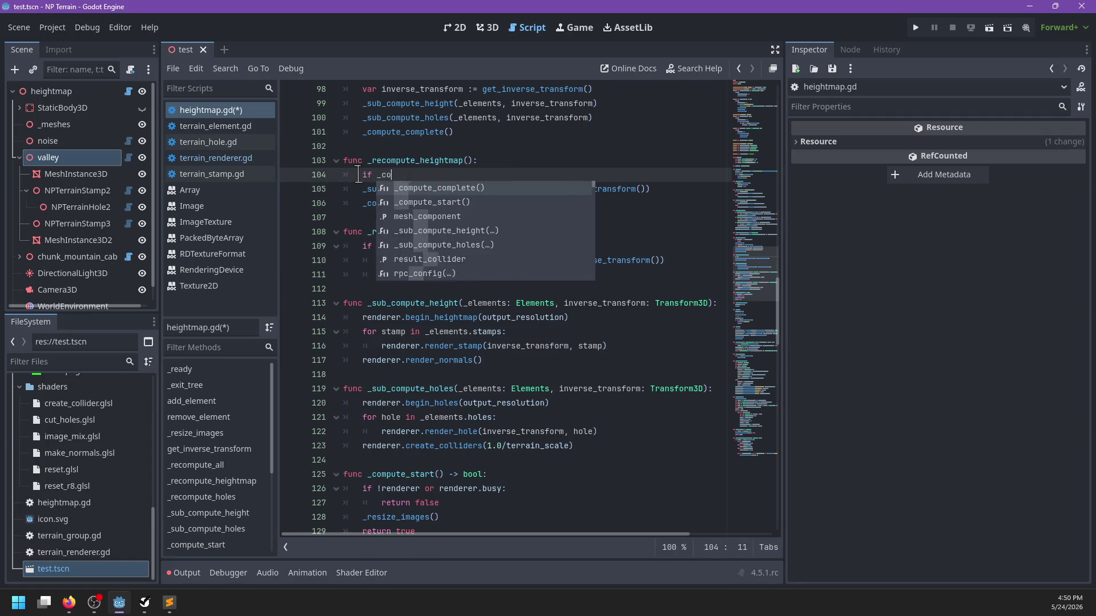
pyautogui.press('Return')
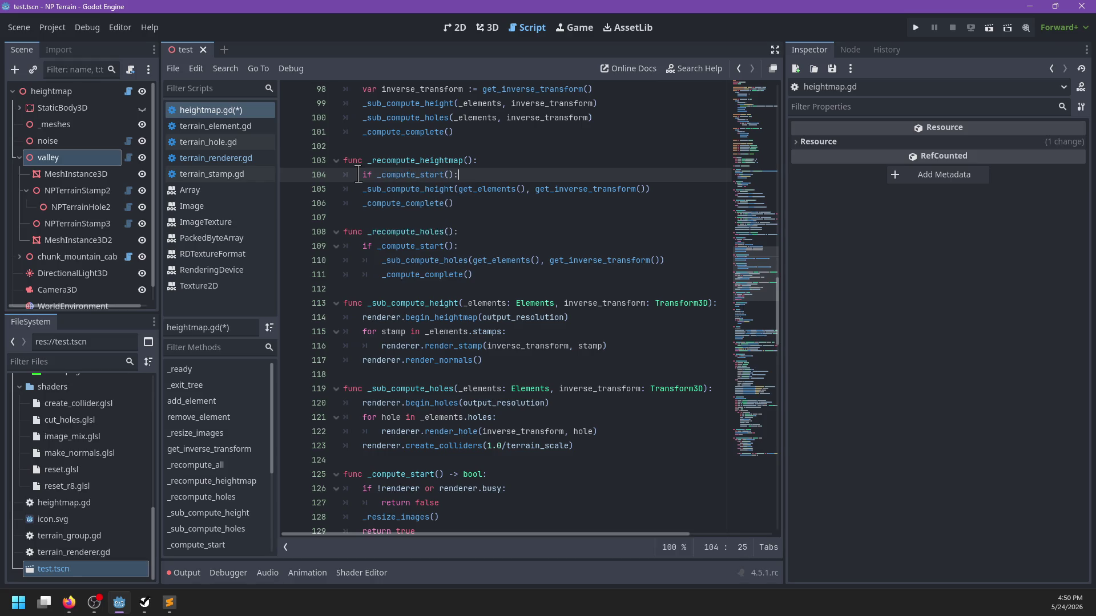
pyautogui.moveTo(372, 204); pyautogui.dragTo(363, 189)
pyautogui.press('Tab')
# Wrap the _recompute_all body in if _compute_start(): and save heightmap.gd.
pyautogui.scroll(2, 466, 304)
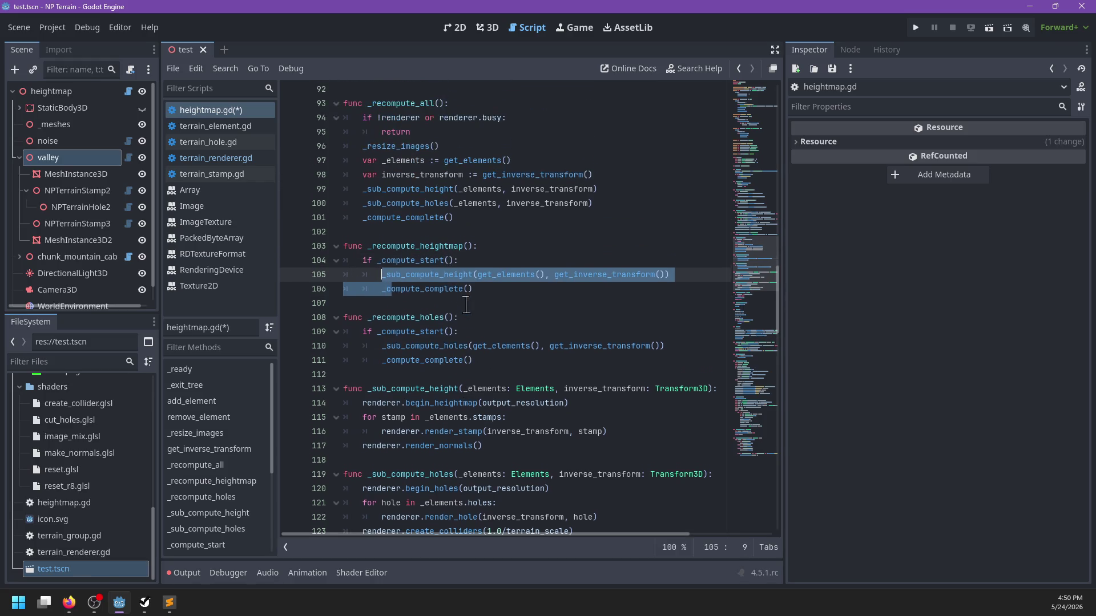
pyautogui.scroll(2, 466, 305)
pyautogui.moveTo(442, 231)
pyautogui.mouseDown()
pyautogui.moveTo(394, 225)
pyautogui.moveTo(361, 203)
pyautogui.mouseUp()
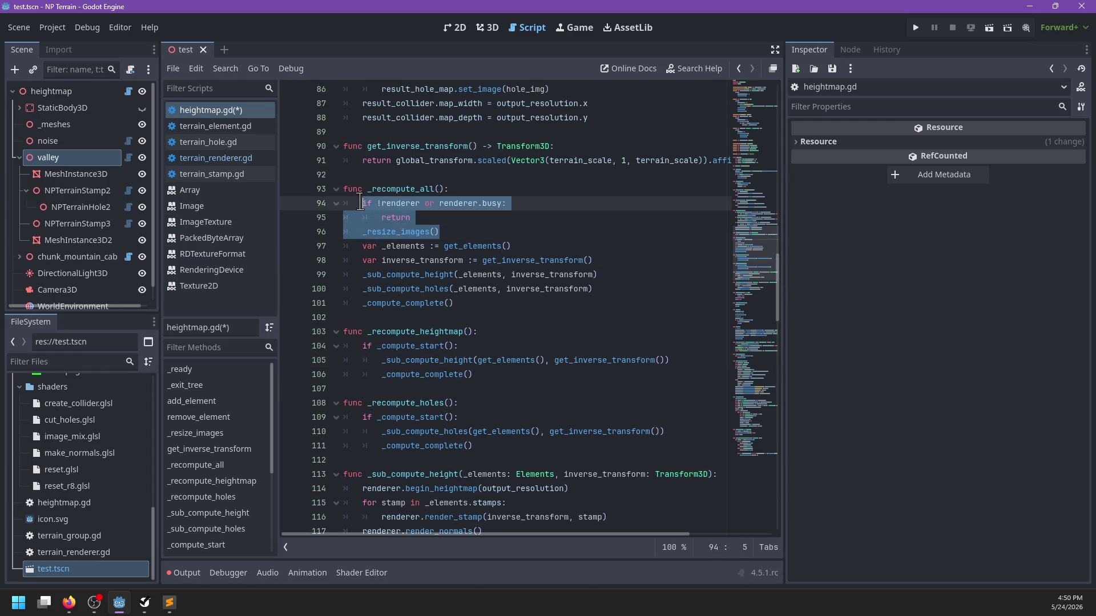
pyautogui.write('if _co')
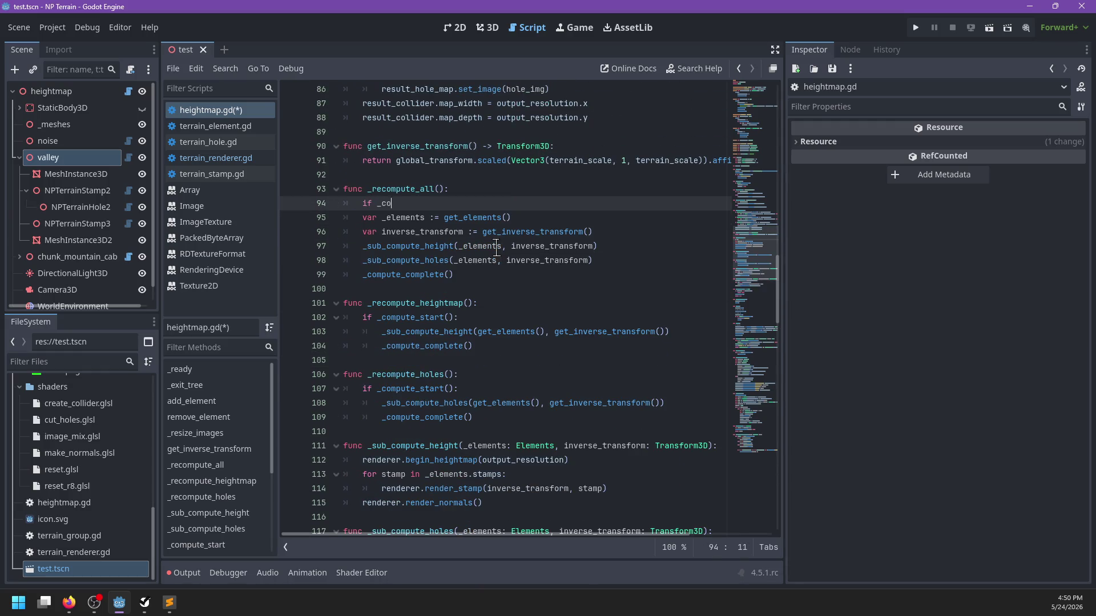
pyautogui.write('rt()')
pyautogui.moveTo(460, 275); pyautogui.dragTo(359, 217)
pyautogui.press('Tab')
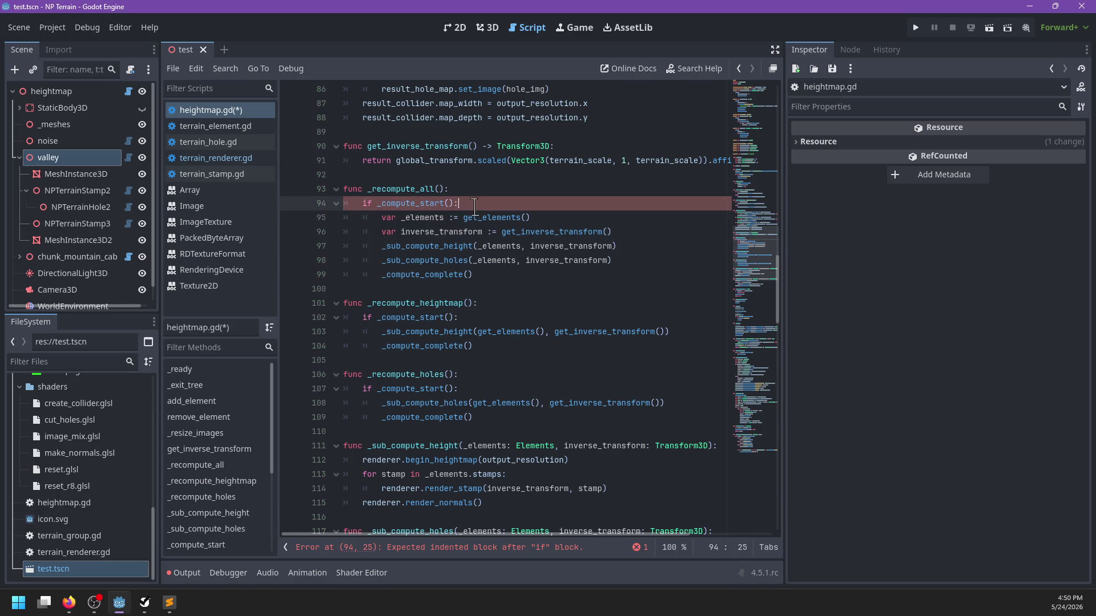
pyautogui.click(500, 202)
pyautogui.hotkey('ctrl', 's')
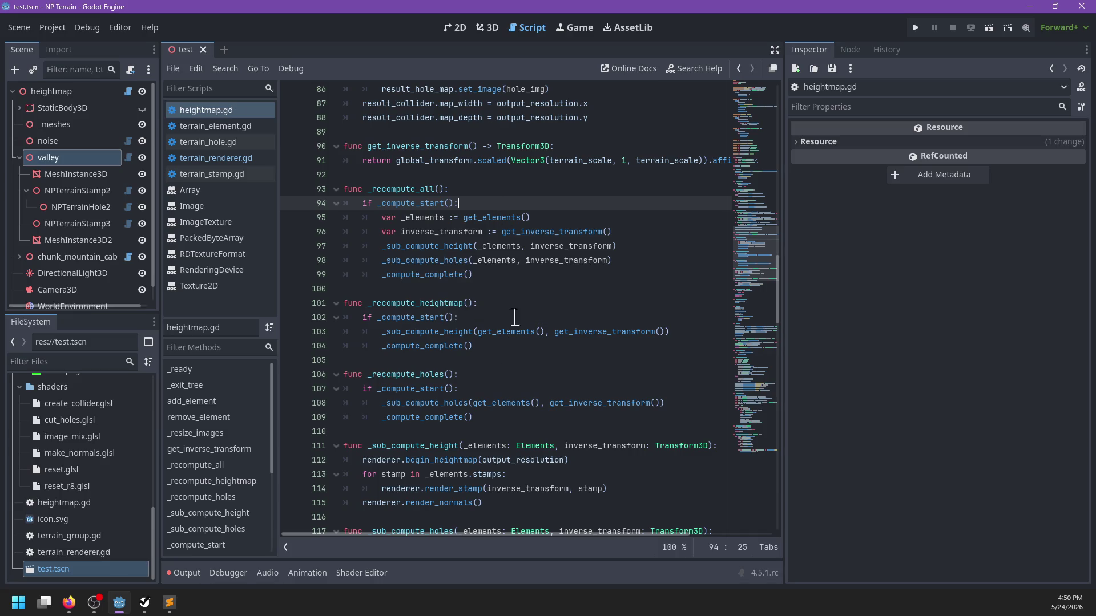
pyautogui.scroll(2, 546, 287)
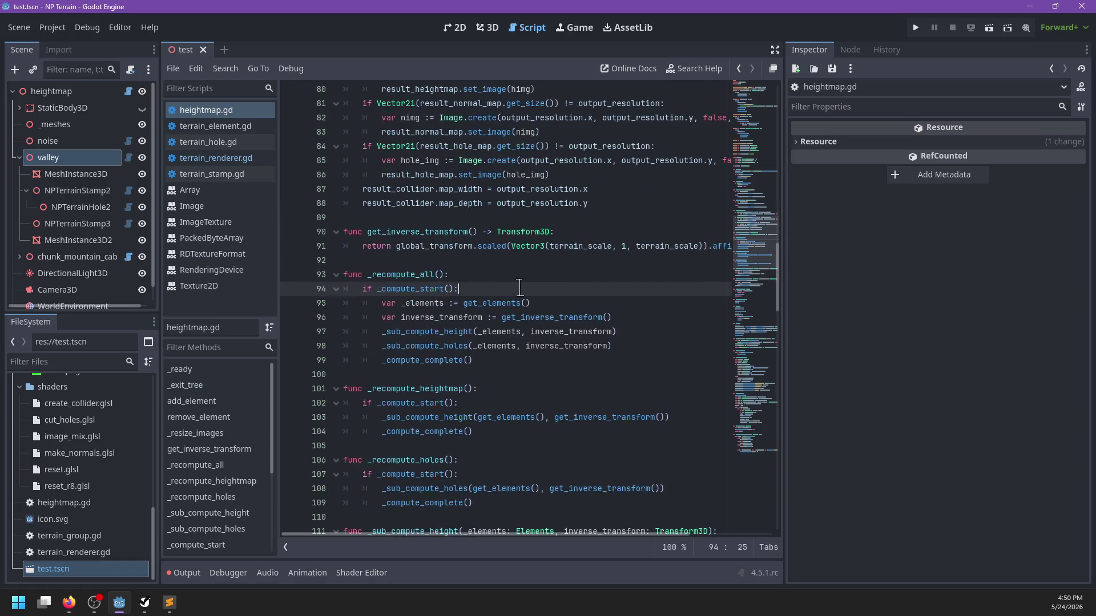
pyautogui.scroll(-2, 513, 288)
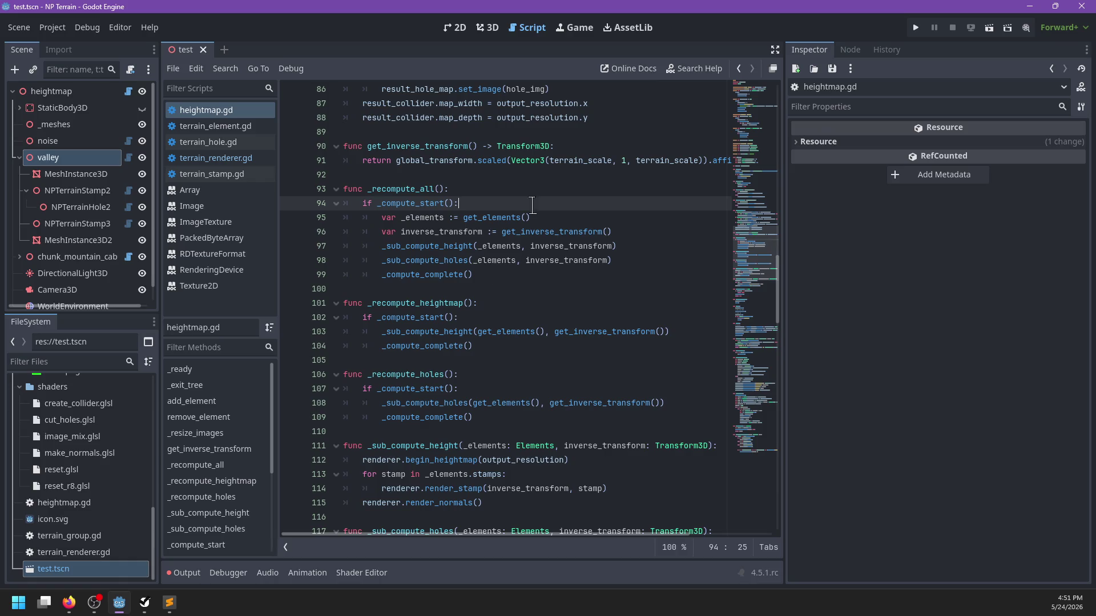
pyautogui.click(487, 27)
# Nudge the valley stamp across the terrain and orbit around it.
pyautogui.moveTo(482, 313)
pyautogui.mouseDown()
pyautogui.moveTo(479, 325)
pyautogui.moveTo(489, 317)
pyautogui.mouseUp()
pyautogui.scroll(3, 491, 319)
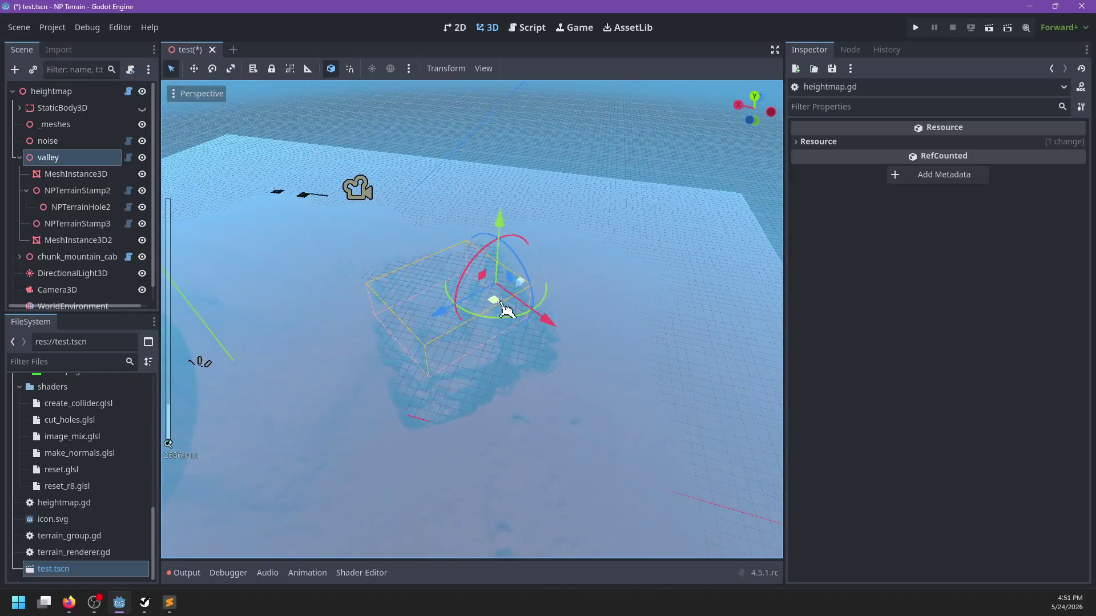
pyautogui.scroll(10, 479, 309)
pyautogui.moveTo(456, 308)
pyautogui.mouseDown()
pyautogui.moveTo(403, 331)
pyautogui.moveTo(477, 343)
pyautogui.moveTo(572, 318)
pyautogui.moveTo(492, 318)
pyautogui.moveTo(464, 372)
pyautogui.moveTo(428, 399)
pyautogui.moveTo(560, 347)
pyautogui.moveTo(534, 348)
pyautogui.moveTo(571, 362)
pyautogui.moveTo(502, 325)
pyautogui.mouseUp()
pyautogui.scroll(-3, 441, 263)
pyautogui.scroll(5, 367, 306)
# Move the valley stamp further and inspect the regenerated terrain from angled and top-down views.
pyautogui.moveTo(521, 367)
pyautogui.mouseDown()
pyautogui.moveTo(453, 320)
pyautogui.moveTo(450, 293)
pyautogui.mouseUp()
pyautogui.scroll(-3, 455, 279)
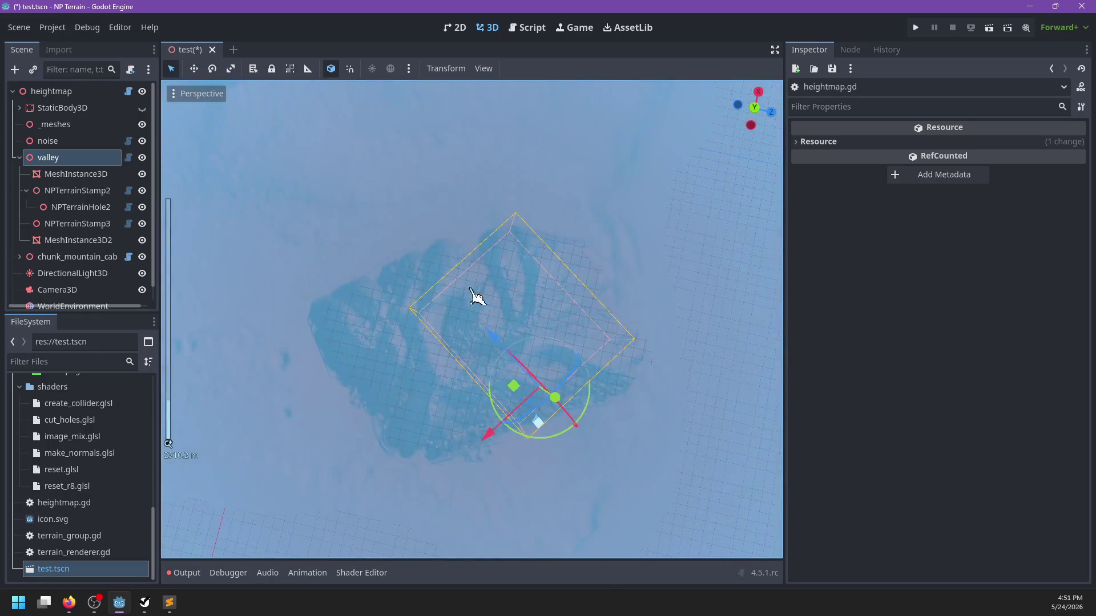
pyautogui.moveTo(518, 395)
pyautogui.mouseDown()
pyautogui.moveTo(521, 448)
pyautogui.moveTo(505, 485)
pyautogui.moveTo(488, 335)
pyautogui.moveTo(521, 314)
pyautogui.mouseUp()
pyautogui.moveTo(372, 306)
pyautogui.mouseDown()
pyautogui.moveTo(550, 247)
pyautogui.moveTo(396, 341)
pyautogui.moveTo(485, 360)
pyautogui.moveTo(457, 345)
pyautogui.mouseUp()
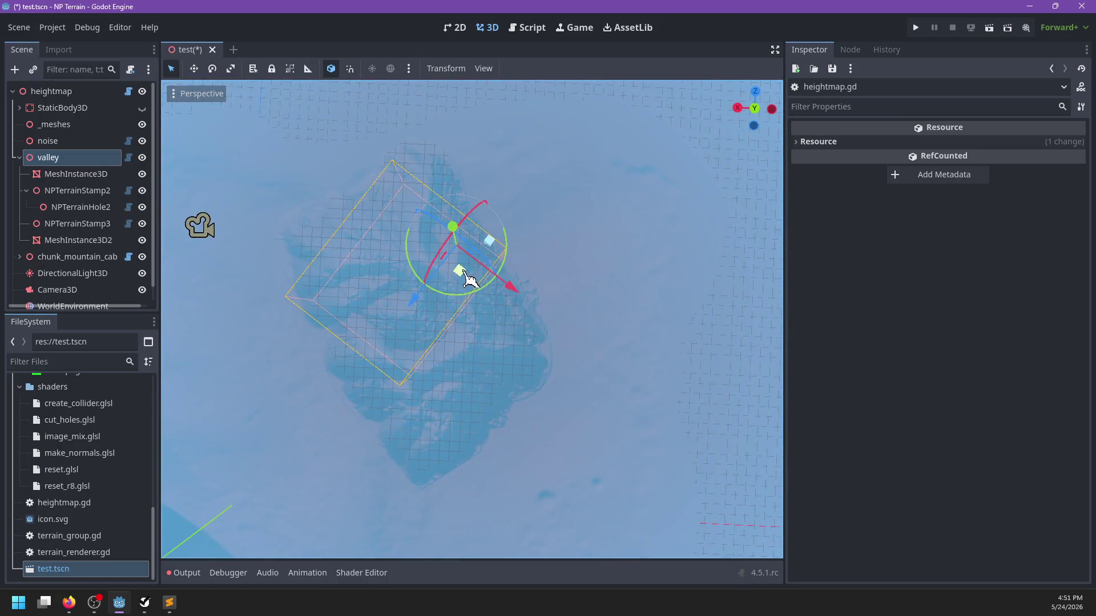
pyautogui.scroll(-2, 377, 354)
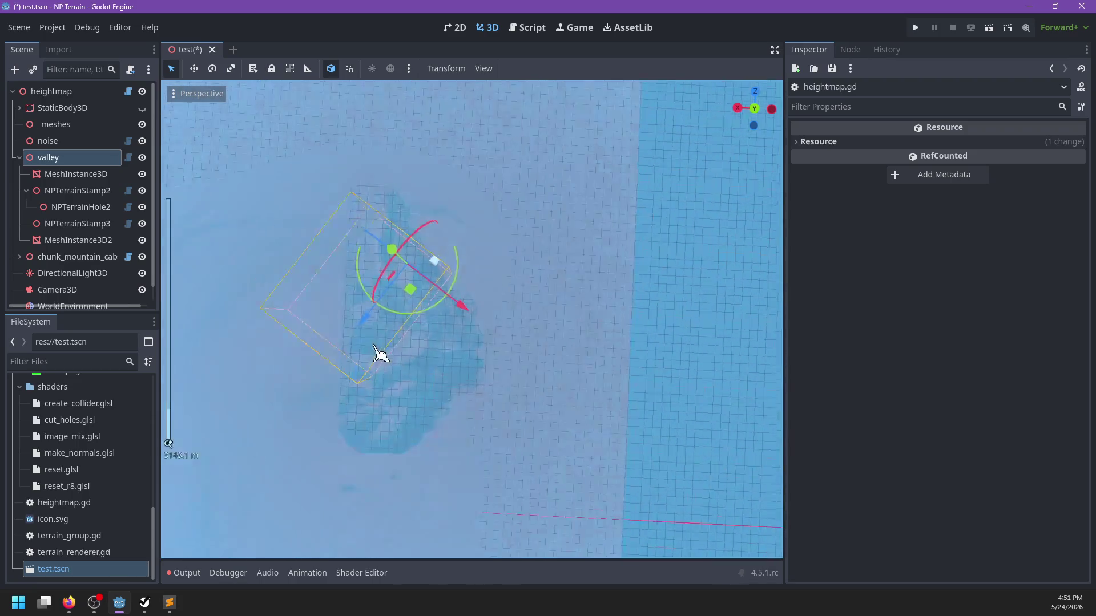
pyautogui.moveTo(391, 447)
pyautogui.mouseDown()
pyautogui.moveTo(477, 416)
pyautogui.moveTo(447, 379)
pyautogui.moveTo(304, 330)
pyautogui.moveTo(396, 350)
pyautogui.moveTo(274, 344)
pyautogui.moveTo(262, 303)
pyautogui.moveTo(481, 381)
pyautogui.mouseUp()
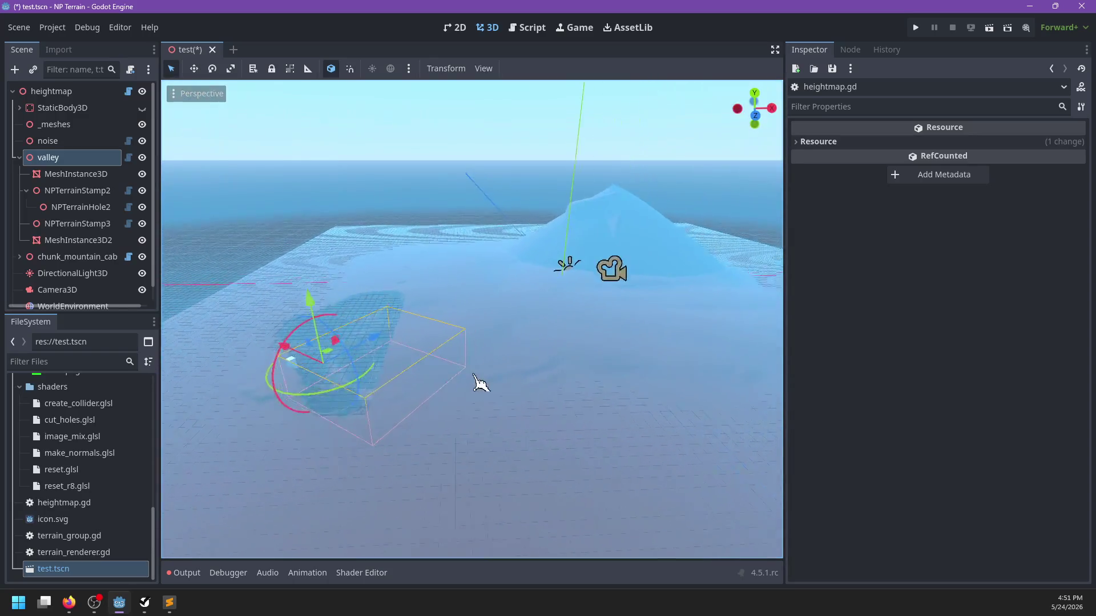
pyautogui.scroll(3, 481, 381)
pyautogui.scroll(-5, 542, 317)
pyautogui.moveTo(552, 362)
pyautogui.mouseDown()
pyautogui.moveTo(497, 406)
pyautogui.moveTo(448, 392)
pyautogui.moveTo(472, 262)
pyautogui.mouseUp()
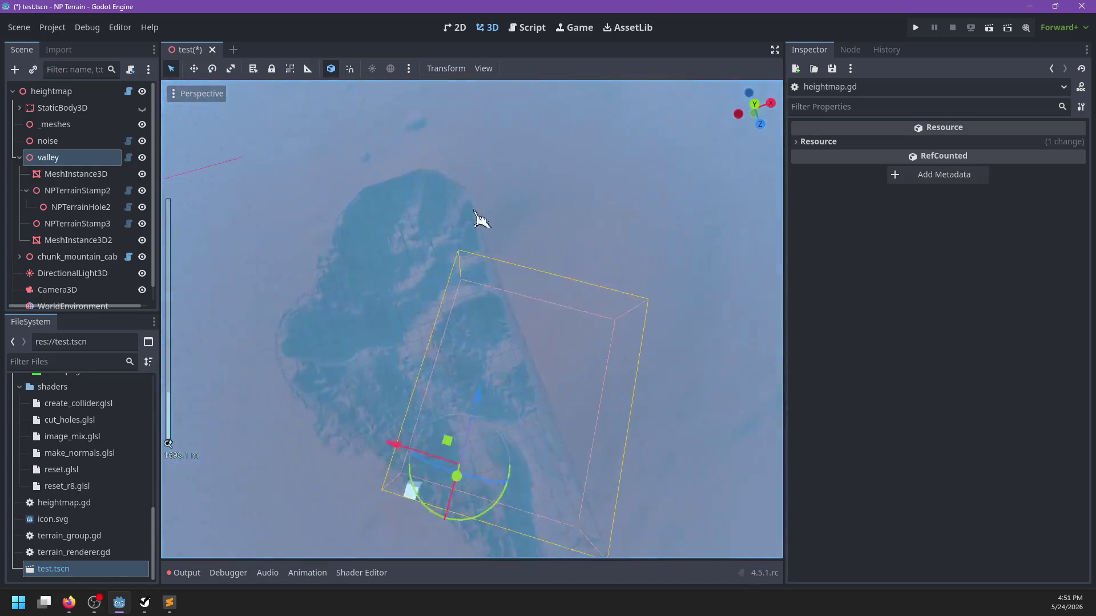
pyautogui.click(527, 27)
pyautogui.click(536, 276)
# Search for inverse_, save, and trace the calls into terrain_renderer.gd's _image_mix.
pyautogui.hotkey('ctrl', 'f')
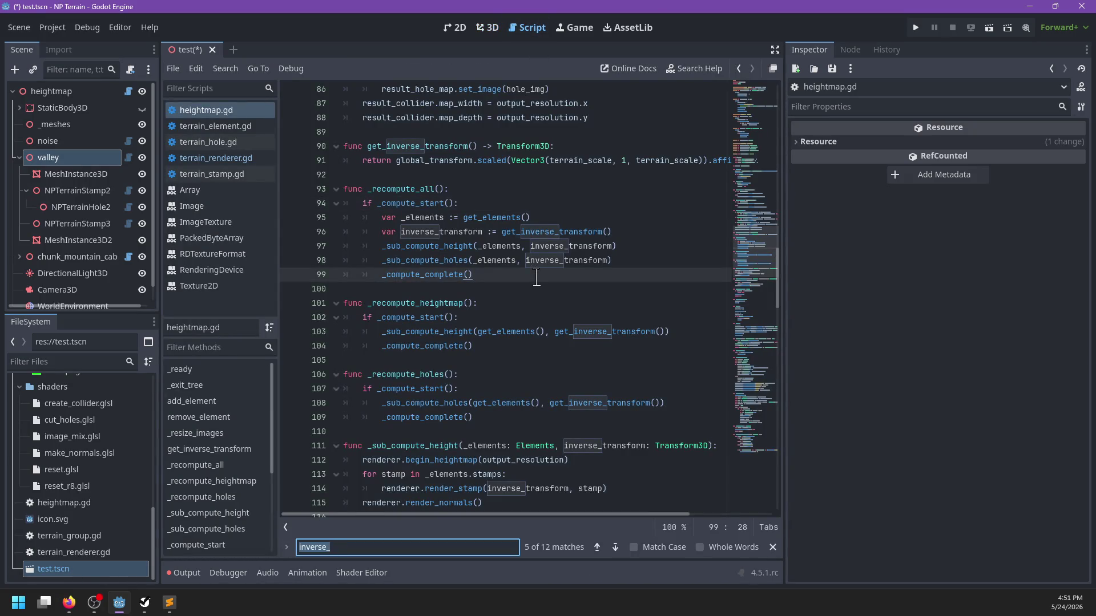
pyautogui.press('Escape')
pyautogui.hotkey('ctrl', 's')
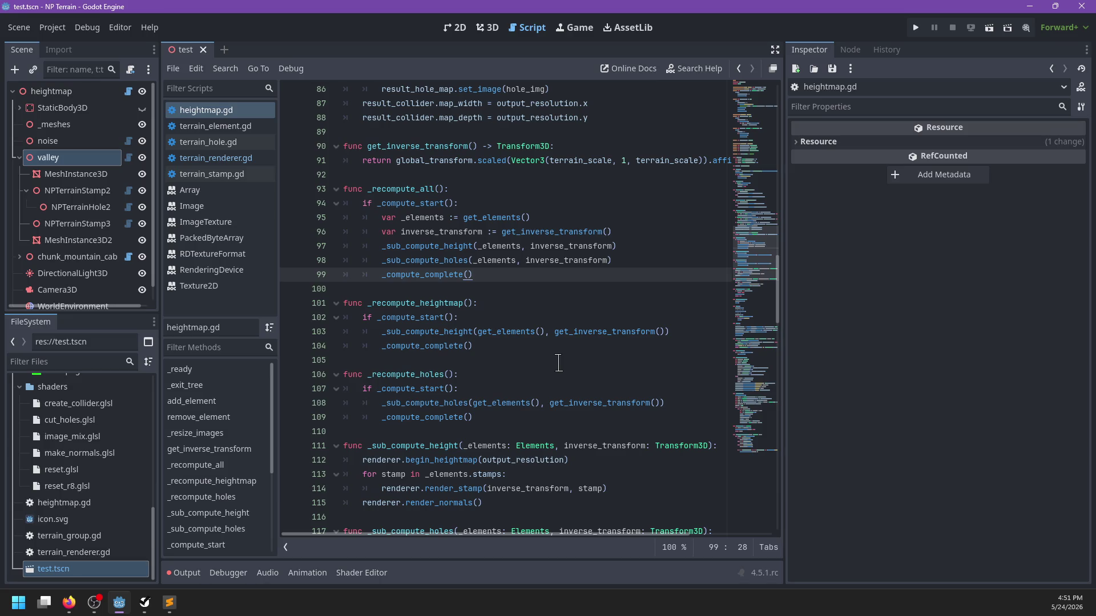
pyautogui.keyDown('ctrl'); pyautogui.click(433, 247); pyautogui.keyUp('ctrl')
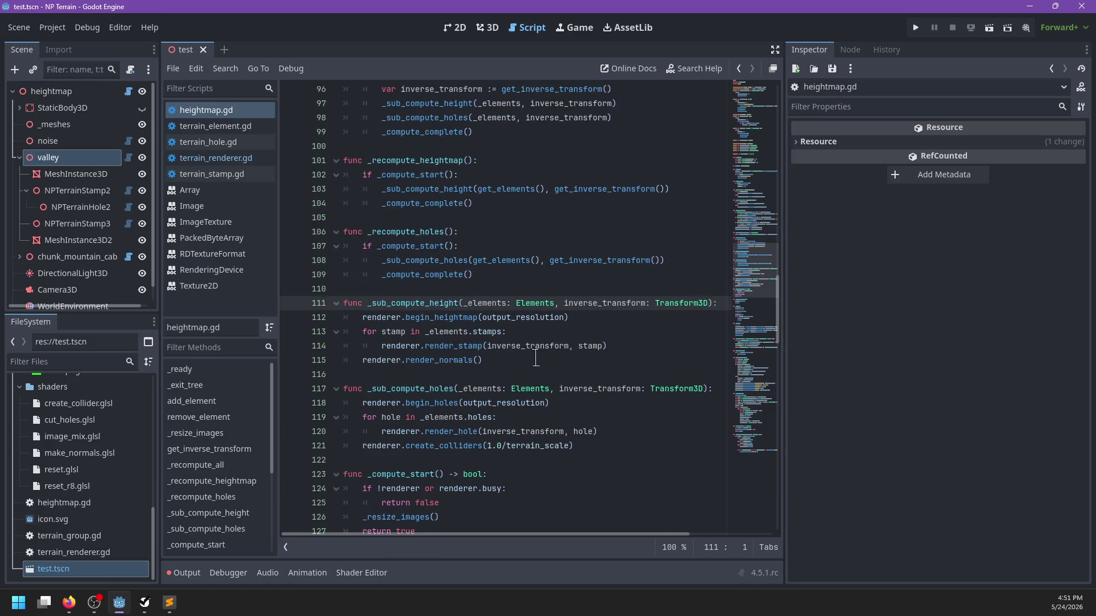
pyautogui.keyDown('ctrl'); pyautogui.click(439, 317); pyautogui.keyUp('ctrl')
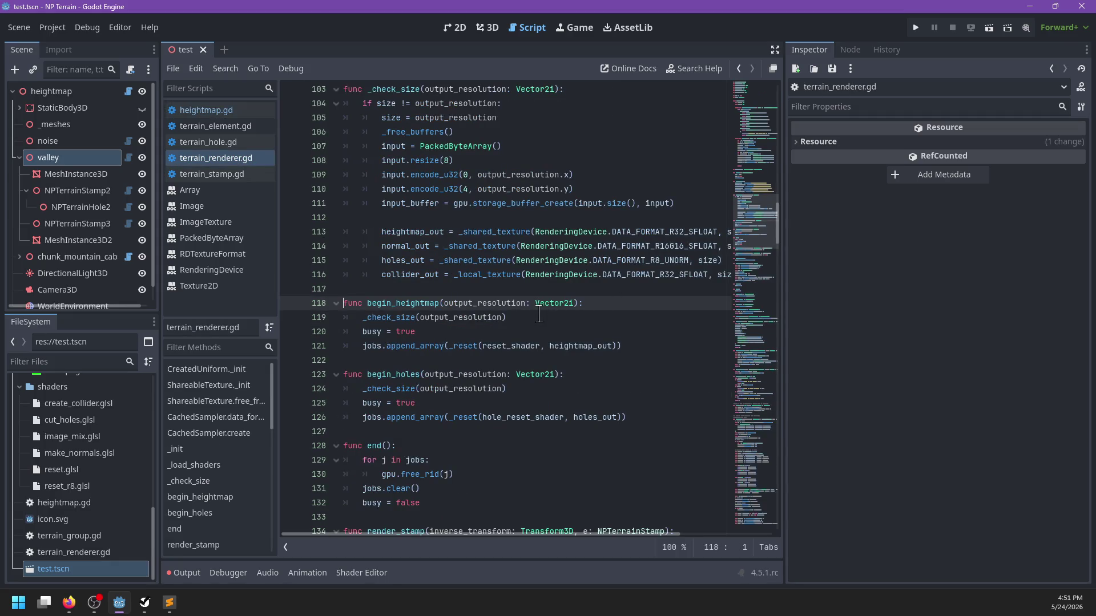
pyautogui.scroll(-2, 458, 338)
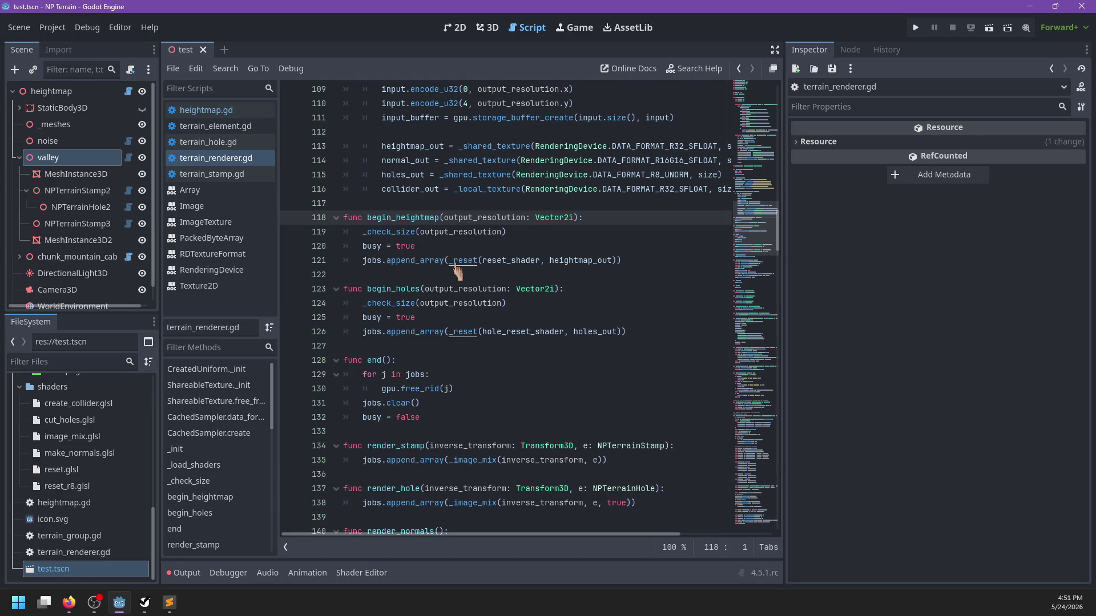
pyautogui.scroll(-3, 466, 354)
pyautogui.keyDown('ctrl'); pyautogui.click(460, 337); pyautogui.keyUp('ctrl')
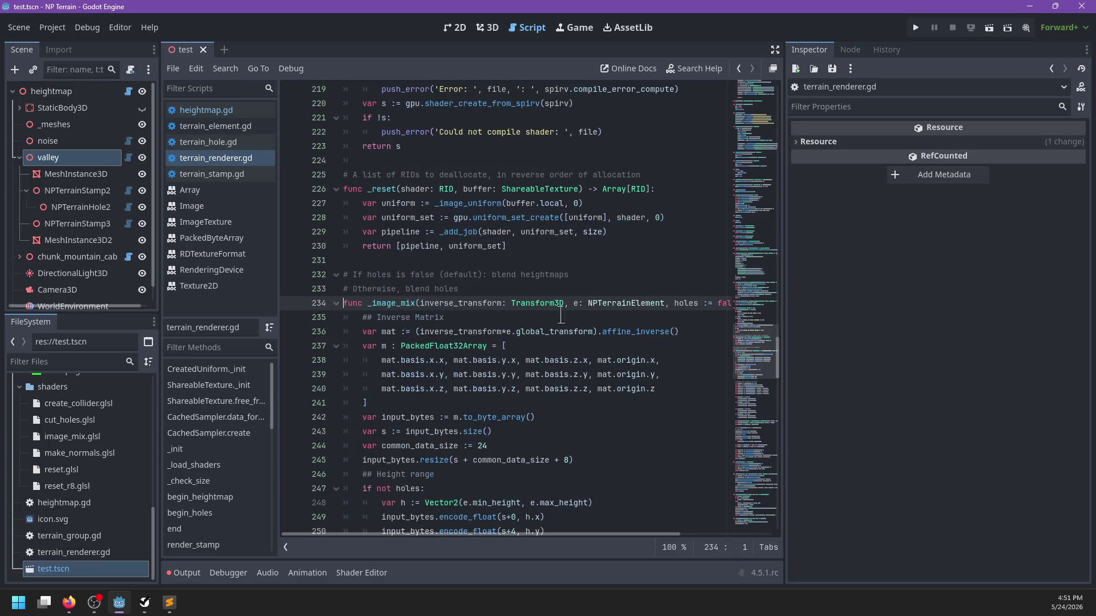
pyautogui.doubleClick(460, 260)
# Review _image_mix and select global_basis on the img_up line.
pyautogui.scroll(-5, 515, 421)
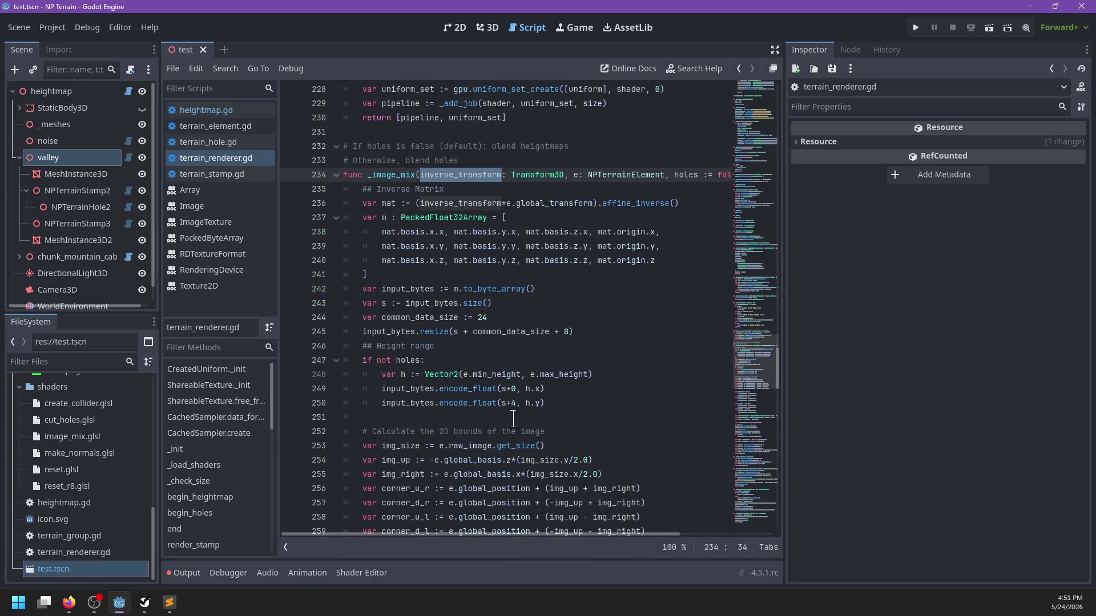
pyautogui.scroll(-4, 515, 421)
pyautogui.scroll(4, 505, 412)
pyautogui.scroll(1, 506, 412)
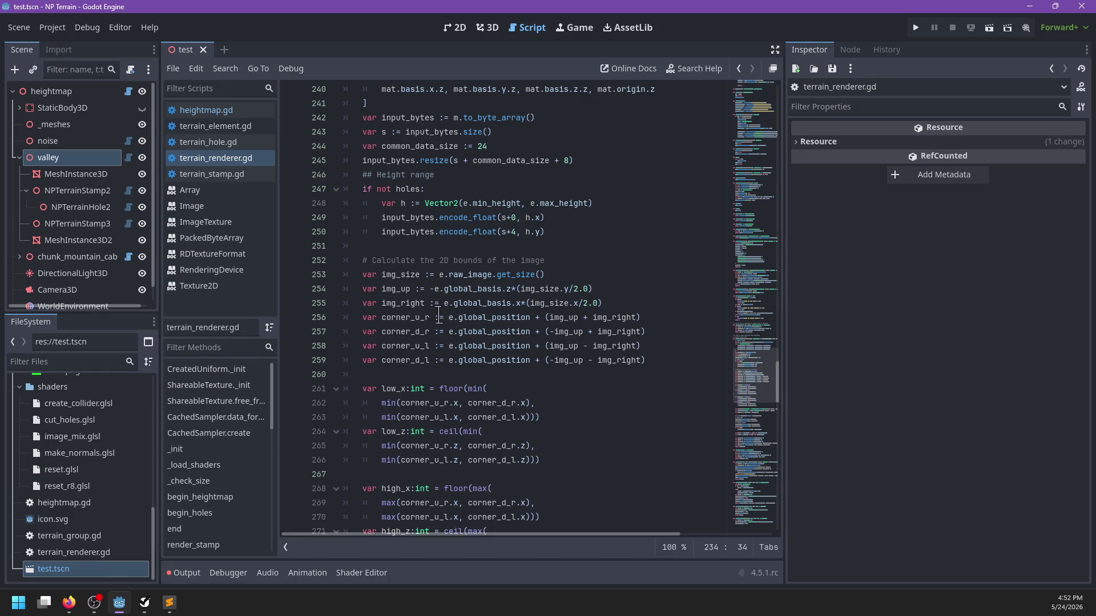
pyautogui.moveTo(465, 289)
pyautogui.scroll(2, 538, 324)
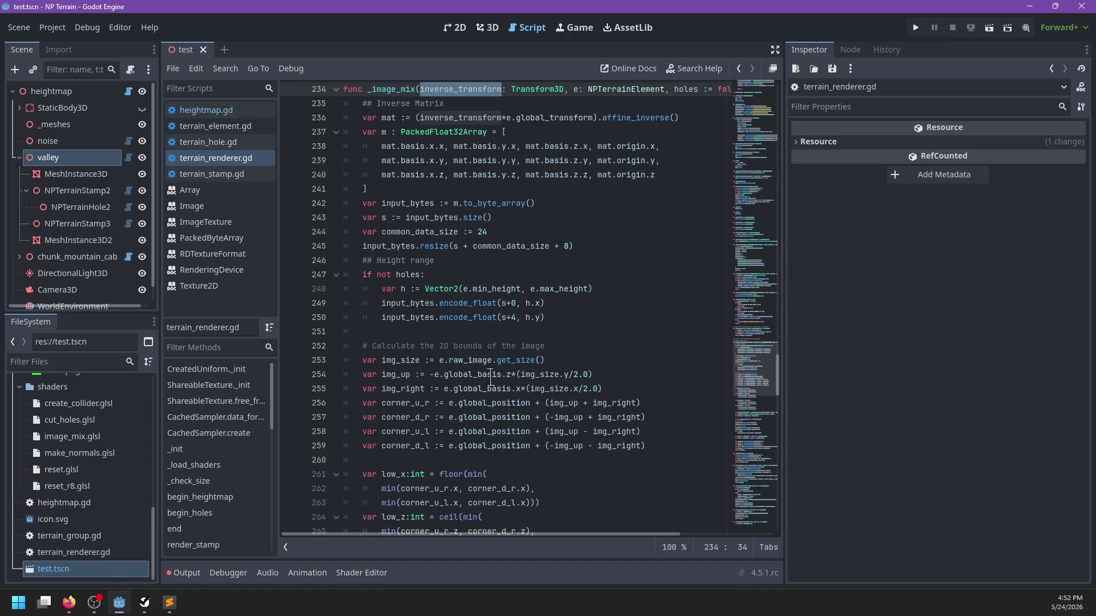
pyautogui.doubleClick(495, 374)
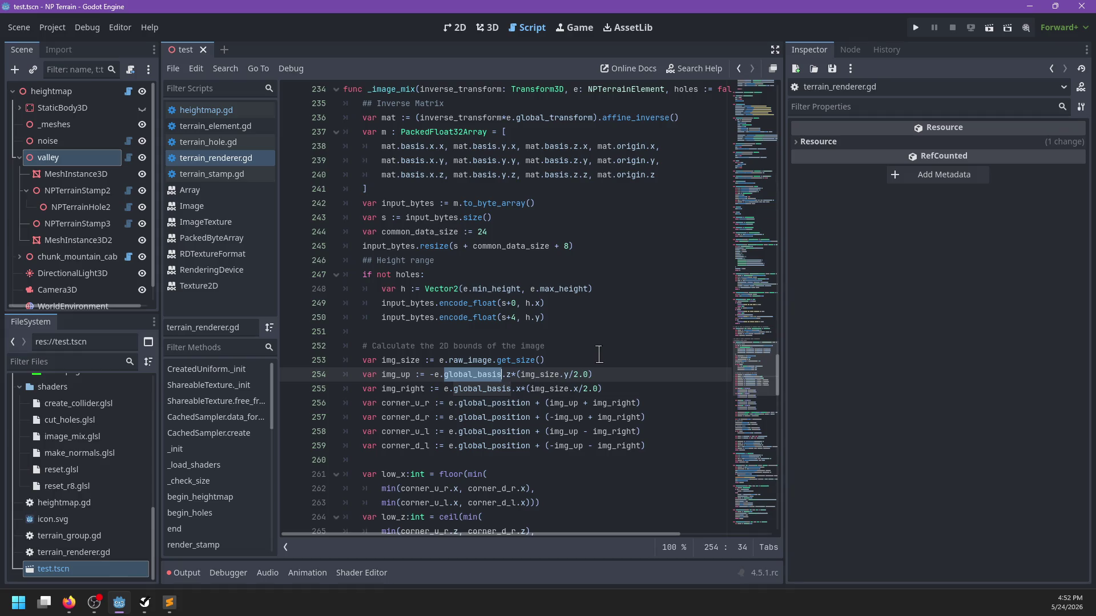
# Try appending a basis scale term to img_up, then abandon the partial edit.
pyautogui.click(611, 374)
pyautogui.scroll(1, 616, 365)
pyautogui.write('*inverse_transform')
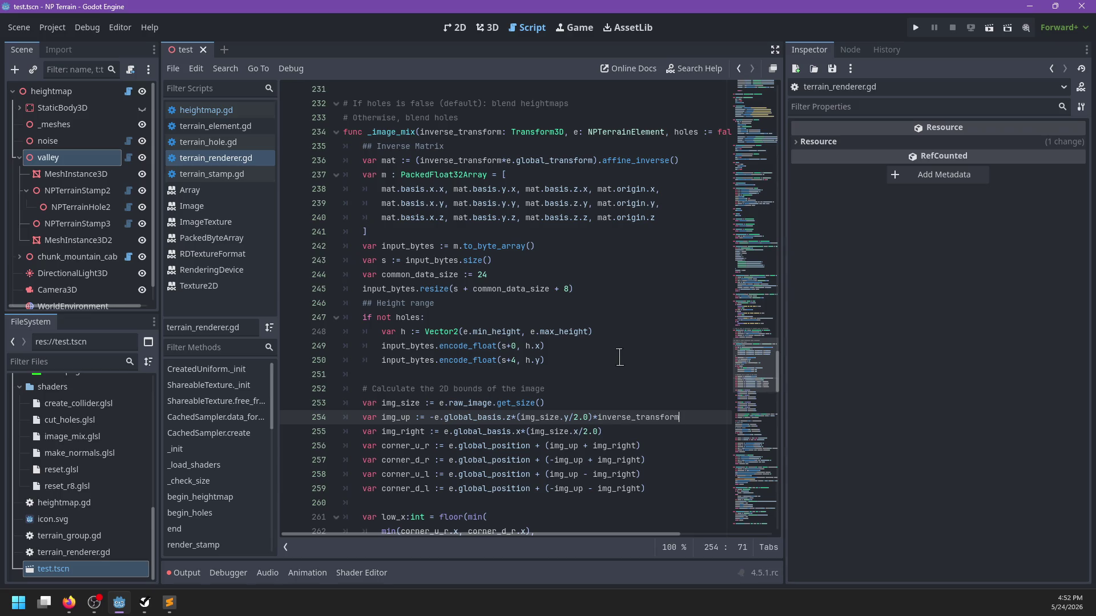
pyautogui.write('.basis')
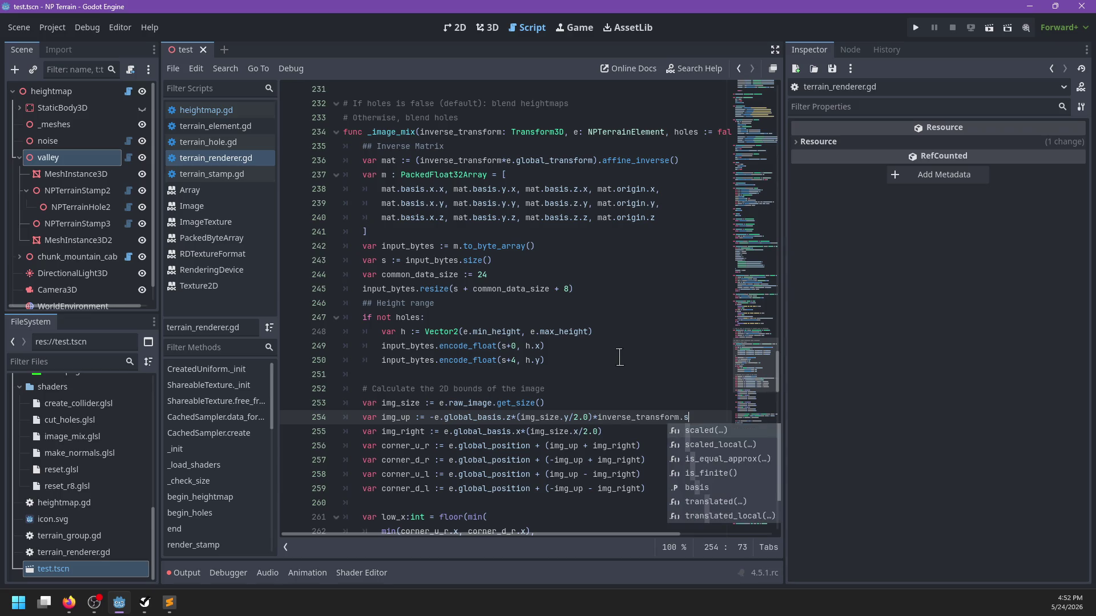
pyautogui.write('.')
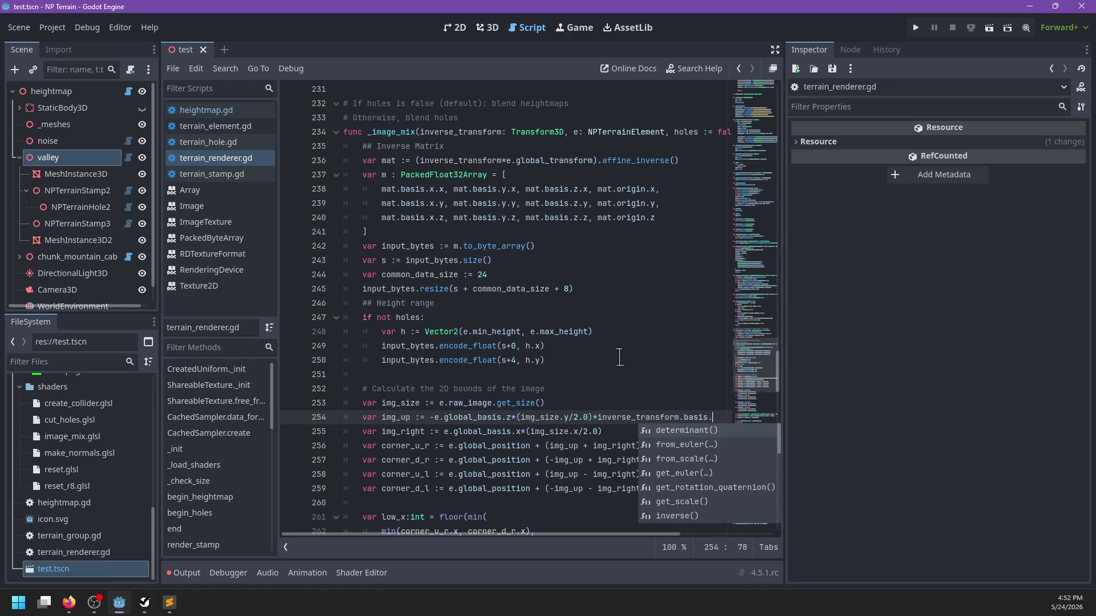
pyautogui.write('x')
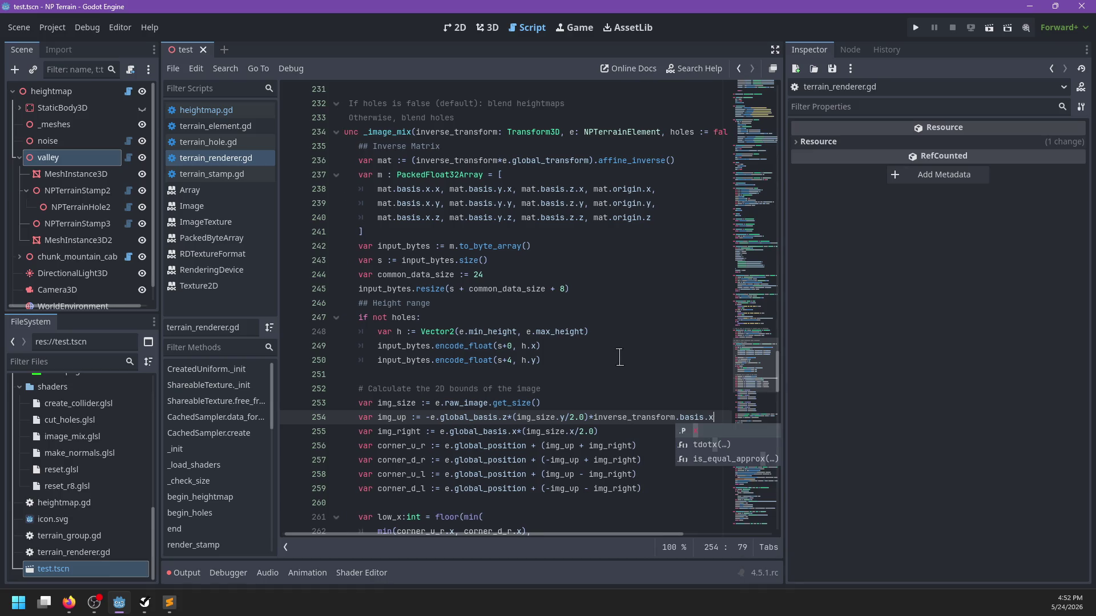
pyautogui.press('BackSpace')
pyautogui.press('BackSpace')
pyautogui.press('BackSpace')
pyautogui.press('BackSpace')
pyautogui.press('BackSpace')
pyautogui.press('BackSpace')
pyautogui.press('BackSpace')
pyautogui.write('scale')
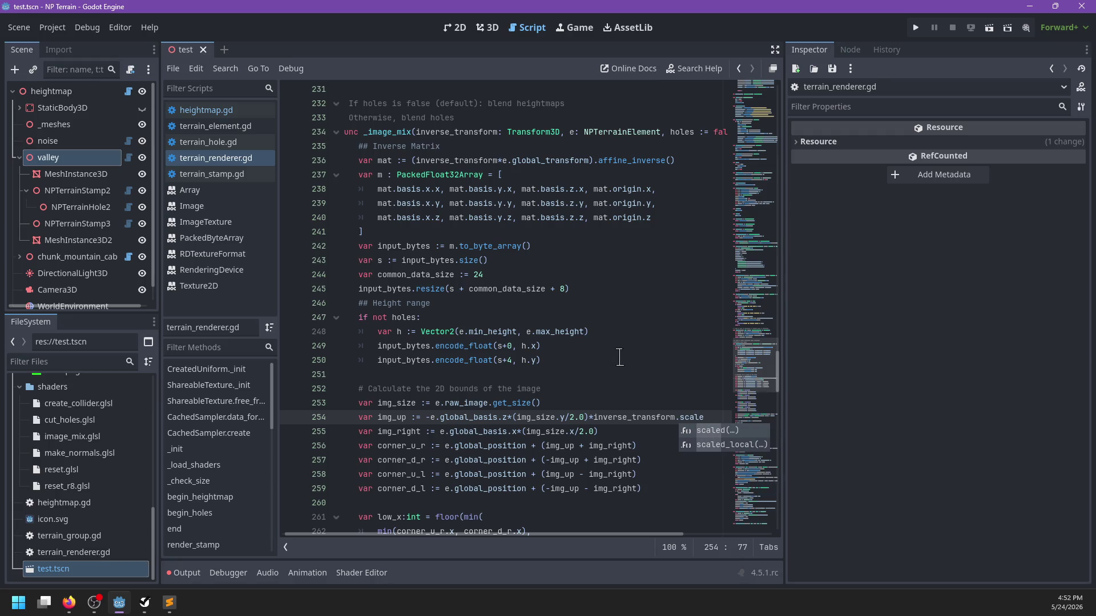
pyautogui.press('BackSpace')
pyautogui.press('BackSpace')
pyautogui.press('BackSpace')
pyautogui.write('get')
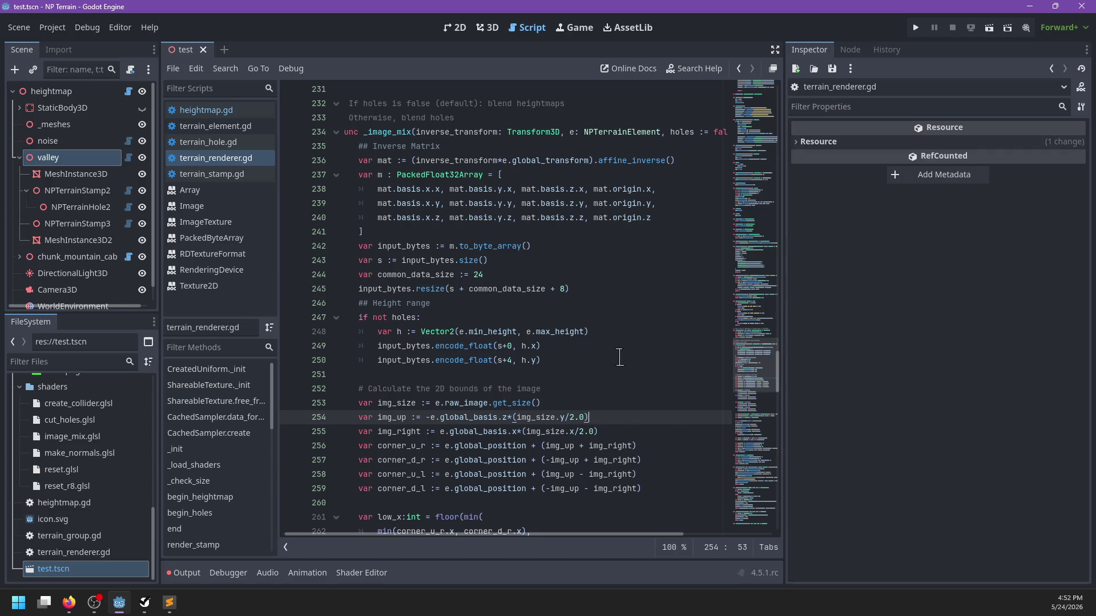
pyautogui.press('Up')
pyautogui.press('Up')
pyautogui.press('Up')
# Add 'var inv_scale := inverse_transform.basis.get_scale()' before the bounds calculation.
pyautogui.press('Return')
pyautogui.write('var b')
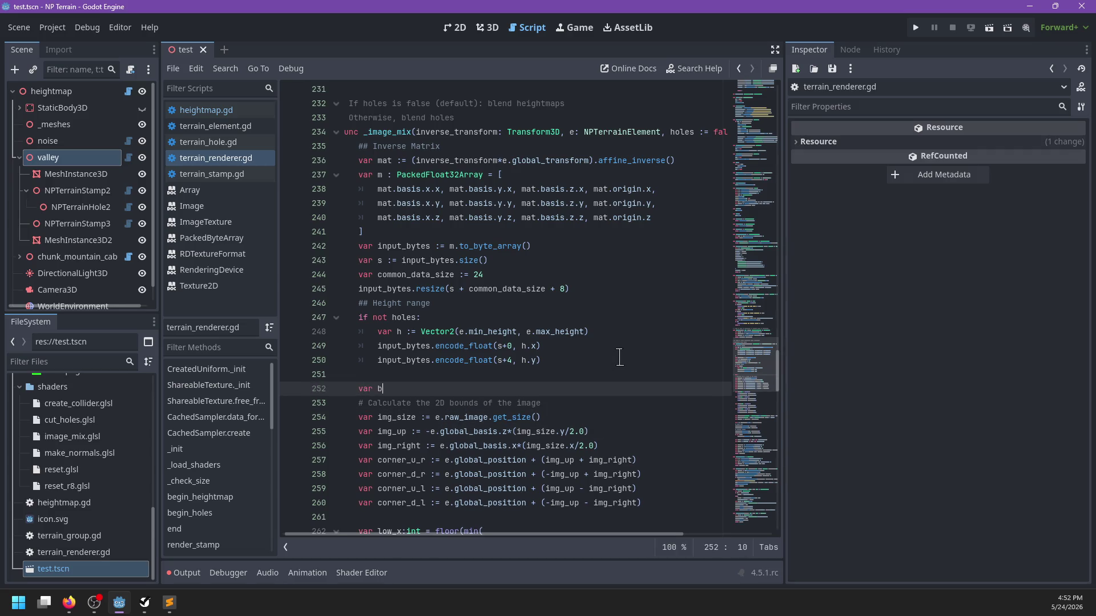
pyautogui.write(' := inverse')
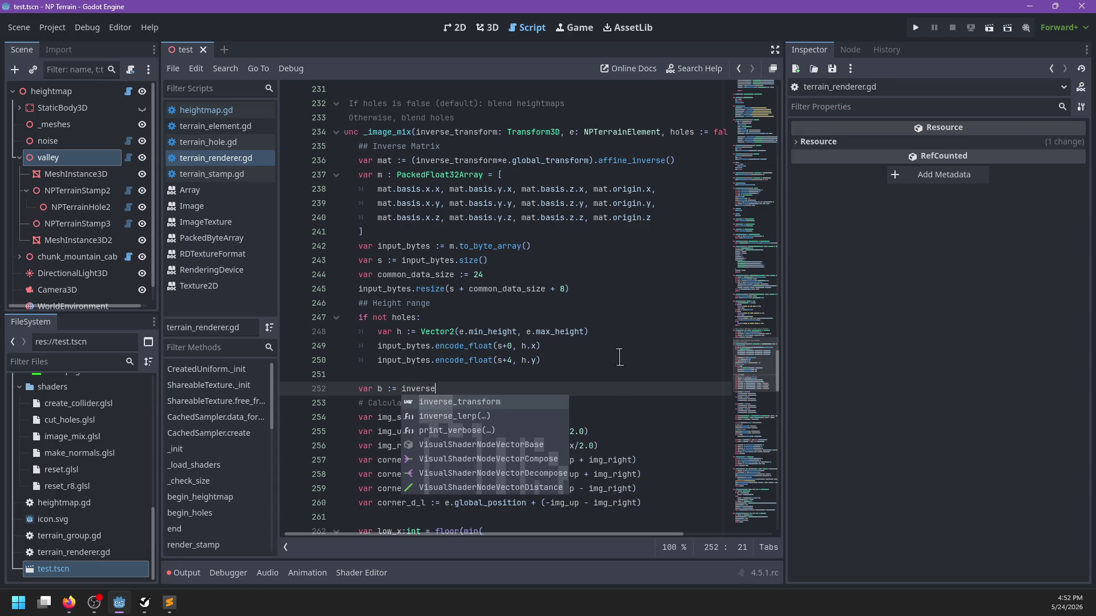
pyautogui.press('Return')
pyautogui.write('.basis.')
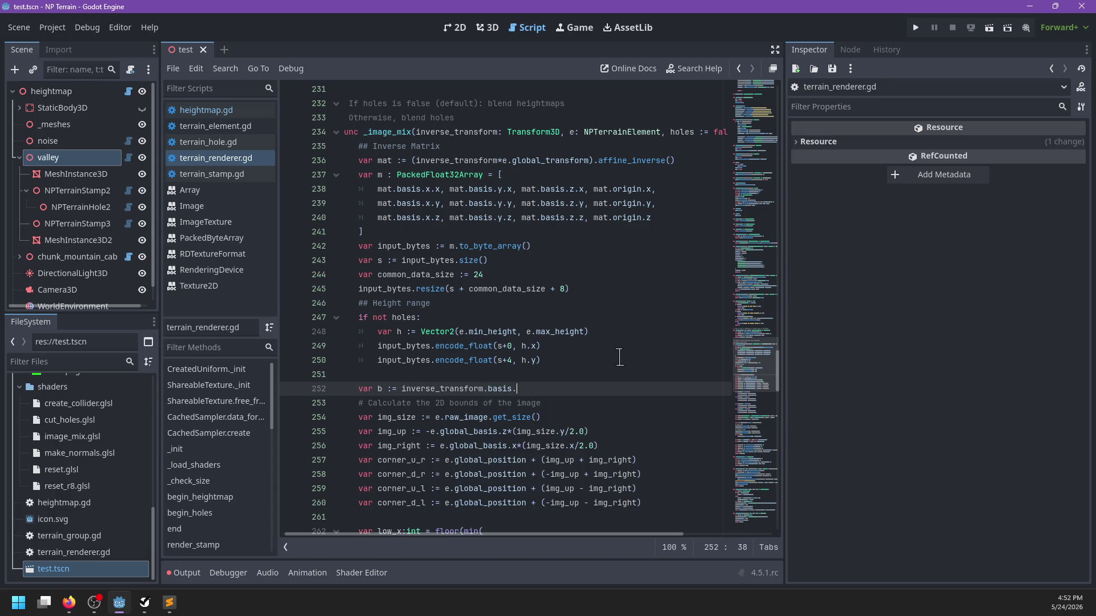
pyautogui.write('scal')
pyautogui.press('Down')
pyautogui.press('Down')
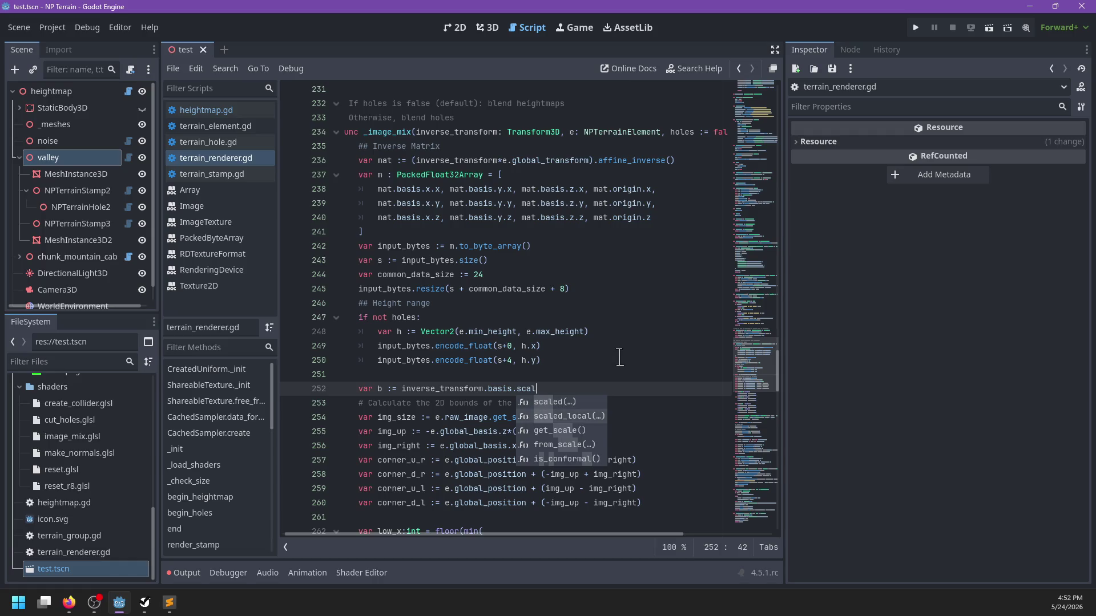
pyautogui.press('Return')
pyautogui.hotkey('ctrl', 'Left')
pyautogui.hotkey('ctrl', 'Left')
pyautogui.hotkey('ctrl', 'Left')
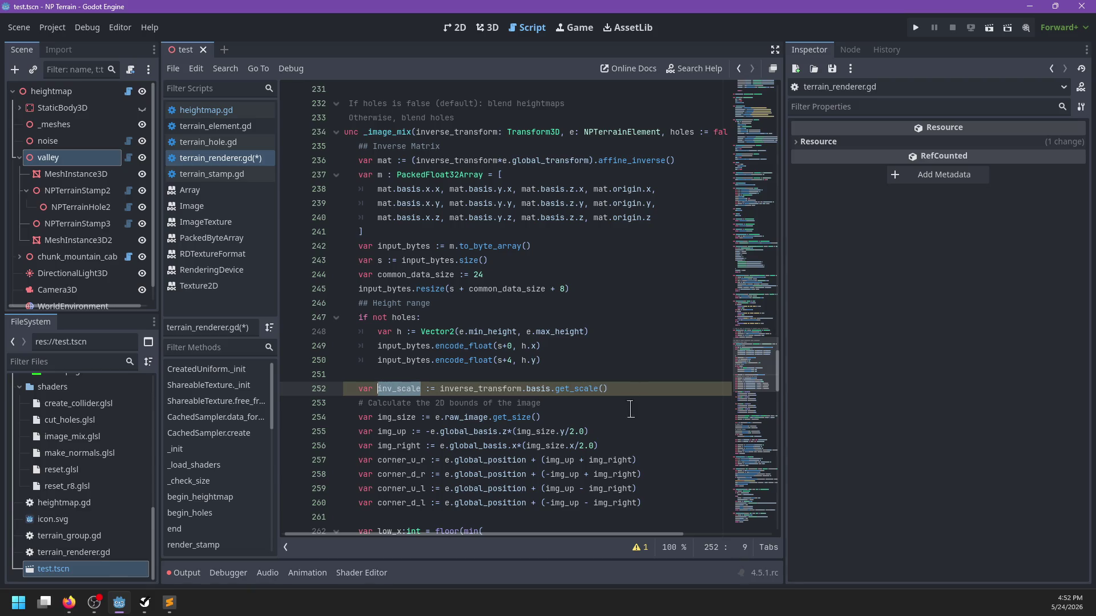
# Append *inv_scale.z to img_up and *inv_scale.x to img_right, then save.
pyautogui.click(612, 431)
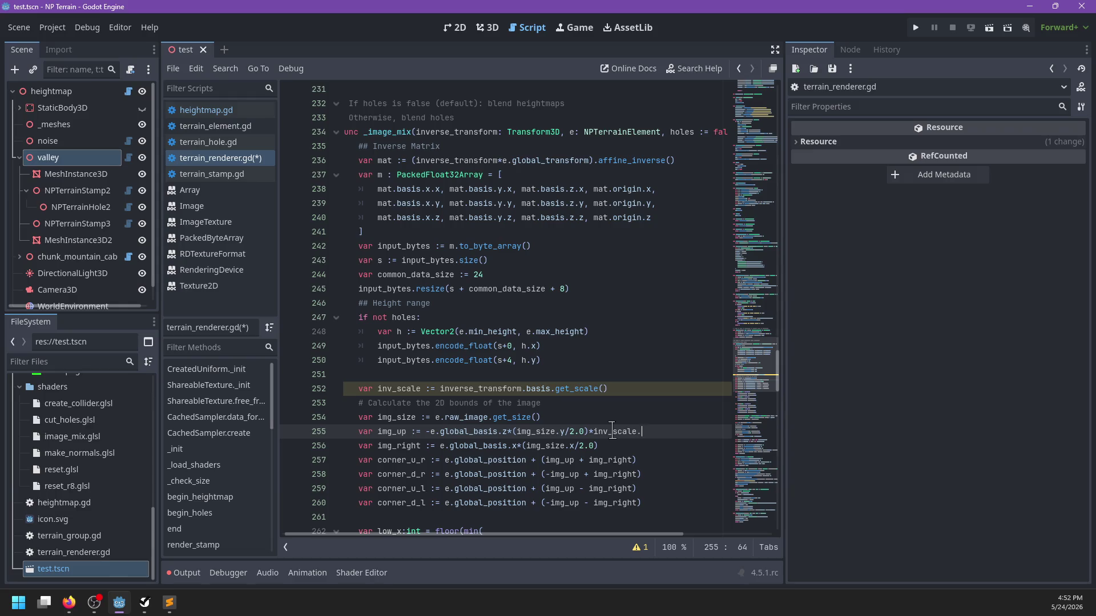
pyautogui.press('Down')
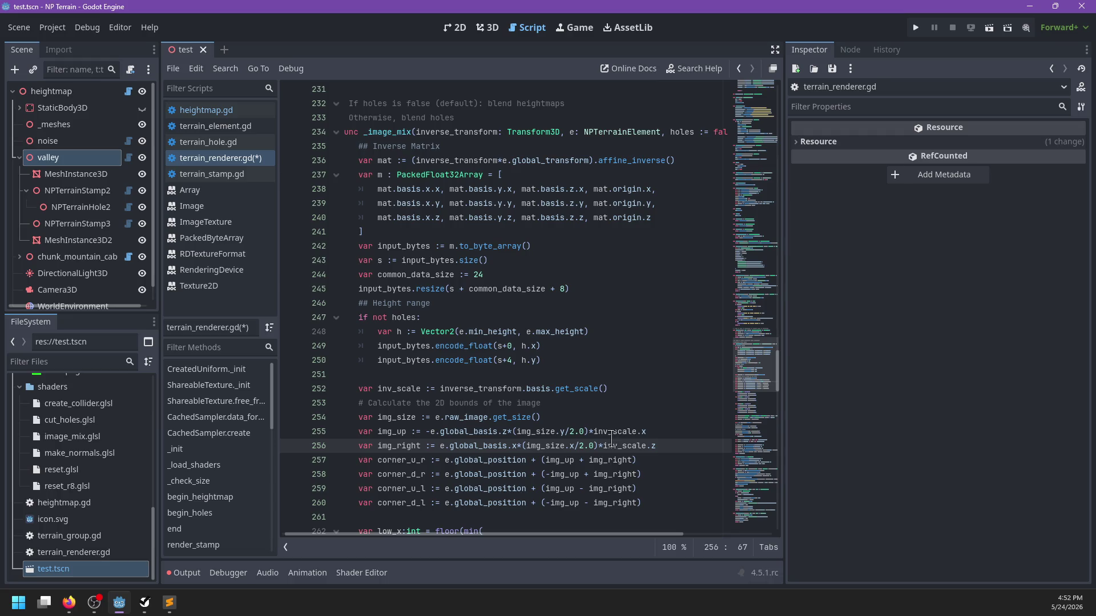
pyautogui.moveTo(645, 446); pyautogui.dragTo(590, 431)
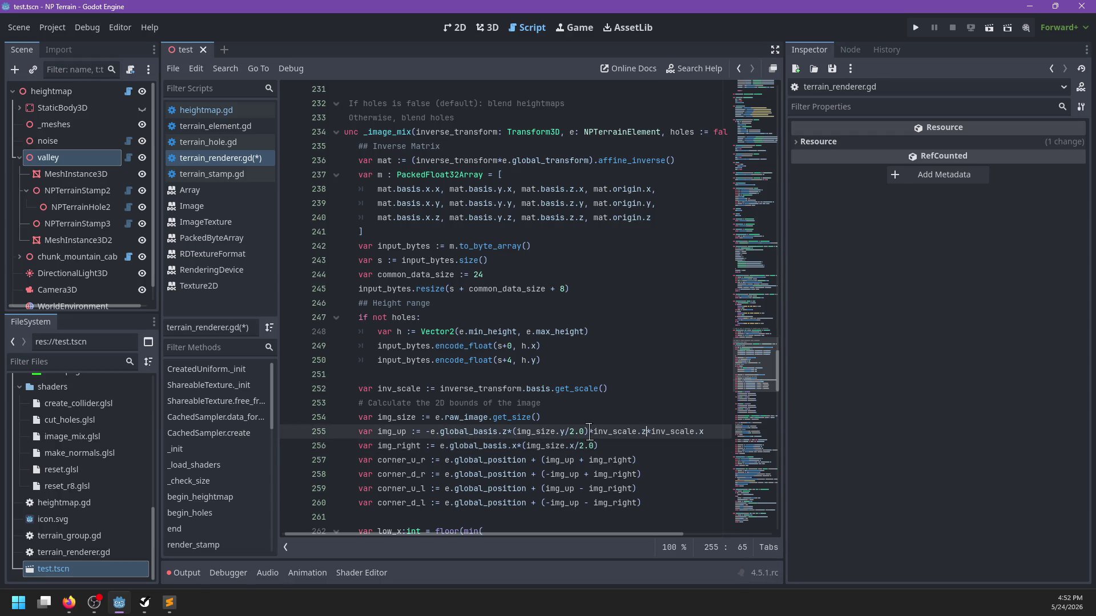
pyautogui.hotkey('shift', 'End')
pyautogui.hotkey('ctrl', 'x')
pyautogui.press('Down')
pyautogui.hotkey('ctrl', 'v')
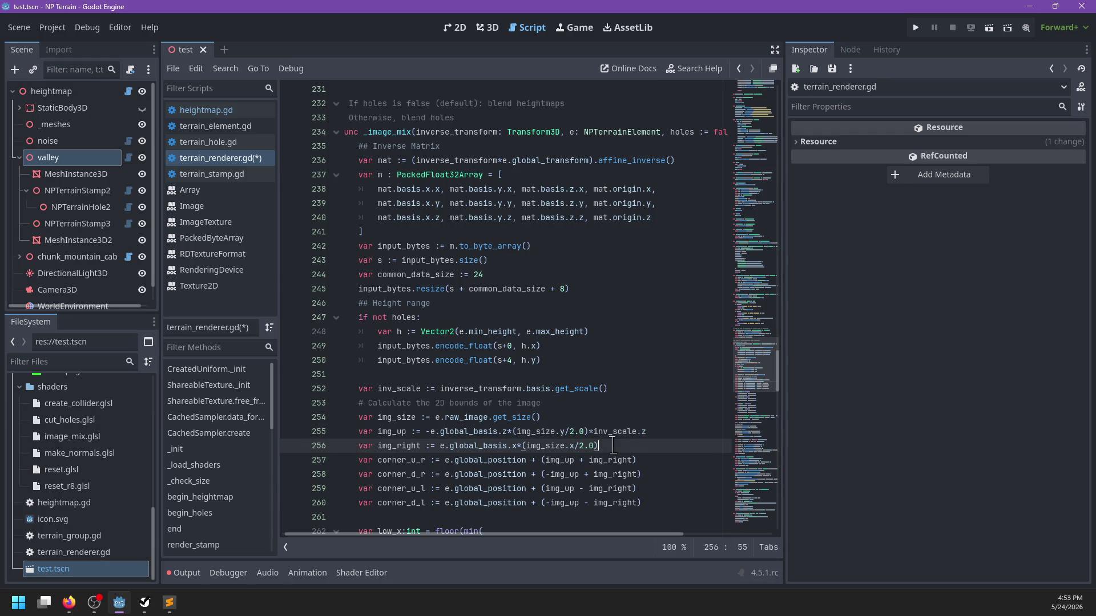
pyautogui.hotkey('ctrl', 's')
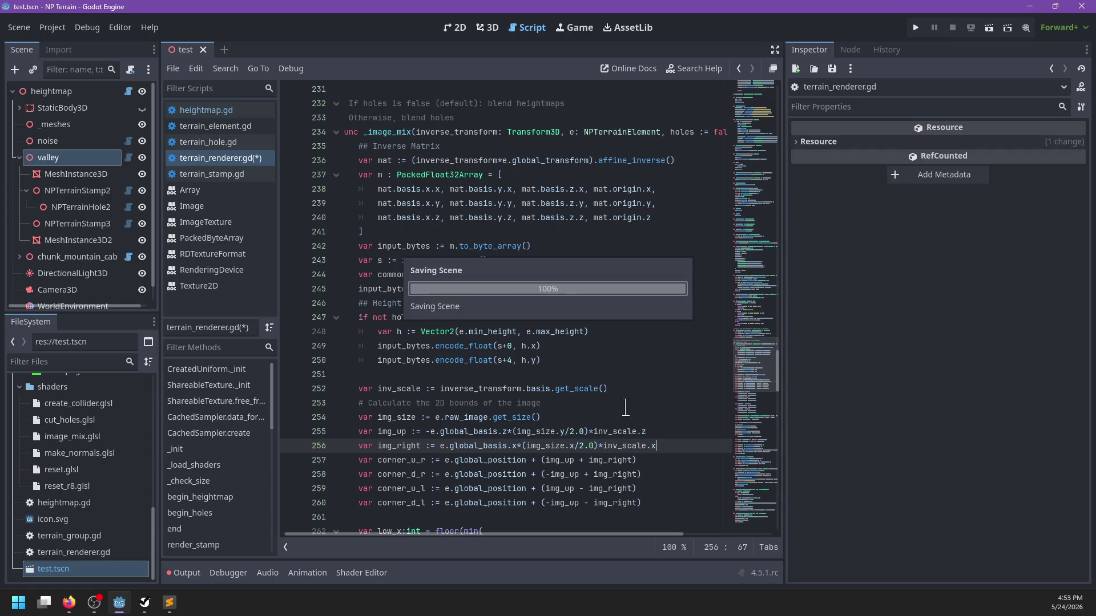
pyautogui.click(488, 27)
# Drag the valley stamp along Z and across the terrain to test the scaling.
pyautogui.moveTo(462, 400)
pyautogui.mouseDown()
pyautogui.moveTo(499, 321)
pyautogui.moveTo(480, 332)
pyautogui.mouseUp()
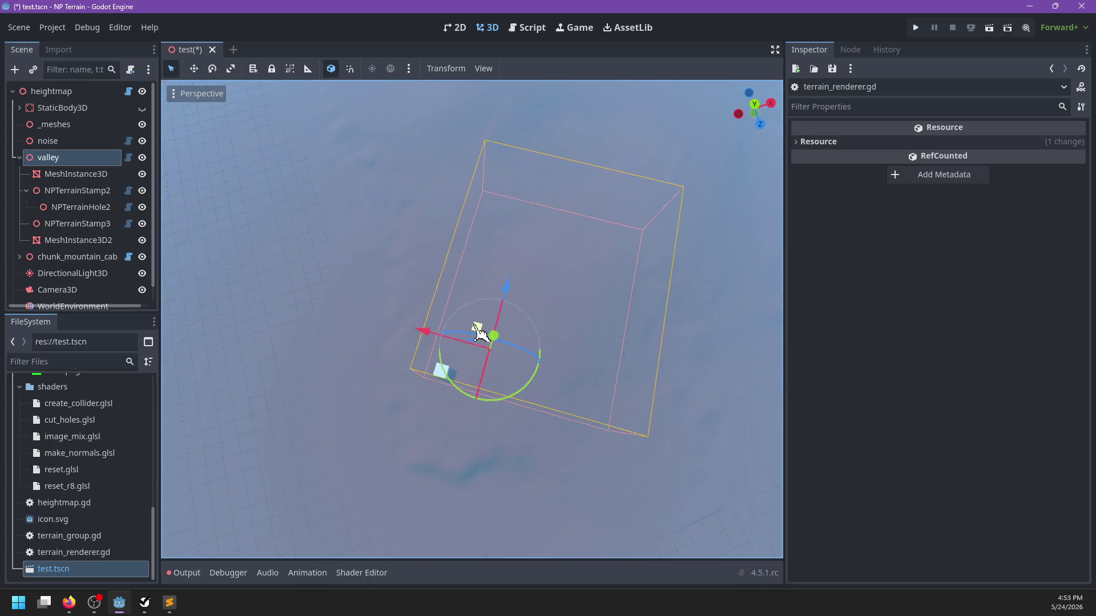
pyautogui.scroll(-5, 455, 318)
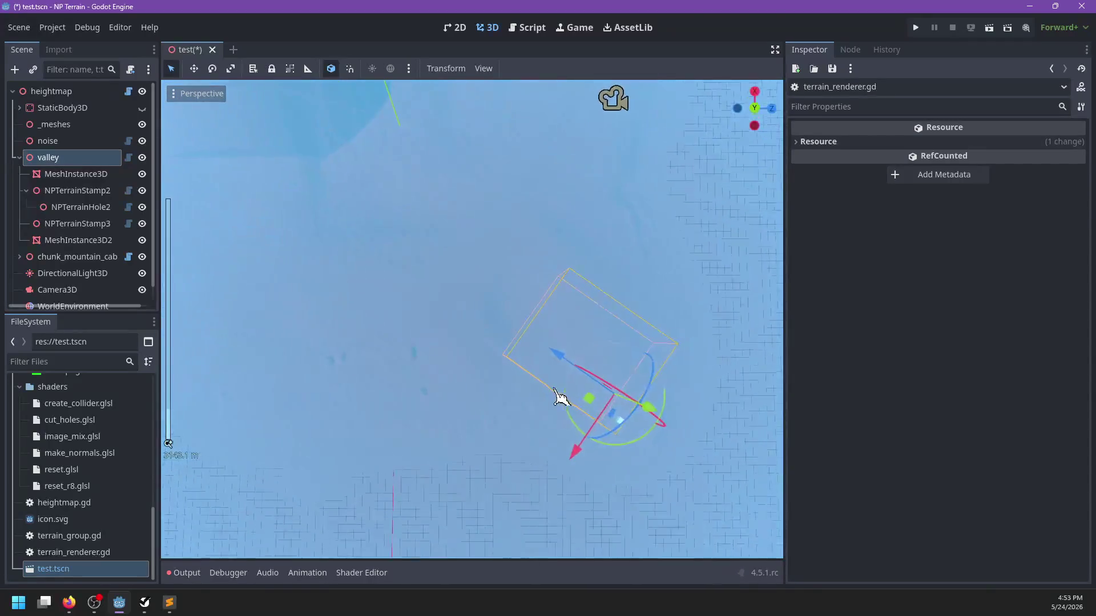
pyautogui.moveTo(587, 401)
pyautogui.mouseDown()
pyautogui.moveTo(513, 315)
pyautogui.moveTo(464, 288)
pyautogui.moveTo(440, 257)
pyautogui.moveTo(462, 259)
pyautogui.moveTo(497, 328)
pyautogui.moveTo(491, 288)
pyautogui.moveTo(456, 255)
pyautogui.moveTo(484, 367)
pyautogui.moveTo(672, 387)
pyautogui.mouseUp()
# Change '*' to '/' before inv_scale on the img_up and img_right lines and save.
pyautogui.click(531, 29)
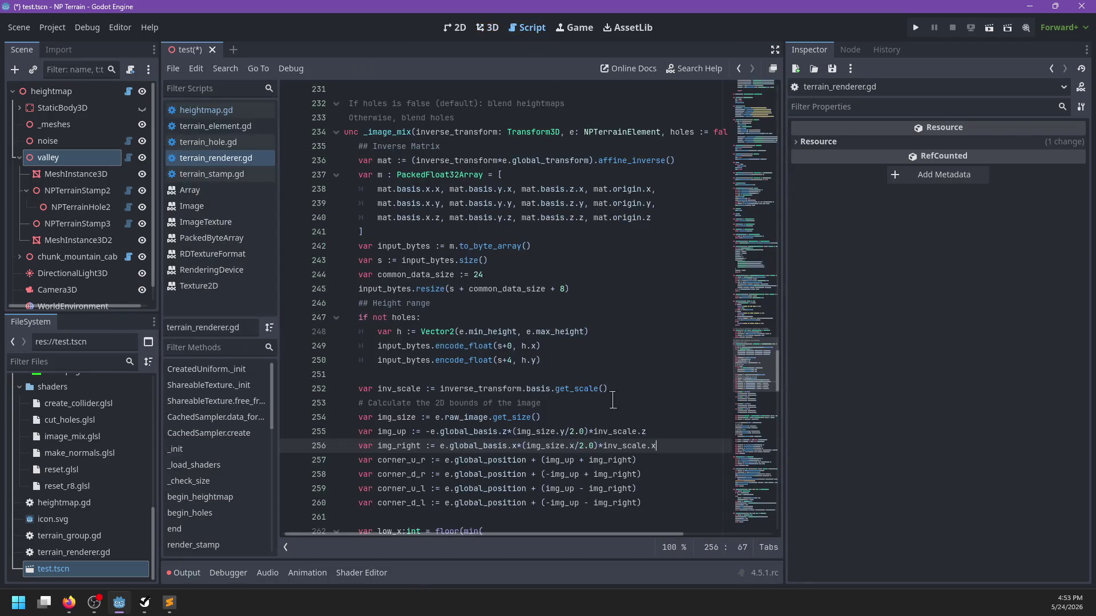
pyautogui.click(594, 432)
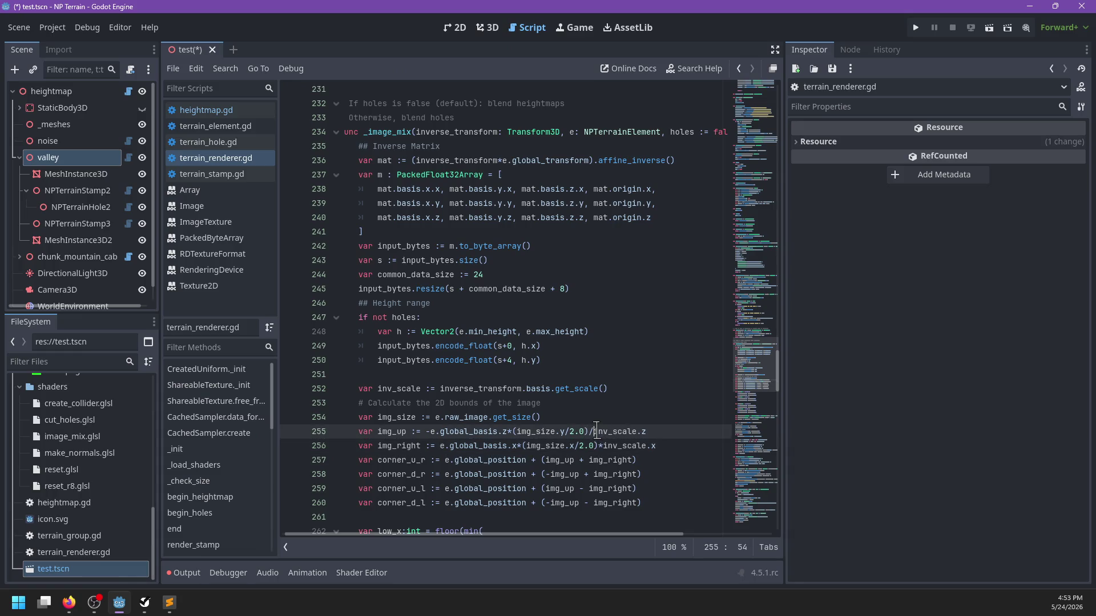
pyautogui.press('Down')
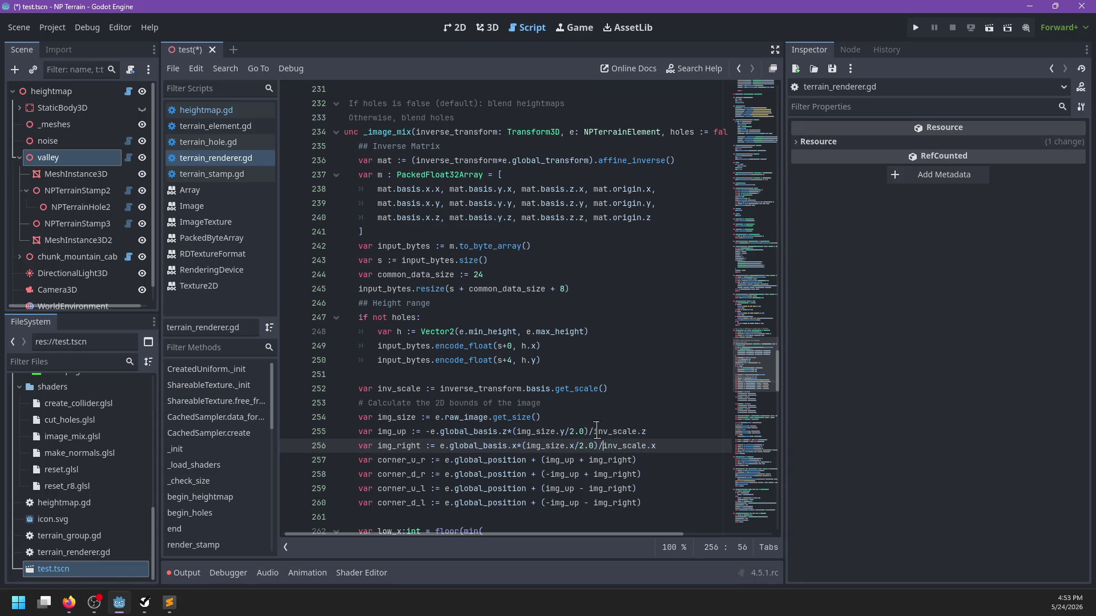
pyautogui.hotkey('ctrl', 's')
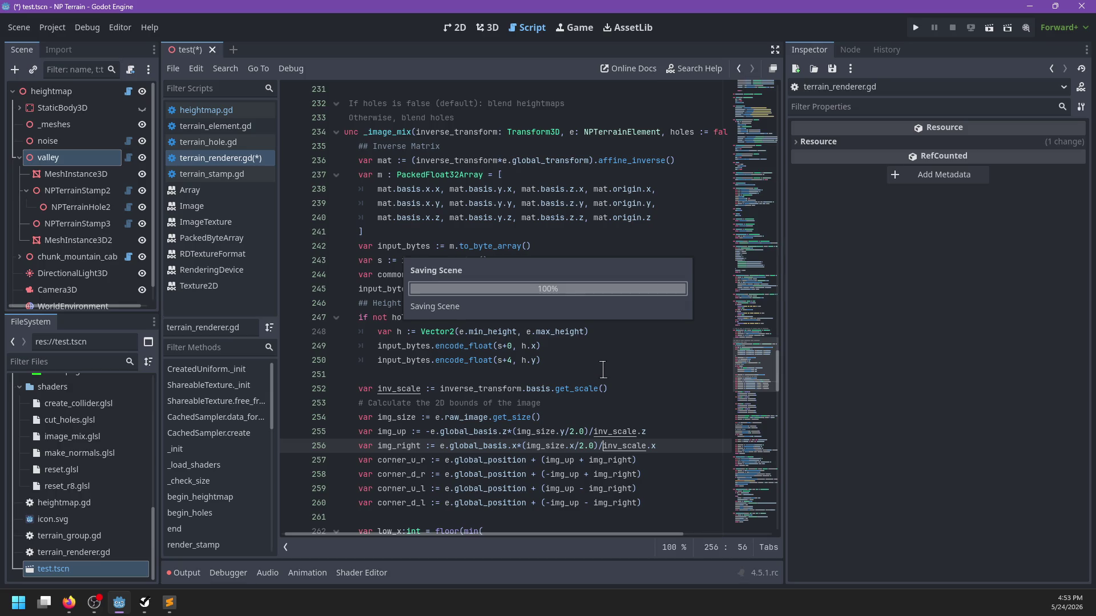
# Move the stamp, rotate it about 38° around vertical, and view from a low side angle.
pyautogui.click(489, 27)
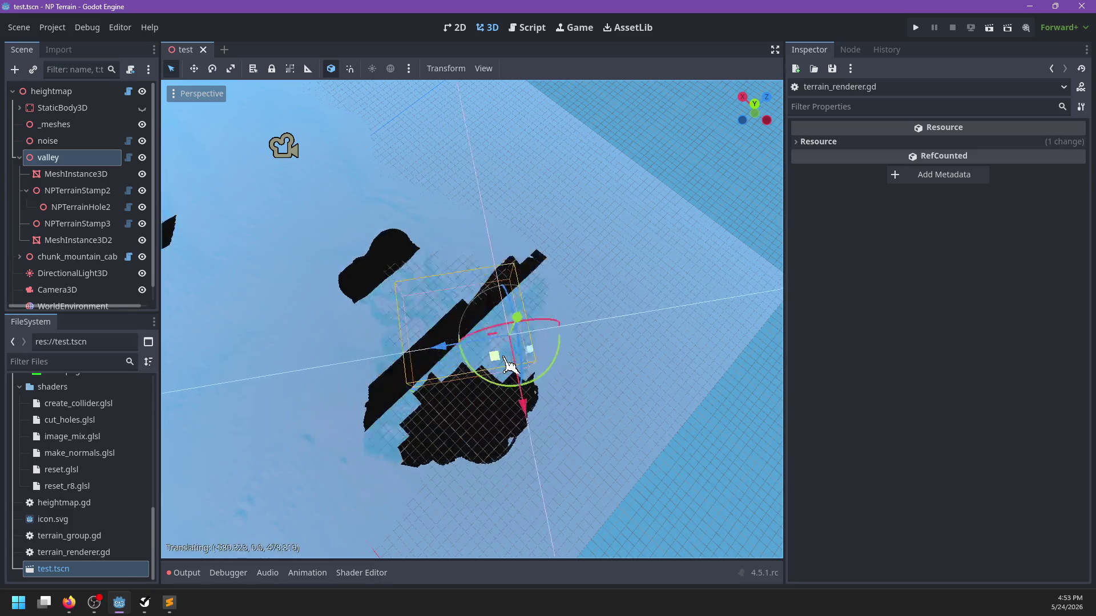
pyautogui.scroll(3, 492, 357)
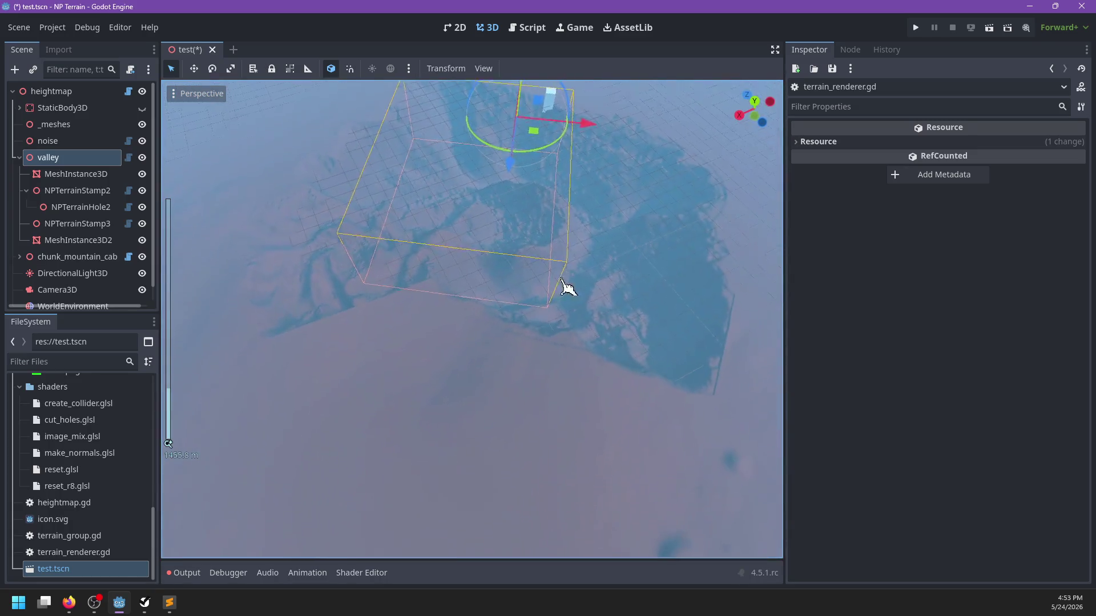
pyautogui.moveTo(526, 228); pyautogui.dragTo(525, 249)
pyautogui.scroll(-2, 525, 309)
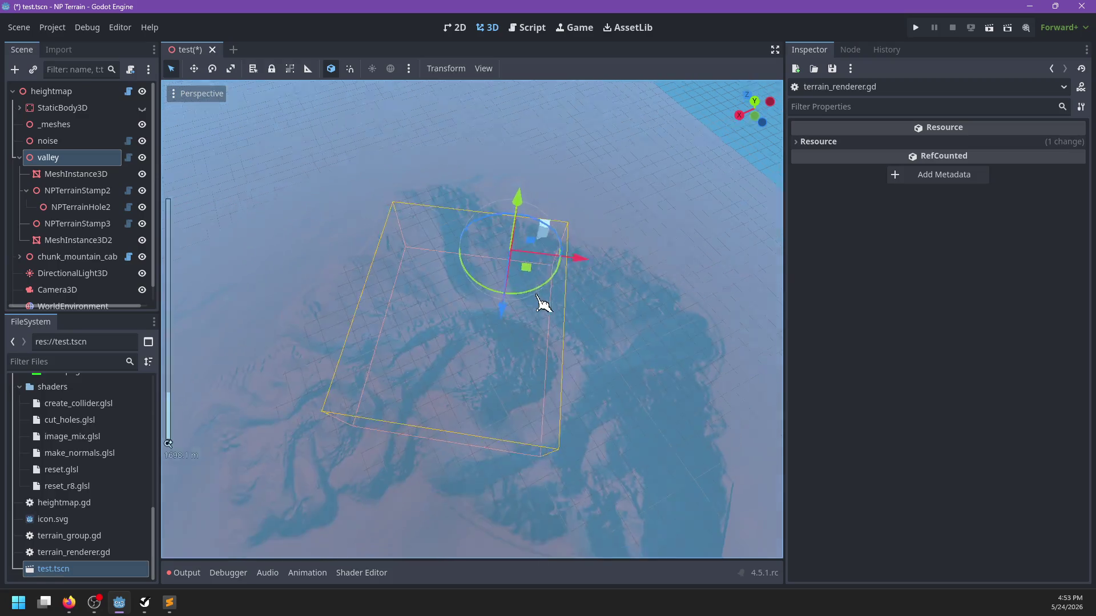
pyautogui.moveTo(521, 306)
pyautogui.mouseDown()
pyautogui.moveTo(489, 313)
pyautogui.moveTo(528, 274)
pyautogui.moveTo(465, 294)
pyautogui.mouseUp()
pyautogui.moveTo(363, 337)
pyautogui.mouseDown()
pyautogui.moveTo(631, 276)
pyautogui.moveTo(541, 350)
pyautogui.moveTo(589, 316)
pyautogui.moveTo(545, 337)
pyautogui.moveTo(521, 318)
pyautogui.moveTo(655, 418)
pyautogui.moveTo(505, 325)
pyautogui.moveTo(452, 371)
pyautogui.moveTo(460, 330)
pyautogui.moveTo(509, 440)
pyautogui.moveTo(460, 451)
pyautogui.moveTo(518, 435)
pyautogui.moveTo(508, 445)
pyautogui.mouseUp()
pyautogui.scroll(3, 589, 315)
pyautogui.scroll(-4, 656, 418)
# Select NPTerrainStamp3 and move it toward the upper left.
pyautogui.click(80, 192)
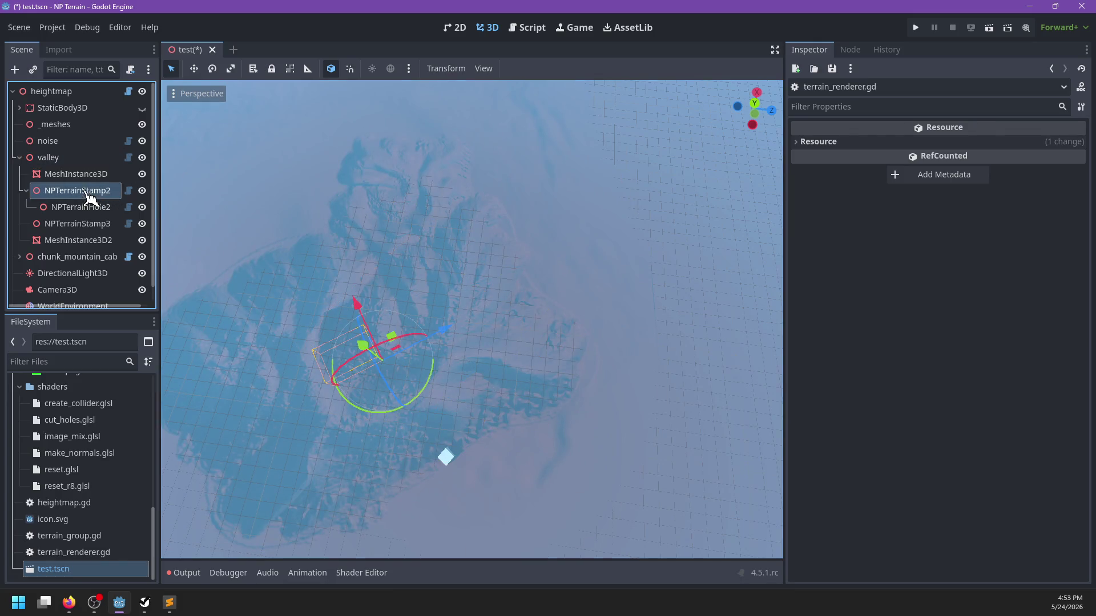
pyautogui.click(77, 223)
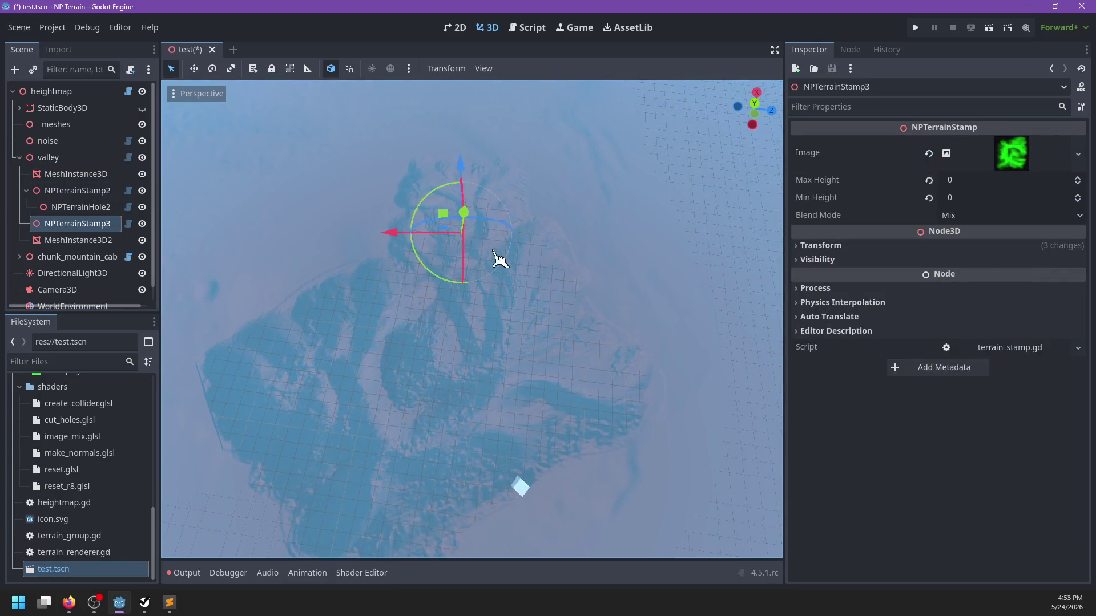
pyautogui.scroll(5, 497, 301)
pyautogui.moveTo(508, 293)
pyautogui.mouseDown()
pyautogui.moveTo(452, 249)
pyautogui.moveTo(528, 297)
pyautogui.moveTo(435, 279)
pyautogui.moveTo(484, 236)
pyautogui.moveTo(442, 152)
pyautogui.moveTo(490, 295)
pyautogui.mouseUp()
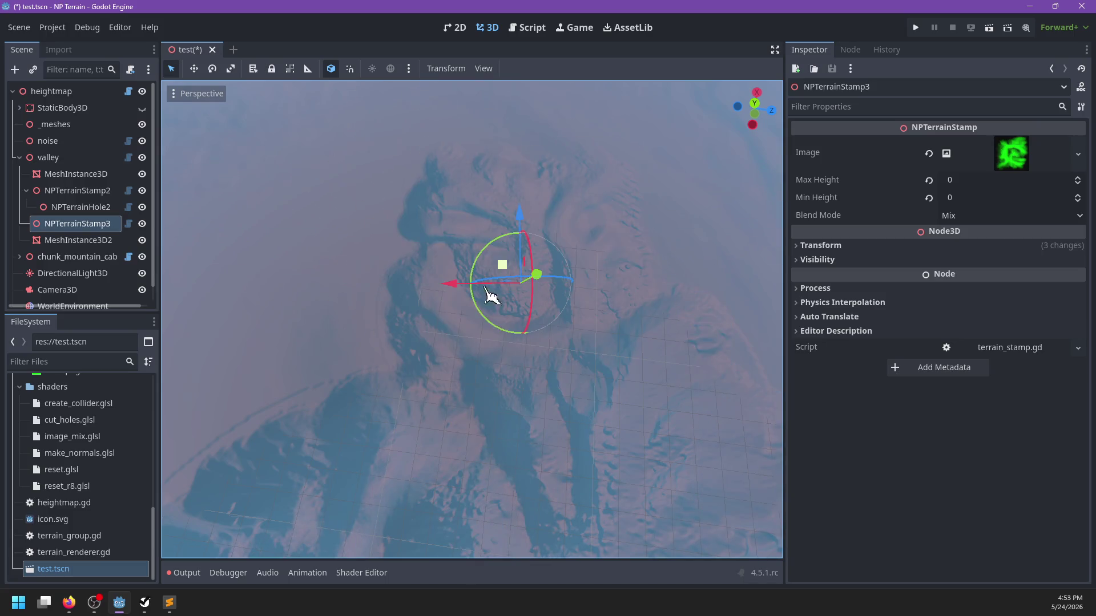
pyautogui.click(486, 325)
pyautogui.click(45, 224)
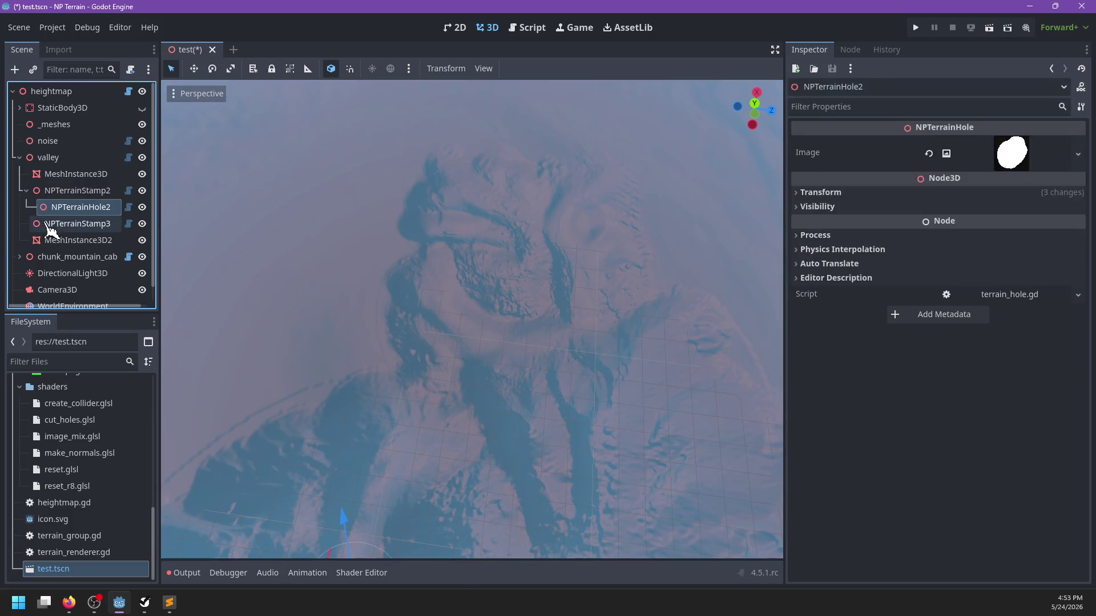
# Rotate NPTerrainStamp3 about 145°, move it right and down, and orbit to an oblique view.
pyautogui.moveTo(486, 324)
pyautogui.mouseDown()
pyautogui.moveTo(560, 325)
pyautogui.moveTo(614, 287)
pyautogui.moveTo(602, 255)
pyautogui.moveTo(577, 289)
pyautogui.moveTo(582, 230)
pyautogui.moveTo(562, 321)
pyautogui.moveTo(514, 323)
pyautogui.moveTo(465, 308)
pyautogui.moveTo(424, 252)
pyautogui.mouseUp()
pyautogui.scroll(3, 557, 276)
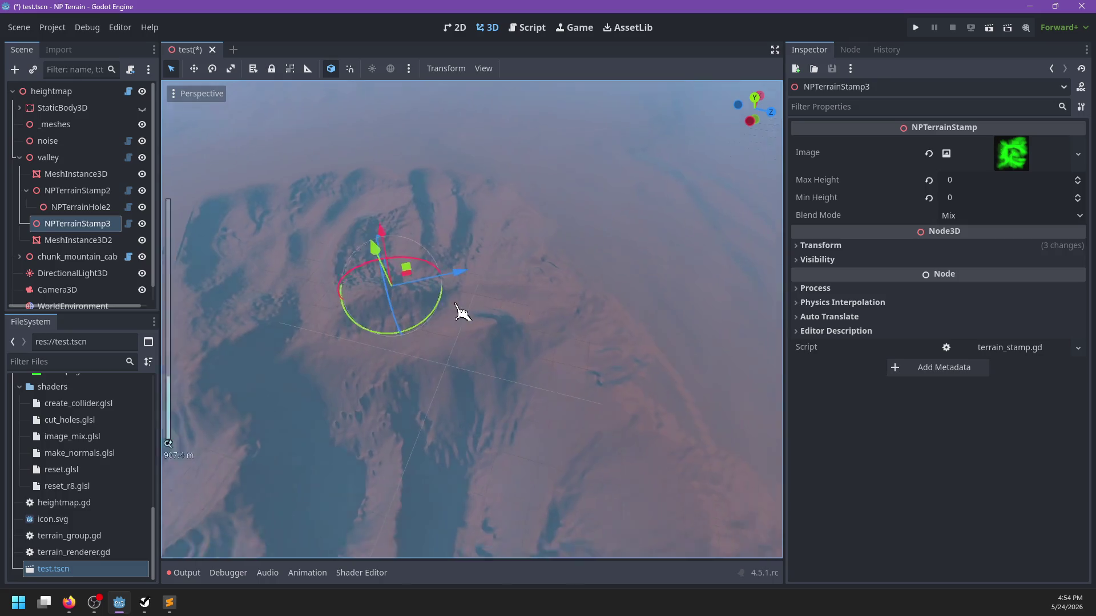
pyautogui.scroll(-3, 445, 317)
pyautogui.moveTo(452, 261)
pyautogui.mouseDown()
pyautogui.moveTo(558, 320)
pyautogui.moveTo(557, 293)
pyautogui.moveTo(525, 300)
pyautogui.mouseUp()
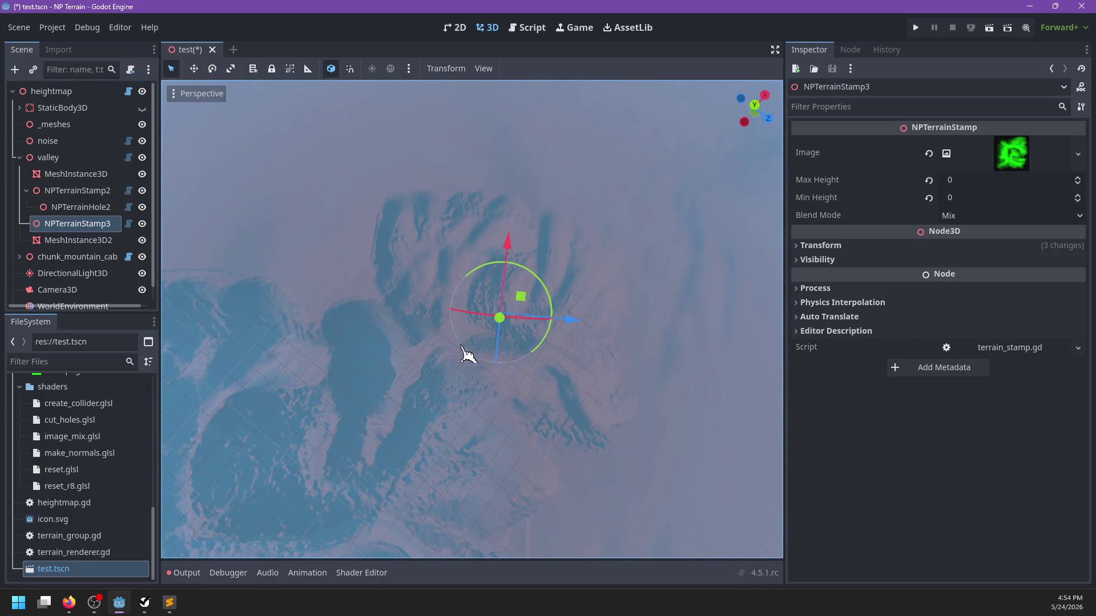
pyautogui.moveTo(445, 282); pyautogui.dragTo(439, 282)
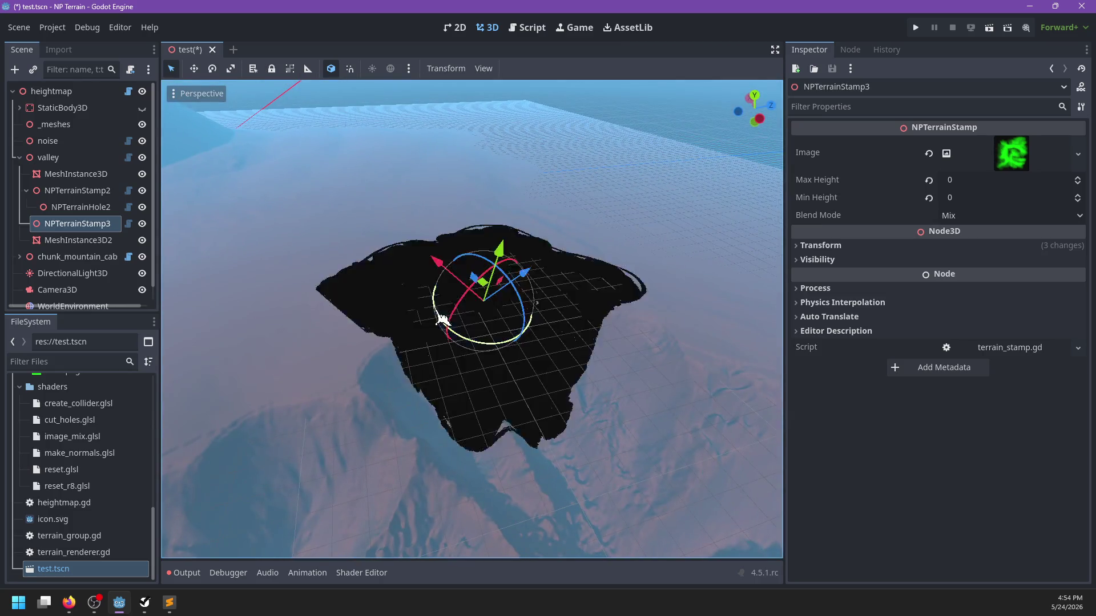
pyautogui.click(48, 157)
pyautogui.scroll(-5, 432, 370)
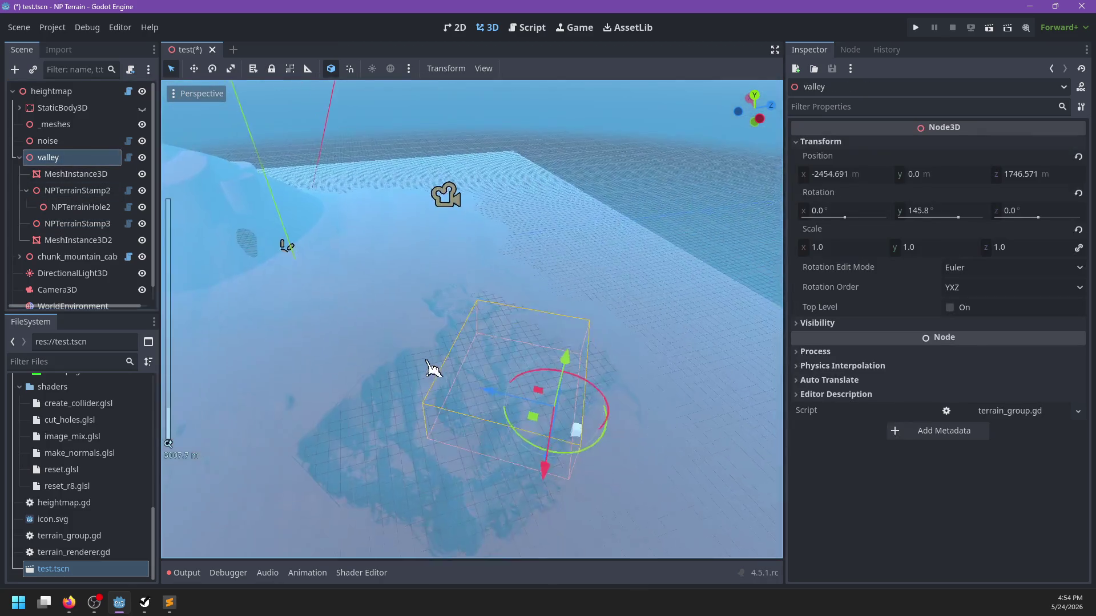
# Rotate the valley group to -169.1° around its Y axis.
pyautogui.scroll(5, 434, 371)
pyautogui.moveTo(447, 367)
pyautogui.mouseDown()
pyautogui.moveTo(400, 336)
pyautogui.moveTo(436, 362)
pyautogui.moveTo(367, 337)
pyautogui.moveTo(450, 362)
pyautogui.moveTo(411, 320)
pyautogui.mouseUp()
pyautogui.scroll(-5, 234, 262)
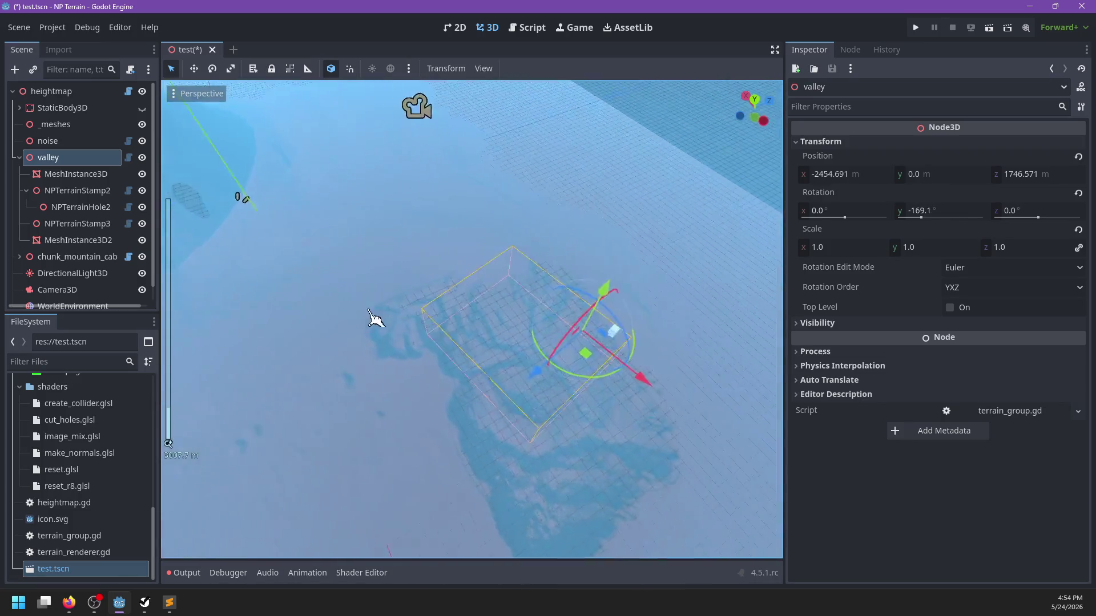
pyautogui.scroll(7, 369, 325)
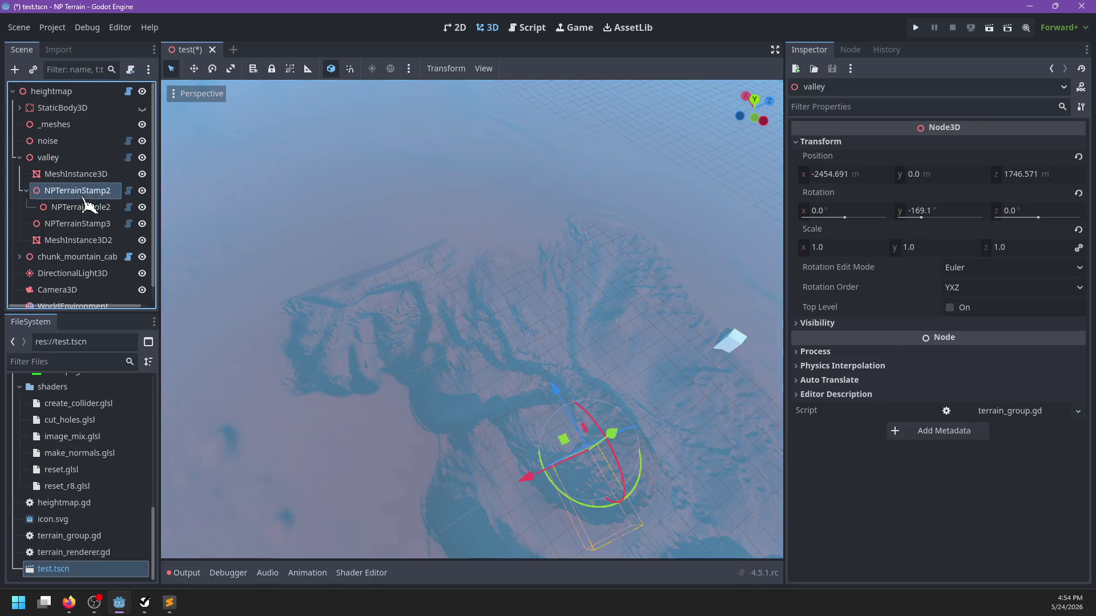
# Select NPTerrainStamp3 and drag it to a new spot on the terrain.
pyautogui.click(83, 194)
pyautogui.click(77, 224)
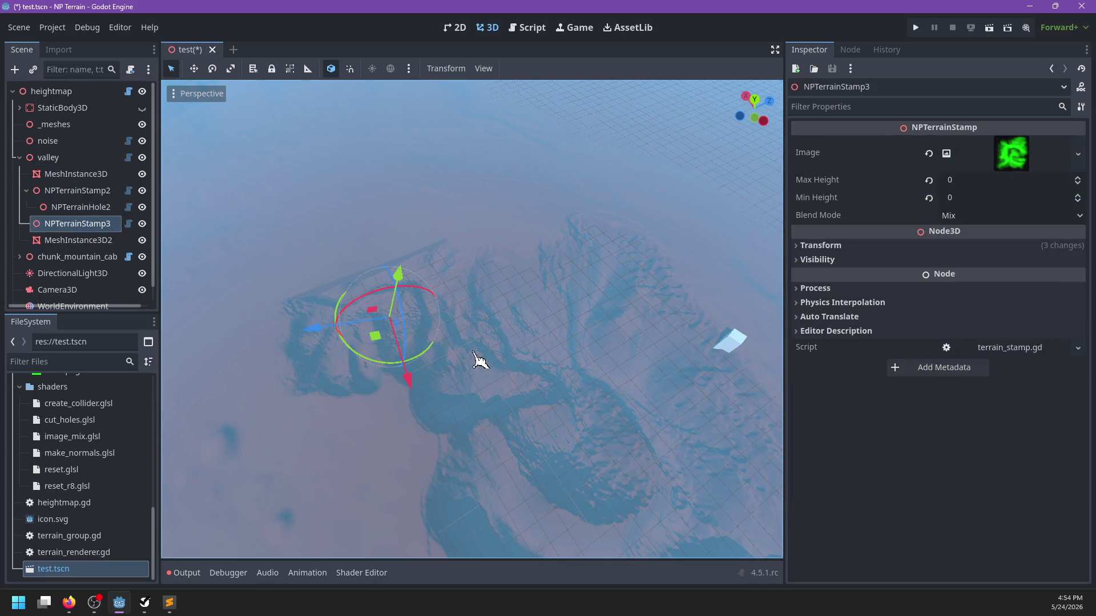
pyautogui.moveTo(380, 345)
pyautogui.mouseDown()
pyautogui.moveTo(388, 299)
pyautogui.moveTo(378, 388)
pyautogui.moveTo(396, 442)
pyautogui.moveTo(400, 423)
pyautogui.mouseUp()
pyautogui.scroll(-3, 485, 400)
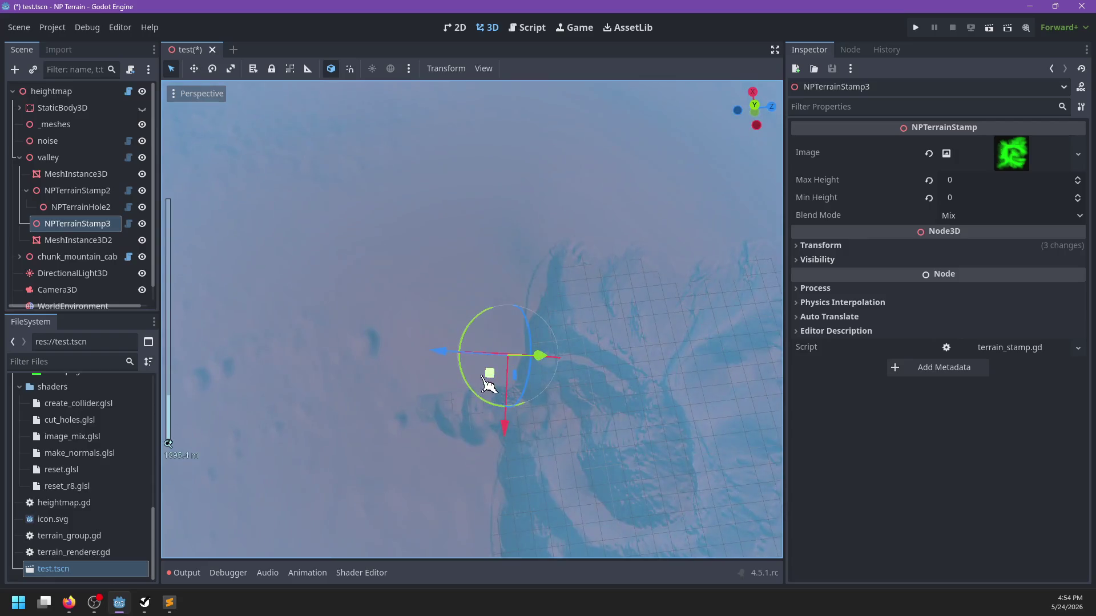
pyautogui.moveTo(489, 379)
pyautogui.mouseDown()
pyautogui.moveTo(491, 247)
pyautogui.moveTo(403, 318)
pyautogui.moveTo(455, 371)
pyautogui.moveTo(490, 313)
pyautogui.moveTo(499, 244)
pyautogui.mouseUp()
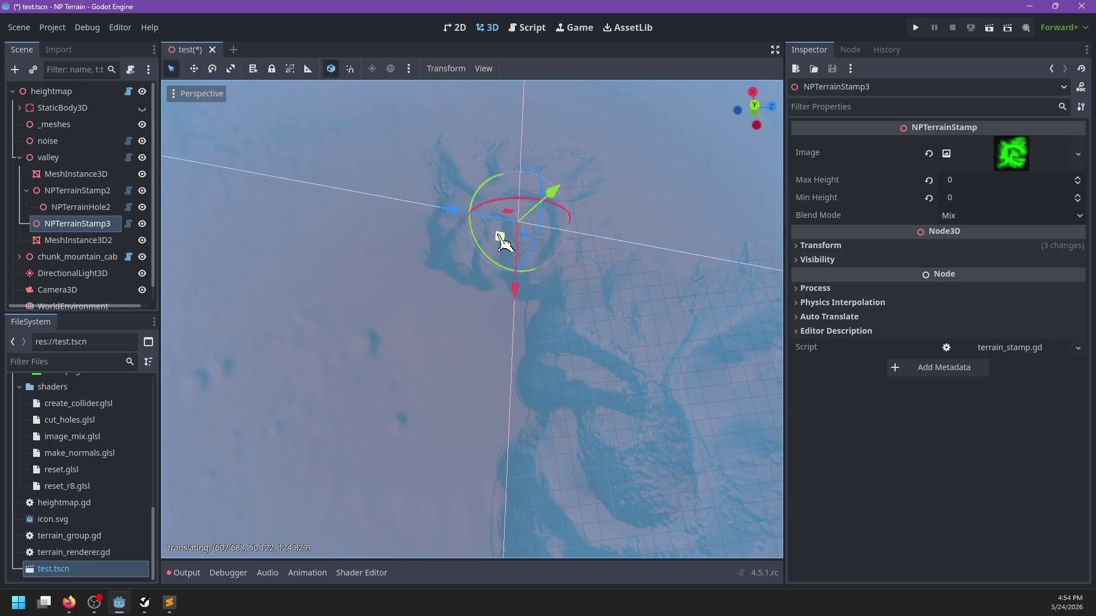
# Return to terrain_renderer.gd at the _image_mix img_up/img_right corner code.
pyautogui.scroll(-5, 505, 242)
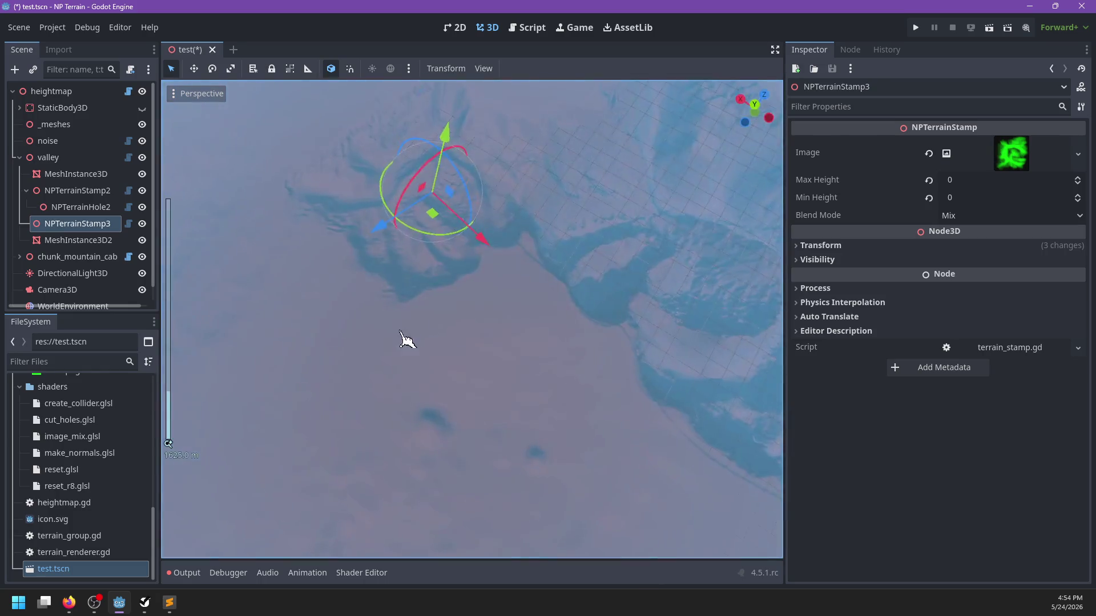
pyautogui.scroll(5, 552, 233)
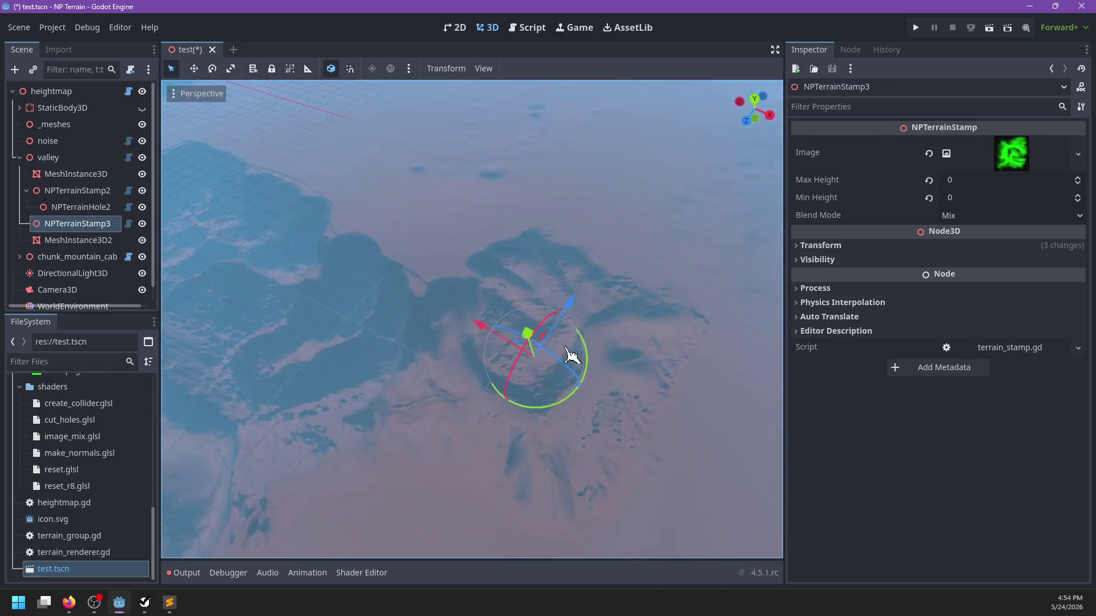
pyautogui.click(523, 27)
pyautogui.scroll(-2, 458, 347)
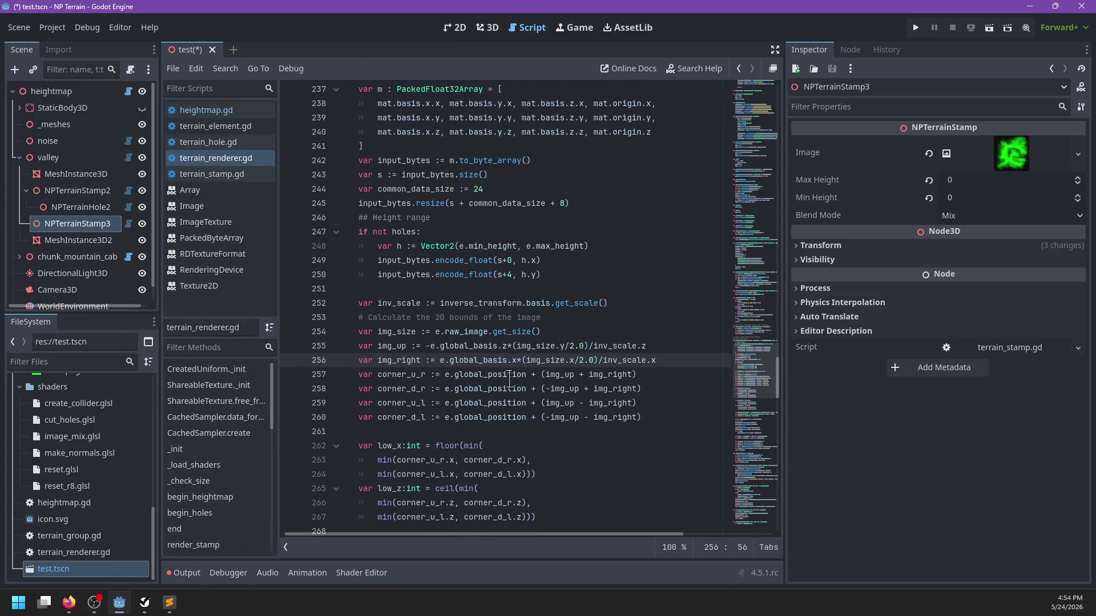
# Remove the /inv_scale.z and /inv_scale.x divisions from the img_up and img_right lines.
pyautogui.scroll(-2, 510, 380)
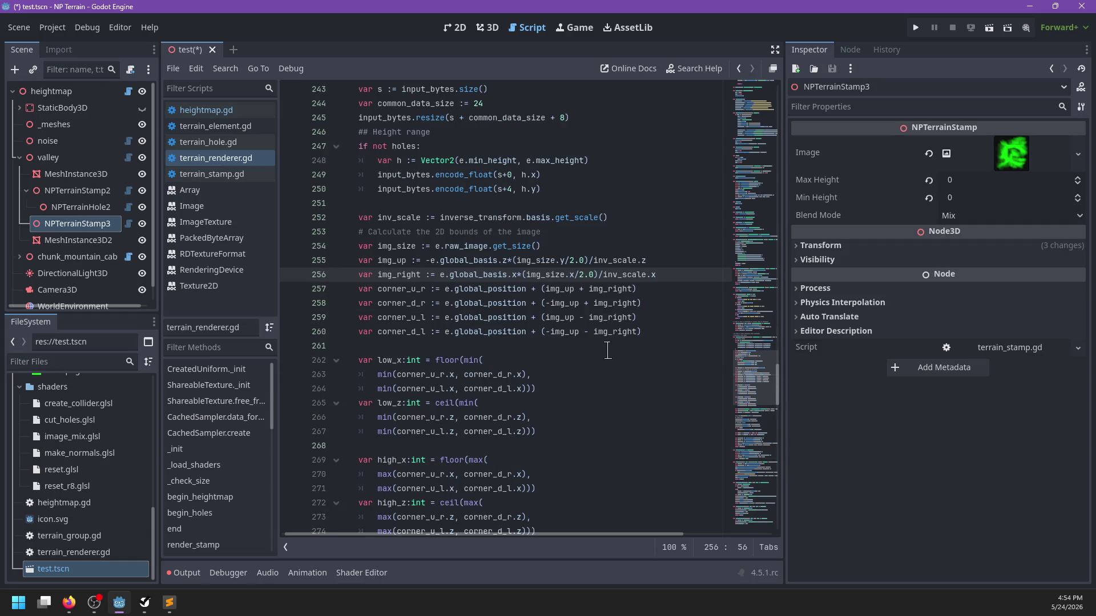
pyautogui.click(661, 258)
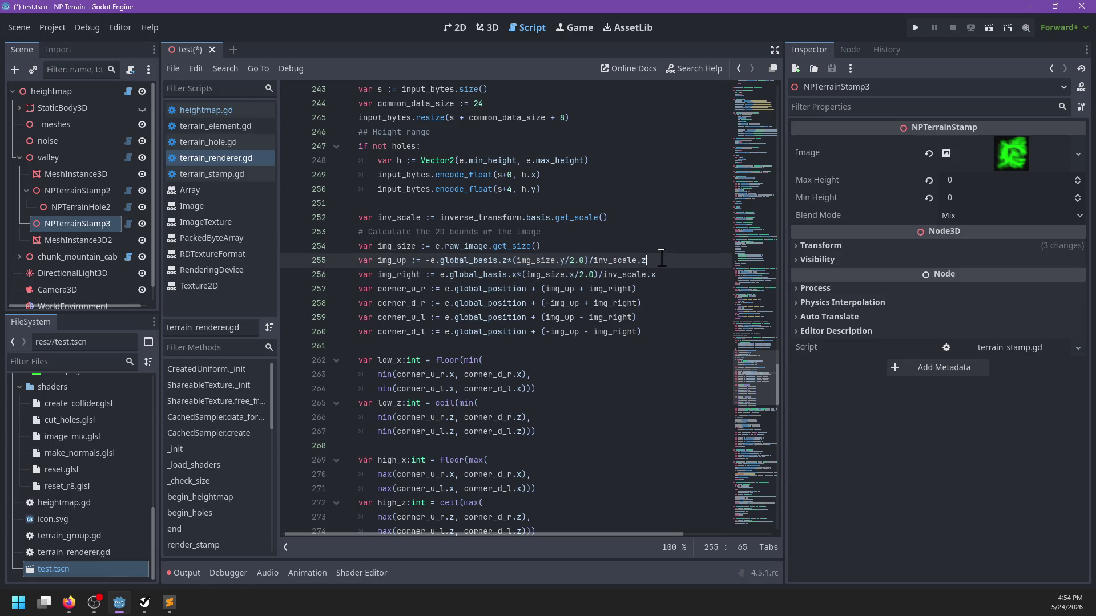
pyautogui.press('BackSpace')
pyautogui.moveTo(628, 261)
pyautogui.mouseDown()
pyautogui.moveTo(652, 260)
pyautogui.moveTo(605, 275)
pyautogui.moveTo(665, 274)
pyautogui.mouseUp()
pyautogui.press('BackSpace')
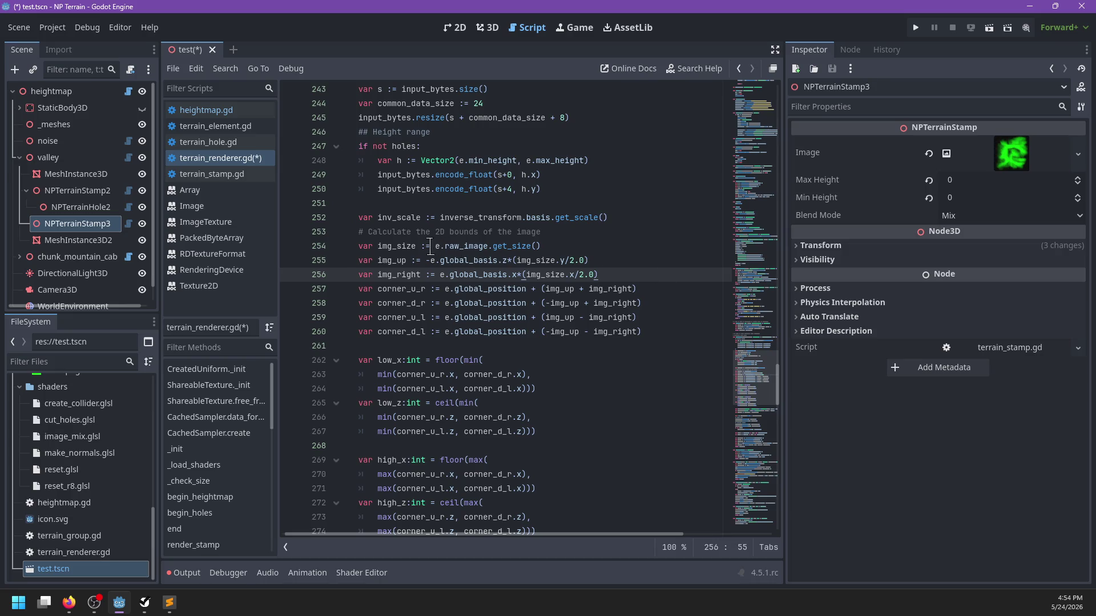
# Insert a Vector3(1.0)/ prefix before the img_size value on line 254.
pyautogui.click(430, 246)
pyautogui.write('Vector2(1.0')
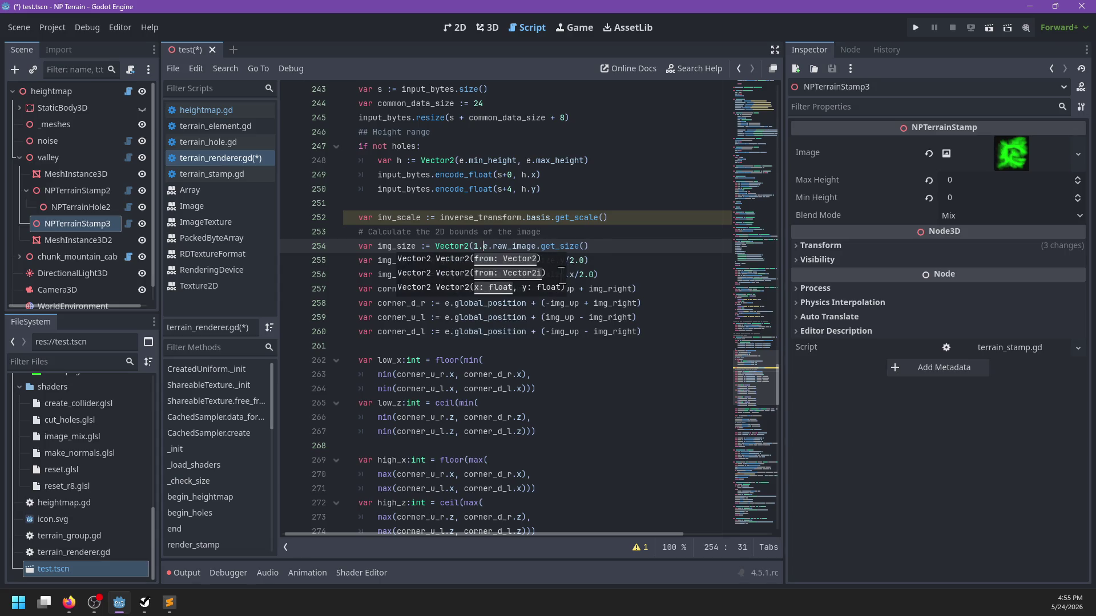
pyautogui.press('Left')
pyautogui.press('Left')
pyautogui.press('BackSpace')
pyautogui.write('3')
pyautogui.press('Right')
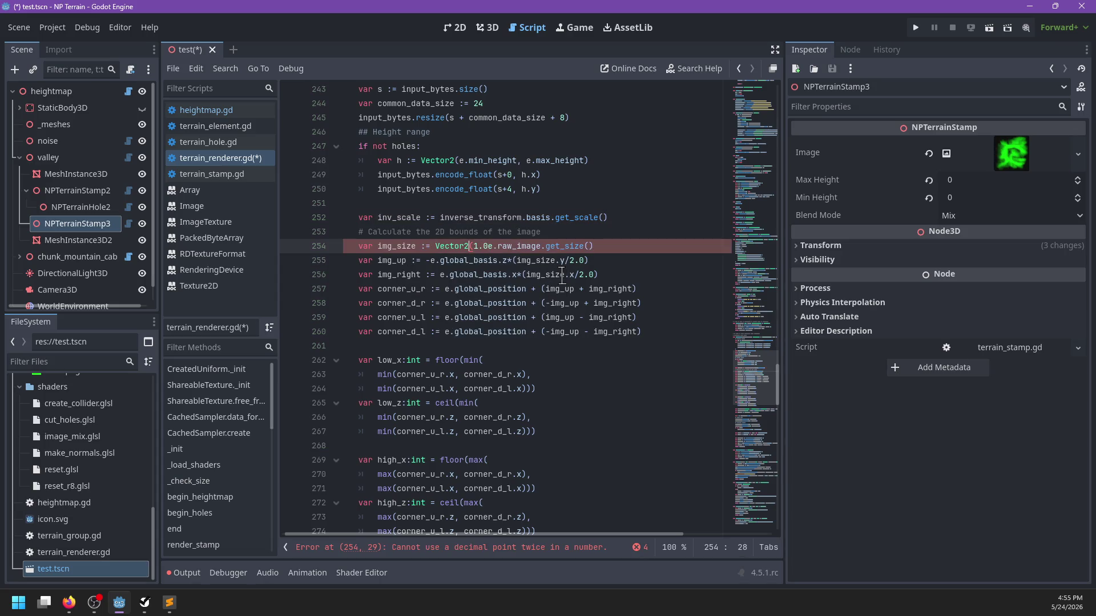
pyautogui.write(')/')
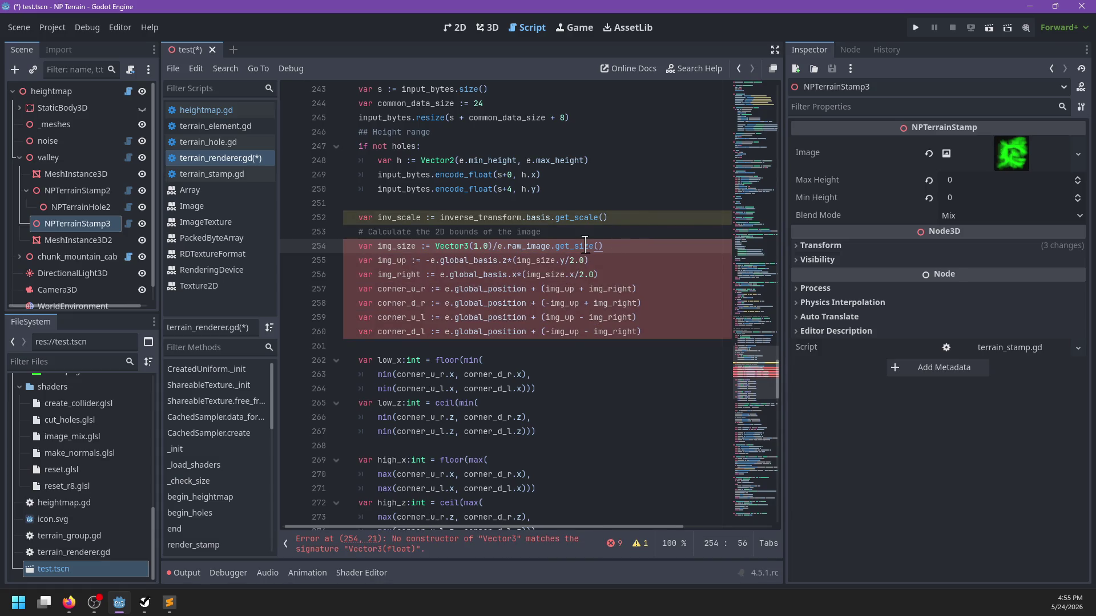
# Move the Vector3(1.0)/ prefix onto line 252 and rename inv_scale to scale.
pyautogui.moveTo(498, 246); pyautogui.dragTo(427, 242)
pyautogui.hotkey('ctrl', 'x')
pyautogui.click(440, 218)
pyautogui.hotkey('ctrl', 'v')
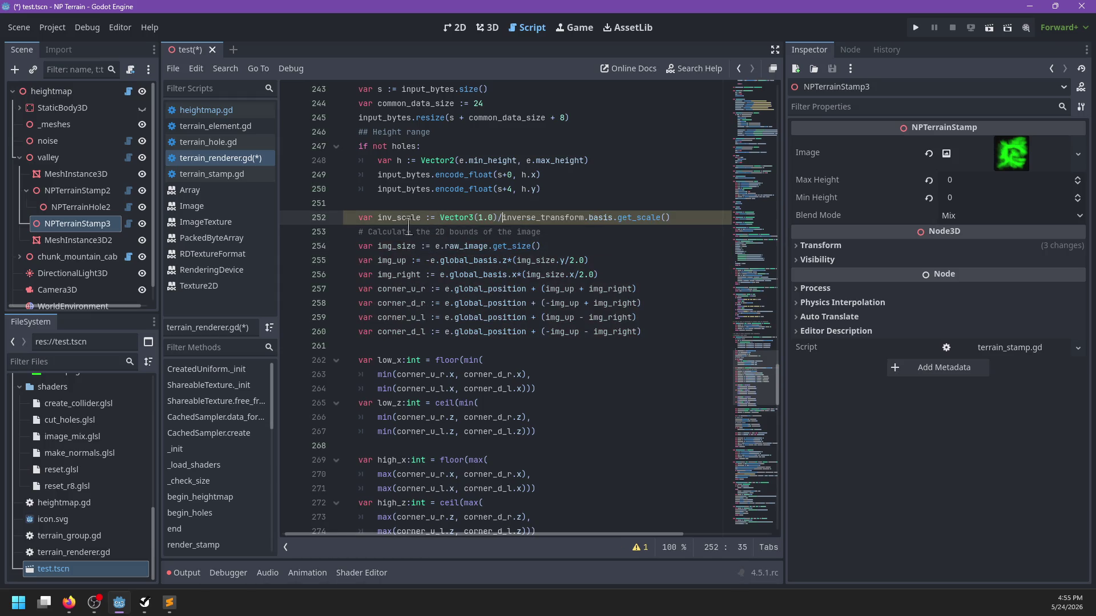
pyautogui.doubleClick(399, 217)
pyautogui.write('scal')
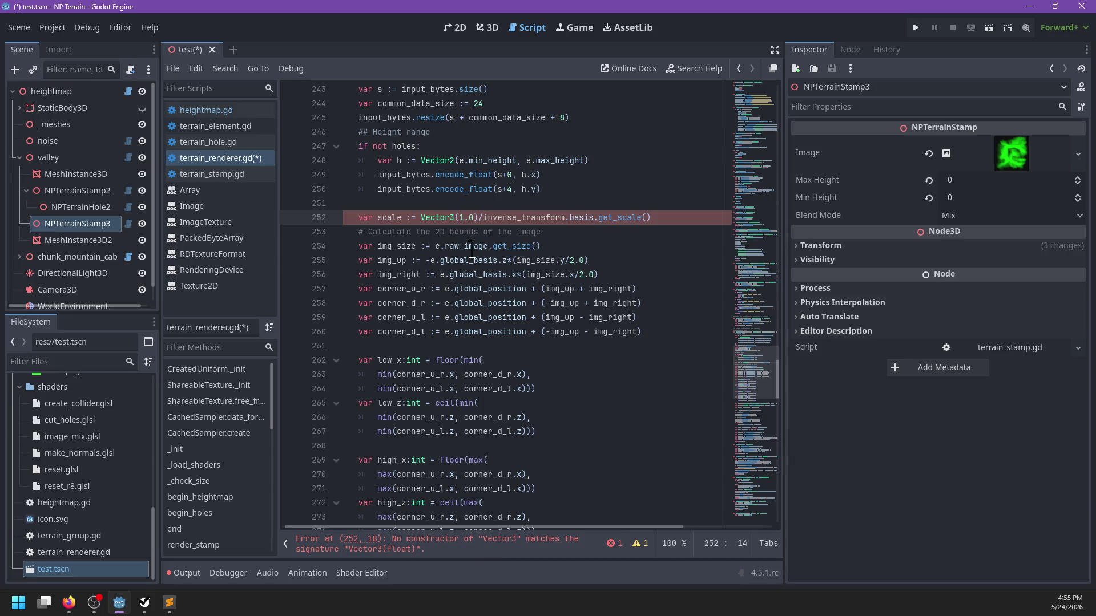
# Replace Vector3(1.0) with Vector3.ONE, confirm it in the docs, and save.
pyautogui.press('Left')
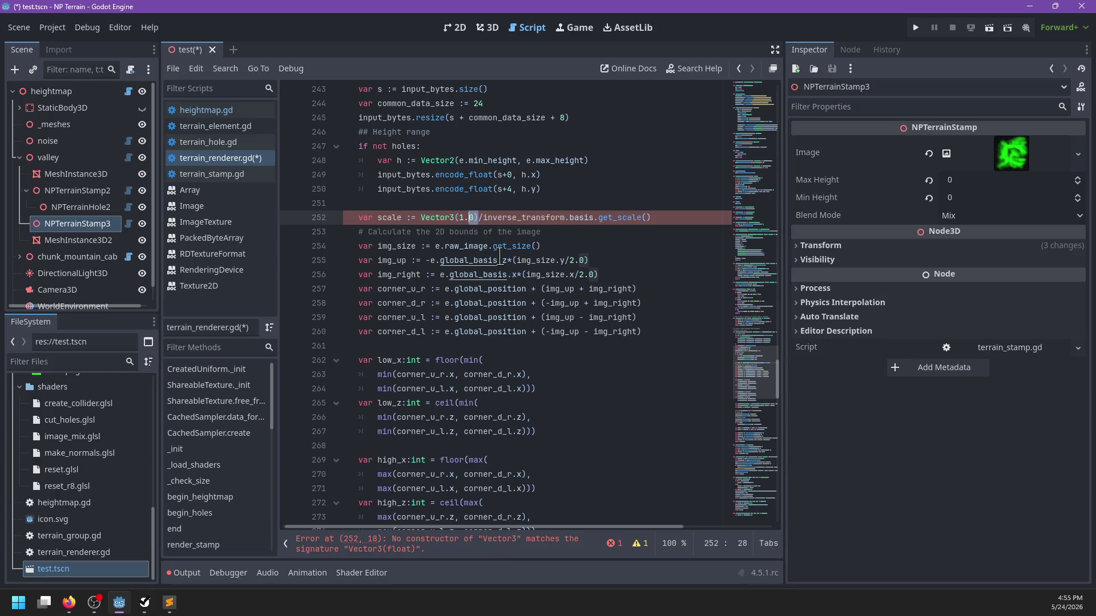
pyautogui.press('BackSpace')
pyautogui.press('BackSpace')
pyautogui.write('.ONE')
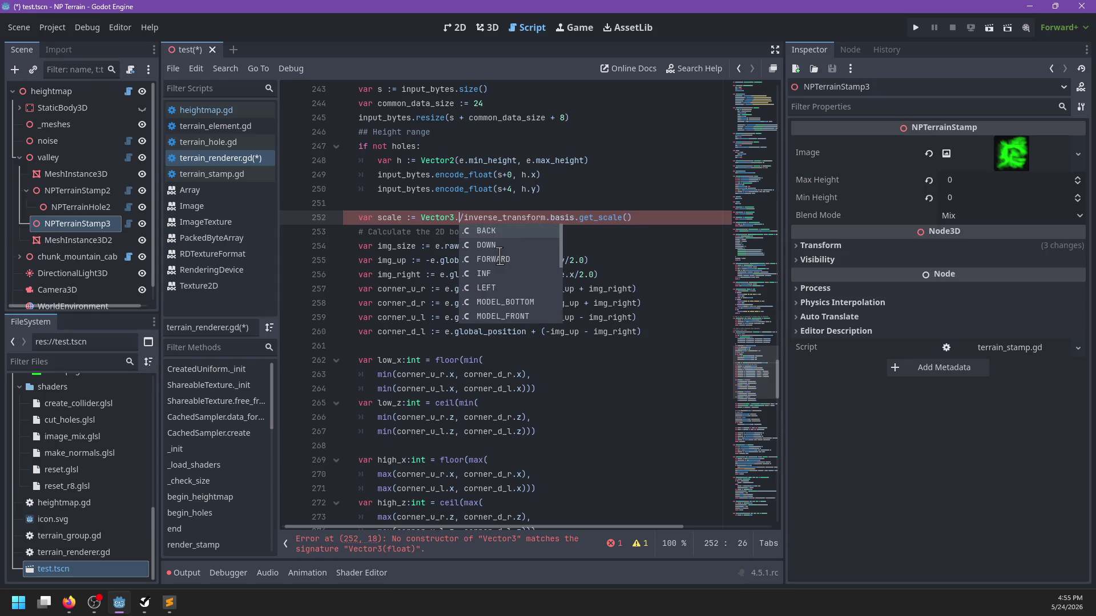
pyautogui.press('Escape')
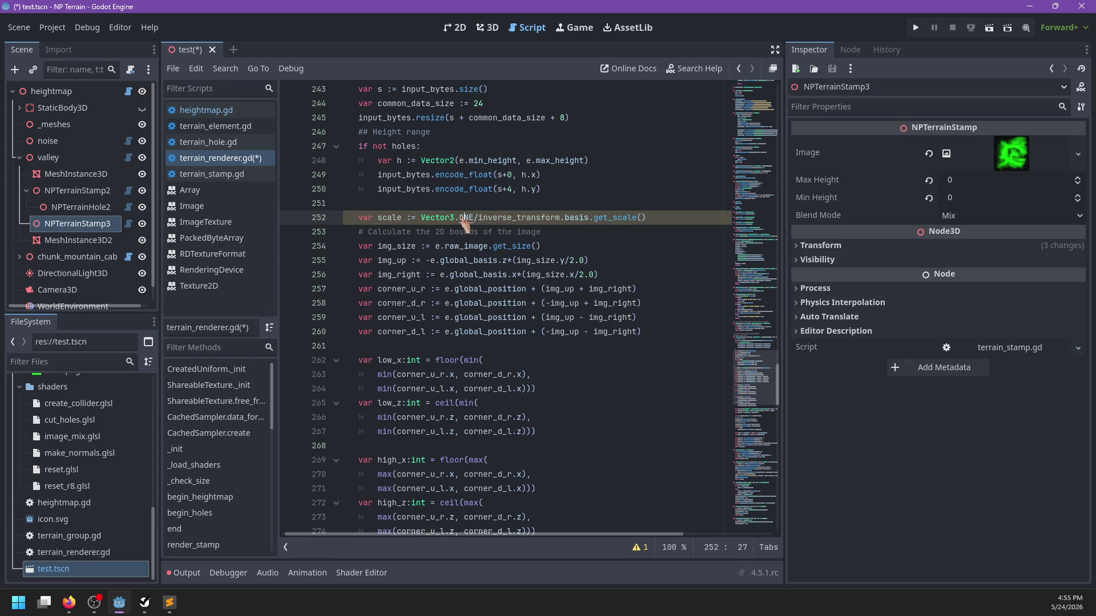
pyautogui.keyDown('ctrl'); pyautogui.click(464, 218); pyautogui.keyUp('ctrl')
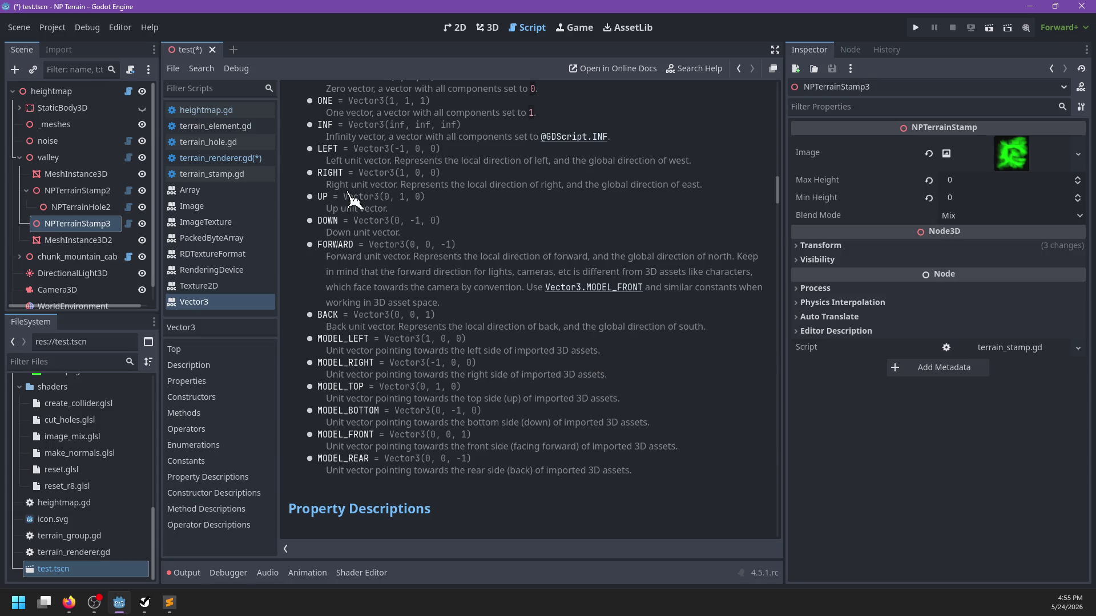
pyautogui.click(220, 158)
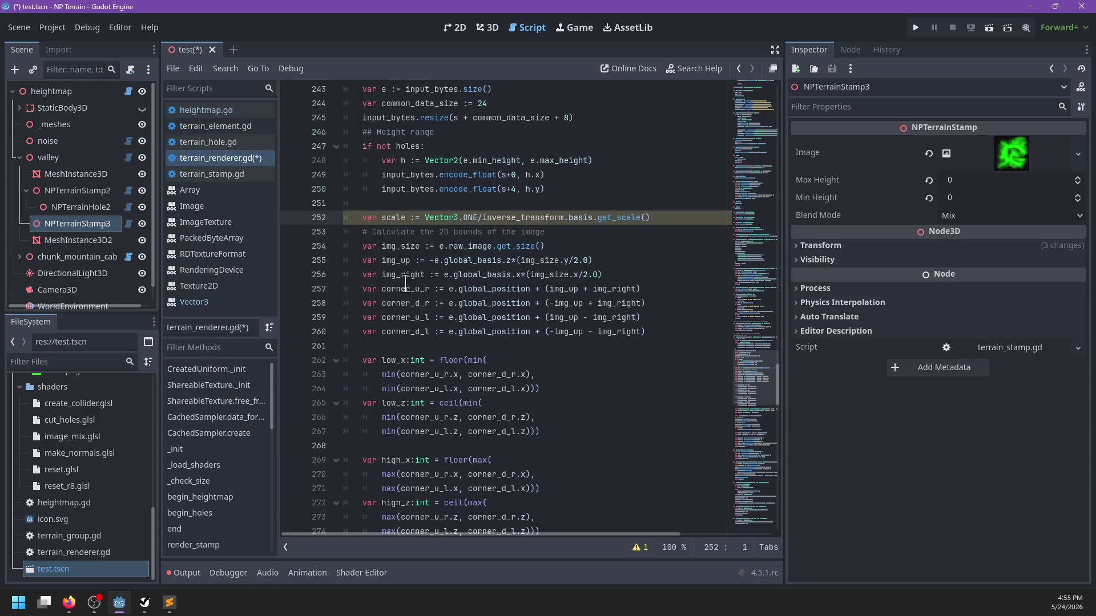
pyautogui.hotkey('ctrl', 's')
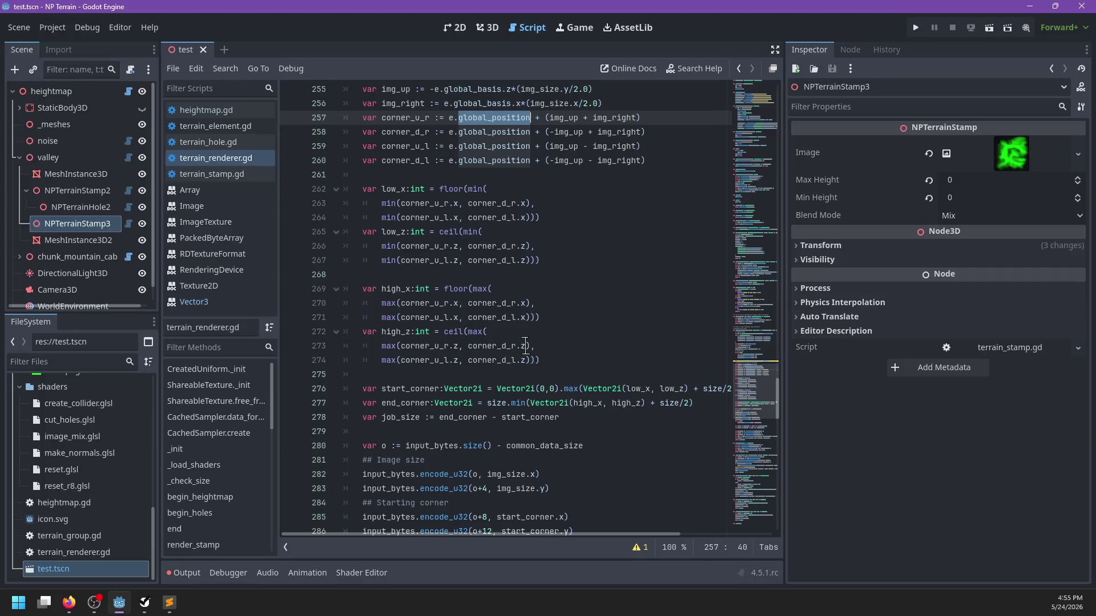
# Review the start_corner/end_corner Vector2i lines and highlight start_corner's uses.
pyautogui.hscroll(2, 525, 346)
pyautogui.hscroll(-2, 525, 345)
pyautogui.scroll(-2, 547, 410)
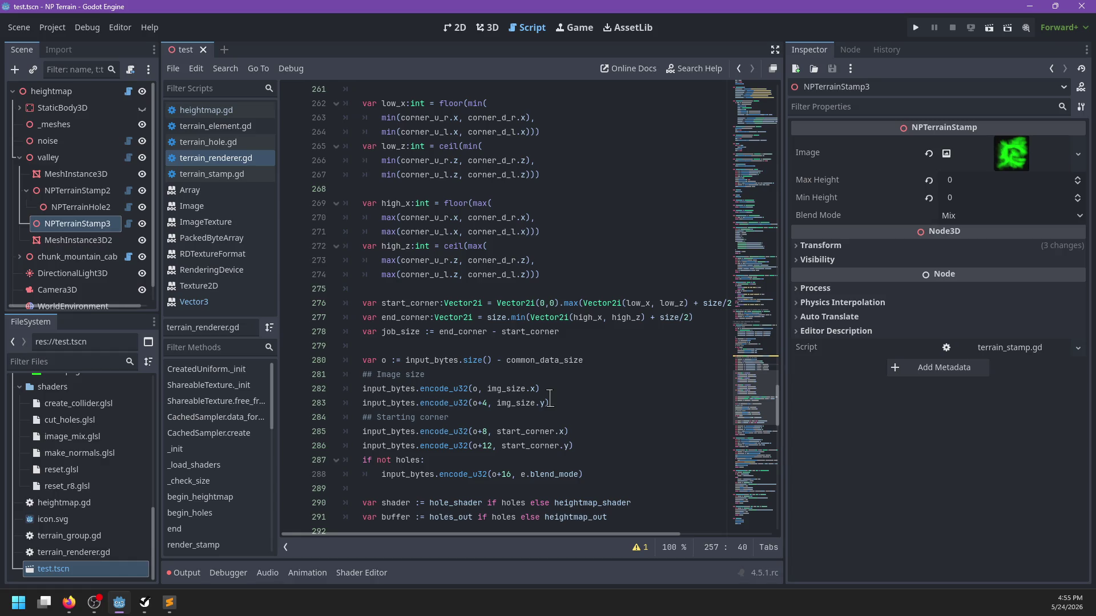
pyautogui.scroll(-1, 549, 396)
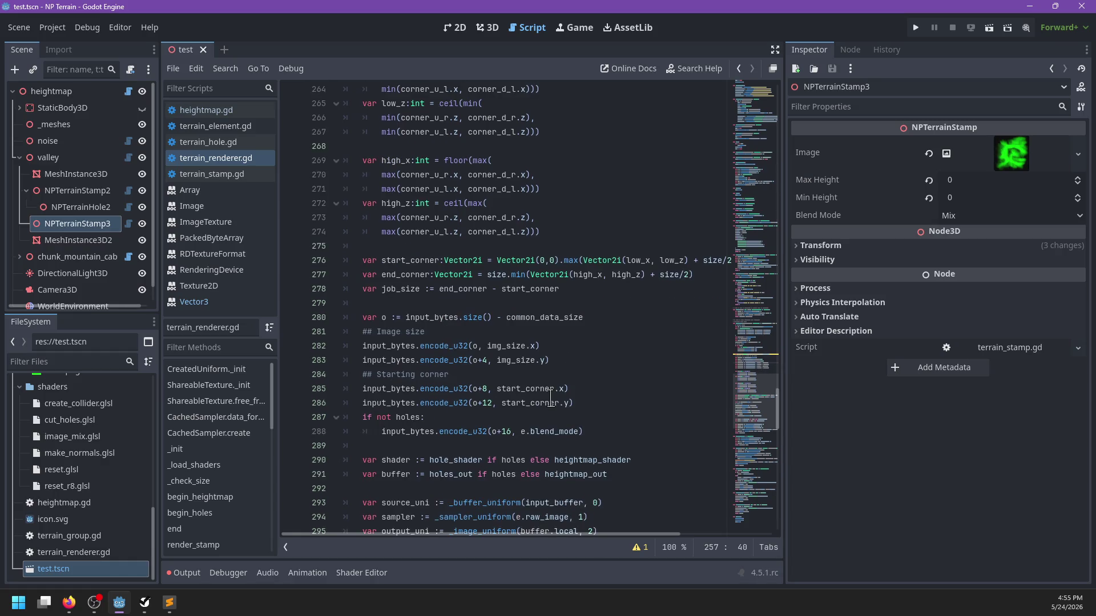
pyautogui.doubleClick(411, 261)
pyautogui.scroll(1, 625, 354)
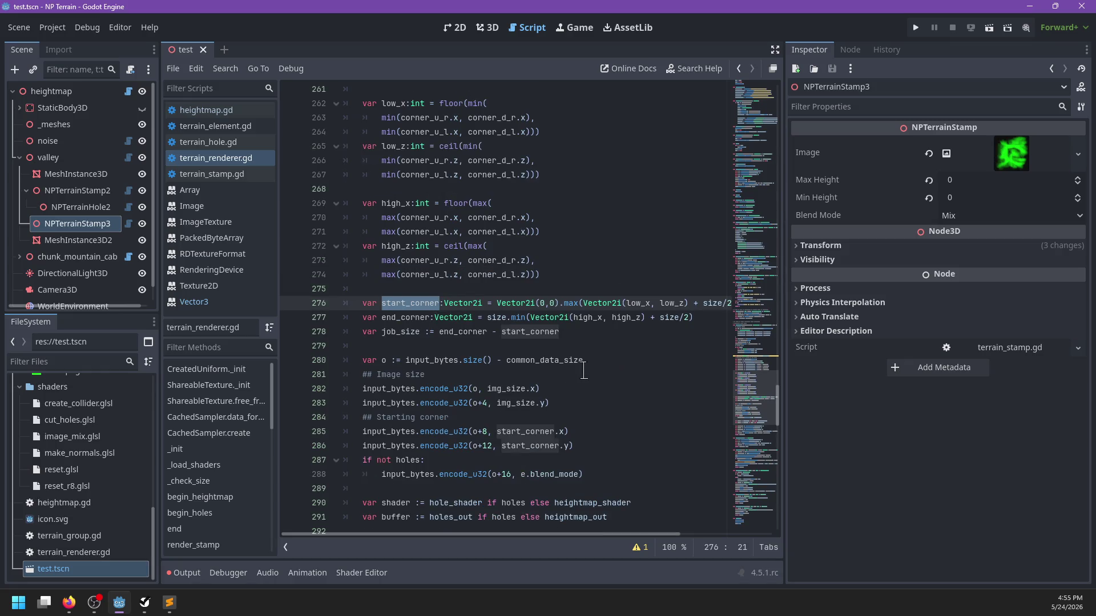
pyautogui.click(499, 332)
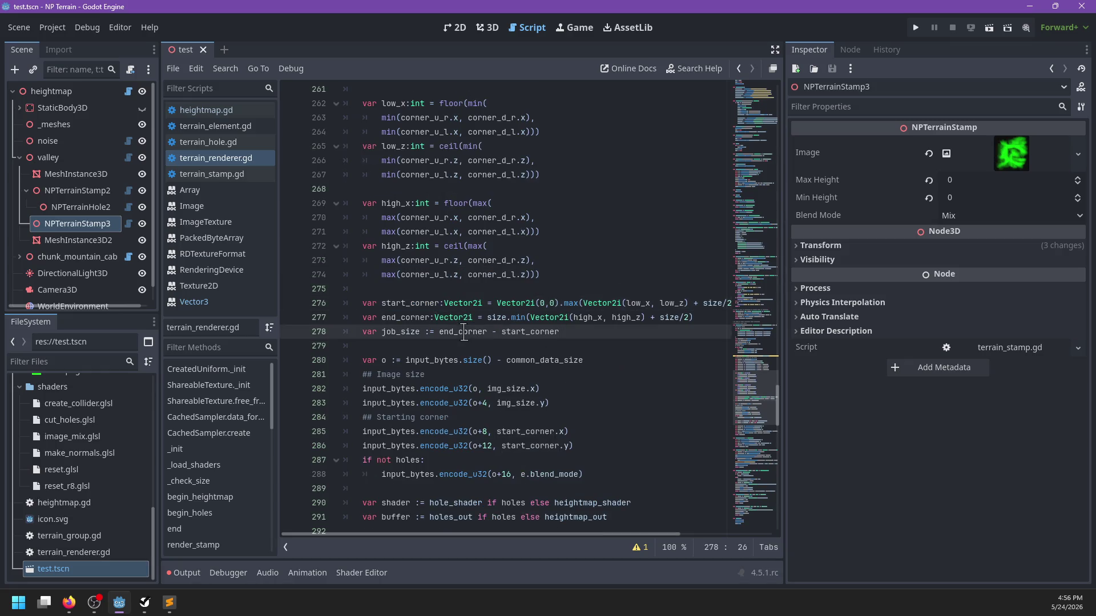
pyautogui.doubleClick(525, 332)
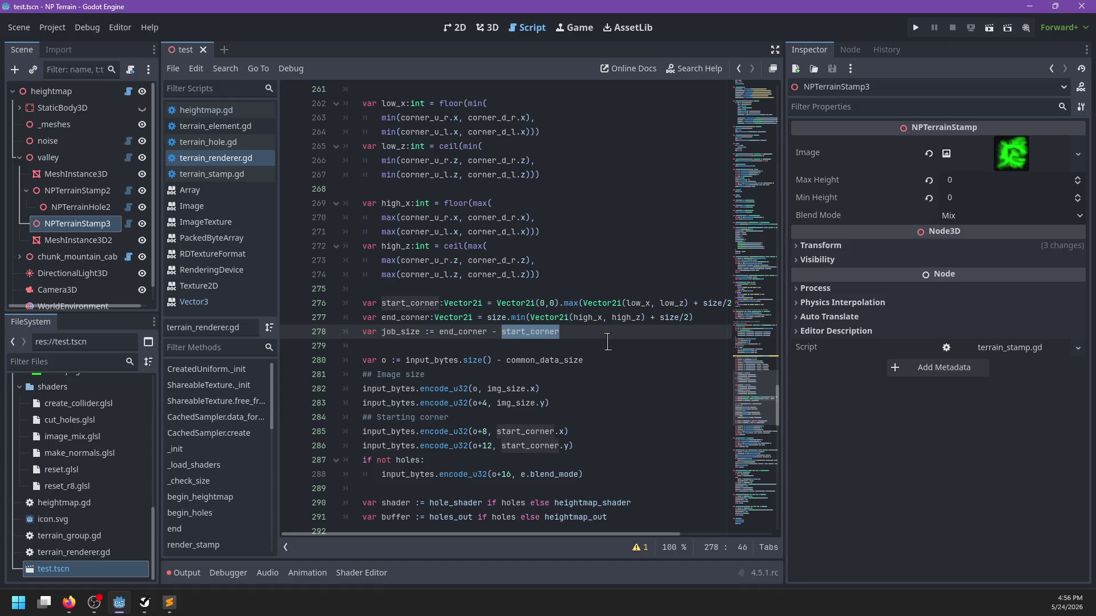
pyautogui.scroll(7, 446, 252)
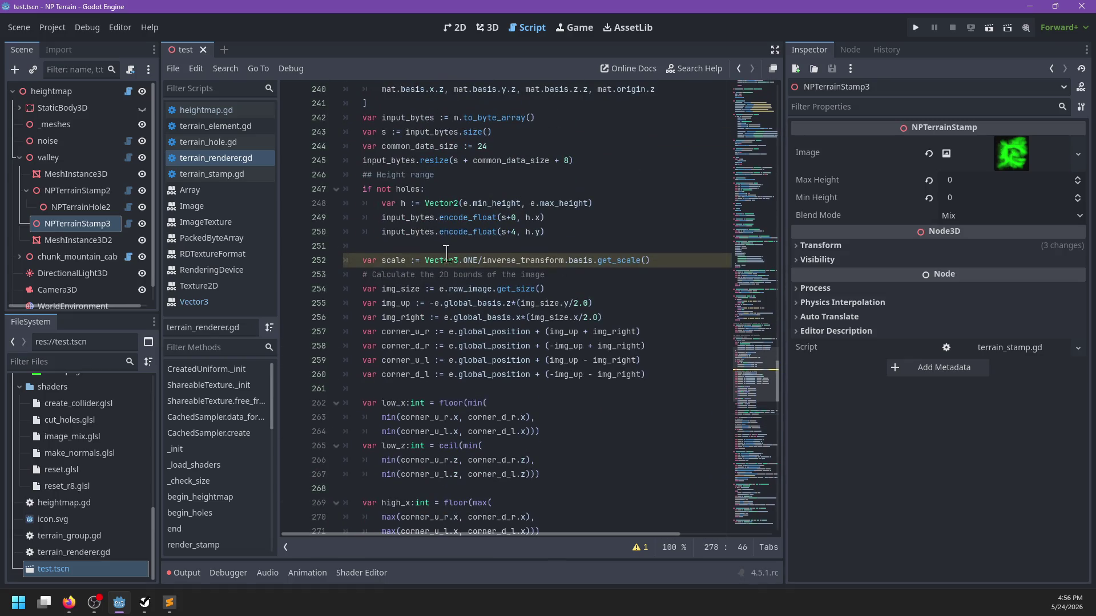
pyautogui.click(383, 260)
# Rename scale to inv_scale, drop the Vector3.ONE/ inversion, and save.
pyautogui.write('inv_')
pyautogui.hotkey('ctrl', 'Right')
pyautogui.press('Delete')
pyautogui.hotkey('ctrl', 'BackSpace')
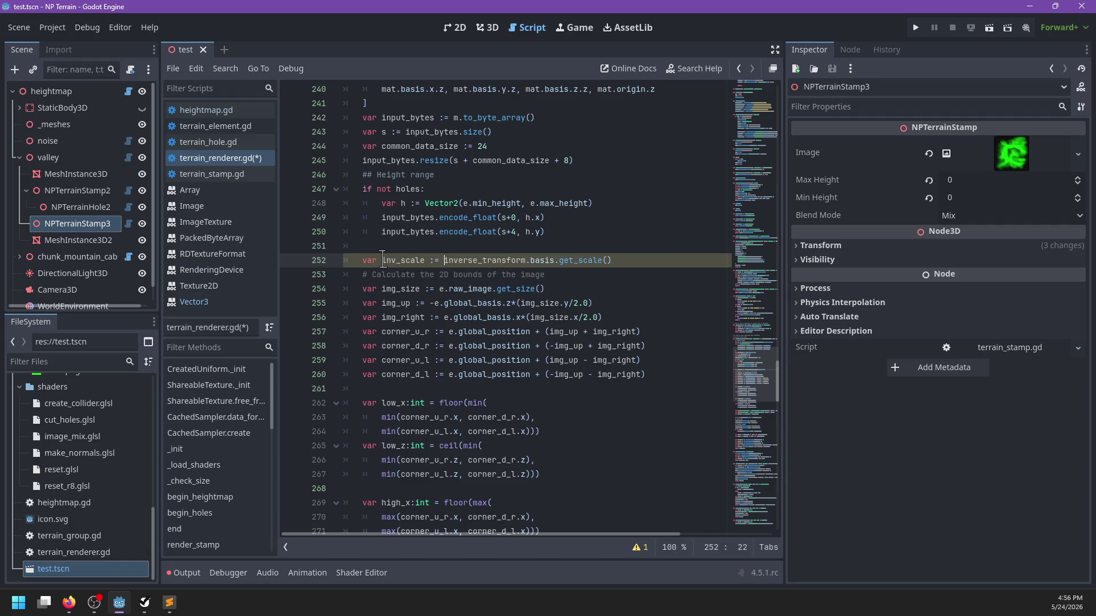
pyautogui.hotkey('ctrl', 's')
# Append an inv_scale operation to the ends of the img_up and img_right lines and save.
pyautogui.scroll(-6, 598, 339)
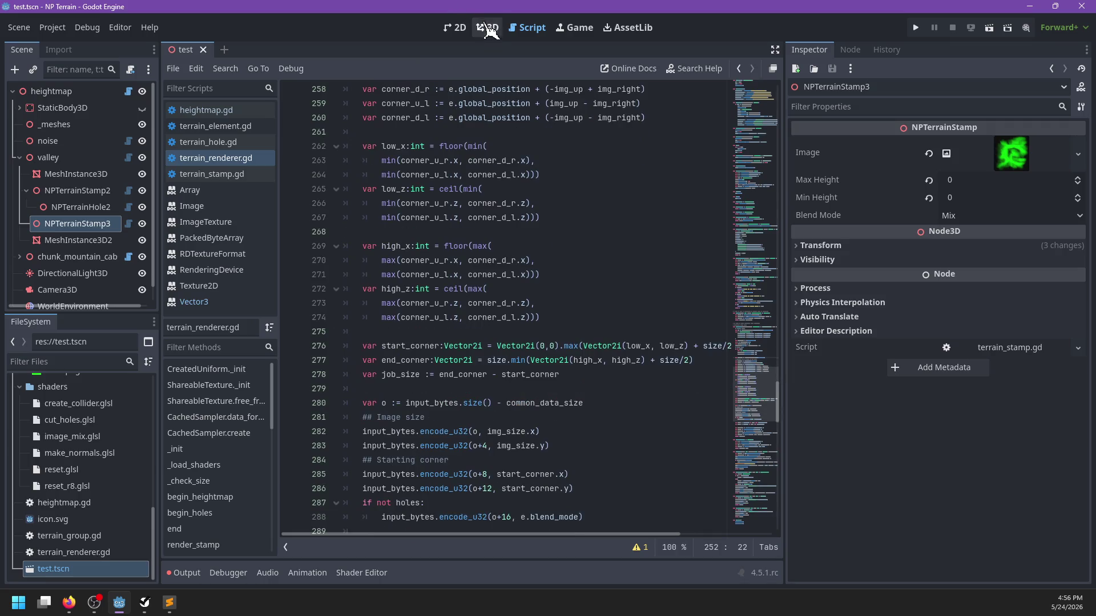
pyautogui.click(488, 28)
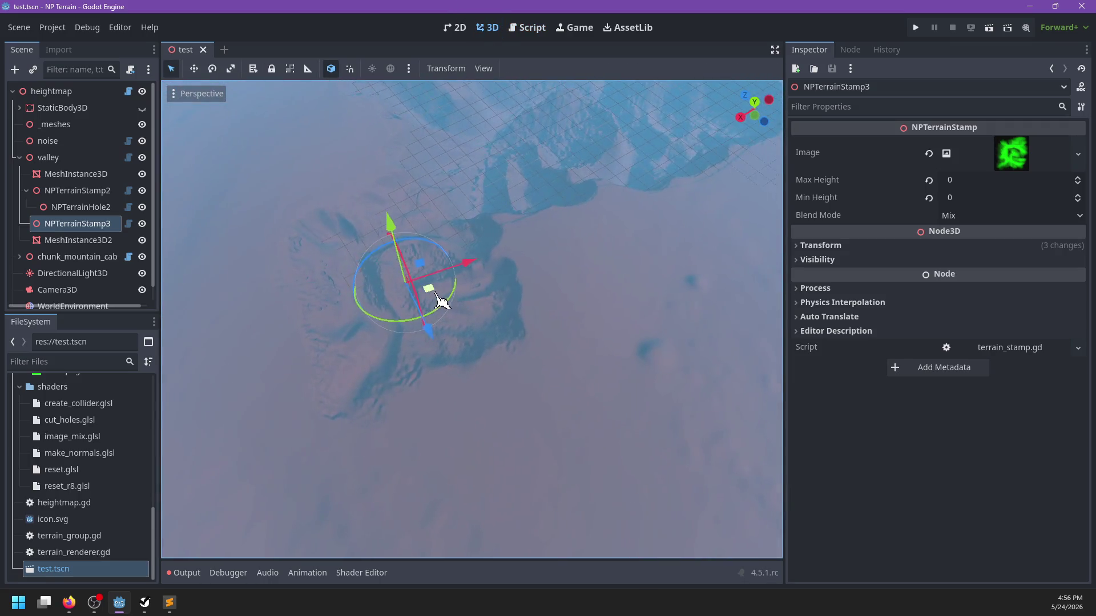
pyautogui.scroll(-5, 586, 308)
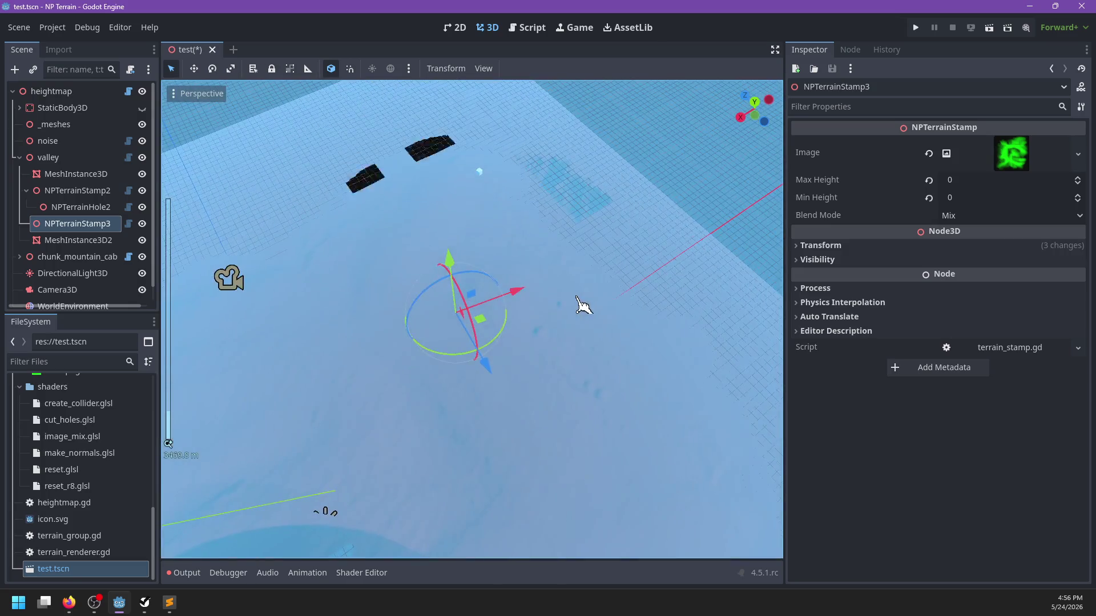
pyautogui.click(528, 28)
pyautogui.scroll(4, 529, 308)
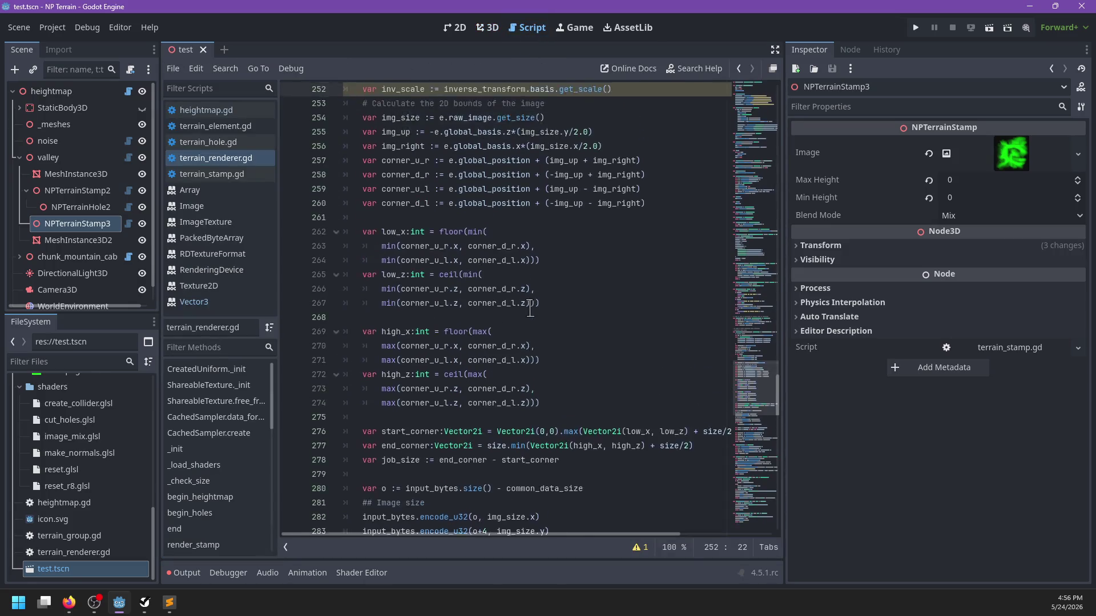
pyautogui.doubleClick(398, 174)
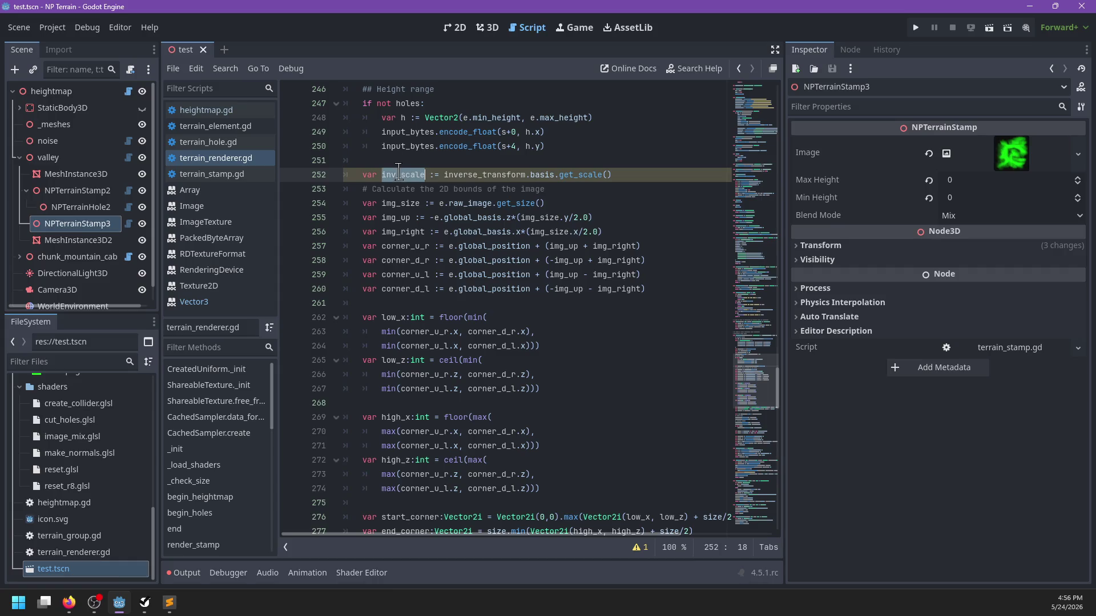
pyautogui.click(623, 215)
pyautogui.write('*inv_scale')
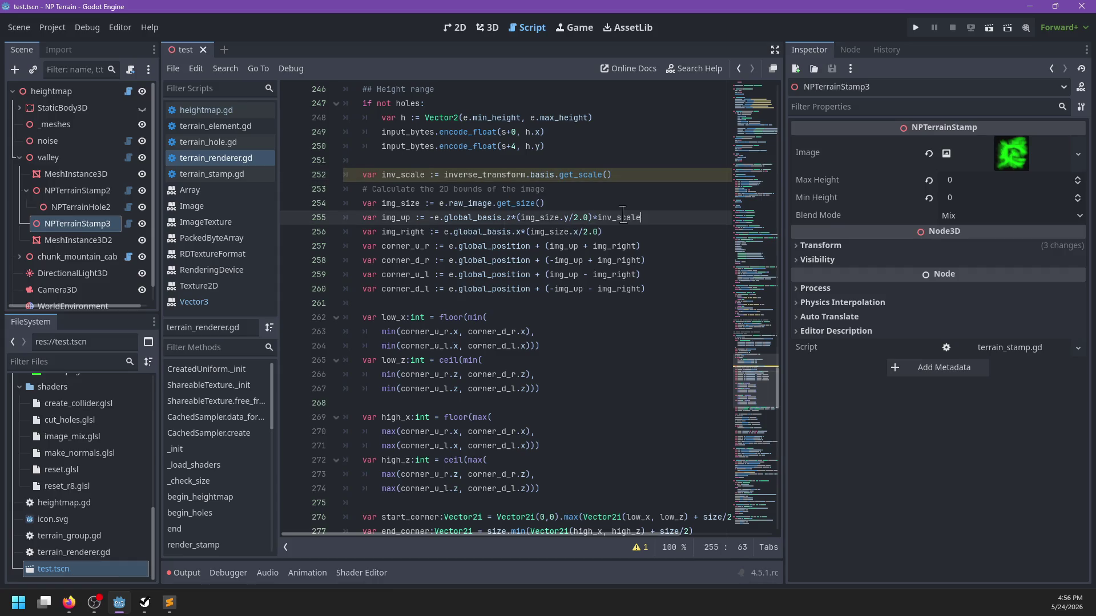
pyautogui.press('Down')
pyautogui.write('*')
pyautogui.hotkey('ctrl', 's')
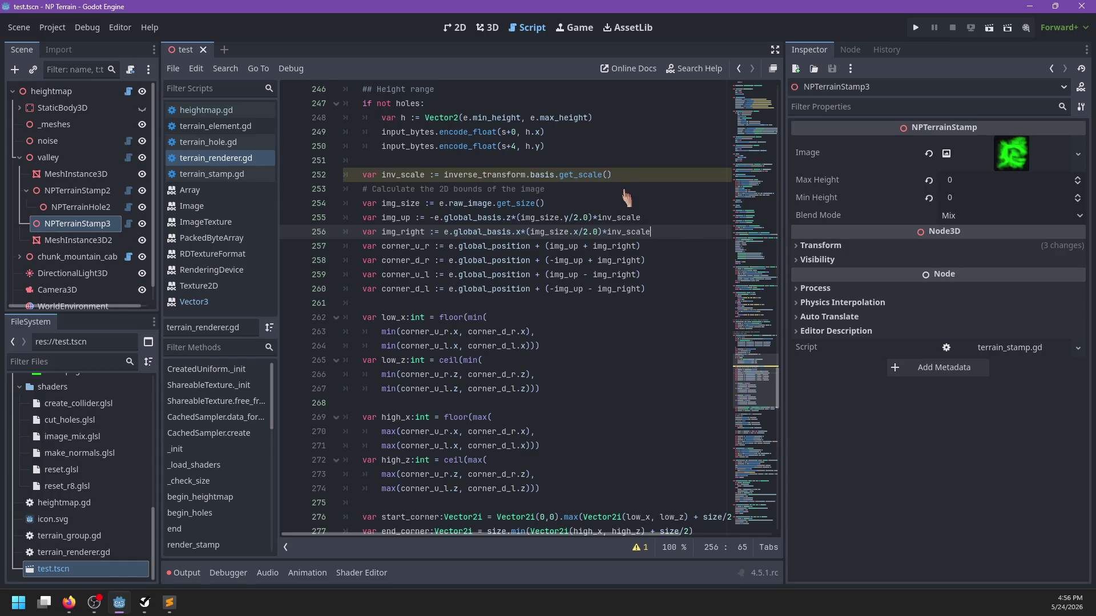
# Check the reloaded stamp in the 3D view from a slightly orbited angle.
pyautogui.click(488, 27)
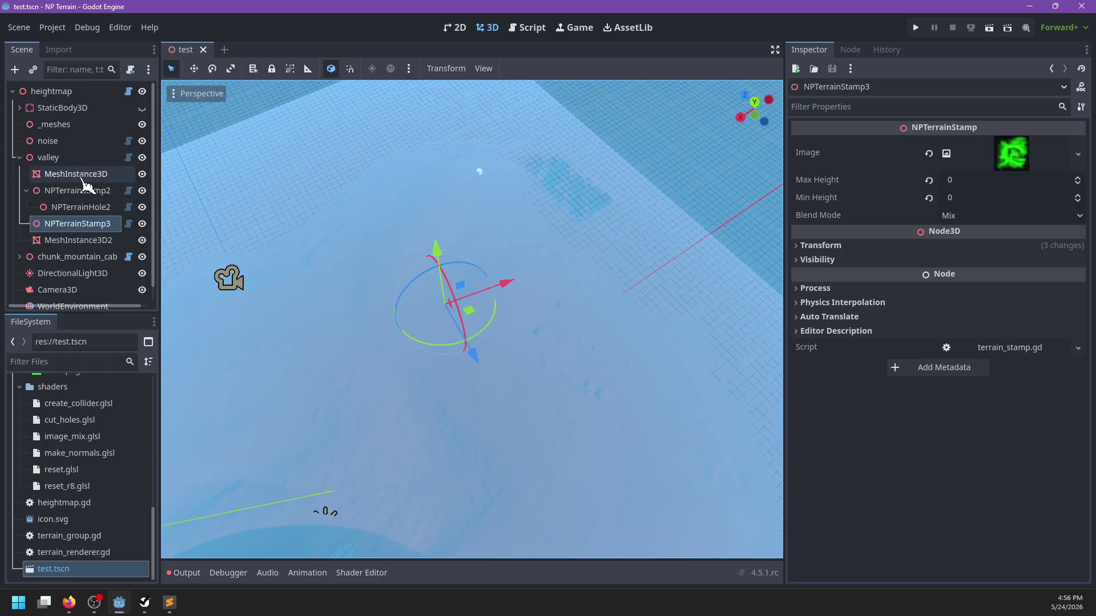
pyautogui.moveTo(477, 313); pyautogui.dragTo(485, 321)
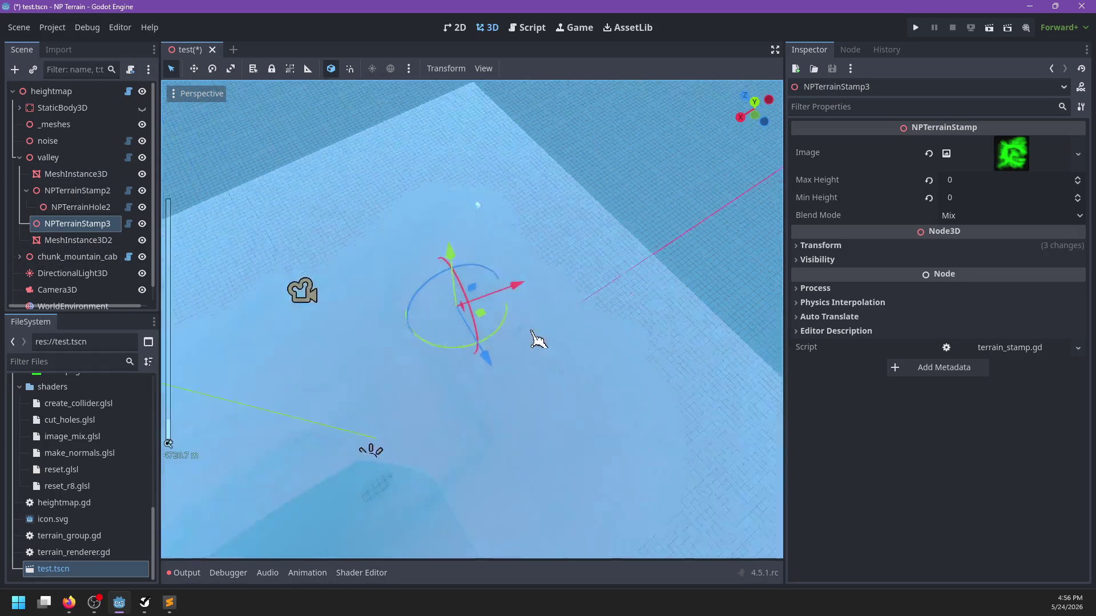
pyautogui.scroll(-3, 533, 342)
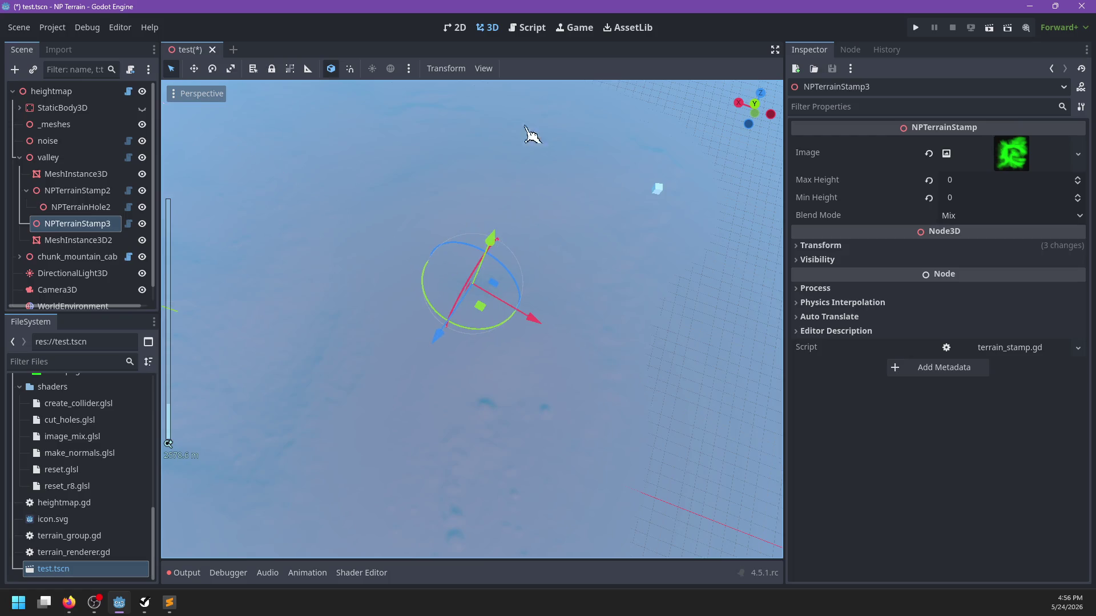
pyautogui.click(528, 27)
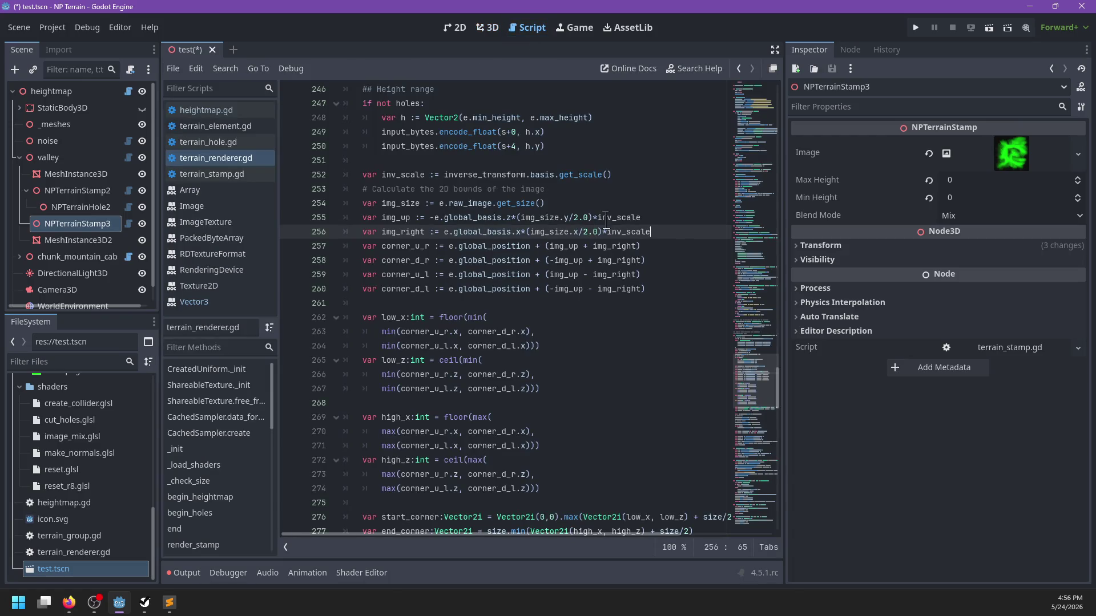
# Undo the misplaced operator on lines 255–256, remove the stray character, and save.
pyautogui.click(596, 217)
pyautogui.hotkey('shift', 'Left')
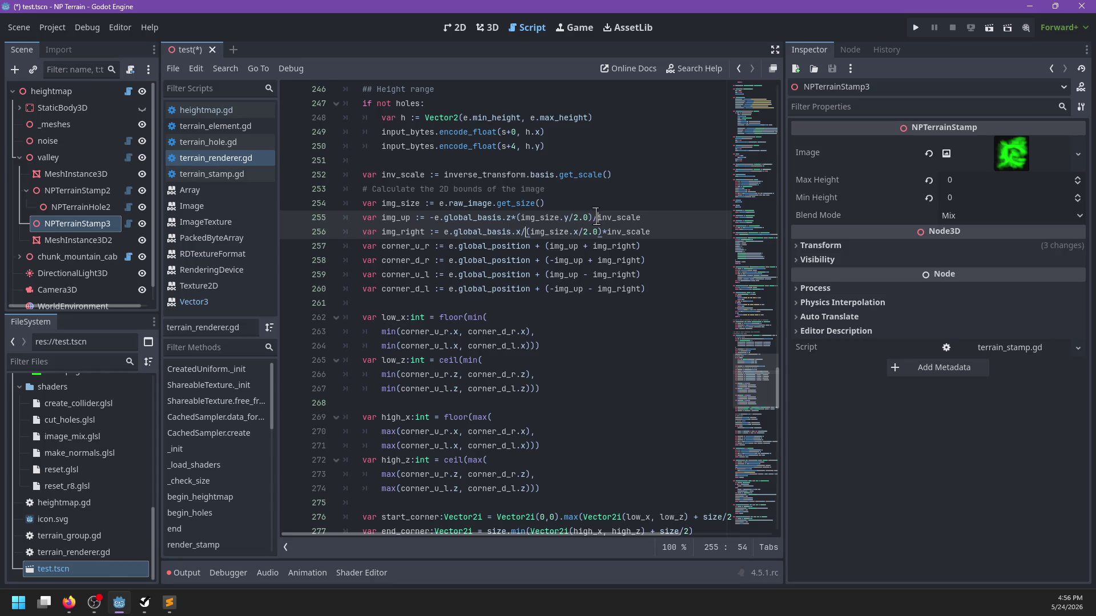
pyautogui.hotkey('ctrl', 'z')
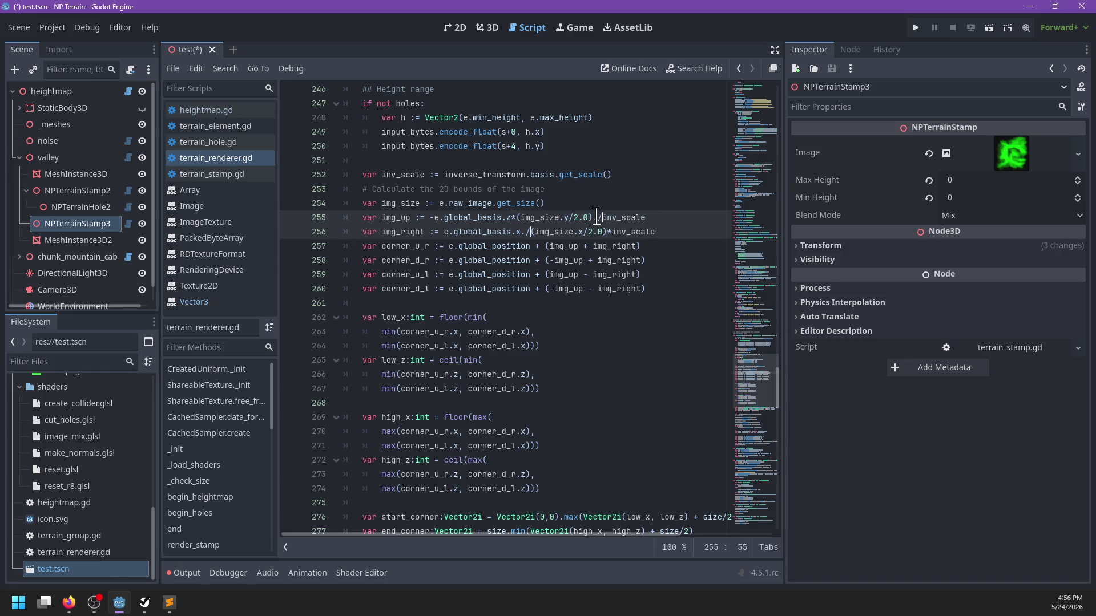
pyautogui.click(600, 217)
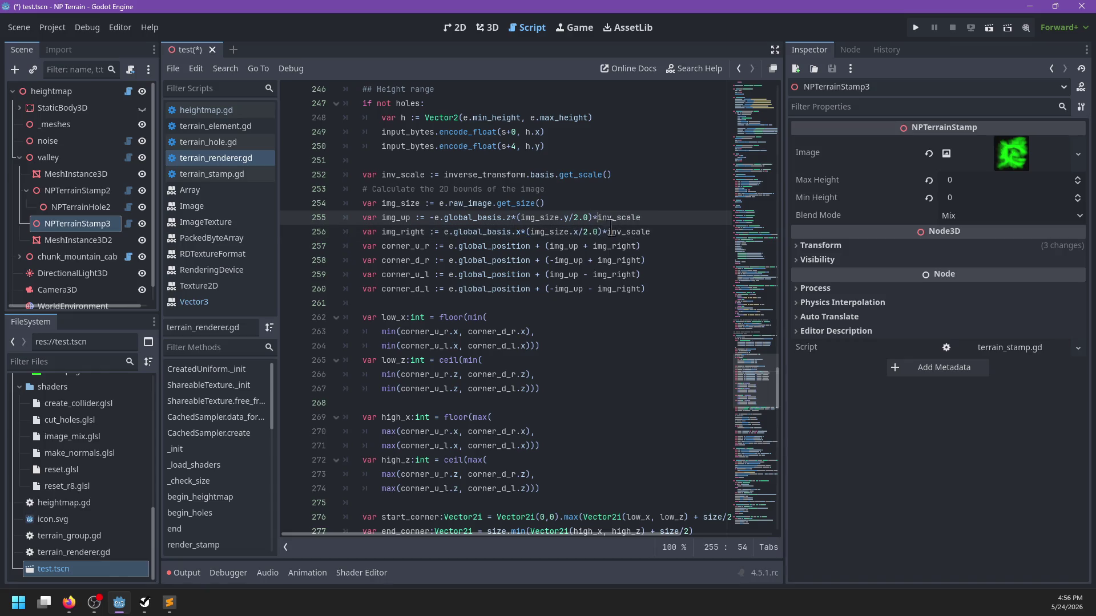
pyautogui.press('Down')
pyautogui.press('Right')
pyautogui.press('Right')
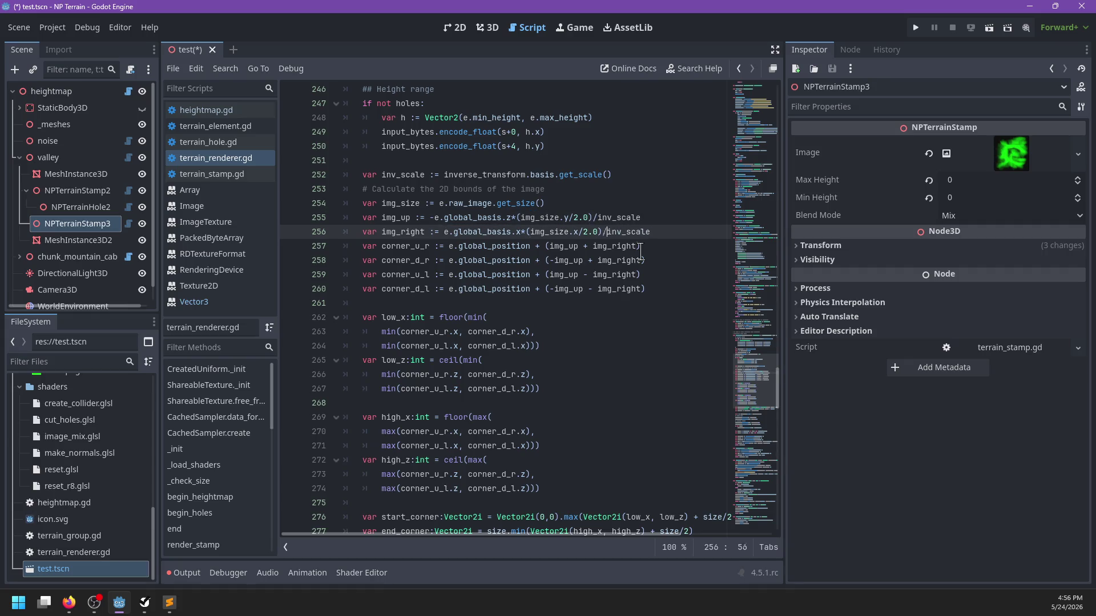
pyautogui.press('BackSpace')
pyautogui.hotkey('ctrl', 's')
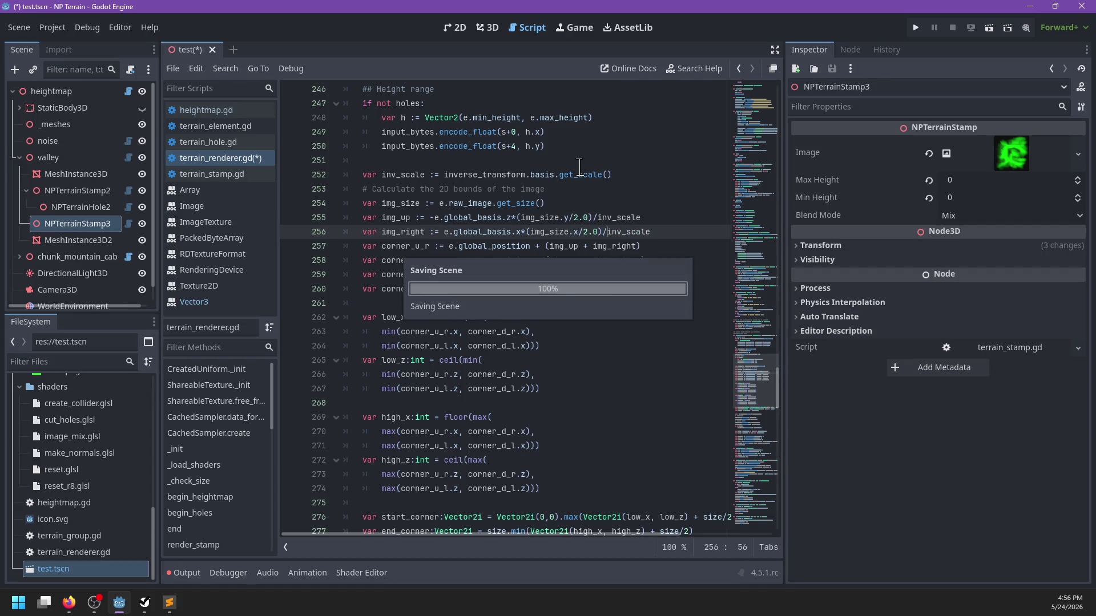
# Make img_up divide by the inv_scale.z component.
pyautogui.press('Up')
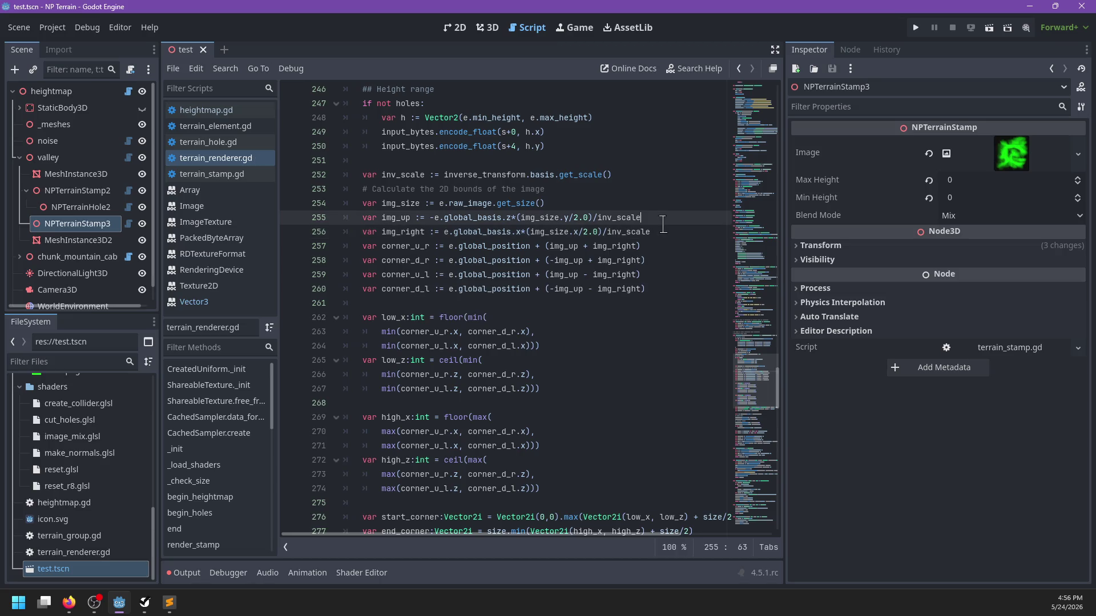
pyautogui.press('BackSpace')
pyautogui.write('z')
pyautogui.press('Escape')
pyautogui.press('Down')
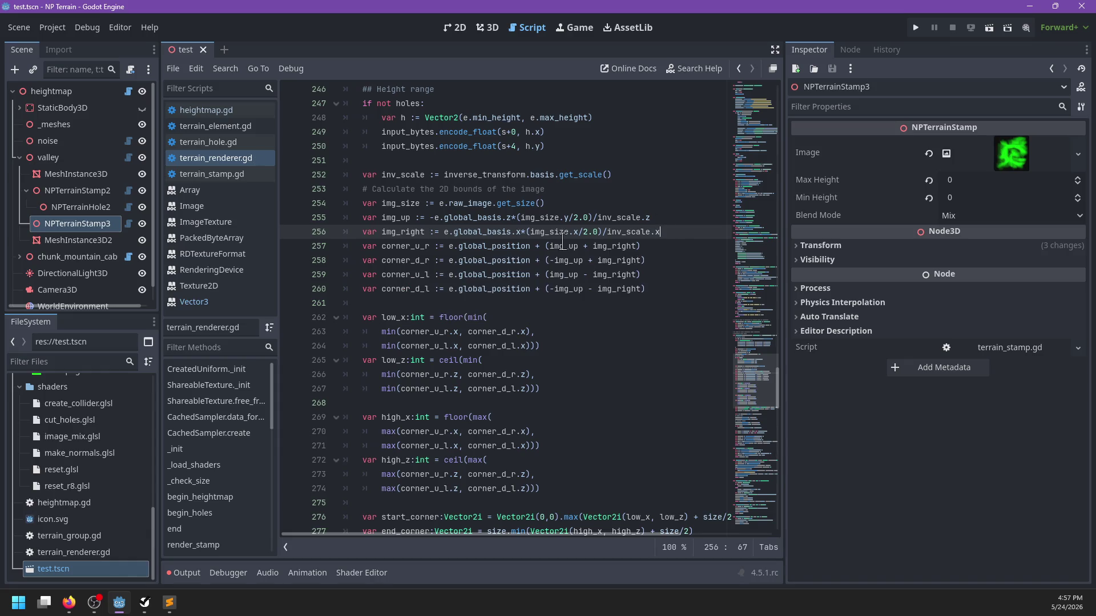
pyautogui.click(494, 26)
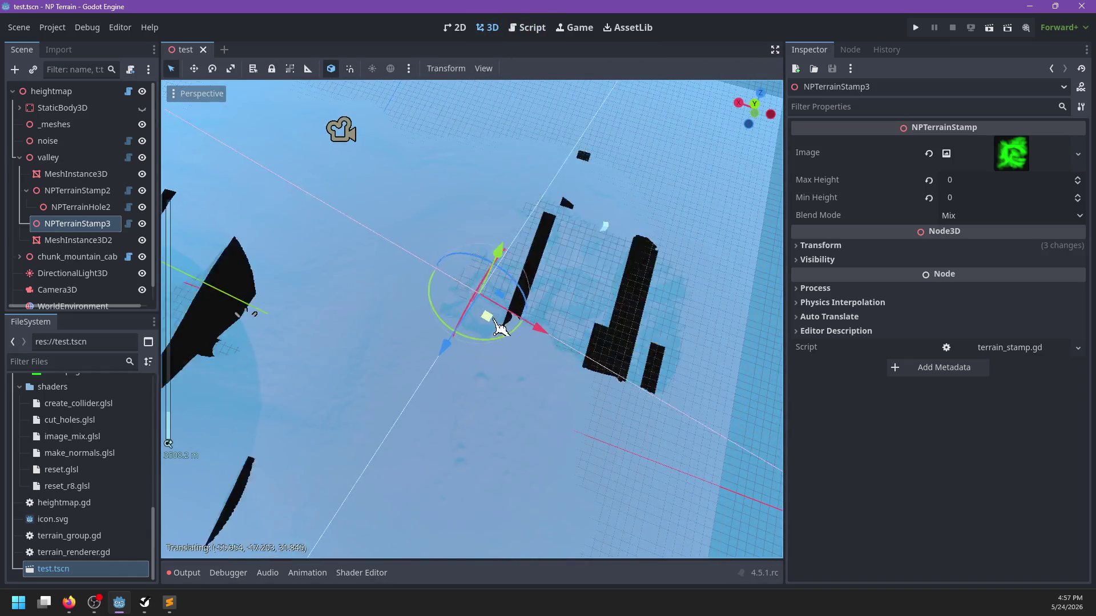
# Rotate the stamp gizmo and move the valley group to (-2458.047, 0, 1753.606).
pyautogui.scroll(10, 510, 328)
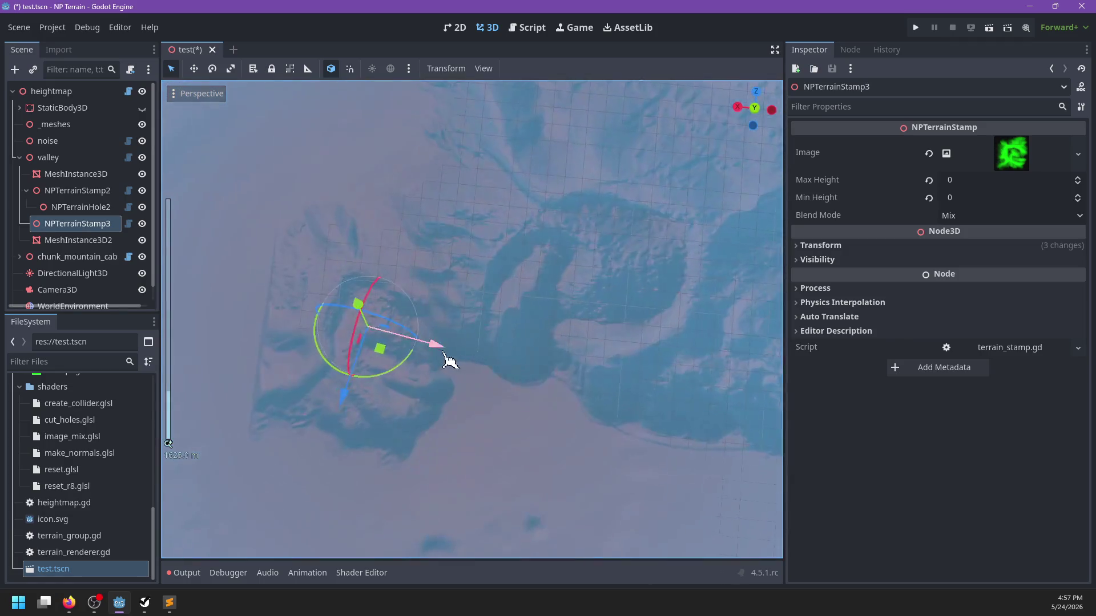
pyautogui.moveTo(451, 371)
pyautogui.mouseDown()
pyautogui.moveTo(428, 371)
pyautogui.moveTo(431, 386)
pyautogui.moveTo(465, 377)
pyautogui.mouseUp()
pyautogui.click(48, 157)
pyautogui.scroll(-5, 516, 348)
pyautogui.scroll(10, 526, 318)
pyautogui.moveTo(494, 336)
pyautogui.mouseDown()
pyautogui.moveTo(531, 362)
pyautogui.moveTo(440, 313)
pyautogui.moveTo(488, 355)
pyautogui.moveTo(463, 345)
pyautogui.moveTo(465, 355)
pyautogui.moveTo(458, 328)
pyautogui.moveTo(463, 342)
pyautogui.mouseUp()
# Focus on the MeshInstance3D cube and nudge it slightly down.
pyautogui.moveTo(578, 368); pyautogui.dragTo(479, 328)
pyautogui.scroll(5, 473, 324)
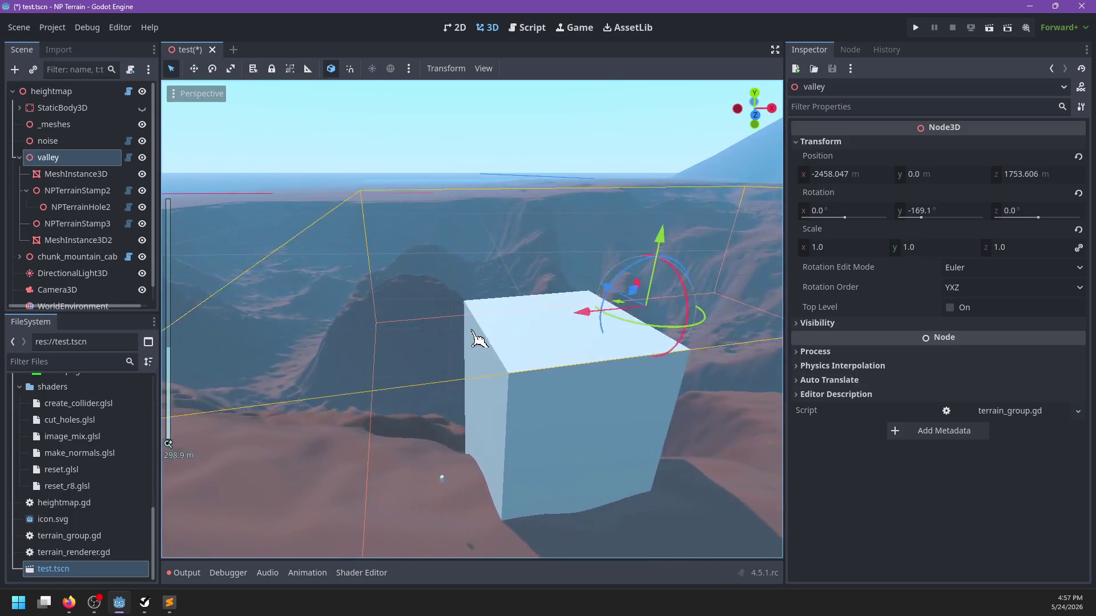
pyautogui.scroll(-2, 474, 324)
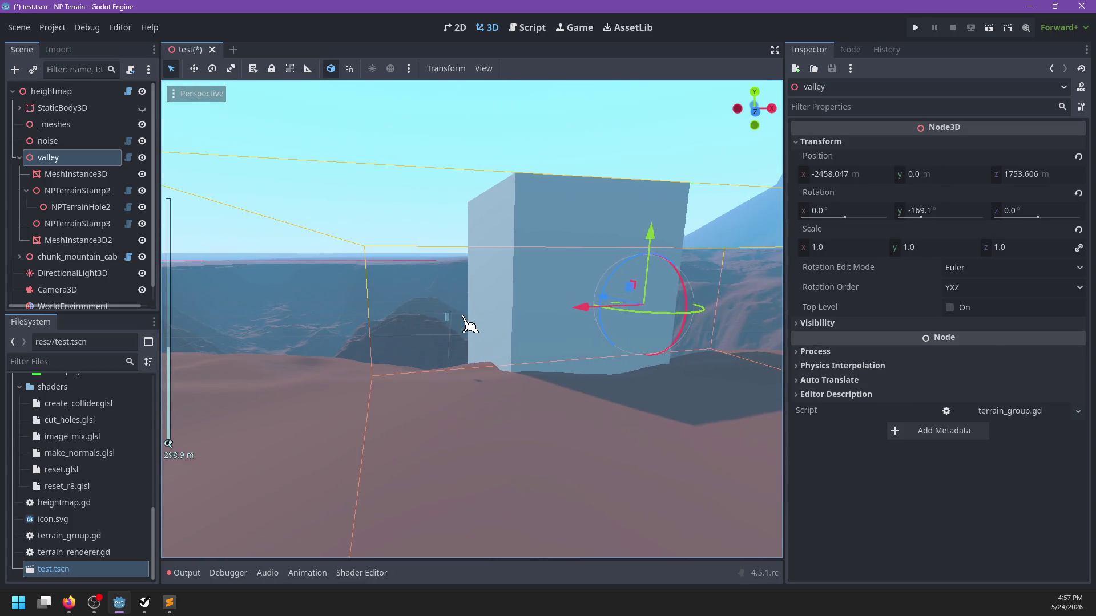
pyautogui.scroll(4, 462, 328)
pyautogui.click(261, 319)
pyautogui.press('f')
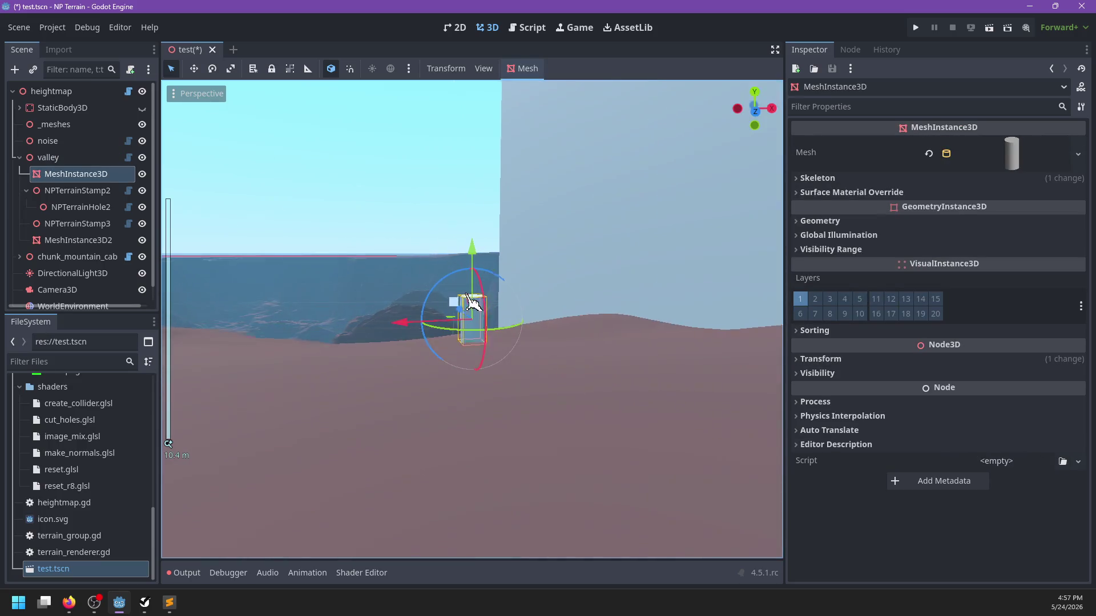
pyautogui.moveTo(473, 239)
pyautogui.mouseDown()
pyautogui.moveTo(473, 254)
pyautogui.moveTo(481, 244)
pyautogui.mouseUp()
pyautogui.scroll(-10, 447, 379)
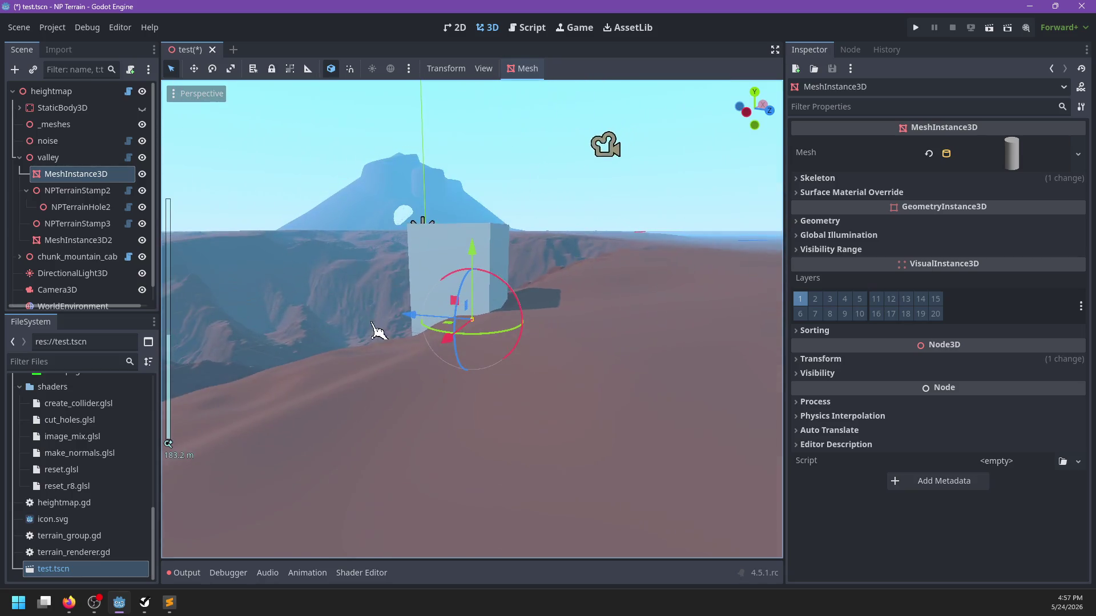
# Inspect MeshInstance3D2, then focus NPTerrainStamp2 (256×256 RGBA8 image, Mix blend).
pyautogui.click(79, 241)
pyautogui.scroll(-10, 418, 308)
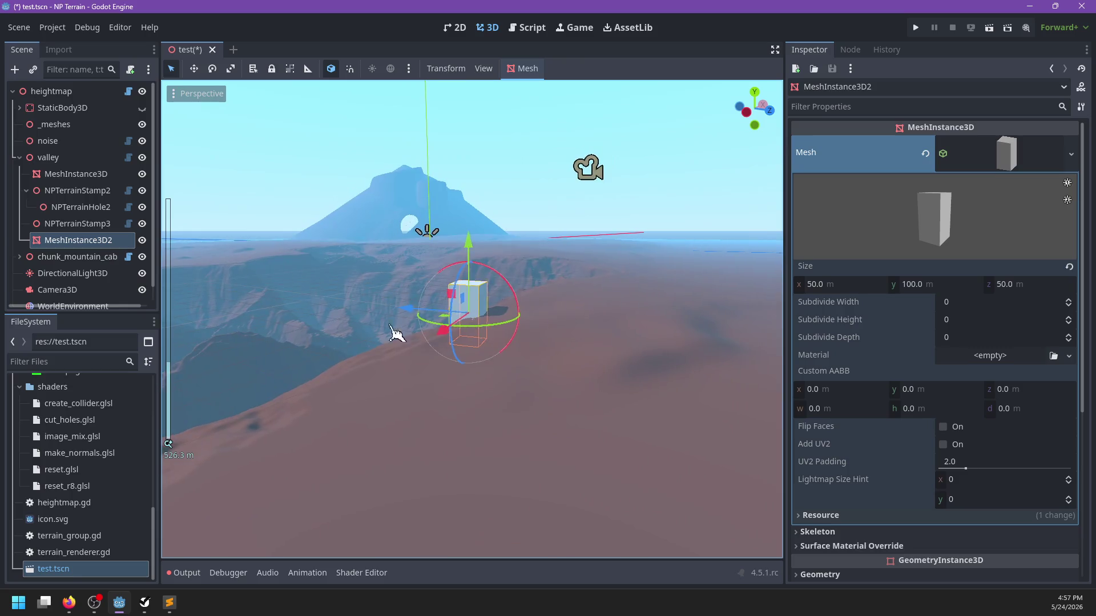
pyautogui.doubleClick(97, 192)
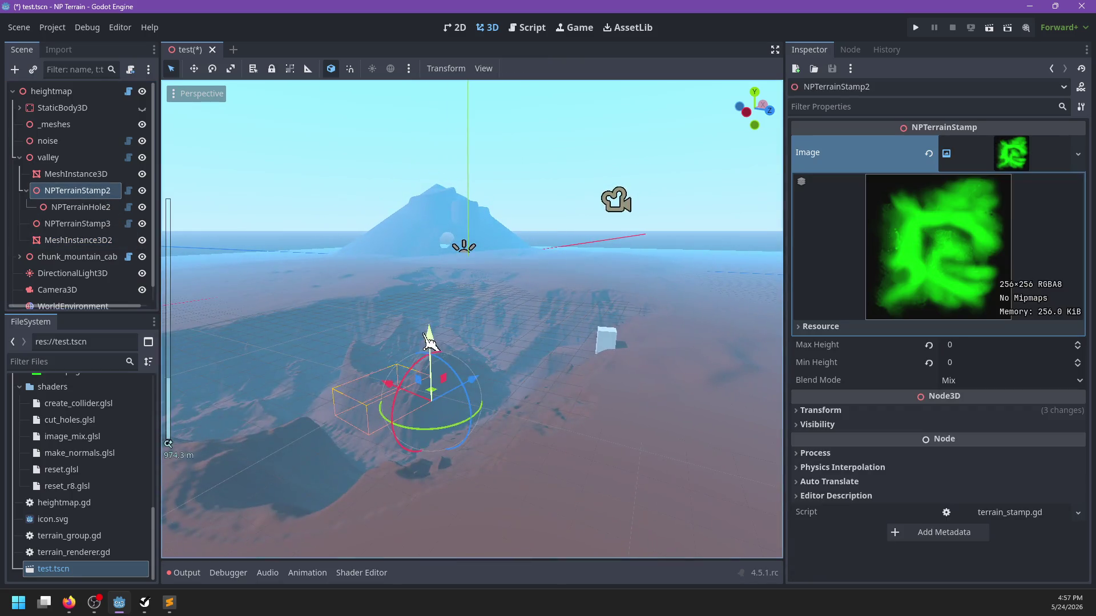
# Raise NPTerrainStamp2, then drag it lower along its vertical axis.
pyautogui.moveTo(429, 342); pyautogui.dragTo(430, 330)
pyautogui.moveTo(427, 259); pyautogui.dragTo(428, 126)
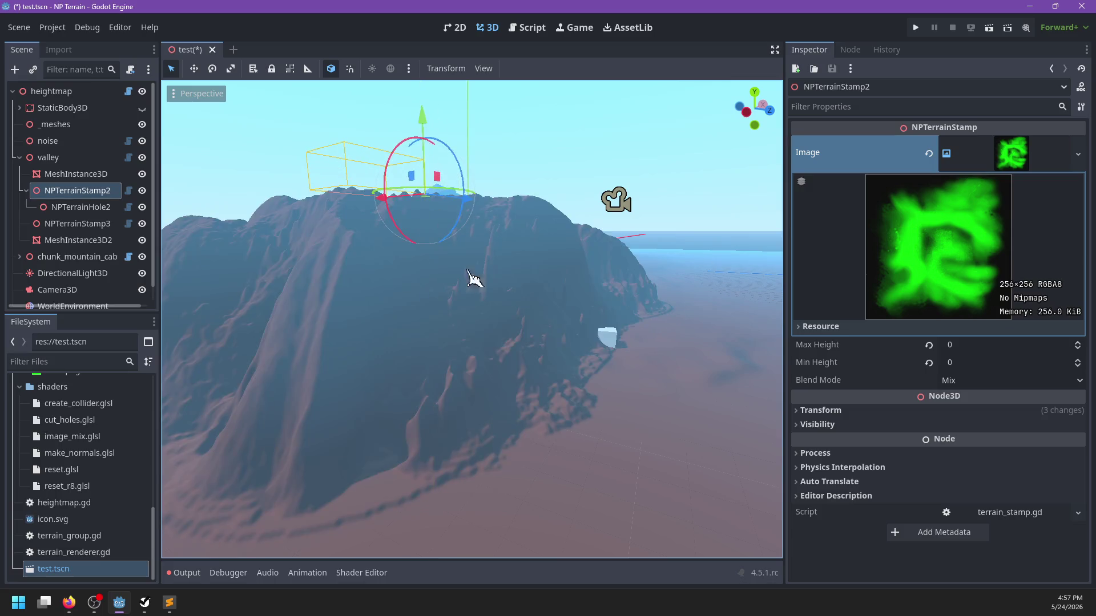
pyautogui.scroll(5, 562, 341)
pyautogui.scroll(-5, 562, 340)
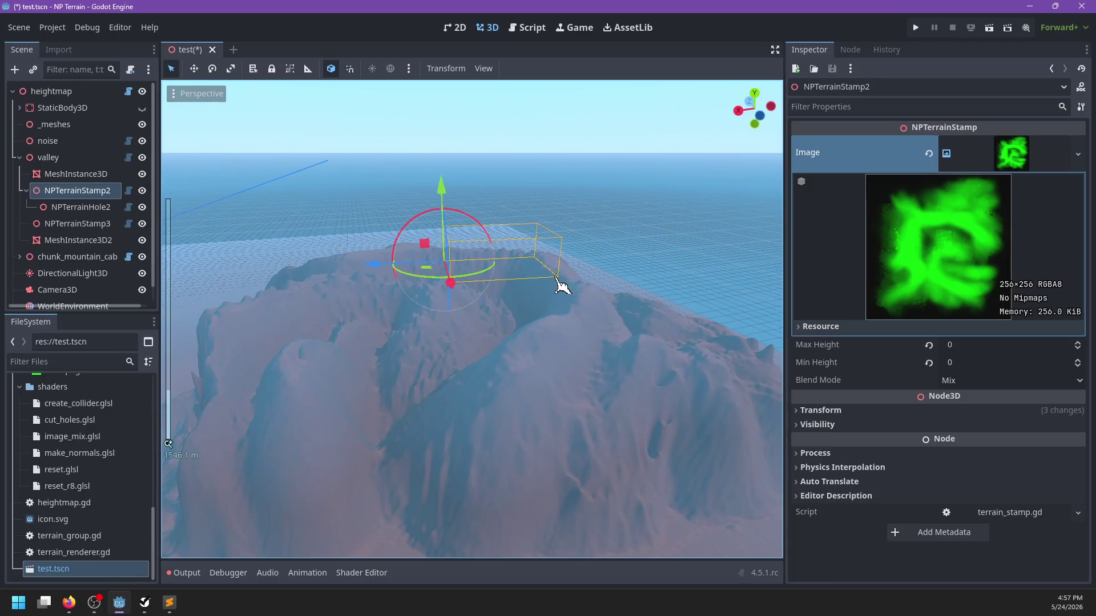
pyautogui.moveTo(440, 181)
pyautogui.mouseDown()
pyautogui.moveTo(456, 342)
pyautogui.moveTo(519, 342)
pyautogui.mouseUp()
pyautogui.press('f')
pyautogui.scroll(3, 496, 320)
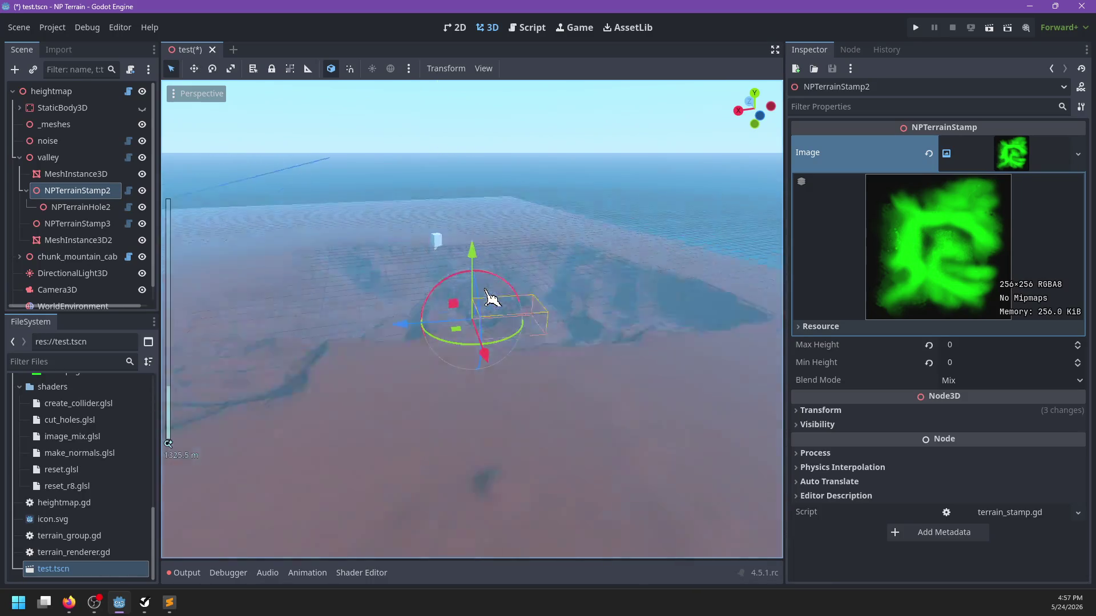
pyautogui.moveTo(479, 268)
pyautogui.mouseDown()
pyautogui.moveTo(479, 306)
pyautogui.moveTo(386, 306)
pyautogui.moveTo(648, 322)
pyautogui.moveTo(479, 385)
pyautogui.moveTo(533, 379)
pyautogui.mouseUp()
pyautogui.scroll(-10, 479, 384)
# Orbit and zoom to low views of the branching ridge pattern across the valley floor.
pyautogui.moveTo(534, 379)
pyautogui.mouseDown()
pyautogui.moveTo(537, 367)
pyautogui.moveTo(494, 371)
pyautogui.moveTo(521, 384)
pyautogui.mouseUp()
pyautogui.scroll(7, 521, 384)
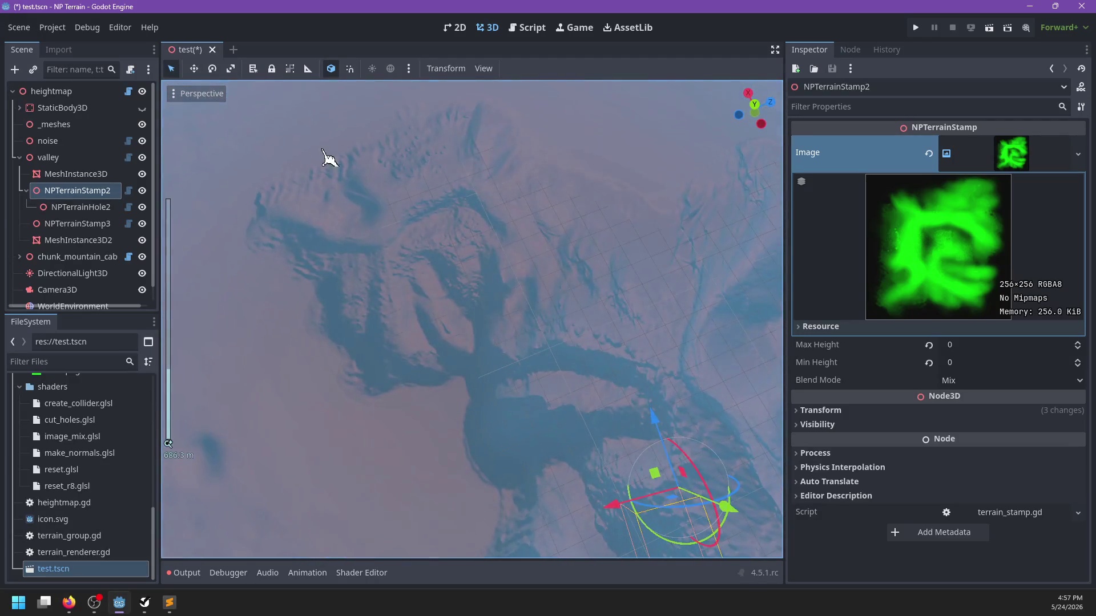
pyautogui.moveTo(470, 415)
pyautogui.mouseDown()
pyautogui.moveTo(331, 298)
pyautogui.moveTo(489, 403)
pyautogui.moveTo(571, 374)
pyautogui.moveTo(391, 330)
pyautogui.moveTo(571, 345)
pyautogui.moveTo(577, 372)
pyautogui.moveTo(312, 395)
pyautogui.moveTo(445, 440)
pyautogui.moveTo(326, 399)
pyautogui.moveTo(472, 384)
pyautogui.moveTo(631, 296)
pyautogui.moveTo(622, 323)
pyautogui.moveTo(598, 335)
pyautogui.moveTo(430, 299)
pyautogui.moveTo(611, 387)
pyautogui.moveTo(430, 411)
pyautogui.moveTo(465, 436)
pyautogui.moveTo(516, 342)
pyautogui.moveTo(538, 331)
pyautogui.moveTo(455, 333)
pyautogui.moveTo(650, 313)
pyautogui.mouseUp()
pyautogui.scroll(6, 497, 408)
pyautogui.scroll(-8, 319, 398)
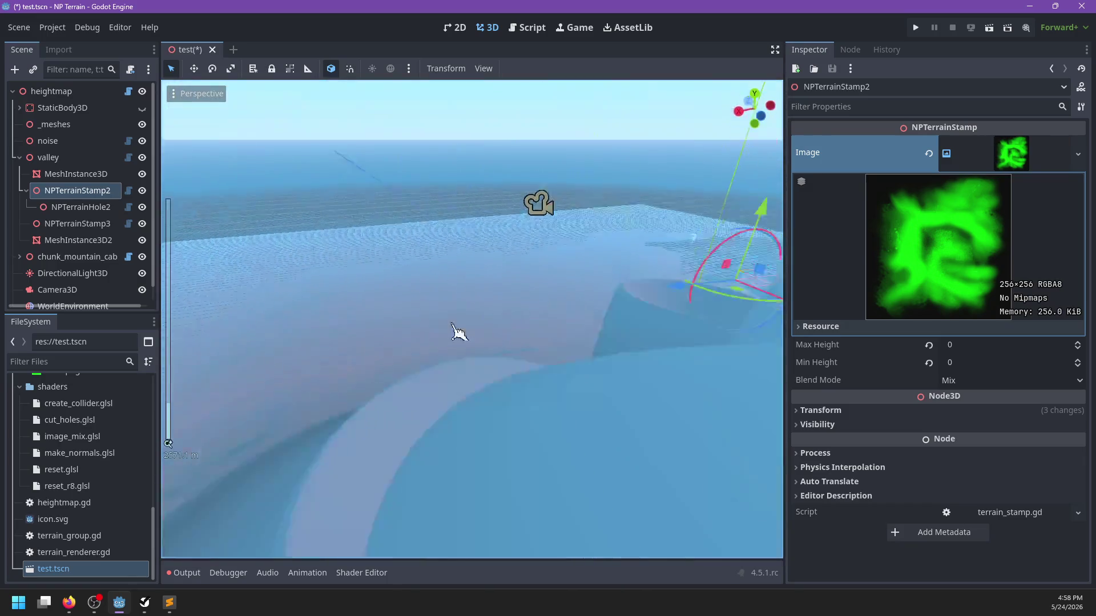
pyautogui.scroll(-1, 651, 312)
pyautogui.moveTo(453, 338)
pyautogui.mouseDown()
pyautogui.moveTo(570, 354)
pyautogui.moveTo(401, 325)
pyautogui.moveTo(649, 330)
pyautogui.moveTo(565, 367)
pyautogui.moveTo(548, 333)
pyautogui.moveTo(374, 365)
pyautogui.moveTo(452, 384)
pyautogui.moveTo(550, 342)
pyautogui.moveTo(507, 399)
pyautogui.moveTo(407, 384)
pyautogui.moveTo(643, 423)
pyautogui.moveTo(582, 420)
pyautogui.moveTo(710, 372)
pyautogui.moveTo(425, 334)
pyautogui.moveTo(522, 313)
pyautogui.moveTo(536, 367)
pyautogui.moveTo(628, 384)
pyautogui.moveTo(449, 388)
pyautogui.moveTo(474, 399)
pyautogui.moveTo(453, 350)
pyautogui.moveTo(418, 320)
pyautogui.moveTo(478, 379)
pyautogui.mouseUp()
pyautogui.scroll(3, 570, 354)
pyautogui.scroll(3, 609, 303)
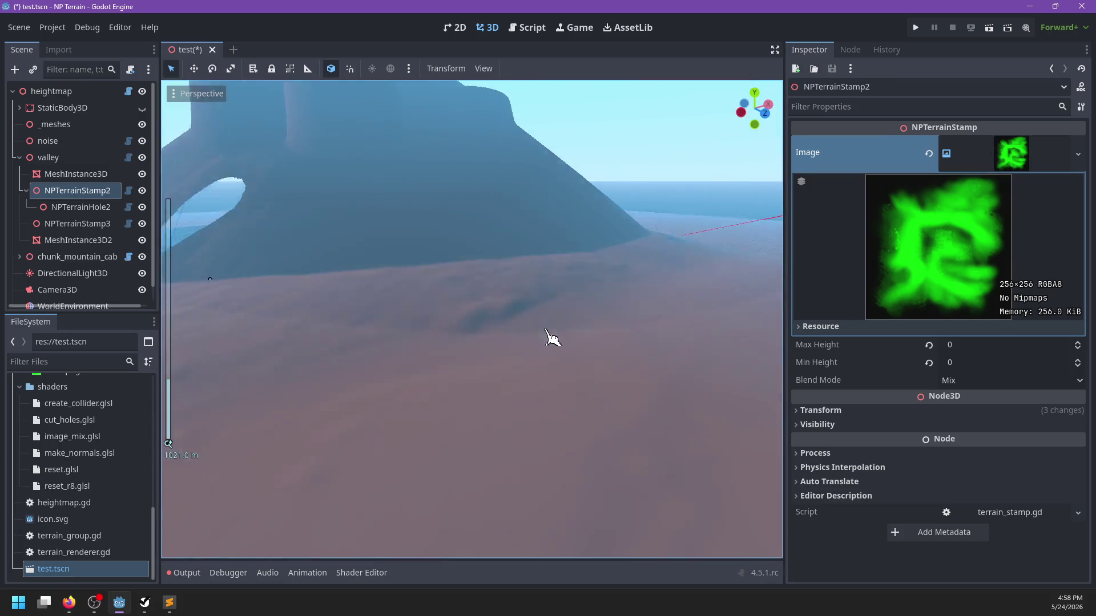
pyautogui.scroll(-5, 550, 342)
pyautogui.scroll(3, 643, 423)
pyautogui.scroll(-5, 590, 367)
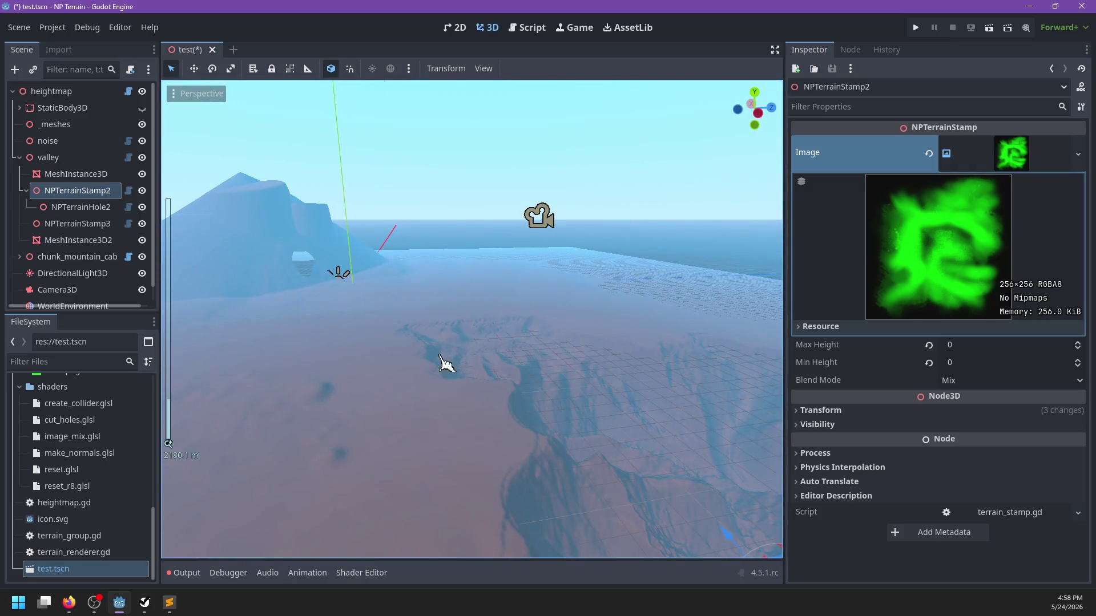
# Switch off the WorldEnvironment fog so the brown terrain shows clearly, comparing it with fog on.
pyautogui.click(20, 158)
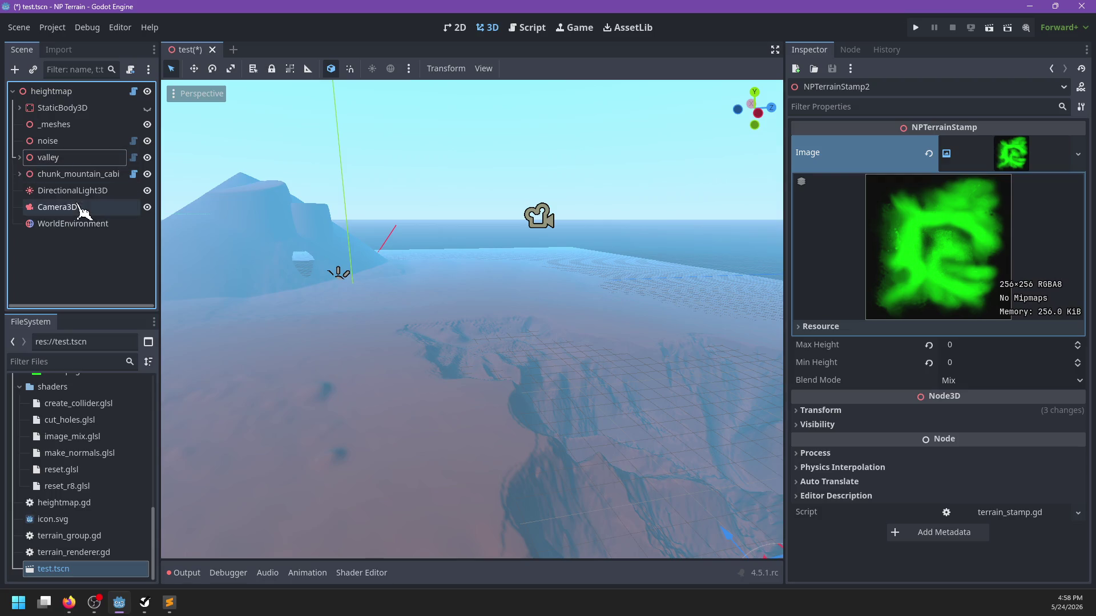
pyautogui.click(80, 224)
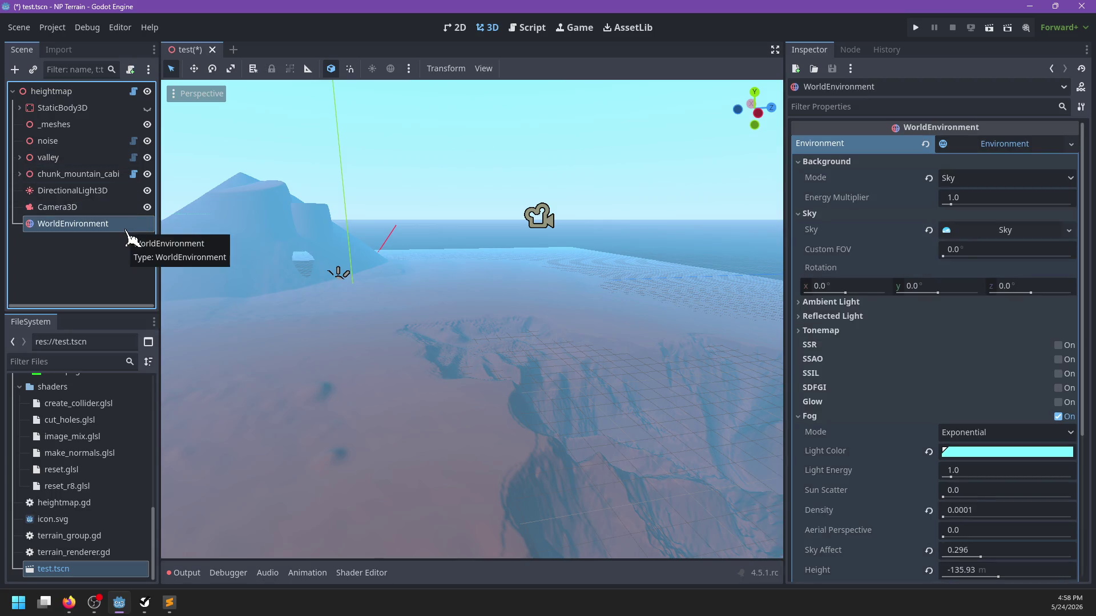
pyautogui.click(822, 162)
pyautogui.click(815, 177)
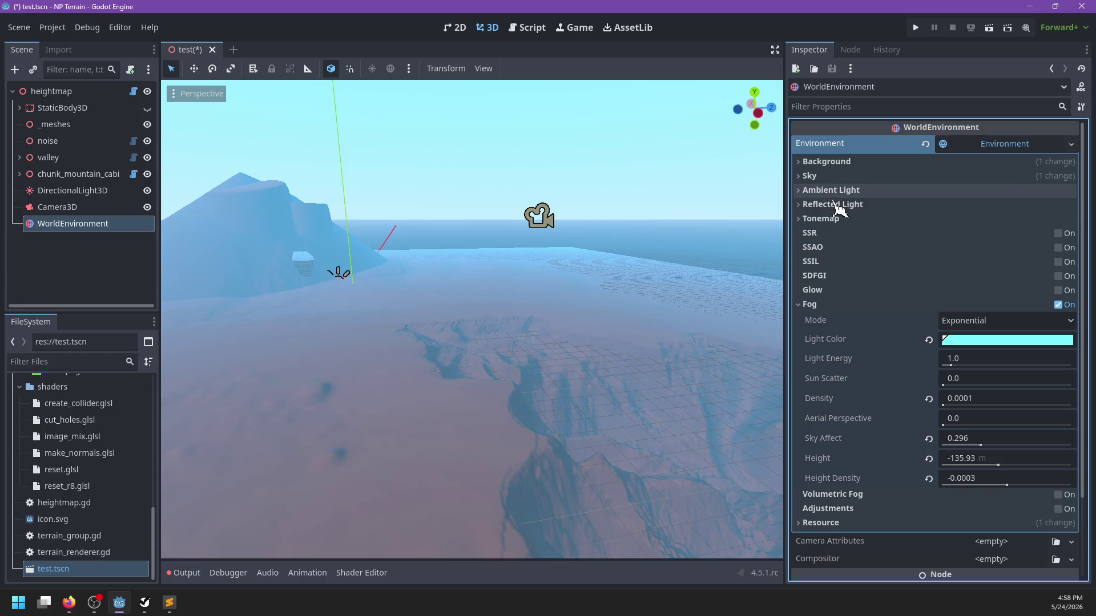
pyautogui.click(810, 304)
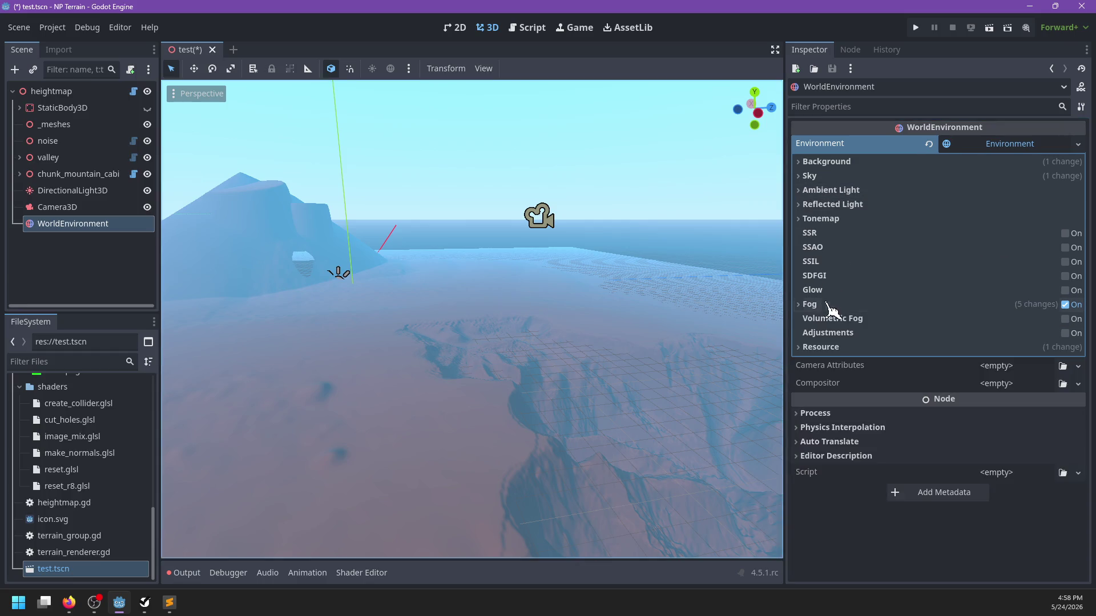
pyautogui.click(1064, 305)
pyautogui.moveTo(457, 308)
pyautogui.mouseDown()
pyautogui.moveTo(516, 348)
pyautogui.moveTo(1035, 328)
pyautogui.mouseUp()
pyautogui.click(1064, 305)
pyautogui.click(1064, 304)
pyautogui.moveTo(768, 349)
pyautogui.mouseDown()
pyautogui.moveTo(416, 381)
pyautogui.moveTo(508, 381)
pyautogui.mouseUp()
# Save the scene and orbit and zoom around the close-up terrain.
pyautogui.hotkey('ctrl', 's')
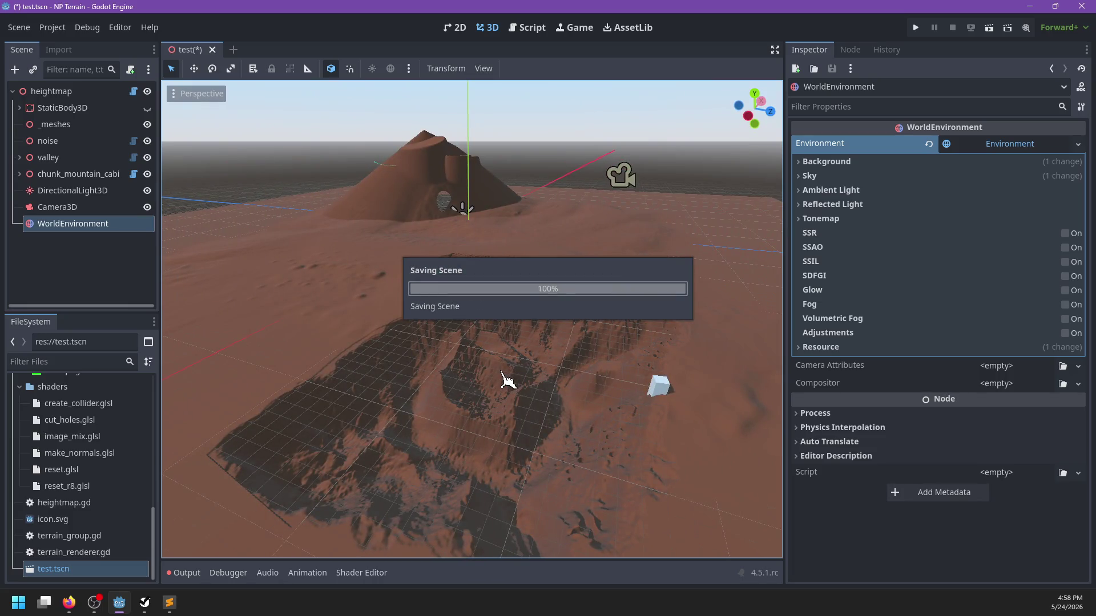
pyautogui.moveTo(360, 464)
pyautogui.mouseDown()
pyautogui.moveTo(410, 408)
pyautogui.moveTo(318, 430)
pyautogui.mouseUp()
pyautogui.scroll(2, 311, 406)
pyautogui.scroll(20, 305, 382)
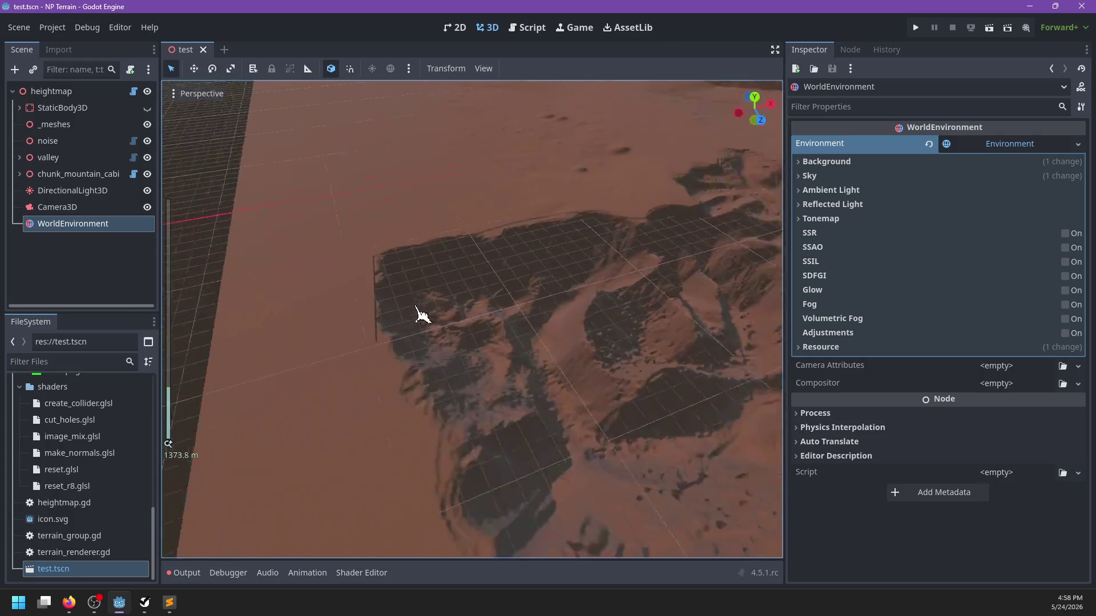
pyautogui.moveTo(409, 293)
pyautogui.mouseDown()
pyautogui.moveTo(491, 368)
pyautogui.moveTo(447, 350)
pyautogui.moveTo(563, 225)
pyautogui.moveTo(469, 312)
pyautogui.mouseUp()
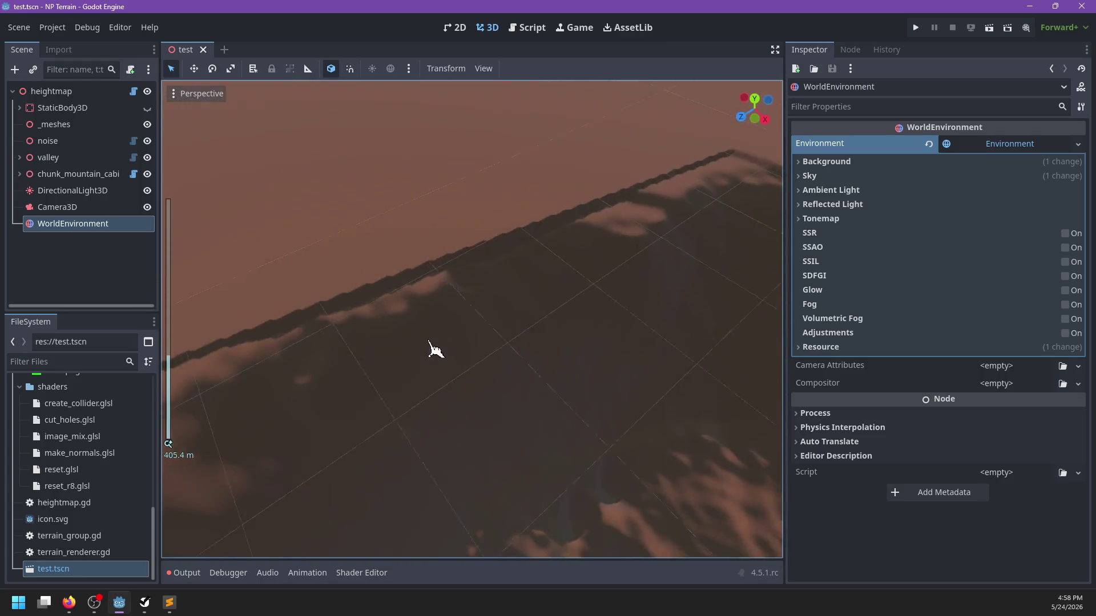
pyautogui.scroll(-8, 469, 313)
pyautogui.scroll(10, 681, 321)
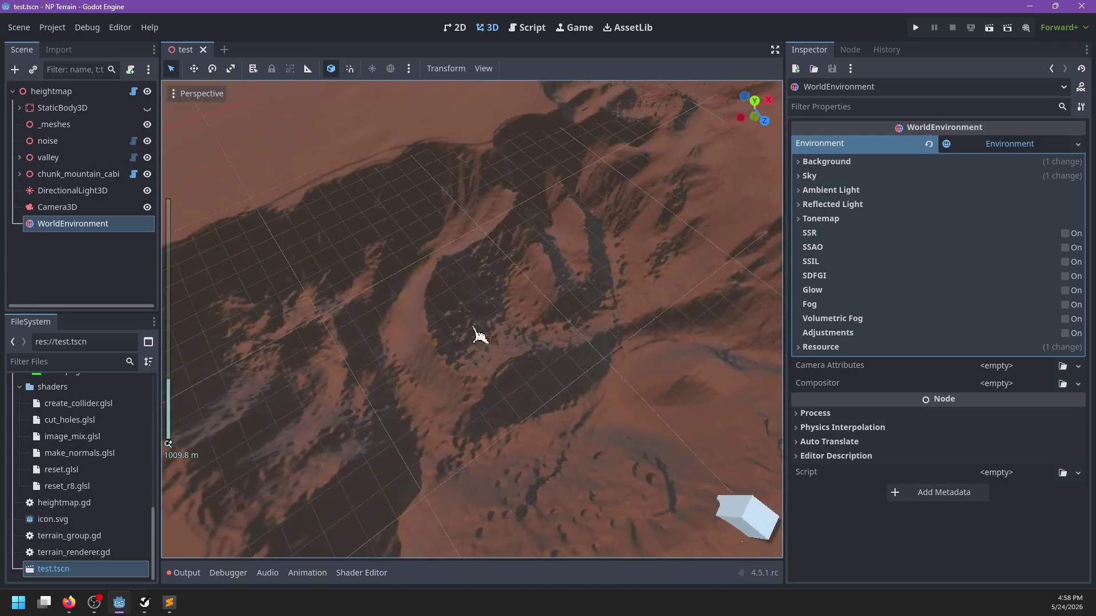
pyautogui.moveTo(467, 358)
pyautogui.mouseDown()
pyautogui.moveTo(440, 379)
pyautogui.moveTo(496, 342)
pyautogui.moveTo(464, 338)
pyautogui.moveTo(574, 297)
pyautogui.mouseUp()
pyautogui.scroll(-2, 565, 294)
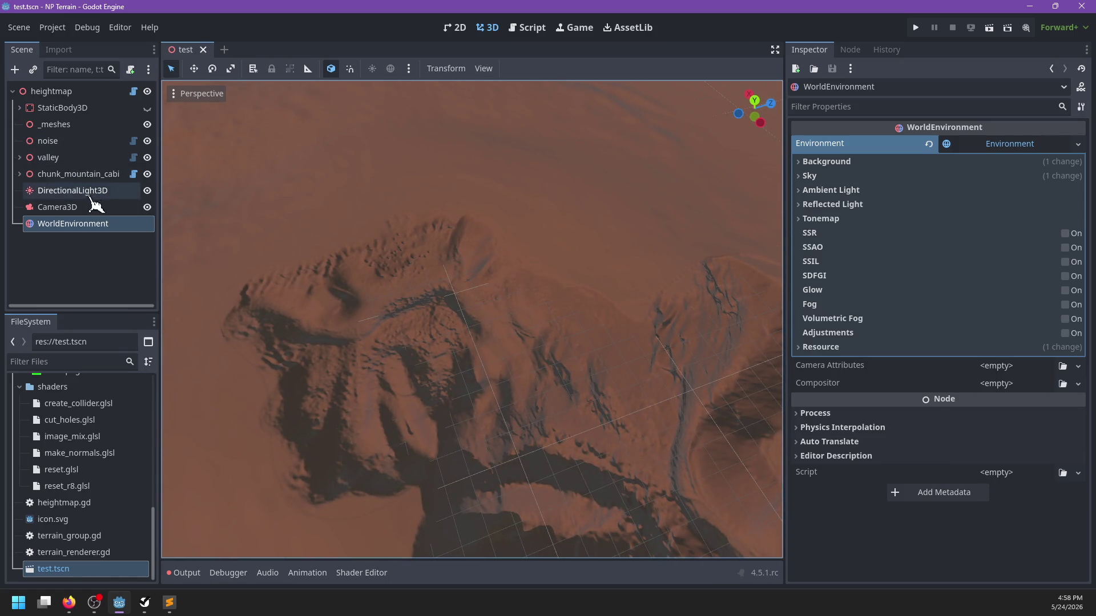
pyautogui.click(20, 174)
pyautogui.click(20, 157)
# In NP-ToDo, mark the Scale up collider task and its uniform collider sub-task completed.
pyautogui.click(144, 603)
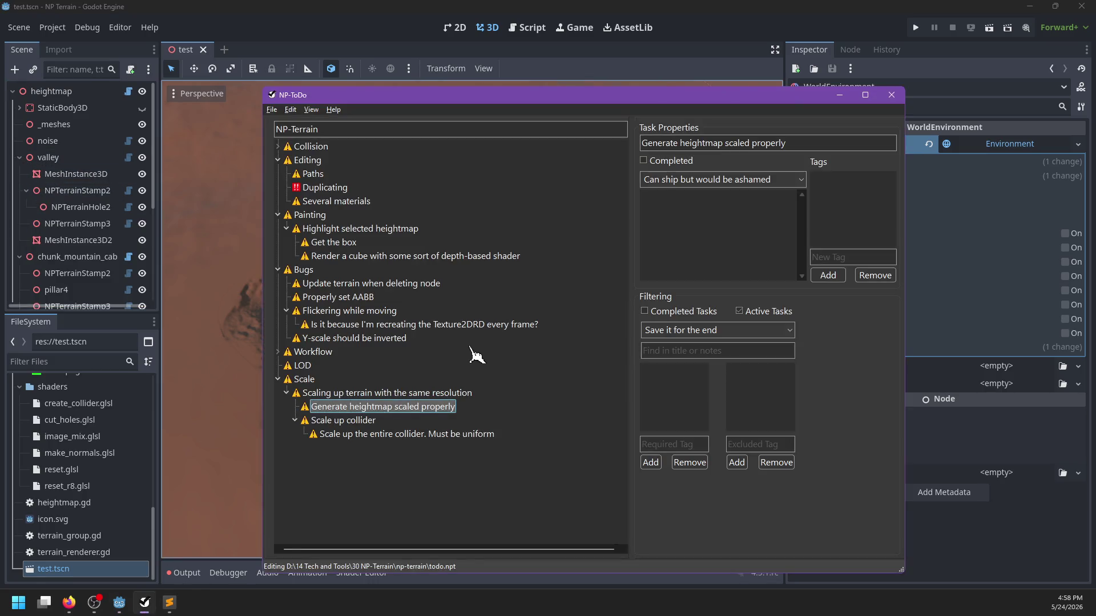
pyautogui.rightClick(397, 408)
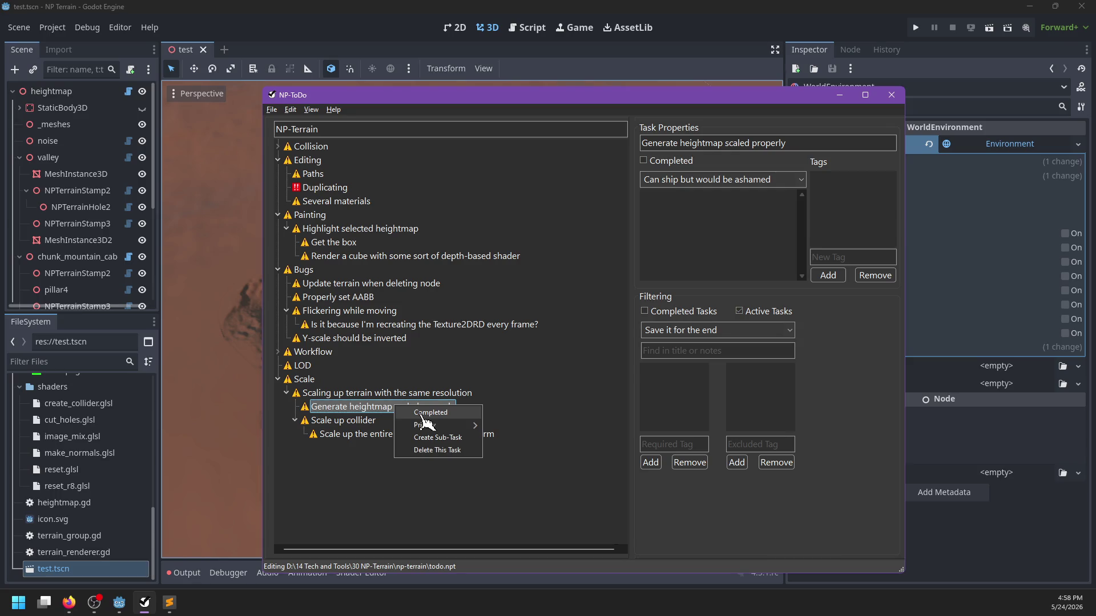
pyautogui.click(393, 421)
pyautogui.rightClick(342, 423)
pyautogui.click(357, 430)
pyautogui.rightClick(346, 425)
pyautogui.click(340, 434)
pyautogui.rightClick(323, 432)
pyautogui.click(363, 443)
# Finish the collider tasks, then return to terrain_renderer.gd and select inv_scale on line 255.
pyautogui.click(362, 407)
pyautogui.hotkey('alt', 'Tab')
pyautogui.click(527, 27)
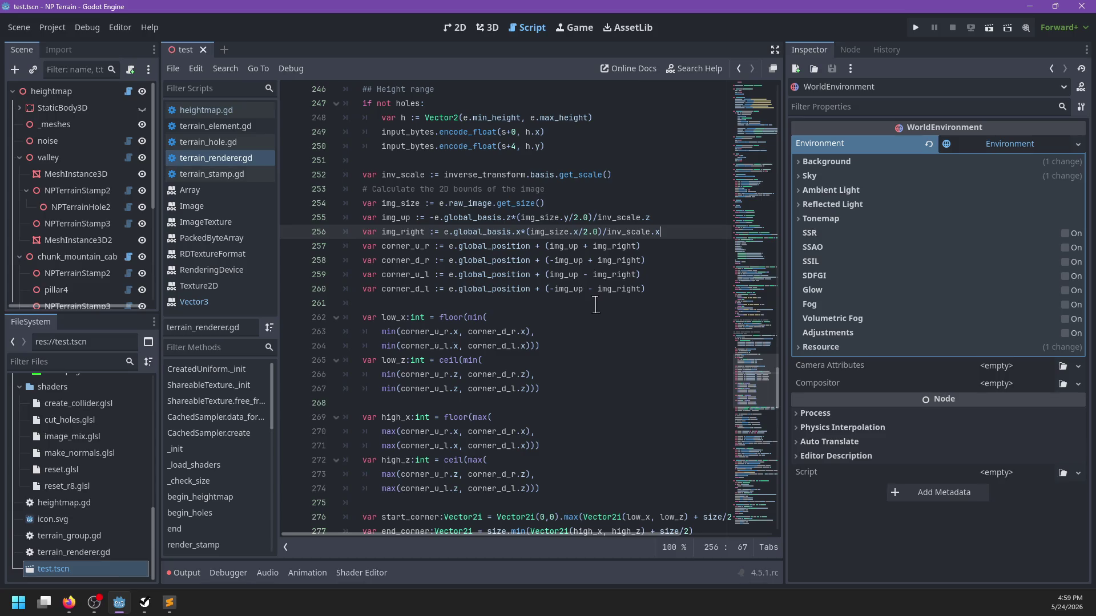
pyautogui.doubleClick(620, 218)
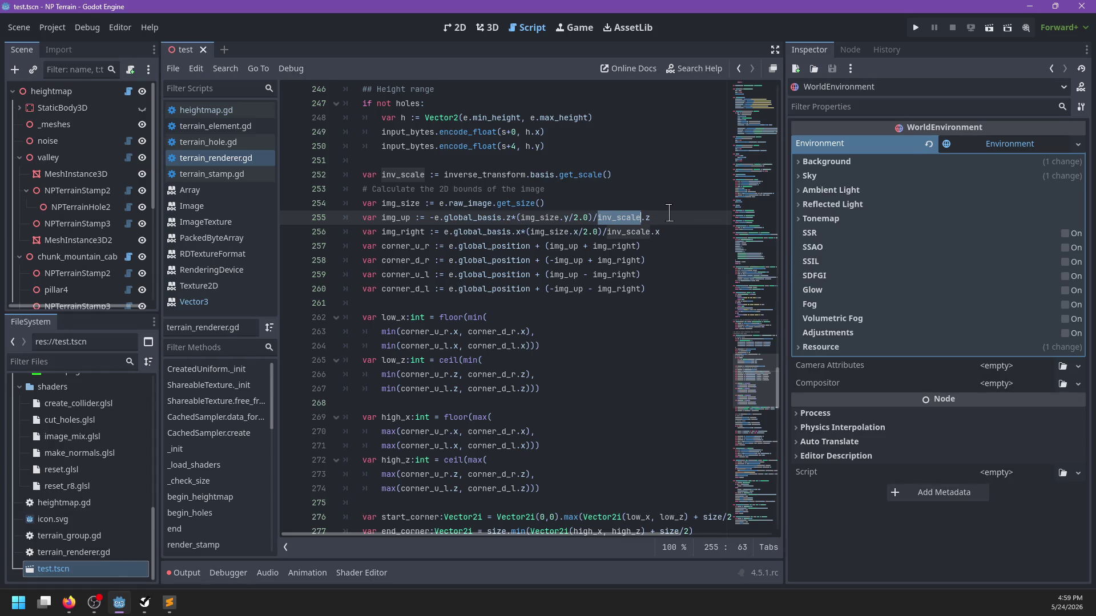
pyautogui.scroll(-1, 668, 213)
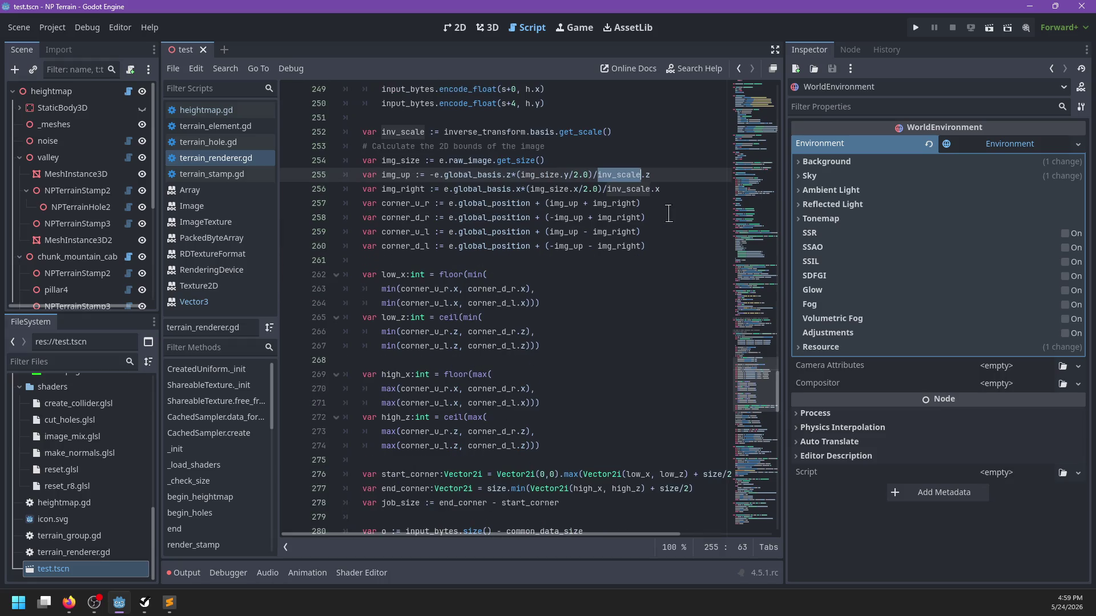
# Rotate the valley group to -178.7° on Y in the 3D view, then return to the script.
pyautogui.click(488, 27)
pyautogui.scroll(5, 556, 297)
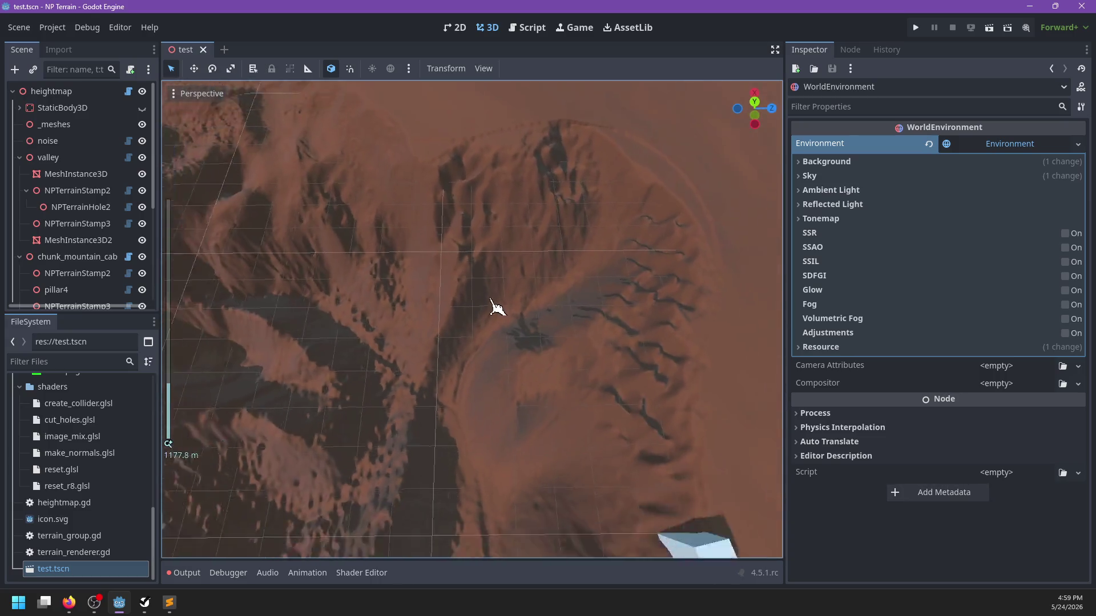
pyautogui.scroll(-3, 496, 308)
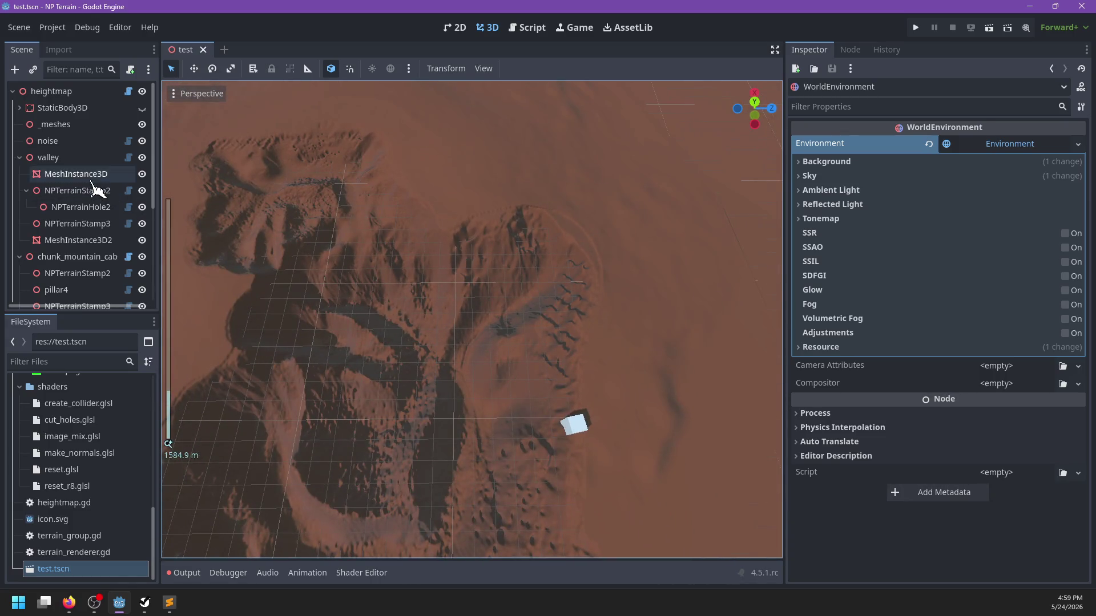
pyautogui.click(69, 158)
pyautogui.moveTo(479, 428)
pyautogui.mouseDown()
pyautogui.moveTo(456, 406)
pyautogui.moveTo(478, 407)
pyautogui.moveTo(490, 439)
pyautogui.moveTo(443, 399)
pyautogui.moveTo(475, 451)
pyautogui.moveTo(516, 453)
pyautogui.moveTo(523, 406)
pyautogui.moveTo(551, 388)
pyautogui.moveTo(548, 428)
pyautogui.moveTo(518, 453)
pyautogui.moveTo(419, 428)
pyautogui.moveTo(379, 337)
pyautogui.moveTo(403, 300)
pyautogui.moveTo(510, 302)
pyautogui.moveTo(565, 359)
pyautogui.moveTo(536, 455)
pyautogui.moveTo(467, 477)
pyautogui.moveTo(397, 437)
pyautogui.moveTo(384, 409)
pyautogui.moveTo(462, 488)
pyautogui.moveTo(372, 398)
pyautogui.moveTo(362, 379)
pyautogui.moveTo(370, 338)
pyautogui.moveTo(455, 319)
pyautogui.moveTo(387, 358)
pyautogui.moveTo(411, 440)
pyautogui.moveTo(397, 406)
pyautogui.mouseUp()
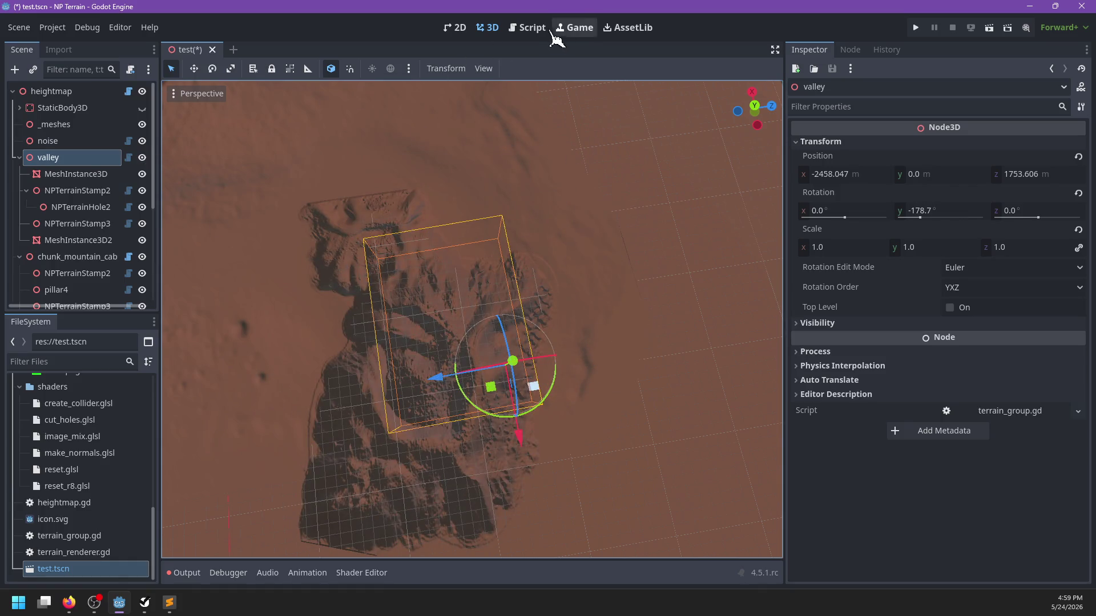
pyautogui.click(527, 27)
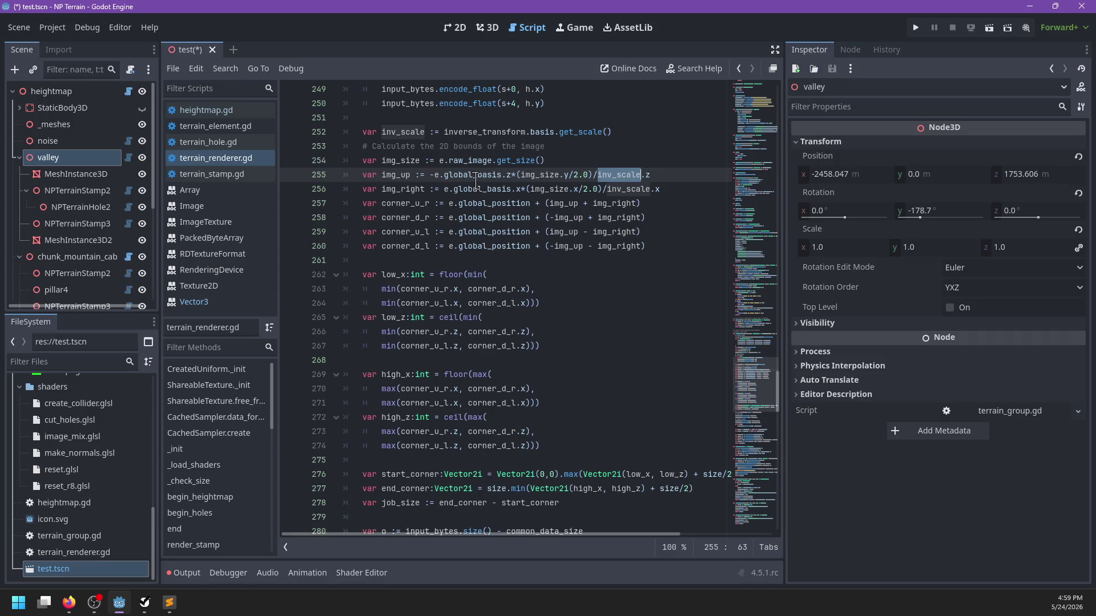
# Check the global_basis docs and select global_basis and inv_scale on lines 255–256.
pyautogui.moveTo(476, 182)
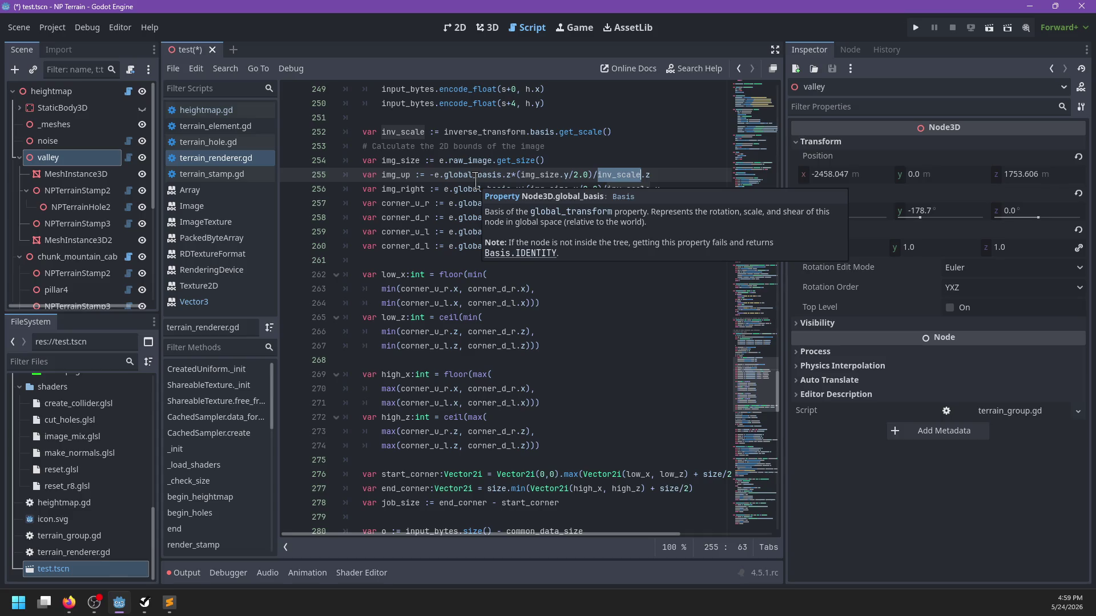
pyautogui.scroll(1, 571, 189)
pyautogui.click(595, 203)
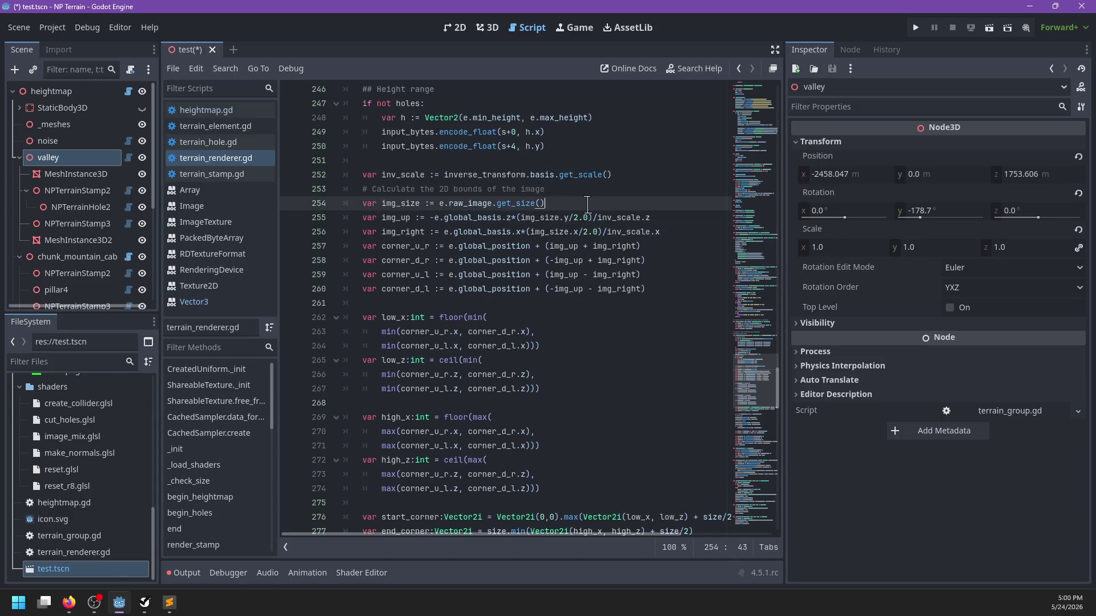
pyautogui.scroll(1, 588, 206)
pyautogui.moveTo(588, 207)
pyautogui.scroll(1, 588, 207)
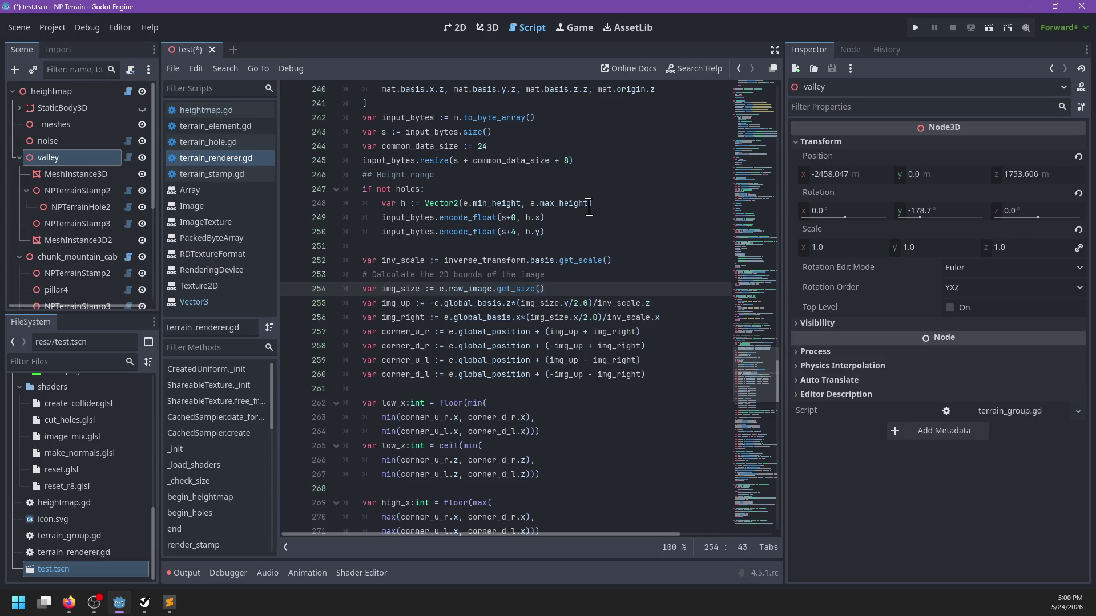
pyautogui.doubleClick(472, 304)
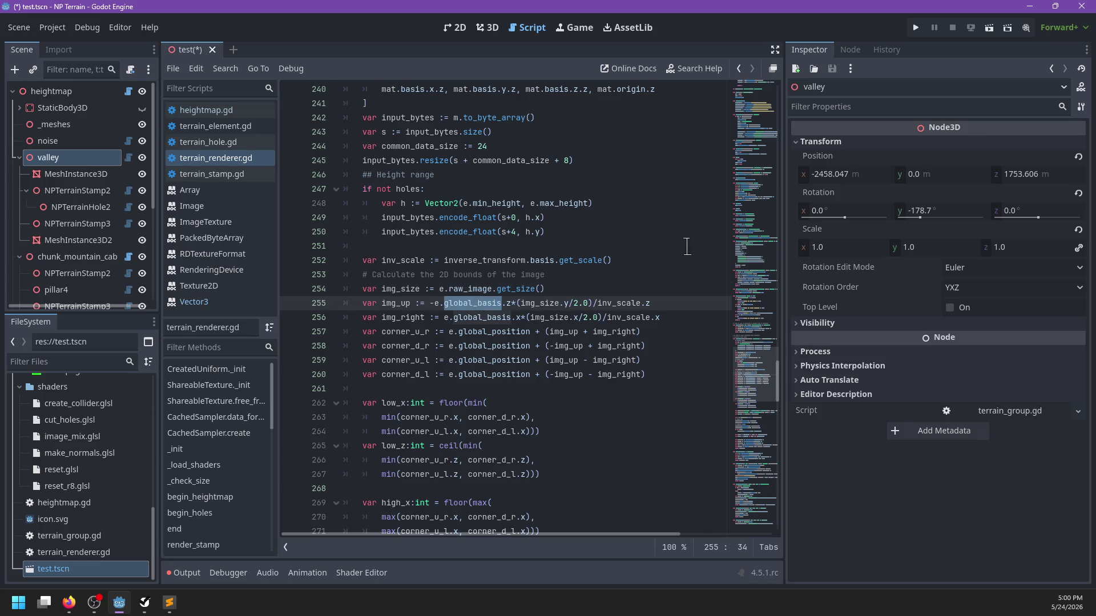
pyautogui.scroll(4, 682, 247)
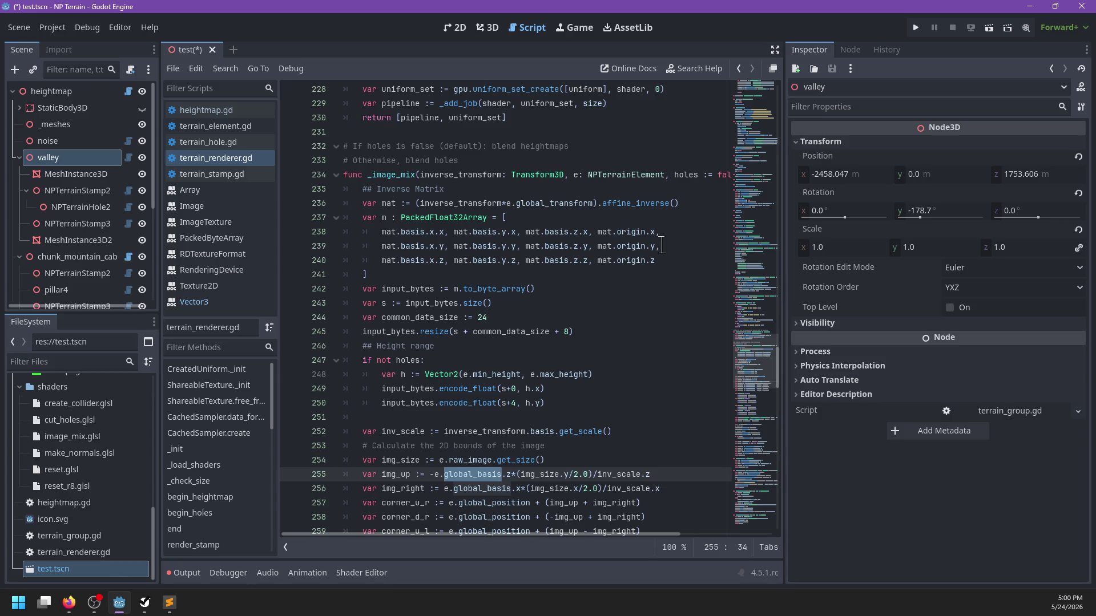
pyautogui.scroll(-2, 602, 299)
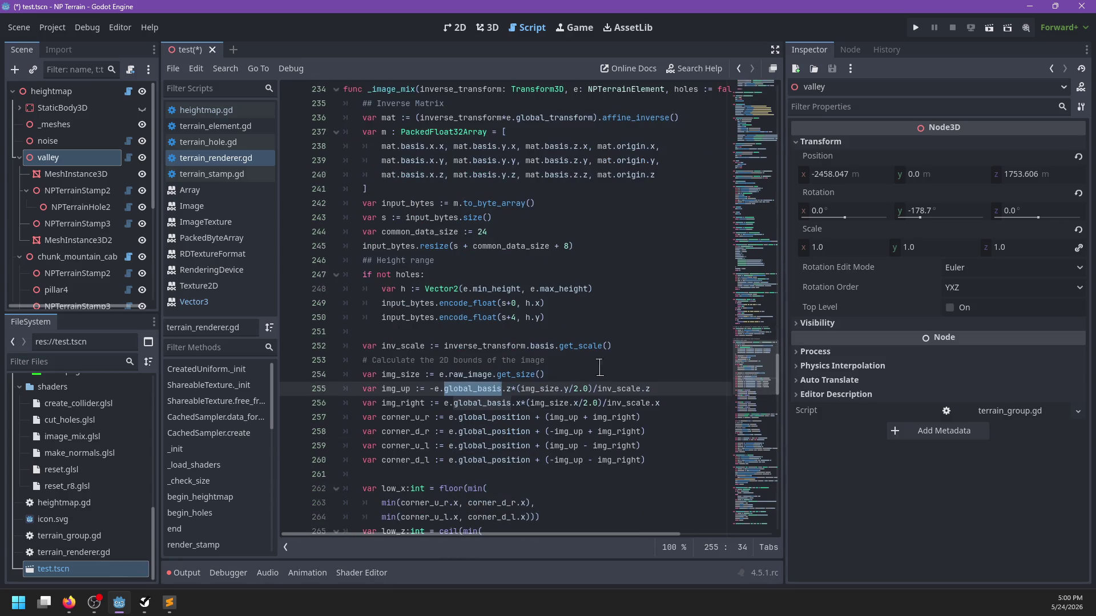
pyautogui.doubleClick(603, 389)
pyautogui.doubleClick(622, 403)
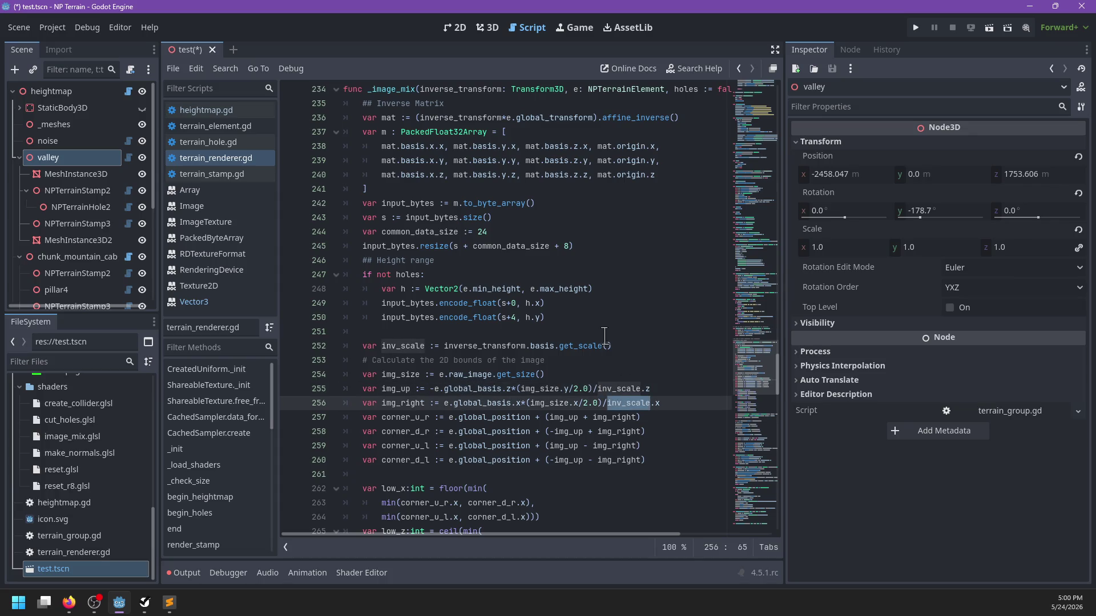
# Rotate the valley group to 171.5° on Y in the 3D view.
pyautogui.click(488, 28)
pyautogui.scroll(2, 494, 407)
pyautogui.moveTo(489, 424)
pyautogui.mouseDown()
pyautogui.moveTo(474, 420)
pyautogui.moveTo(479, 440)
pyautogui.moveTo(465, 432)
pyautogui.mouseUp()
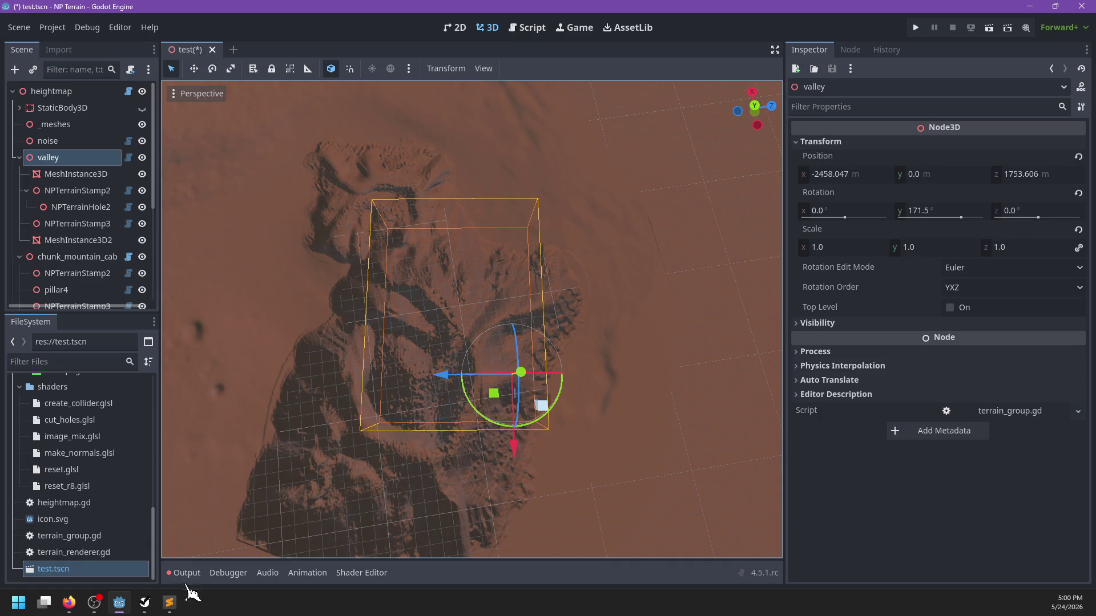
# Add Bugs task 'Scale of bounding rectangles isn't quite right' with sub-task 'Seems to be an issue for children of groups'.
pyautogui.click(144, 606)
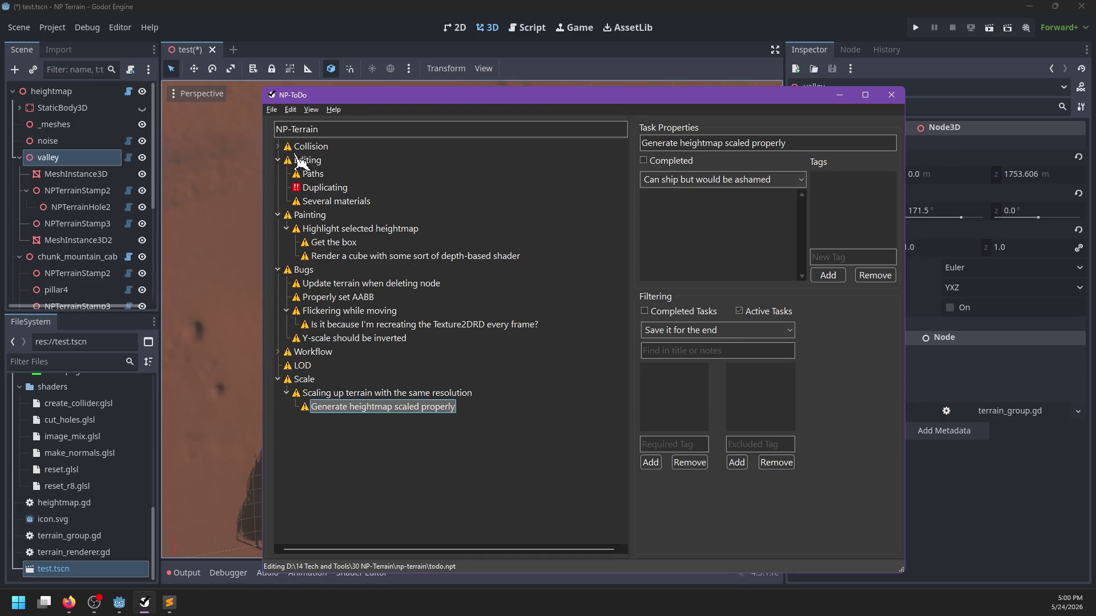
pyautogui.click(300, 272)
pyautogui.press('Insert')
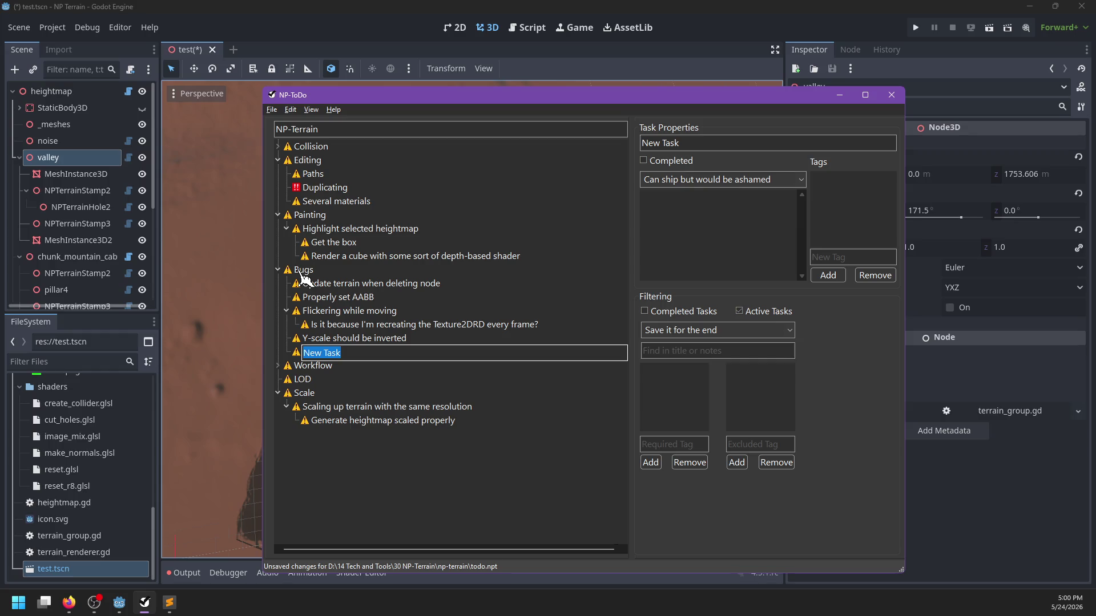
pyautogui.write('Scal')
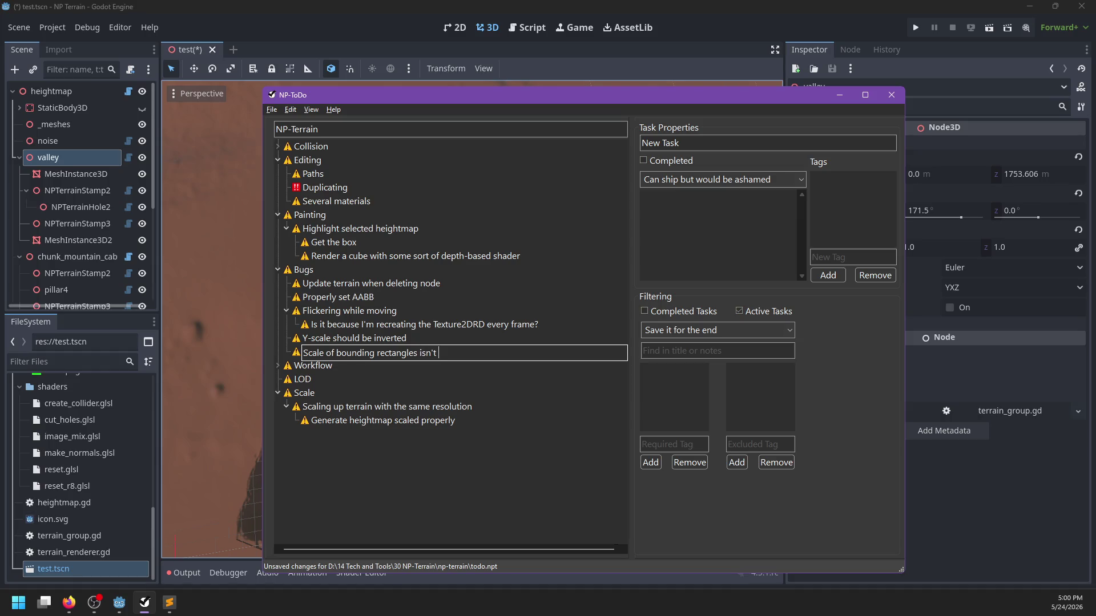
pyautogui.write('te righ')
pyautogui.press('Return')
pyautogui.write('S')
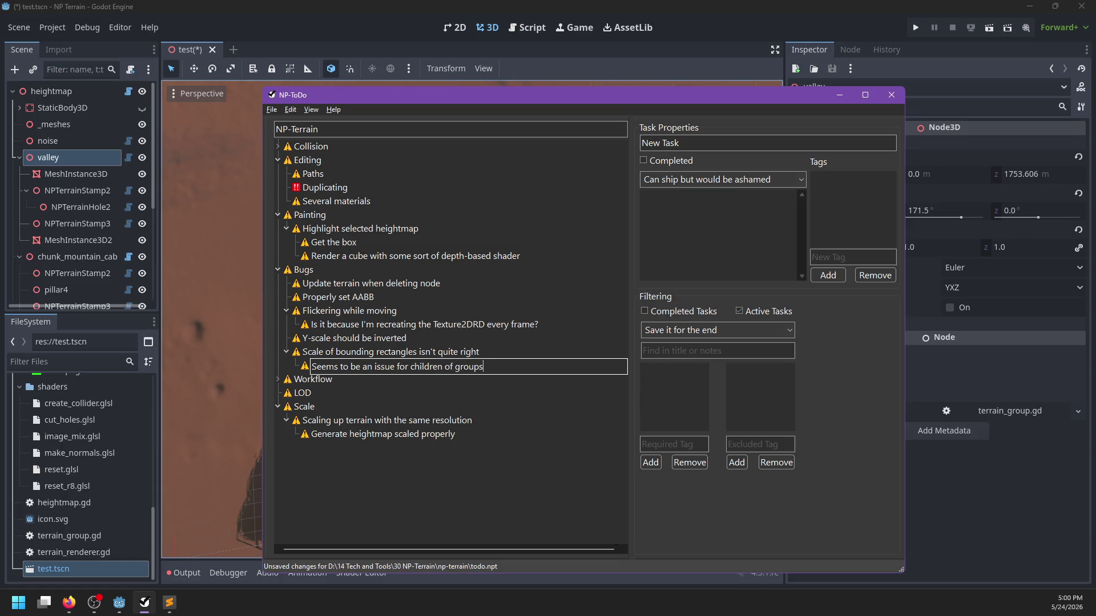
pyautogui.press('Return')
pyautogui.hotkey('alt', 'Tab')
# Nudge NPTerrainStamp3 and drag NPTerrainStamp2 up-left over the valley terrain.
pyautogui.scroll(-5, 525, 318)
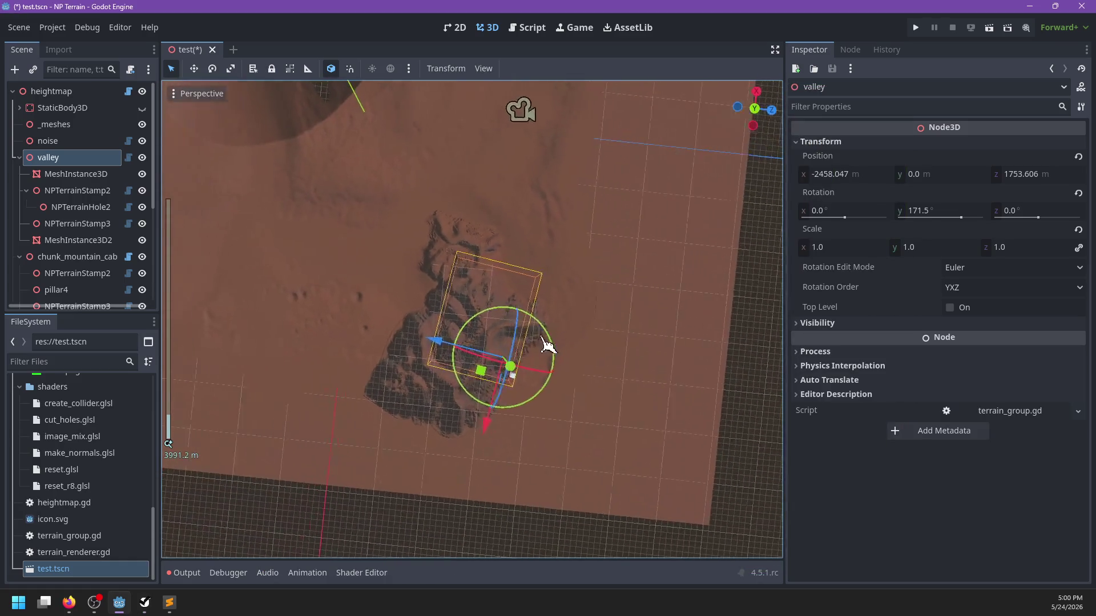
pyautogui.click(76, 210)
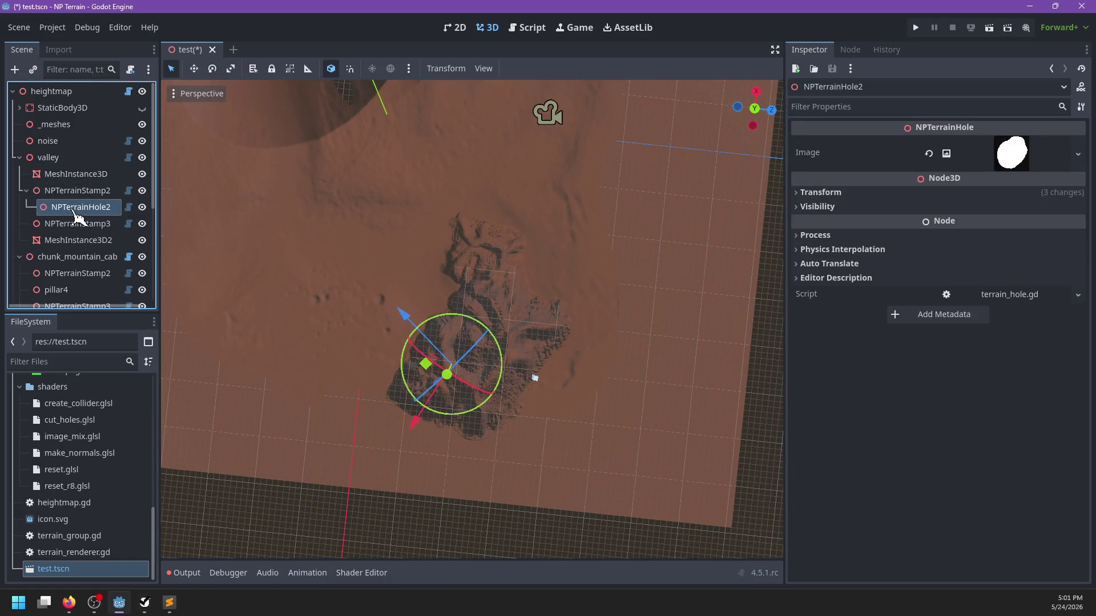
pyautogui.click(77, 224)
pyautogui.moveTo(471, 278); pyautogui.dragTo(466, 275)
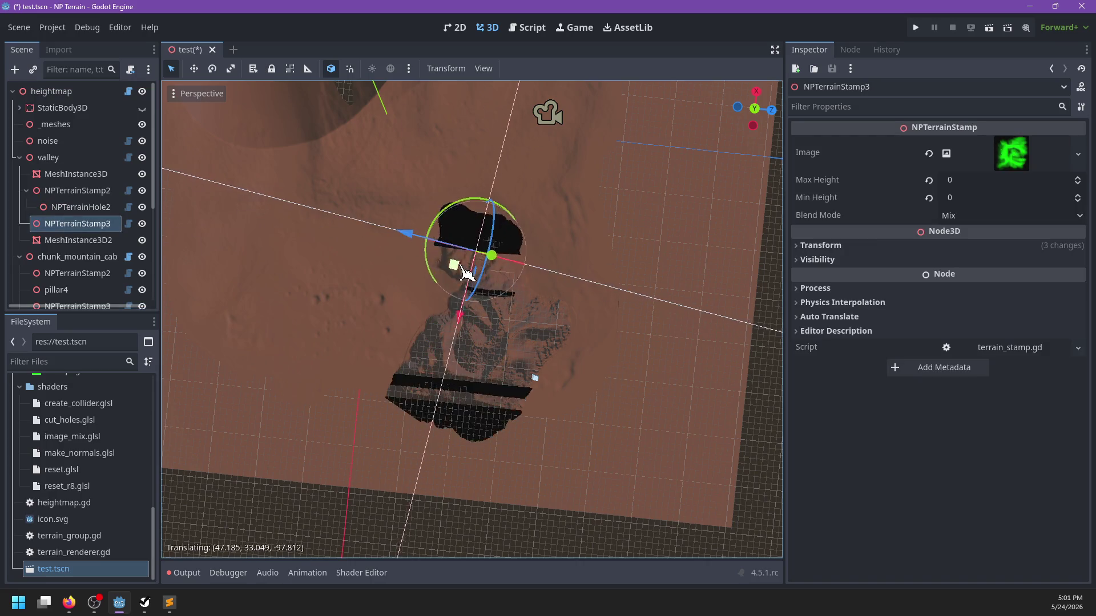
pyautogui.click(66, 194)
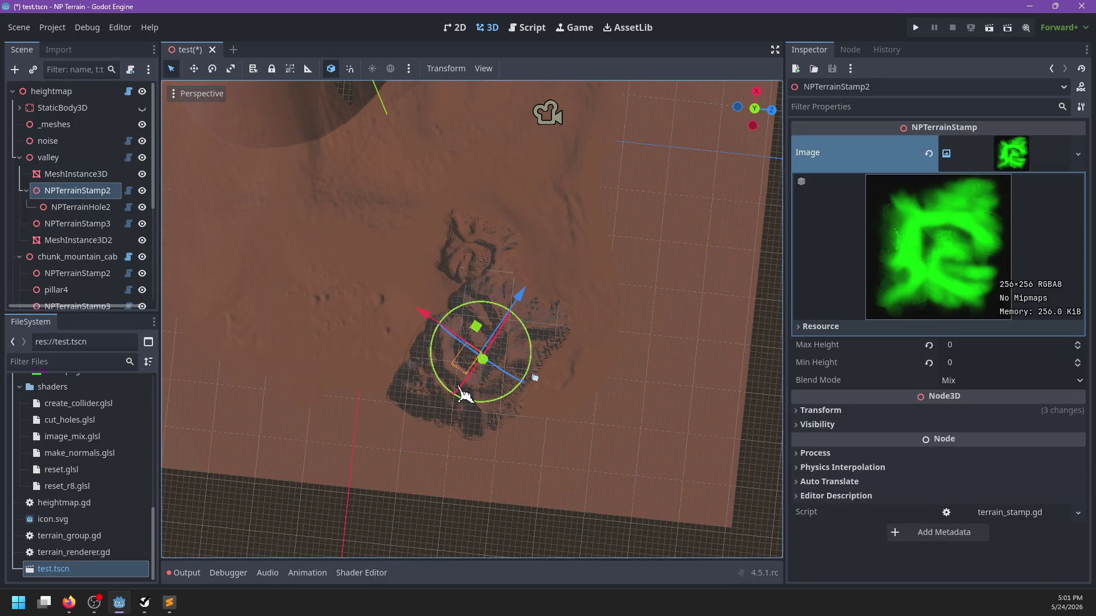
pyautogui.moveTo(488, 331)
pyautogui.mouseDown()
pyautogui.moveTo(453, 313)
pyautogui.moveTo(481, 318)
pyautogui.moveTo(481, 269)
pyautogui.moveTo(463, 240)
pyautogui.moveTo(367, 215)
pyautogui.moveTo(355, 294)
pyautogui.moveTo(311, 212)
pyautogui.moveTo(516, 336)
pyautogui.moveTo(638, 281)
pyautogui.moveTo(644, 231)
pyautogui.moveTo(515, 273)
pyautogui.moveTo(501, 325)
pyautogui.mouseUp()
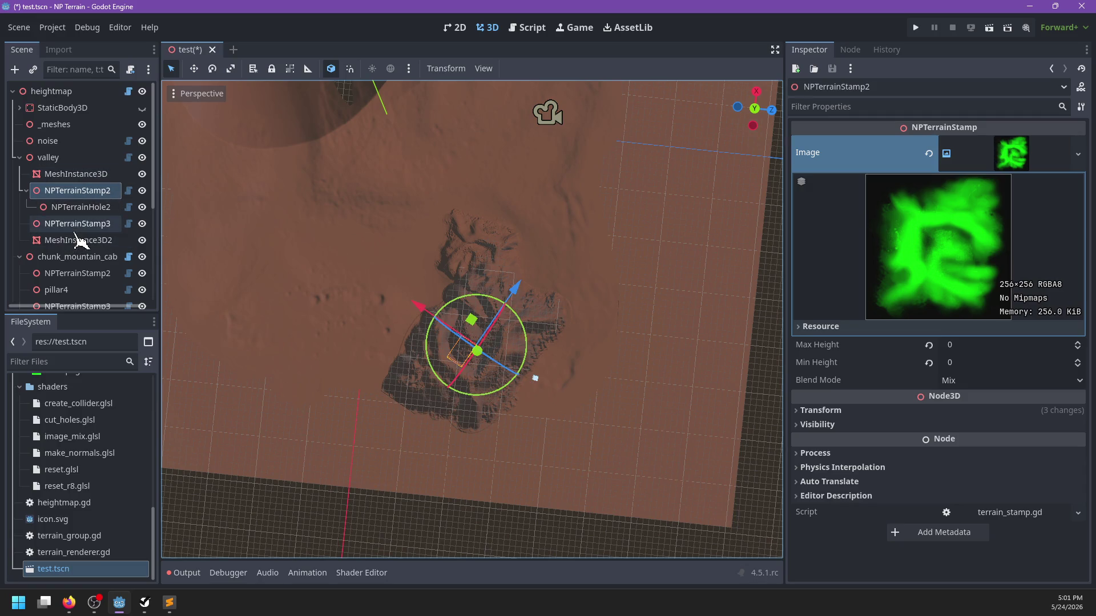
# Show the Transform values of NPTerrainStamp3 and NPTerrainStamp2, with Stamp2 at -109.9° Y and scale 5.68, 1.0, 7.642.
pyautogui.click(78, 224)
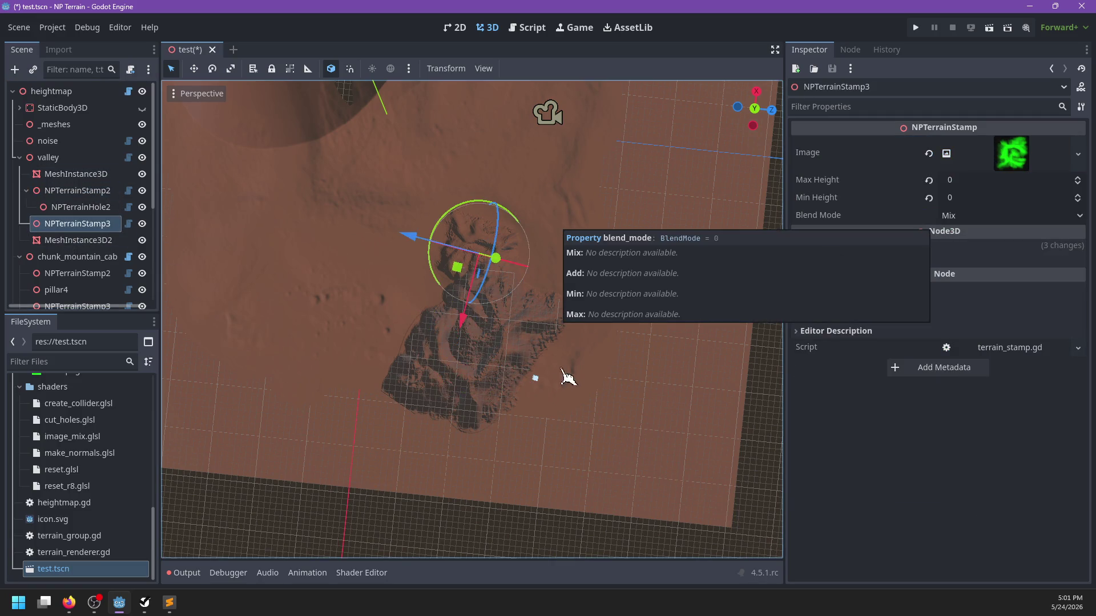
pyautogui.scroll(3, 571, 374)
pyautogui.click(836, 247)
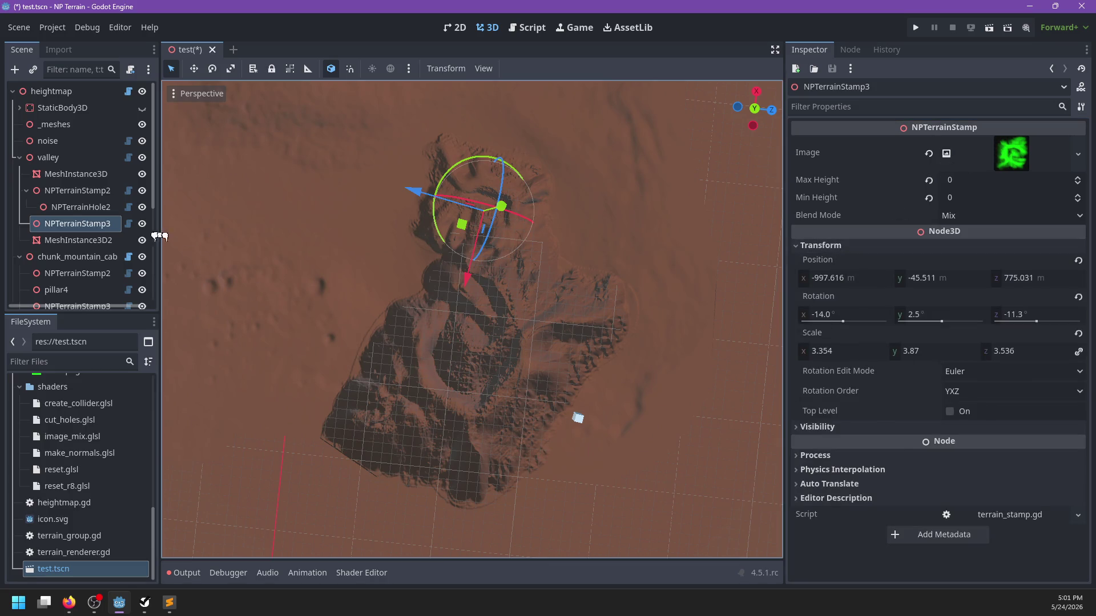
pyautogui.click(77, 190)
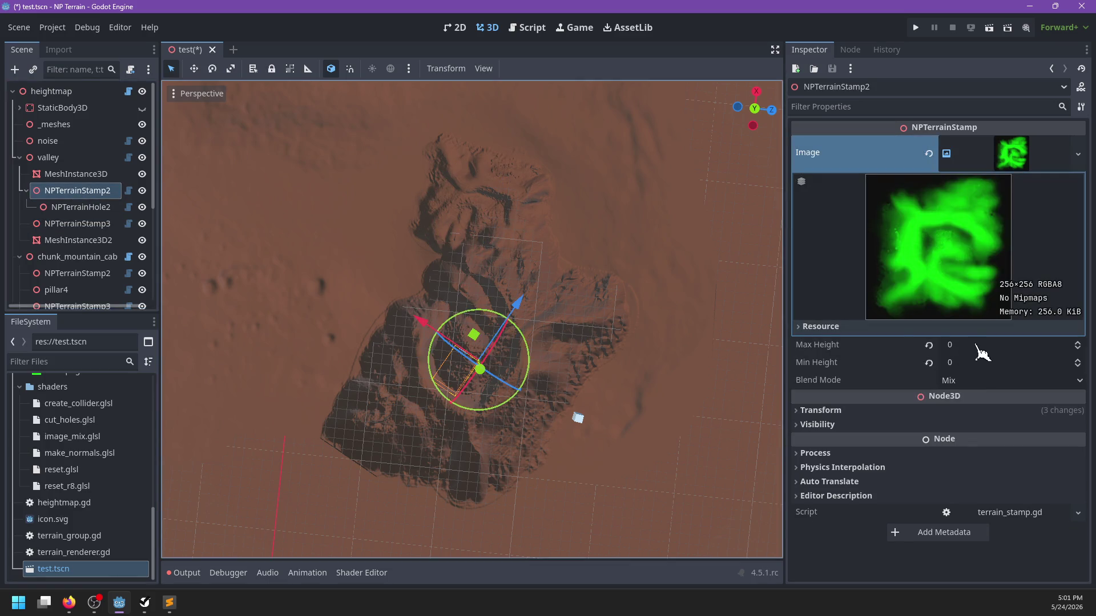
pyautogui.click(879, 411)
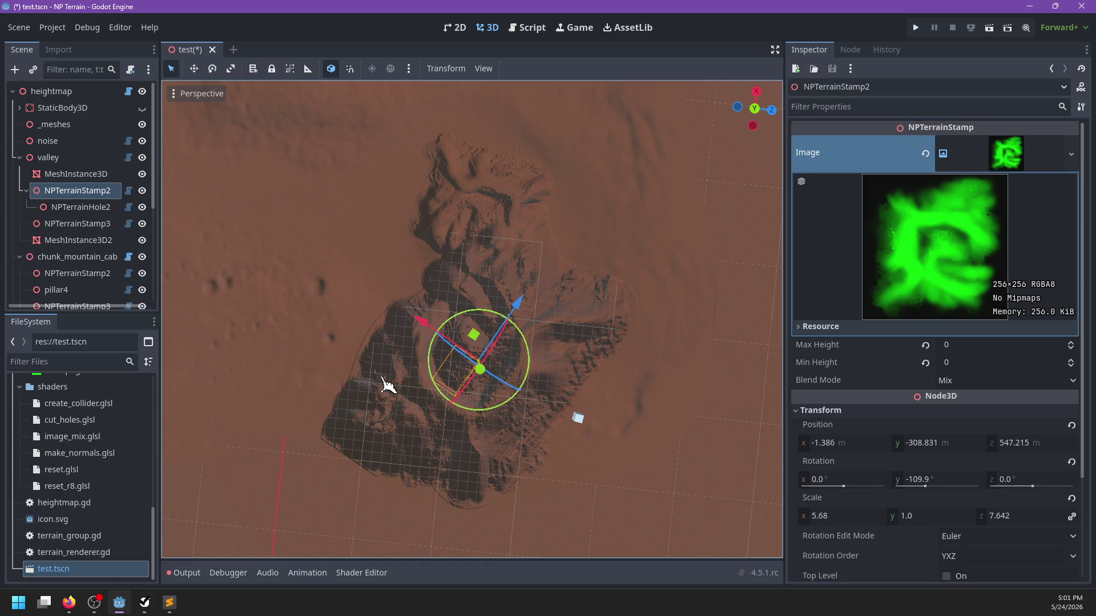
# Set NPTerrainHole2's Y scale to 6.
pyautogui.moveTo(386, 384); pyautogui.dragTo(482, 247)
pyautogui.scroll(4, 485, 285)
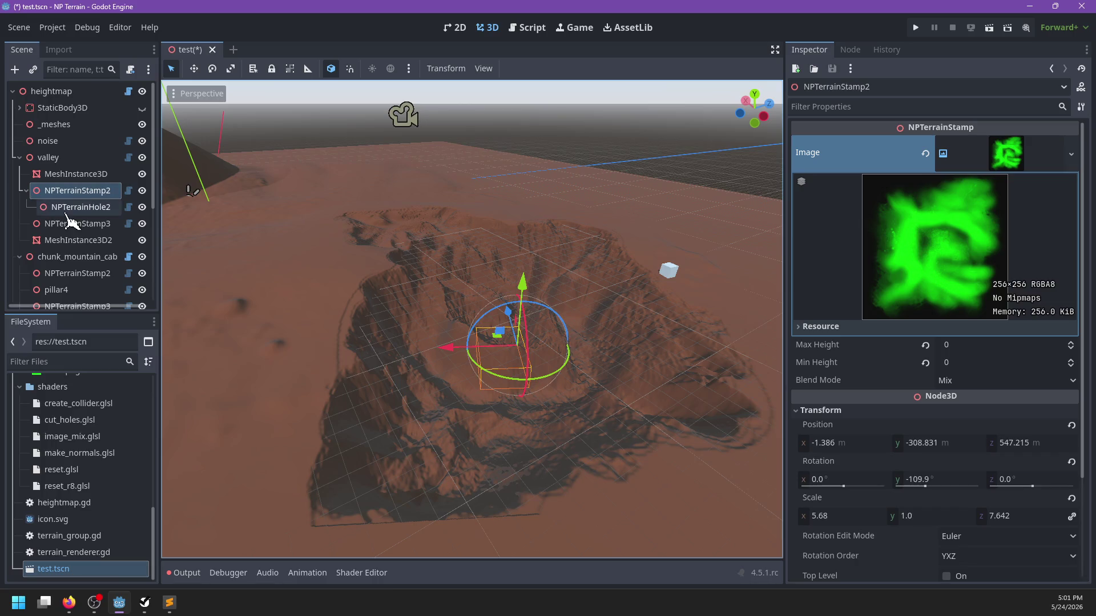
pyautogui.click(71, 208)
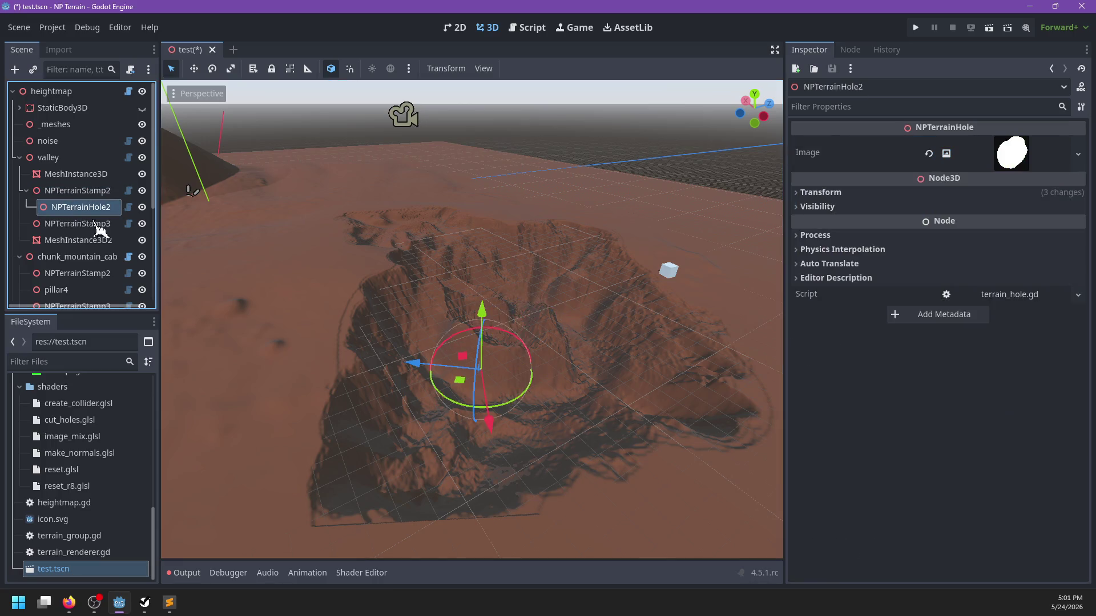
pyautogui.click(822, 193)
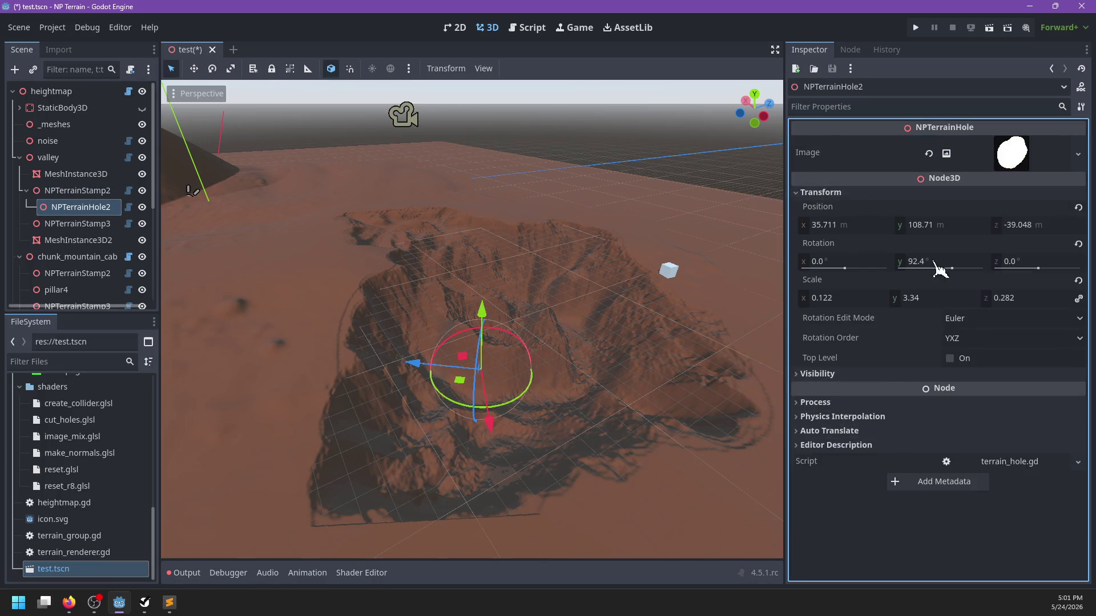
pyautogui.click(924, 298)
pyautogui.write('6')
pyautogui.press('Return')
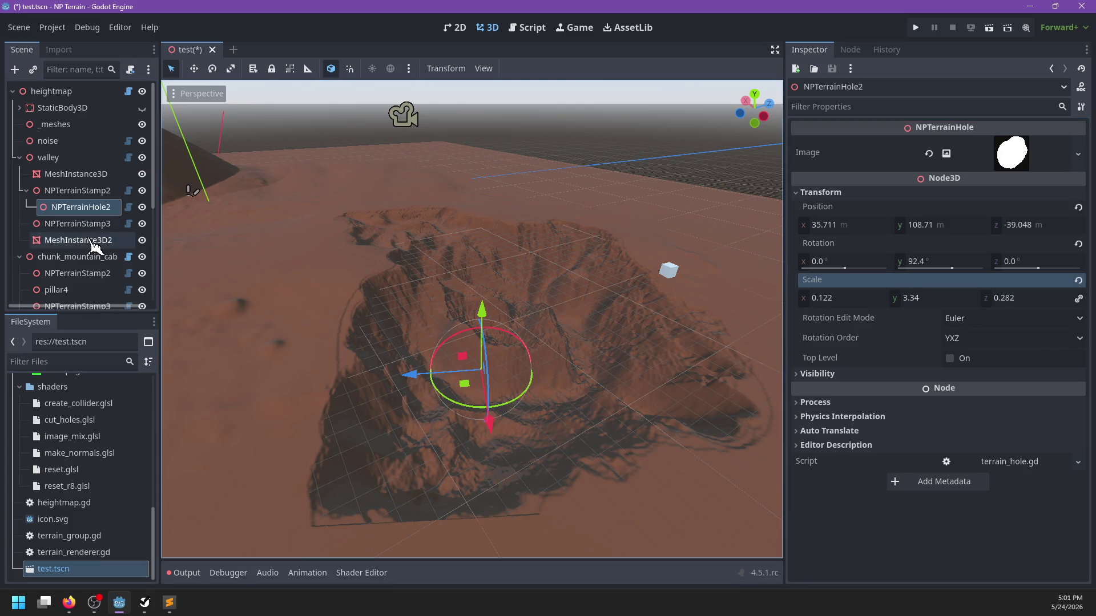
# Rescale NPTerrainStamp3 to 2.375, 1.595, 2.504, then move and rotate it to about (-4°, 40°, -17°).
pyautogui.click(93, 239)
pyautogui.press('Up')
pyautogui.moveTo(917, 352)
pyautogui.mouseDown()
pyautogui.moveTo(941, 351)
pyautogui.moveTo(878, 351)
pyautogui.moveTo(947, 351)
pyautogui.moveTo(913, 354)
pyautogui.mouseUp()
pyautogui.click(1078, 352)
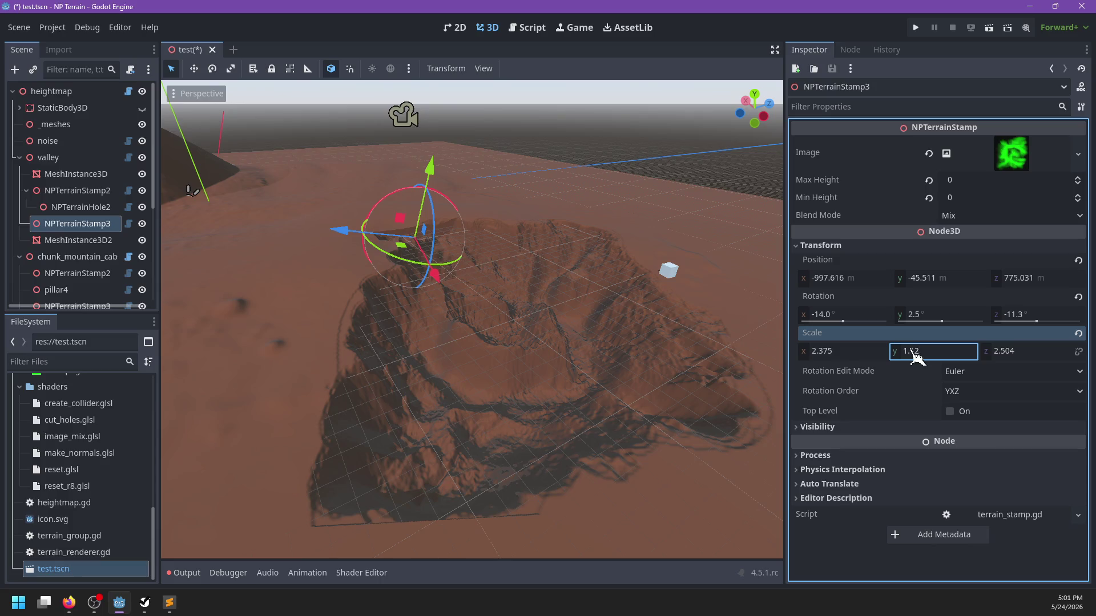
pyautogui.scroll(5, 489, 379)
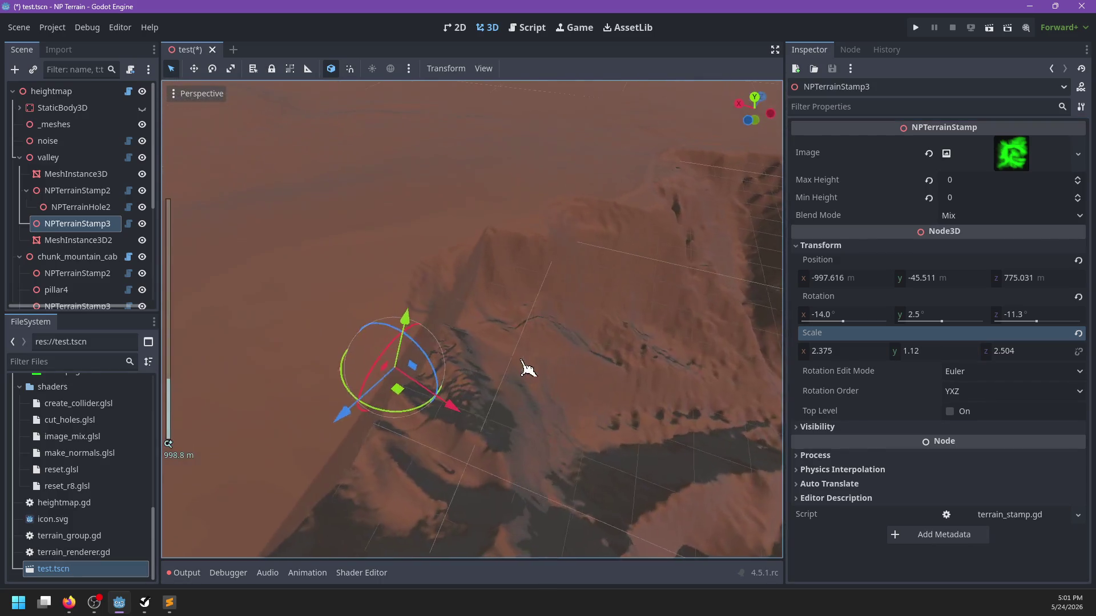
pyautogui.moveTo(913, 351)
pyautogui.mouseDown()
pyautogui.moveTo(933, 351)
pyautogui.moveTo(877, 351)
pyautogui.moveTo(941, 351)
pyautogui.mouseUp()
pyautogui.moveTo(420, 388)
pyautogui.mouseDown()
pyautogui.moveTo(460, 386)
pyautogui.moveTo(399, 364)
pyautogui.moveTo(448, 343)
pyautogui.moveTo(440, 387)
pyautogui.moveTo(484, 384)
pyautogui.moveTo(460, 391)
pyautogui.moveTo(468, 393)
pyautogui.mouseUp()
pyautogui.moveTo(431, 389)
pyautogui.mouseDown()
pyautogui.moveTo(391, 367)
pyautogui.moveTo(428, 384)
pyautogui.moveTo(489, 379)
pyautogui.mouseUp()
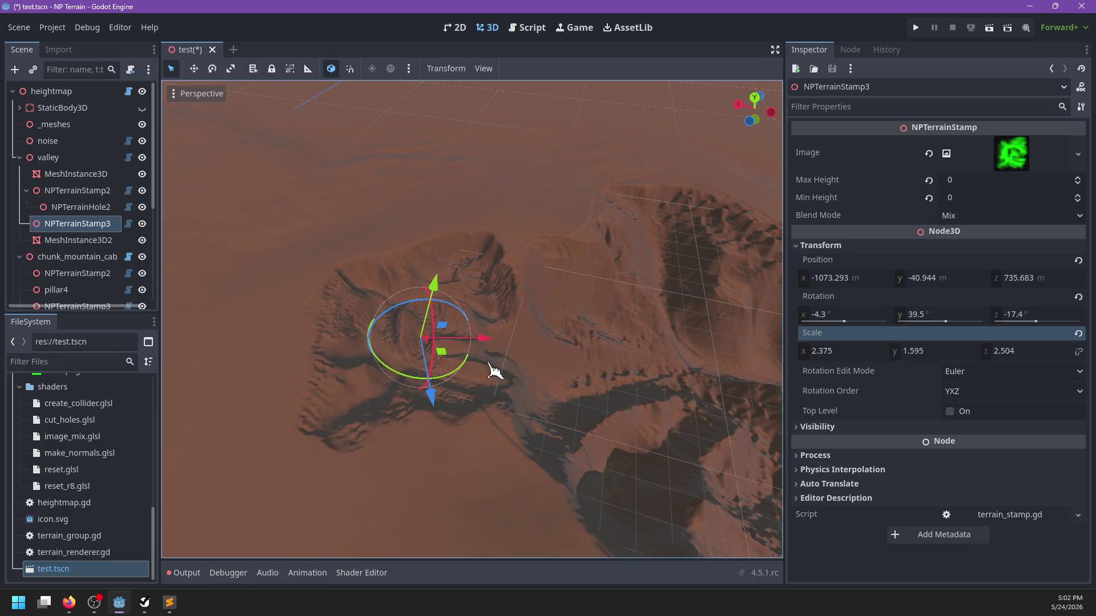
pyautogui.click(528, 28)
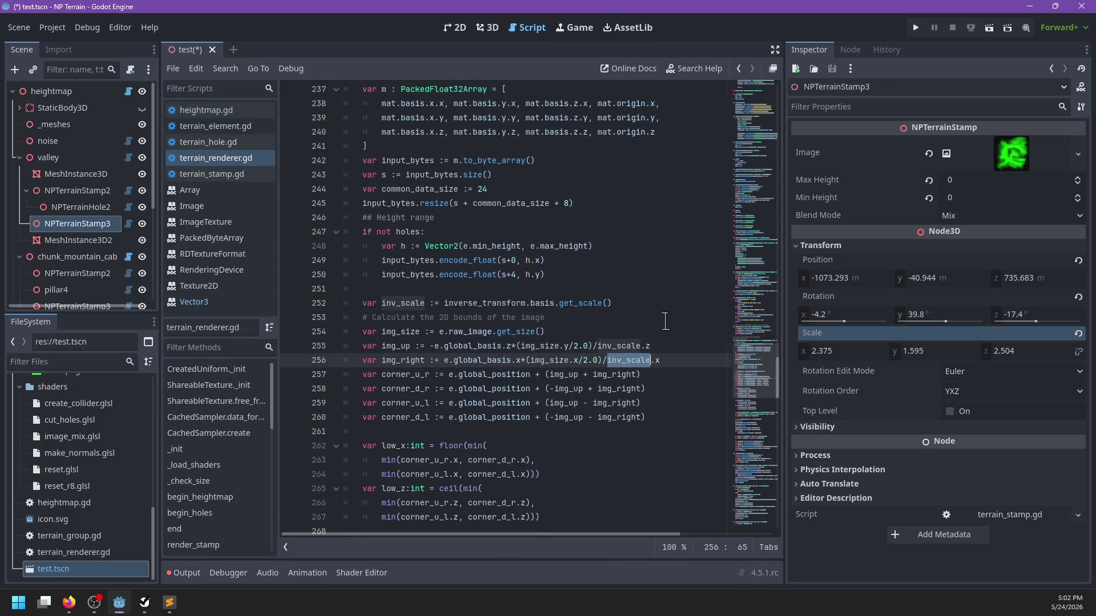
pyautogui.press('Up')
pyautogui.press('Up')
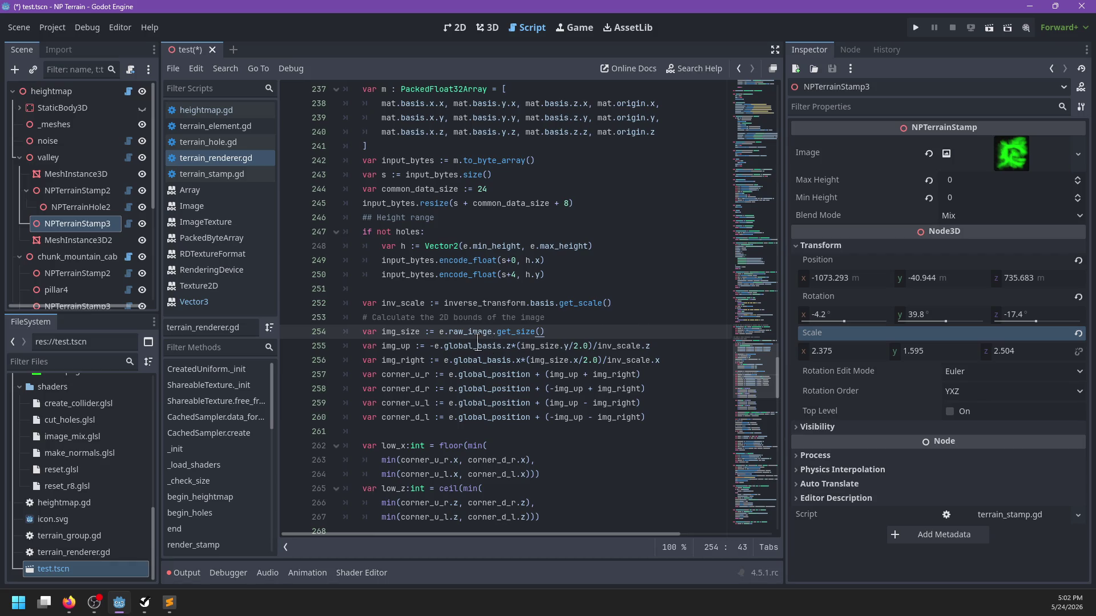
pyautogui.click(477, 342)
pyautogui.doubleClick(486, 359)
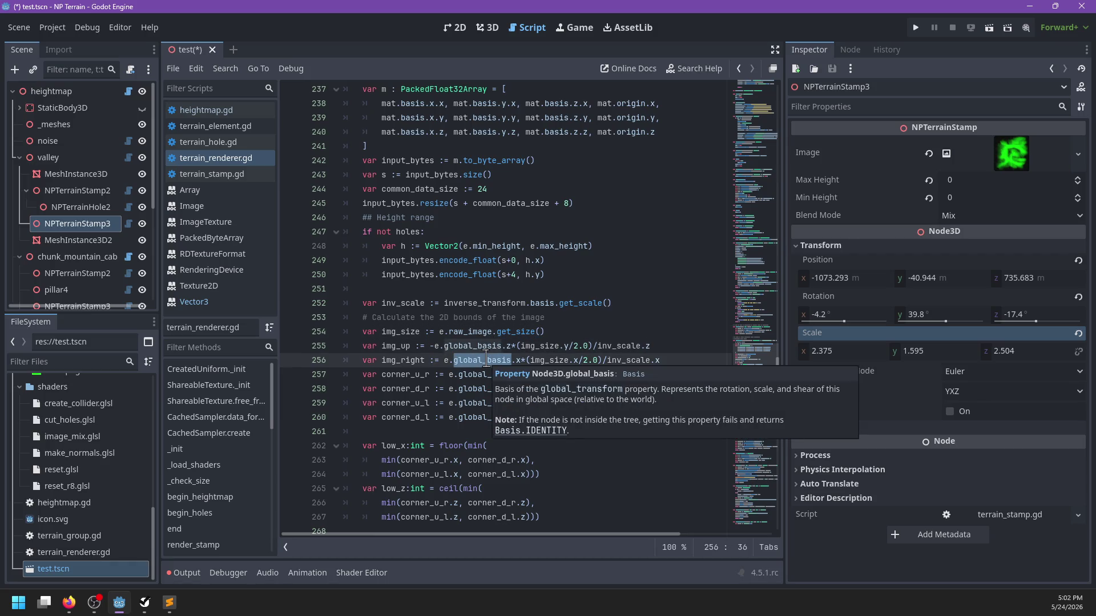
pyautogui.click(576, 329)
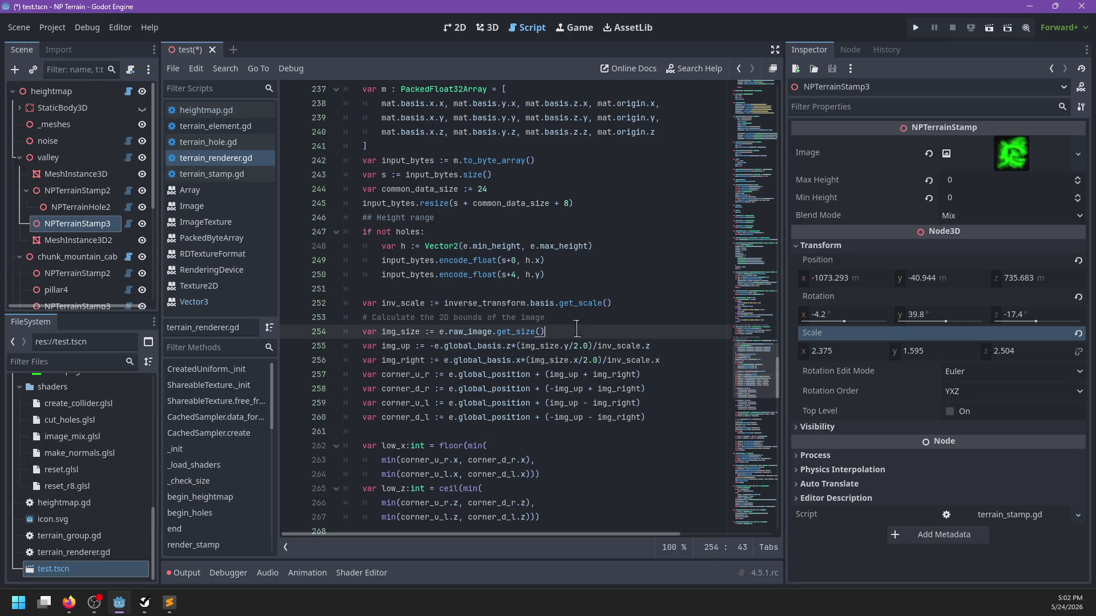
pyautogui.doubleClick(554, 346)
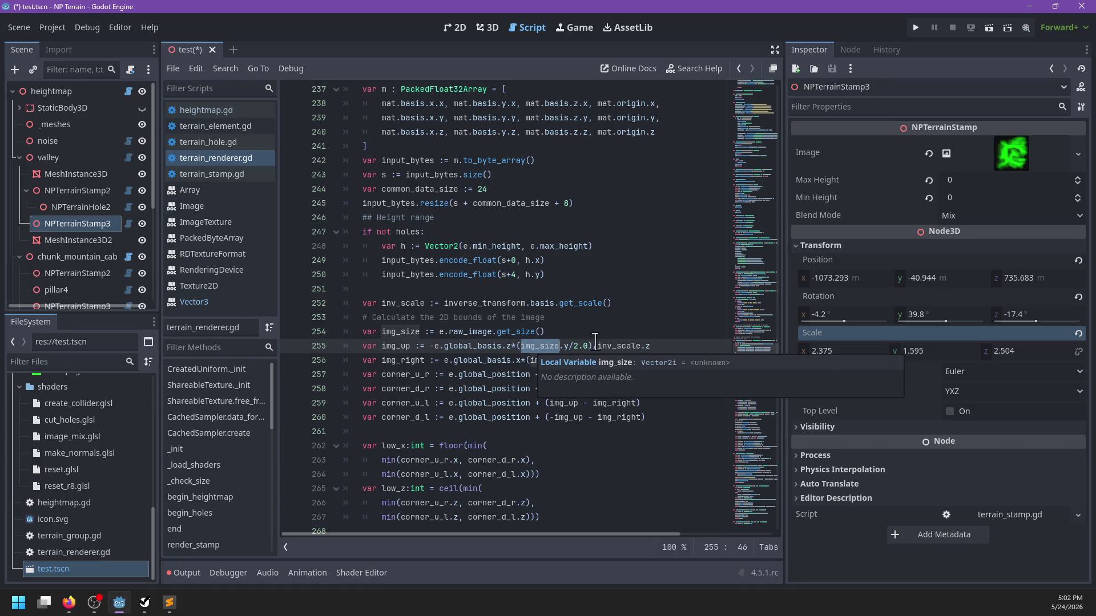
pyautogui.moveTo(594, 346)
pyautogui.mouseDown()
pyautogui.moveTo(649, 346)
pyautogui.moveTo(662, 360)
pyautogui.mouseUp()
pyautogui.press('BackSpace')
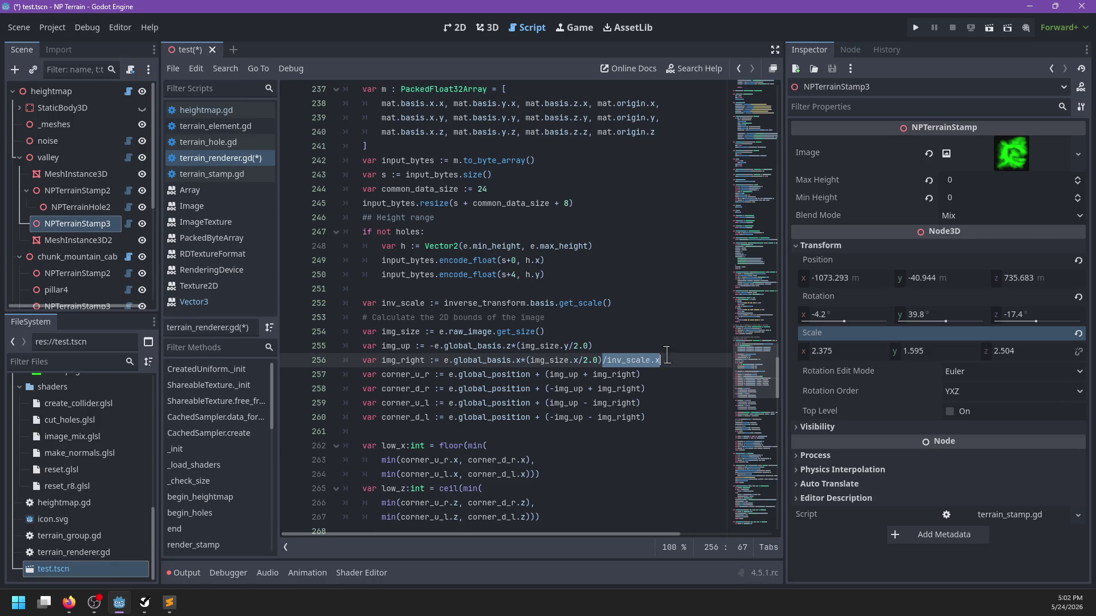
pyautogui.press('BackSpace')
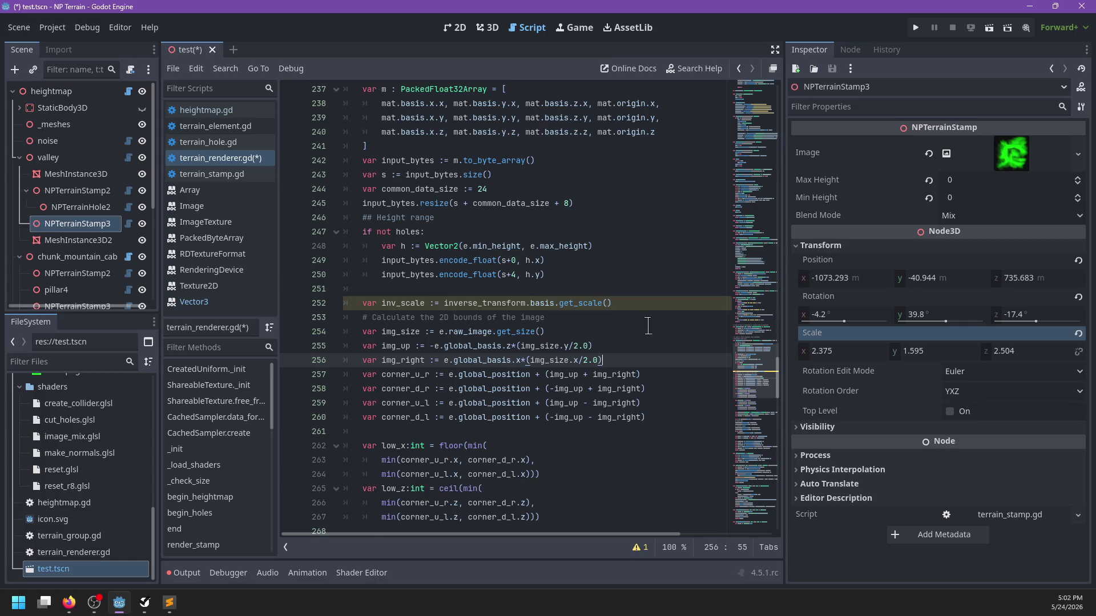
pyautogui.hotkey('ctrl', 'z')
pyautogui.hotkey('ctrl', 'z')
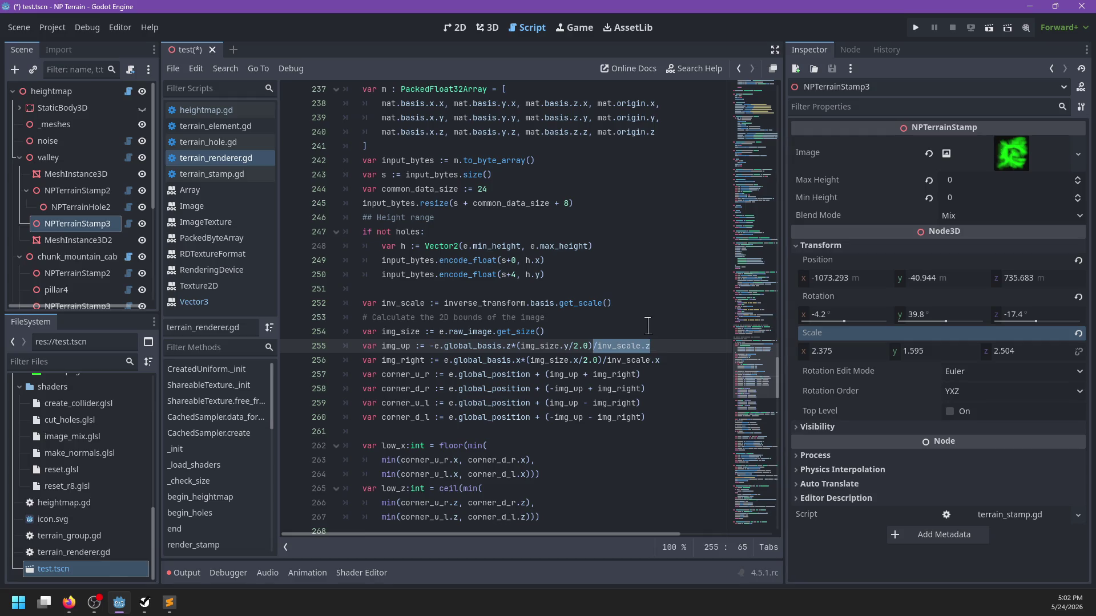
pyautogui.click(487, 28)
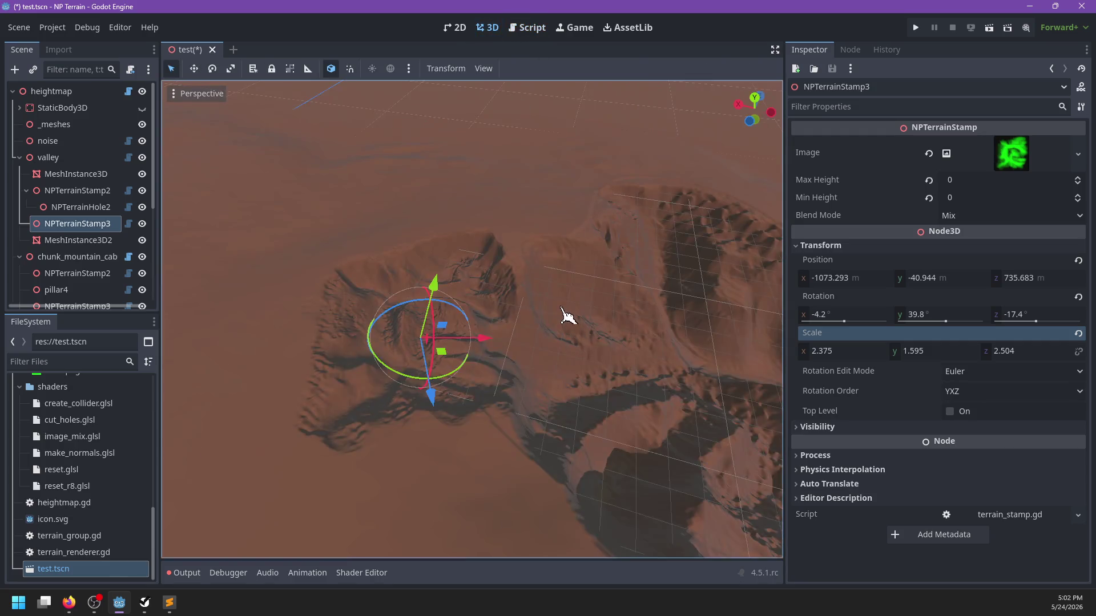
# Switch the viewport to top view and pan and zoom toward the stamp.
pyautogui.scroll(5, 409, 366)
pyautogui.scroll(-4, 550, 391)
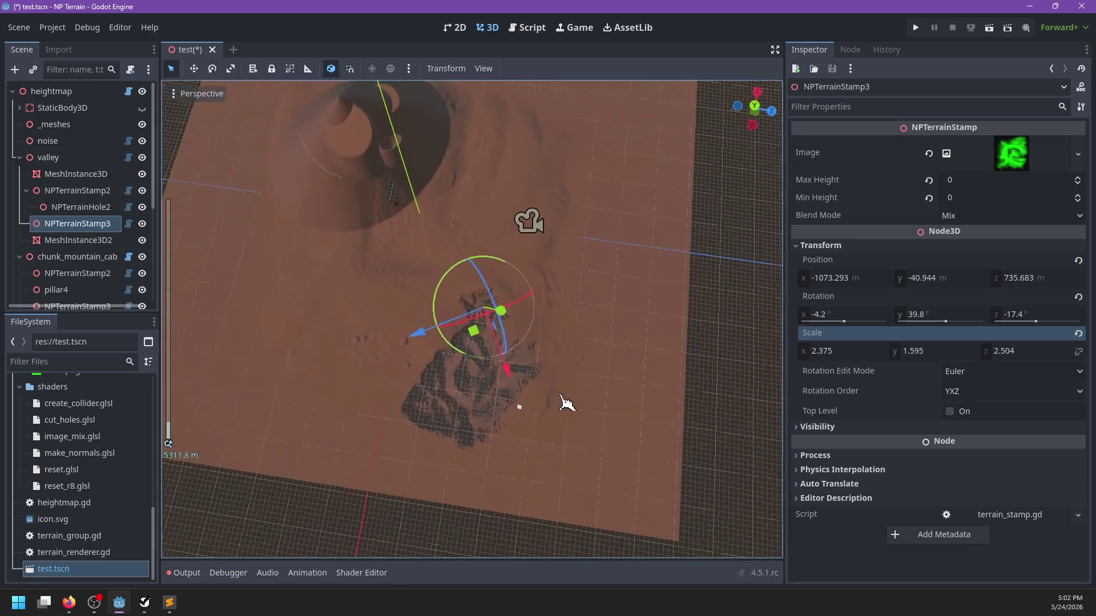
pyautogui.press('KP_7')
pyautogui.moveTo(570, 318)
pyautogui.mouseDown()
pyautogui.moveTo(530, 363)
pyautogui.moveTo(472, 293)
pyautogui.mouseUp()
pyautogui.scroll(5, 530, 363)
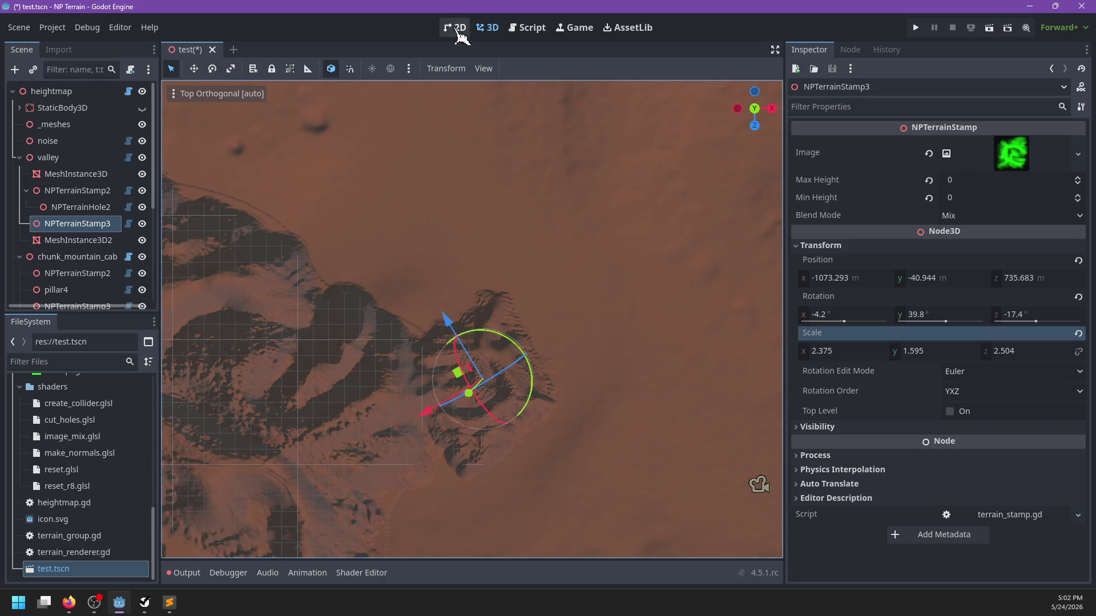
# Return to terrain_renderer.gd at the low_x bounds code on line 262.
pyautogui.click(527, 28)
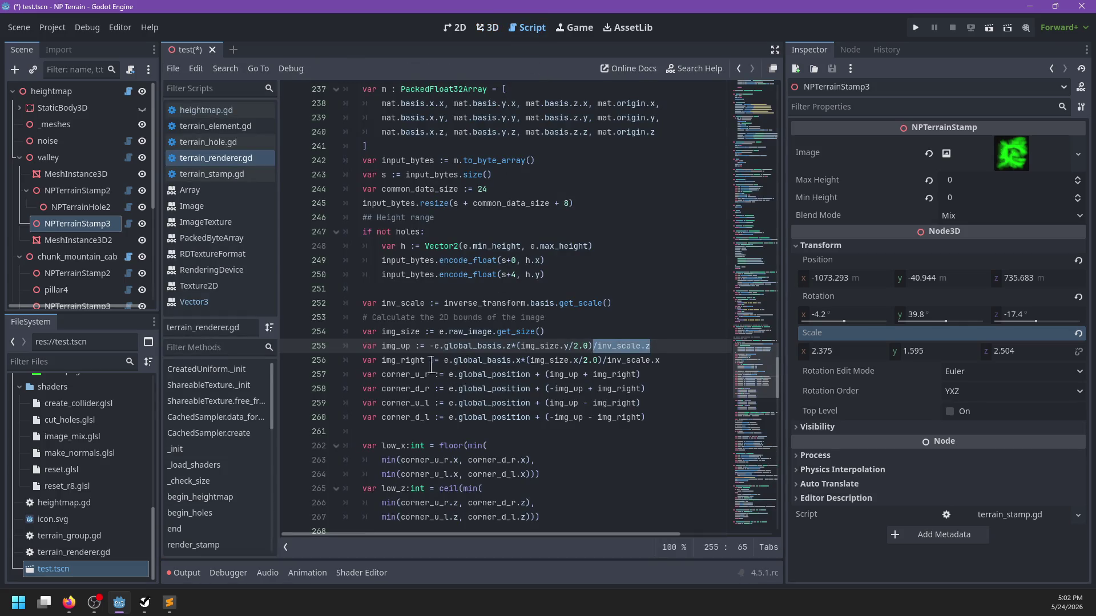
pyautogui.doubleClick(394, 375)
pyautogui.scroll(-3, 393, 376)
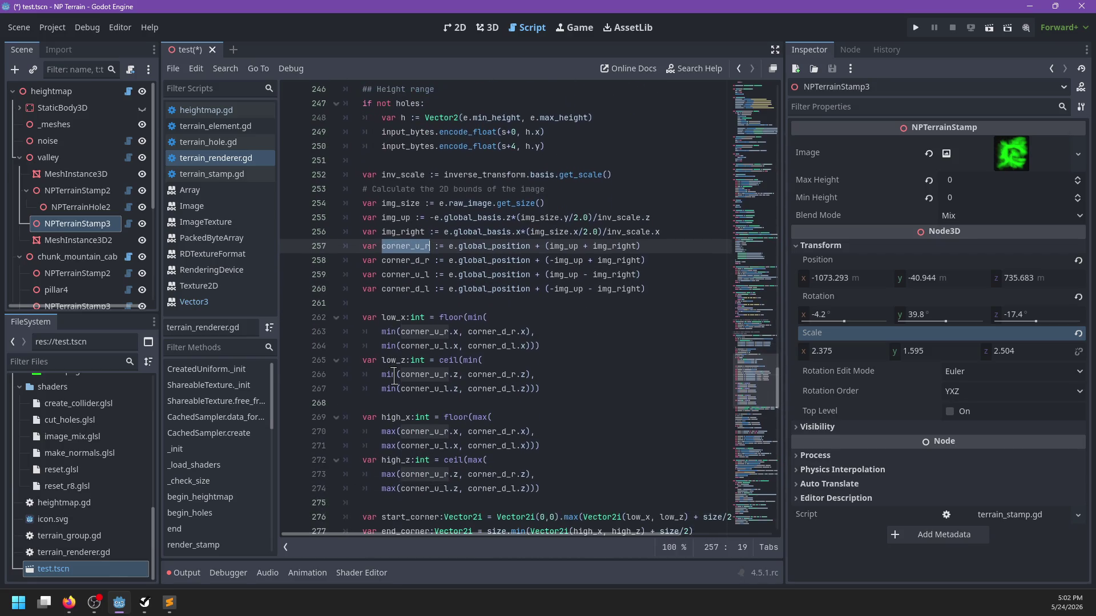
pyautogui.click(392, 316)
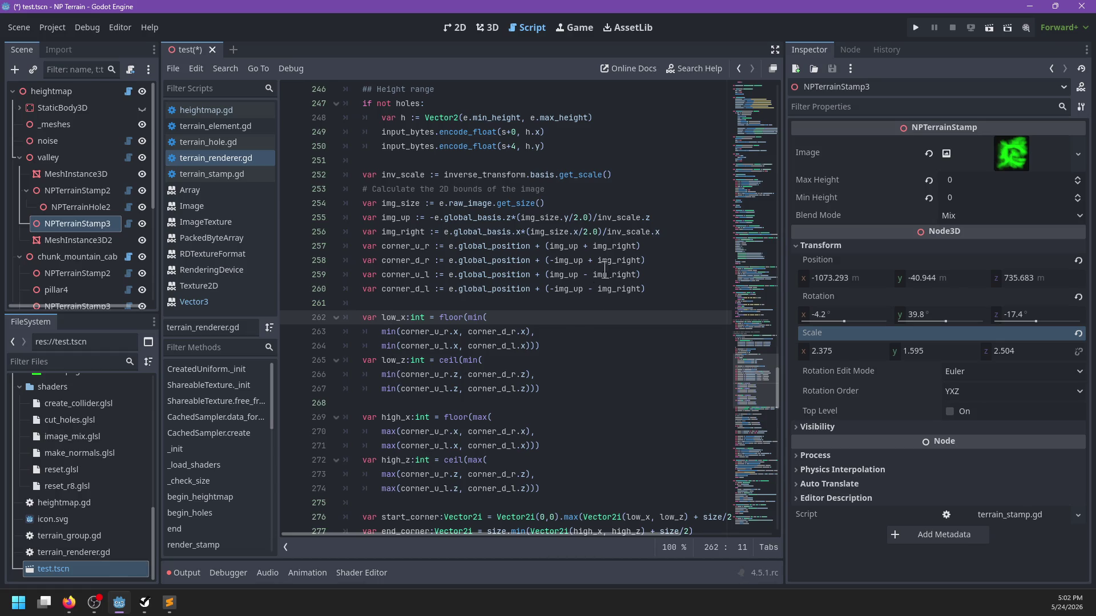
# Drop /inv_scale.x from line 256, append /inv_scale to the four bound lines, and save.
pyautogui.moveTo(594, 215)
pyautogui.mouseDown()
pyautogui.moveTo(662, 216)
pyautogui.moveTo(684, 233)
pyautogui.mouseUp()
pyautogui.press('Delete')
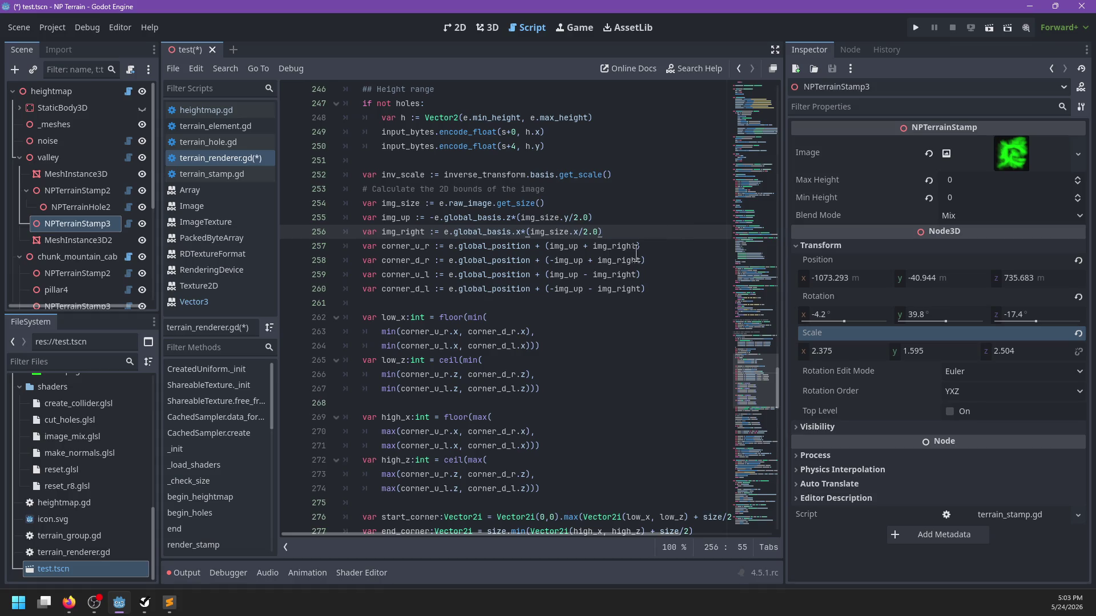
pyautogui.click(578, 346)
pyautogui.write('/inv_scale')
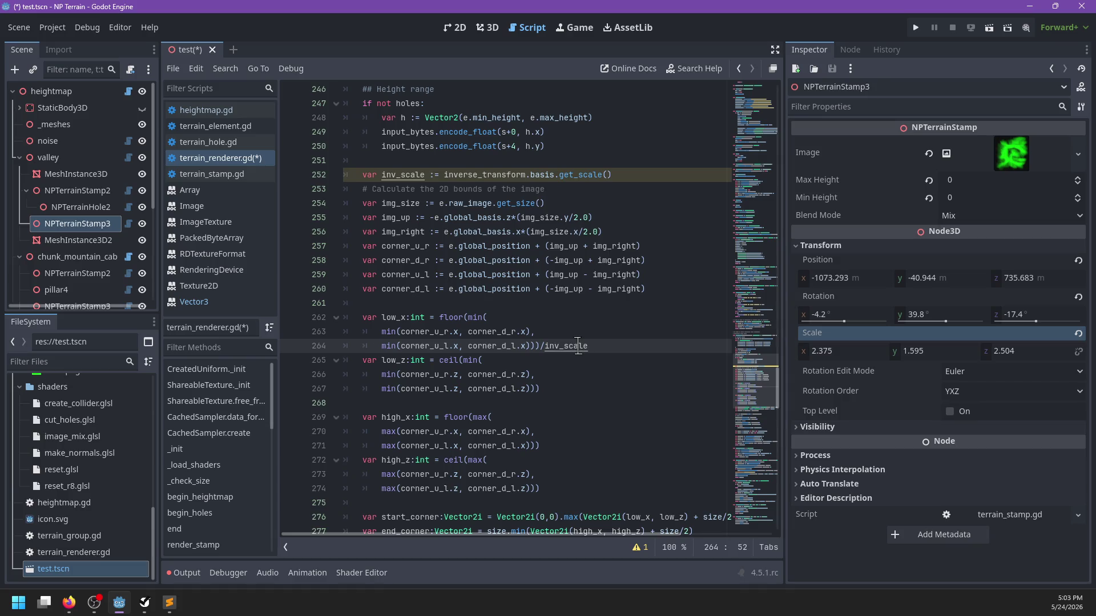
pyautogui.hotkey('ctrl', 'shift', 'Left')
pyautogui.hotkey('ctrl', 'shift', 'Left')
pyautogui.hotkey('ctrl', 'c')
pyautogui.click(551, 388)
pyautogui.hotkey('ctrl', 'v')
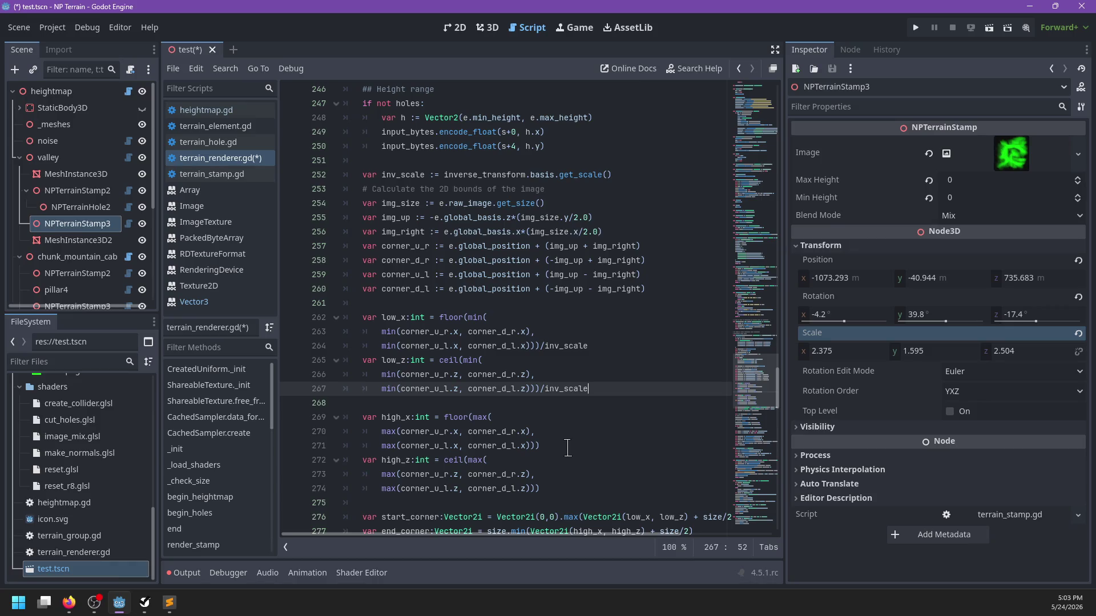
pyautogui.click(565, 448)
pyautogui.hotkey('ctrl', 'v')
pyautogui.click(567, 486)
pyautogui.hotkey('ctrl', 'v')
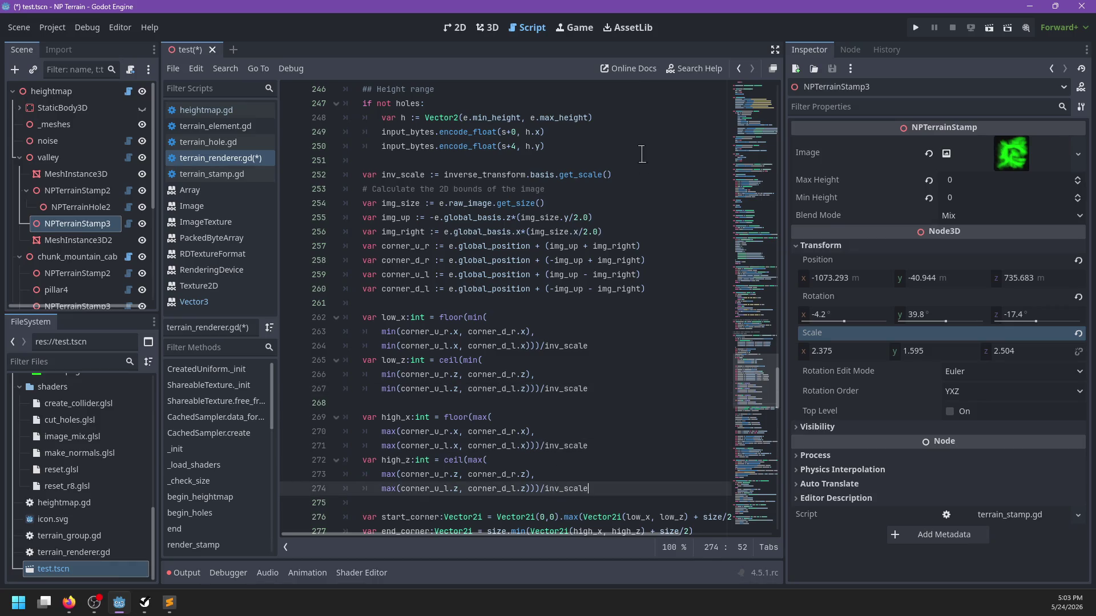
pyautogui.click(631, 175)
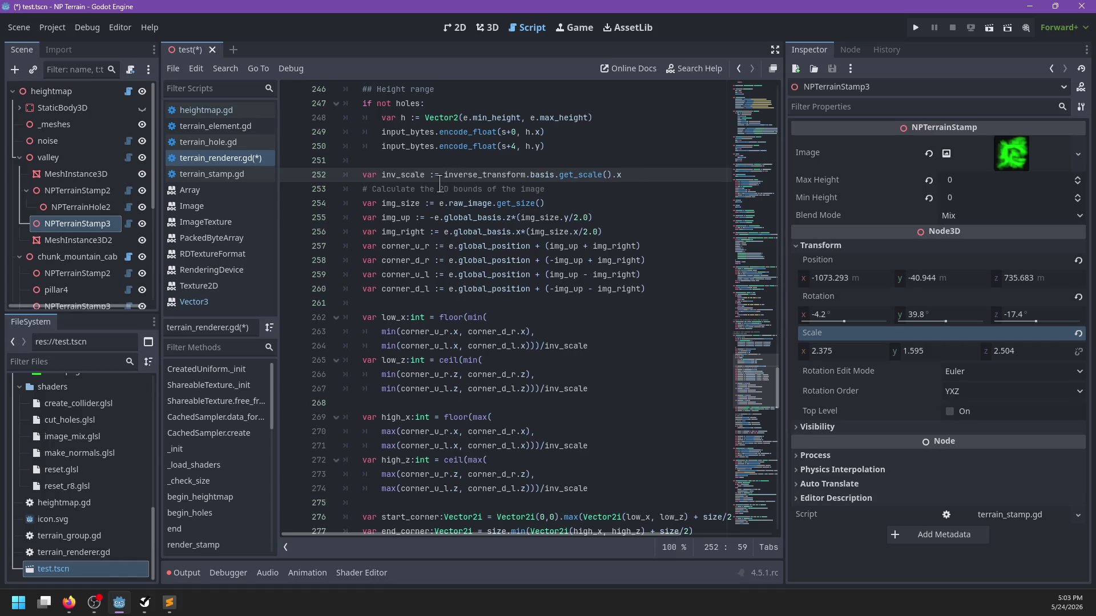
pyautogui.hotkey('ctrl', 's')
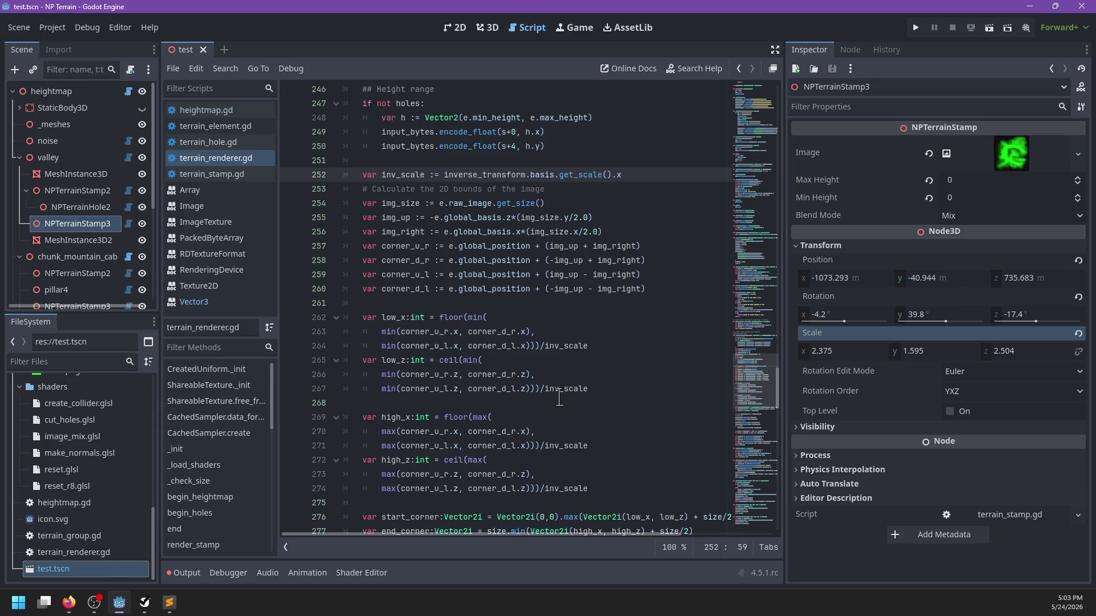
# Move each '/ inv_scale)' division onto its own indented continuation line and save.
pyautogui.moveTo(541, 346); pyautogui.dragTo(612, 343)
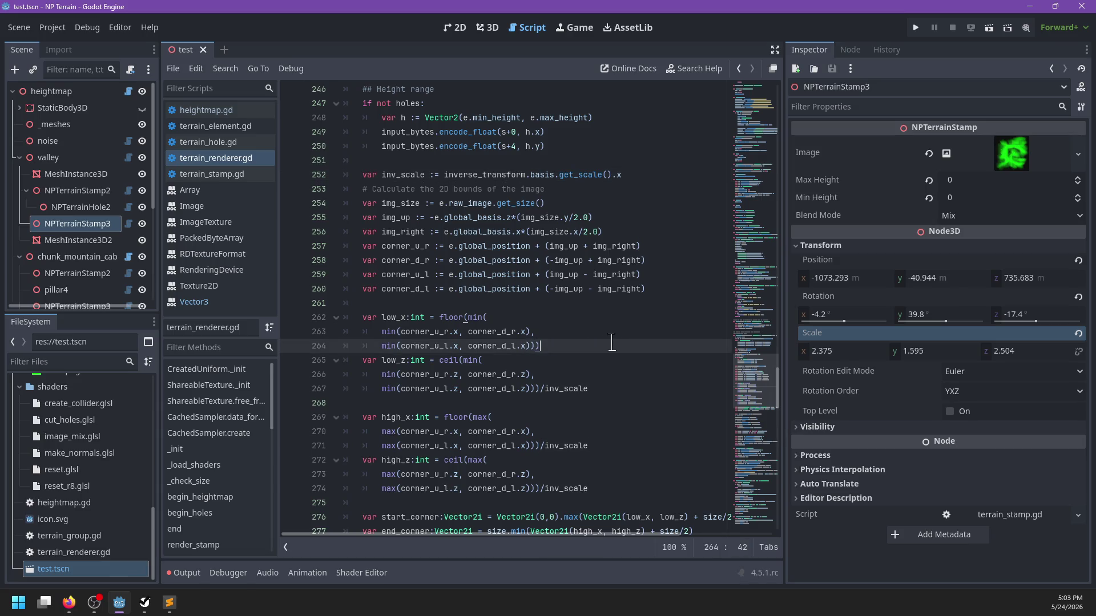
pyautogui.hotkey('ctrl', 'd')
pyautogui.hotkey('ctrl', 'd')
pyautogui.hotkey('ctrl', 'd')
pyautogui.press('BackSpace')
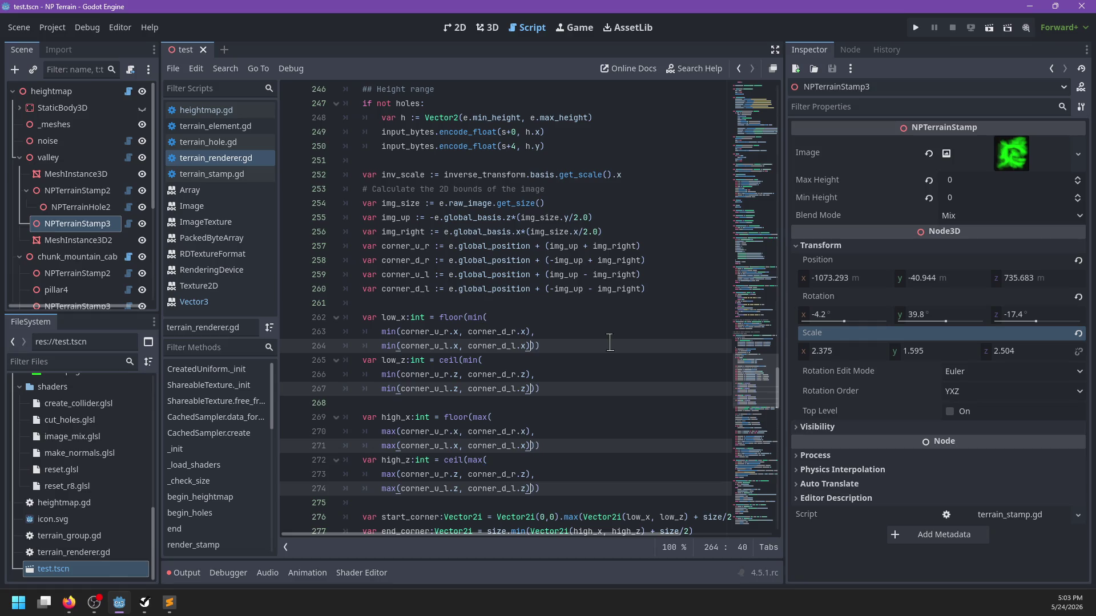
pyautogui.press('End')
pyautogui.hotkey('ctrl', 'v')
pyautogui.hotkey('ctrl', 'Left')
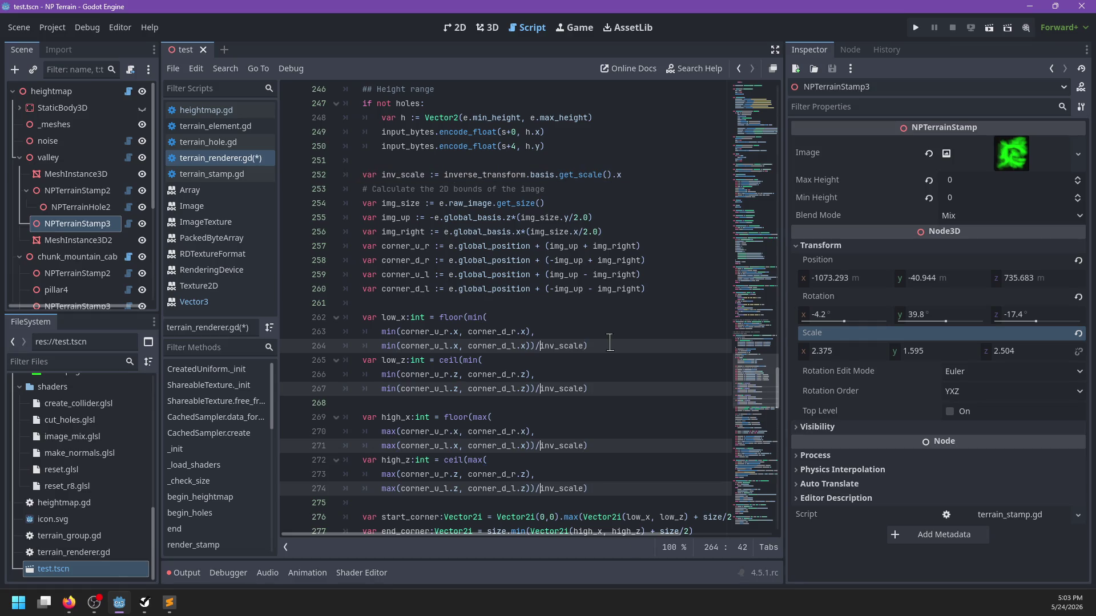
pyautogui.press('Return')
pyautogui.press('Right')
pyautogui.scroll(-1, 594, 341)
pyautogui.hotkey('ctrl', 's')
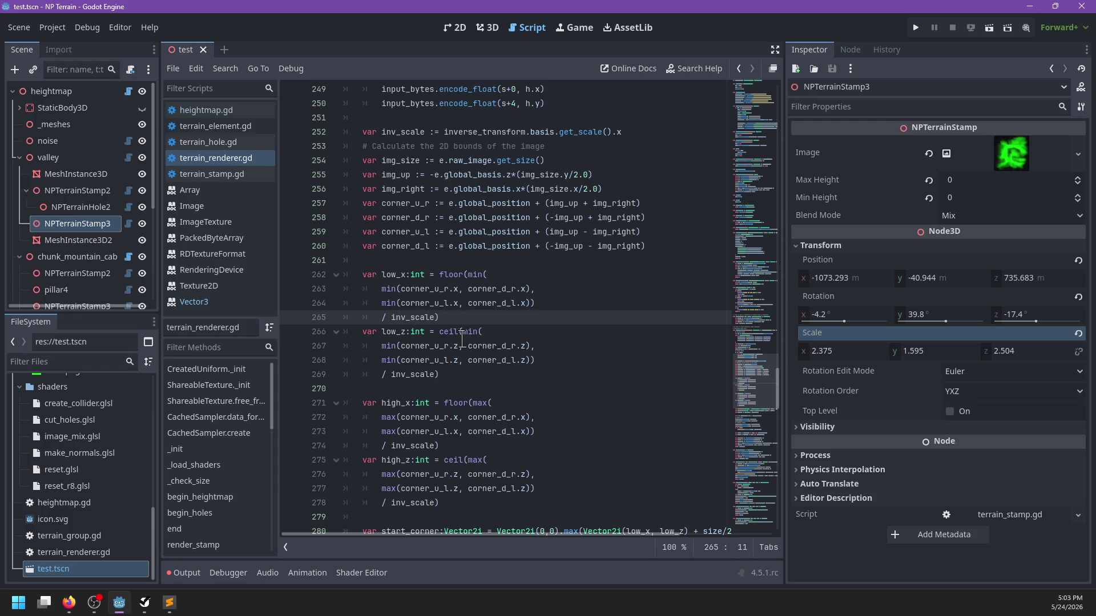
pyautogui.scroll(1, 484, 391)
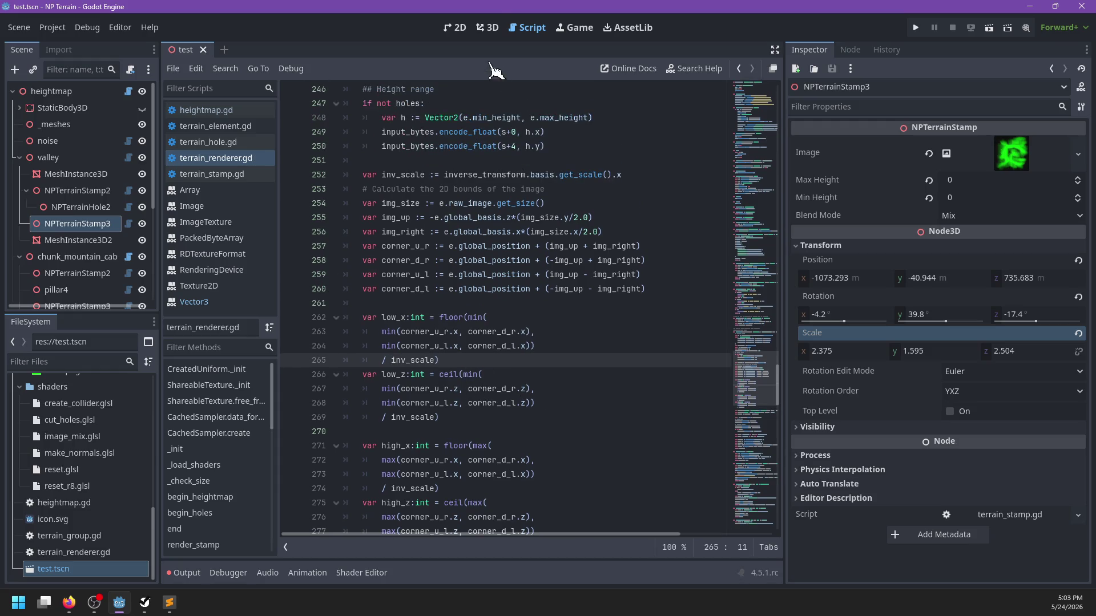
# Remove the '/ inv_scale)' continuation lines and divisions from the four bounds and save.
pyautogui.click(487, 27)
pyautogui.moveTo(451, 391); pyautogui.dragTo(489, 384)
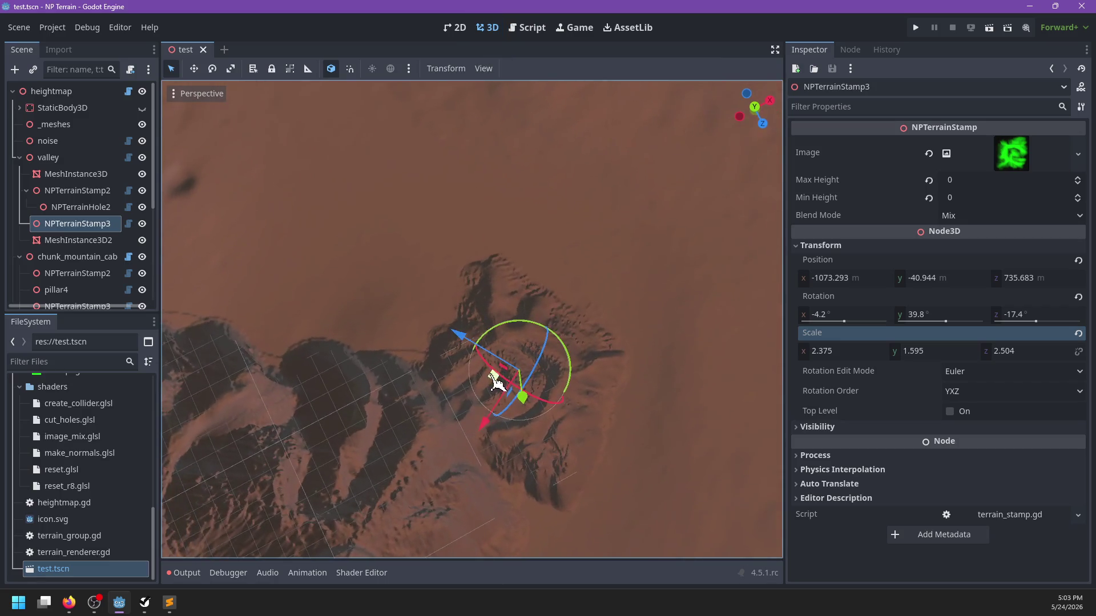
pyautogui.scroll(5, 490, 384)
pyautogui.hotkey('ctrl', 'z')
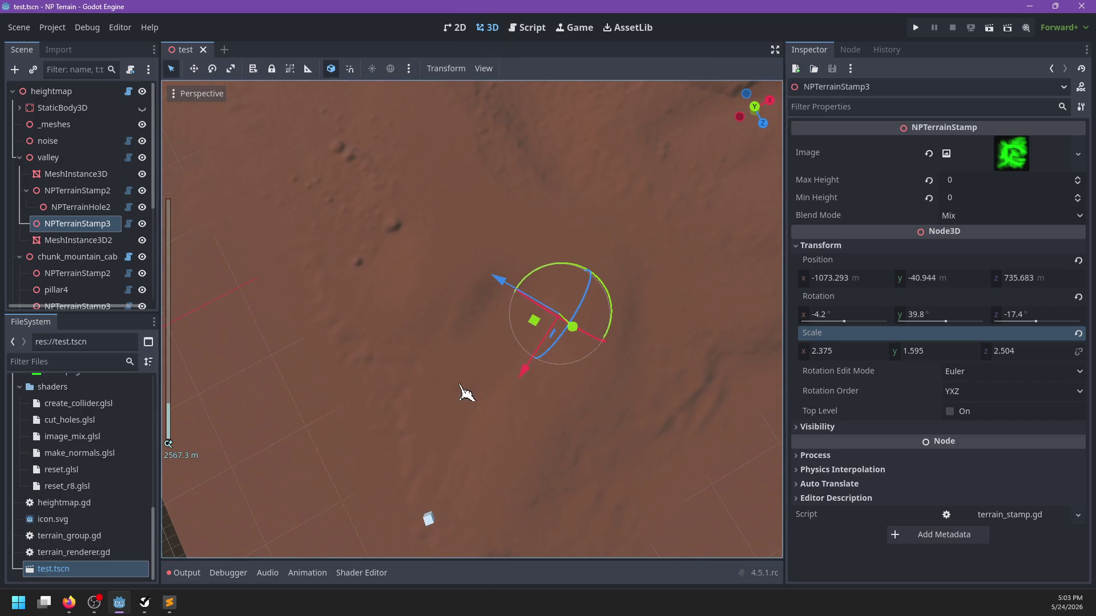
pyautogui.click(528, 28)
pyautogui.hotkey('ctrl', 'd')
pyautogui.hotkey('ctrl', 'd')
pyautogui.hotkey('ctrl', 'd')
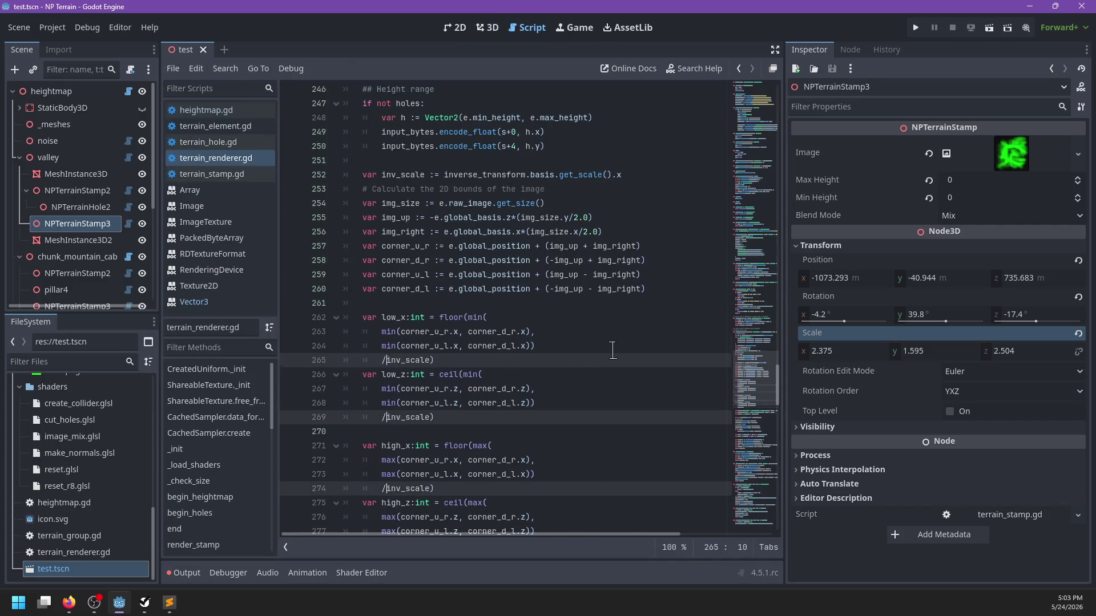
pyautogui.hotkey('ctrl', 'shift', 'k')
pyautogui.write(')/inv_scale')
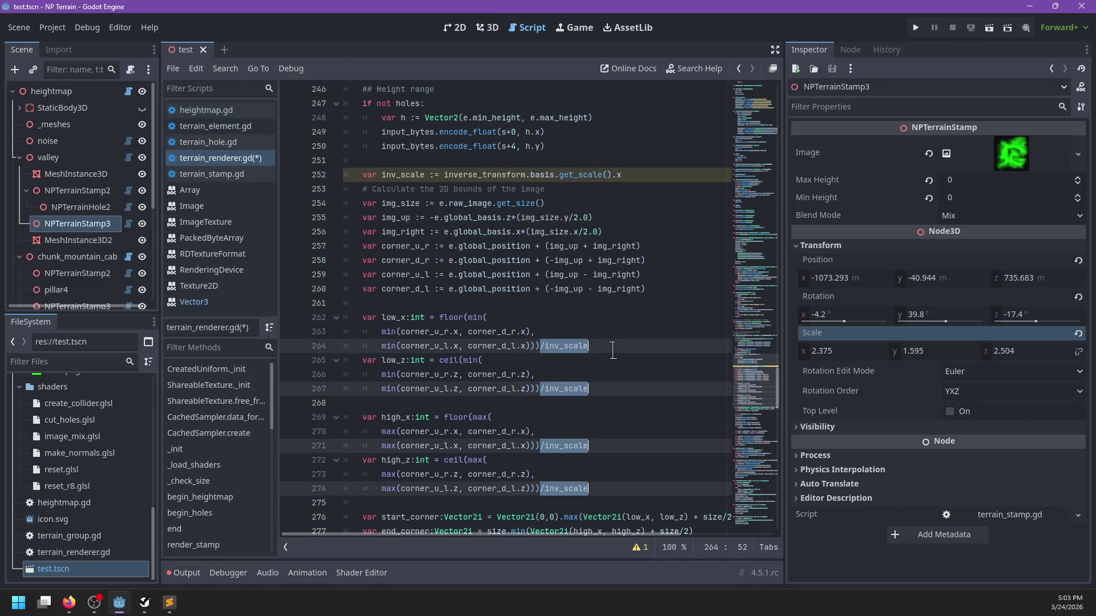
pyautogui.press('BackSpace')
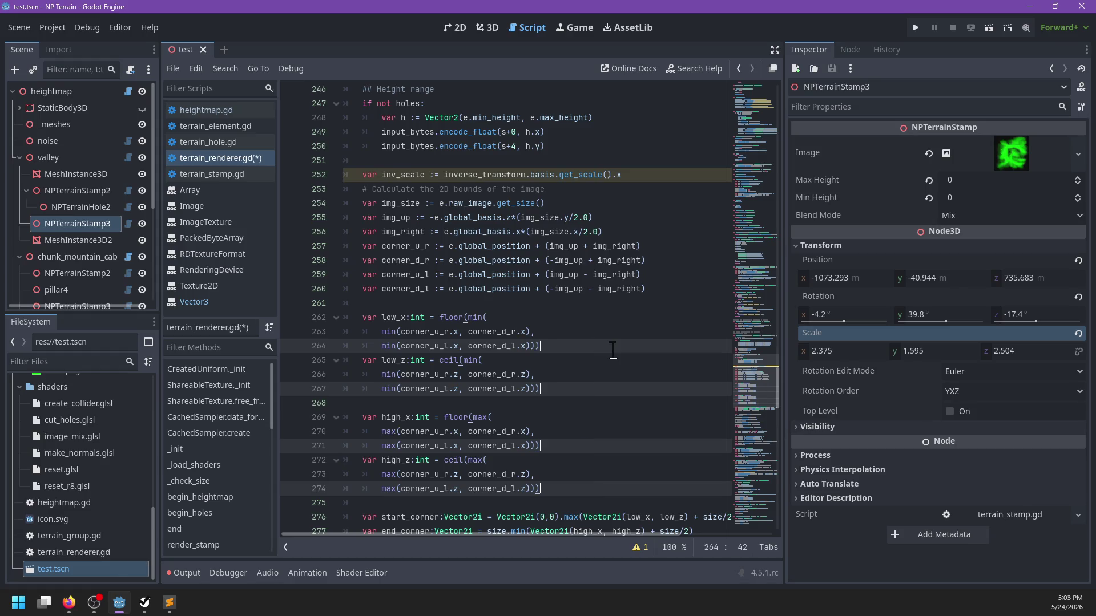
pyautogui.hotkey('ctrl', 's')
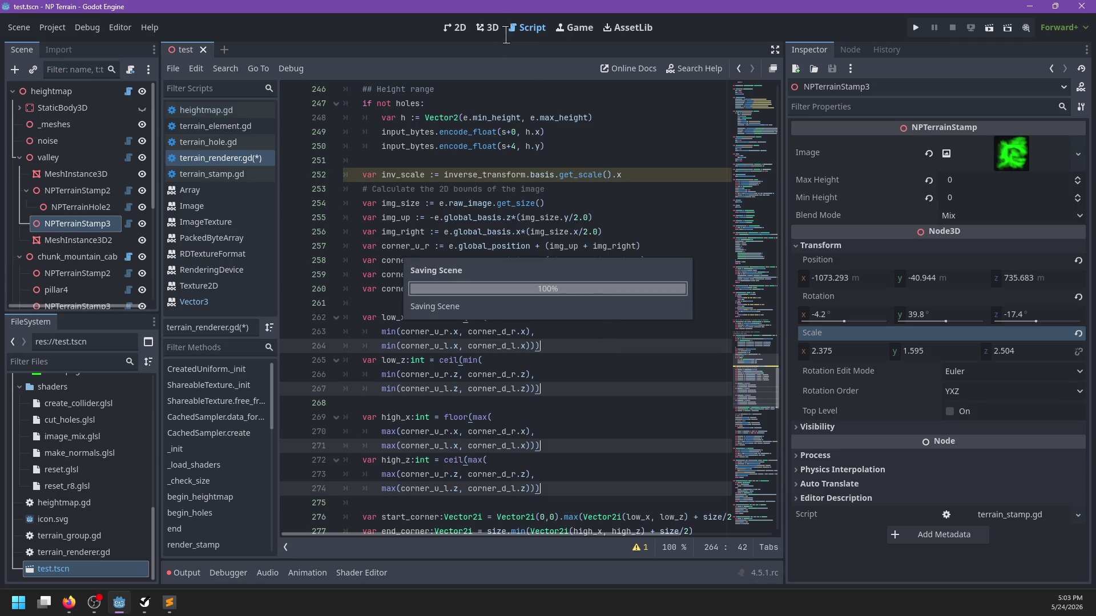
# Redraw the terrain heightmap from the heightmap node and inspect the result.
pyautogui.click(492, 29)
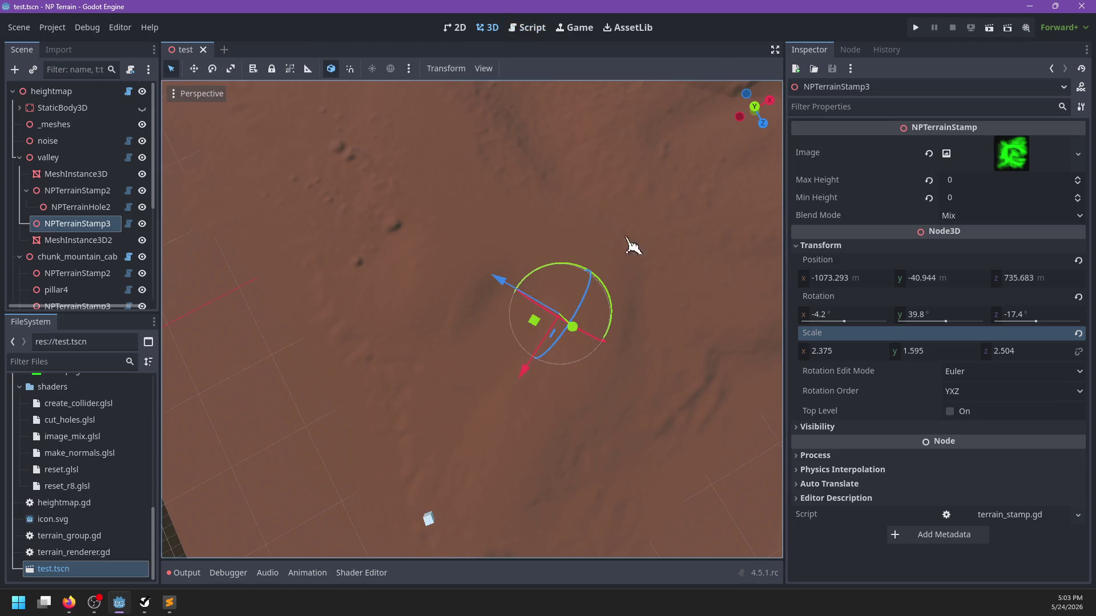
pyautogui.click(63, 90)
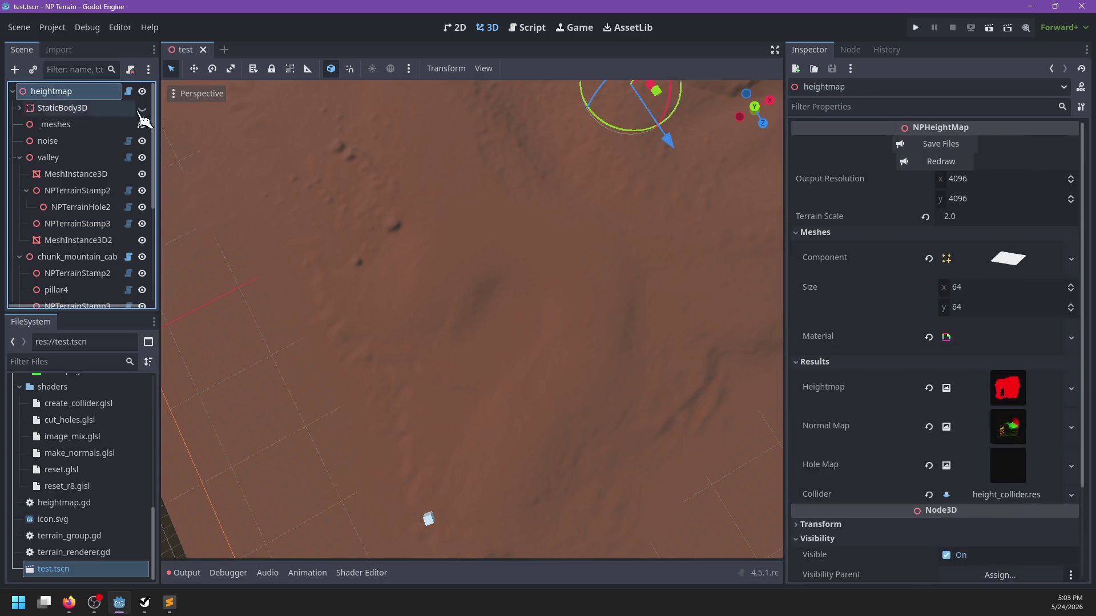
pyautogui.click(952, 164)
pyautogui.moveTo(453, 318)
pyautogui.mouseDown()
pyautogui.moveTo(504, 313)
pyautogui.moveTo(459, 332)
pyautogui.mouseUp()
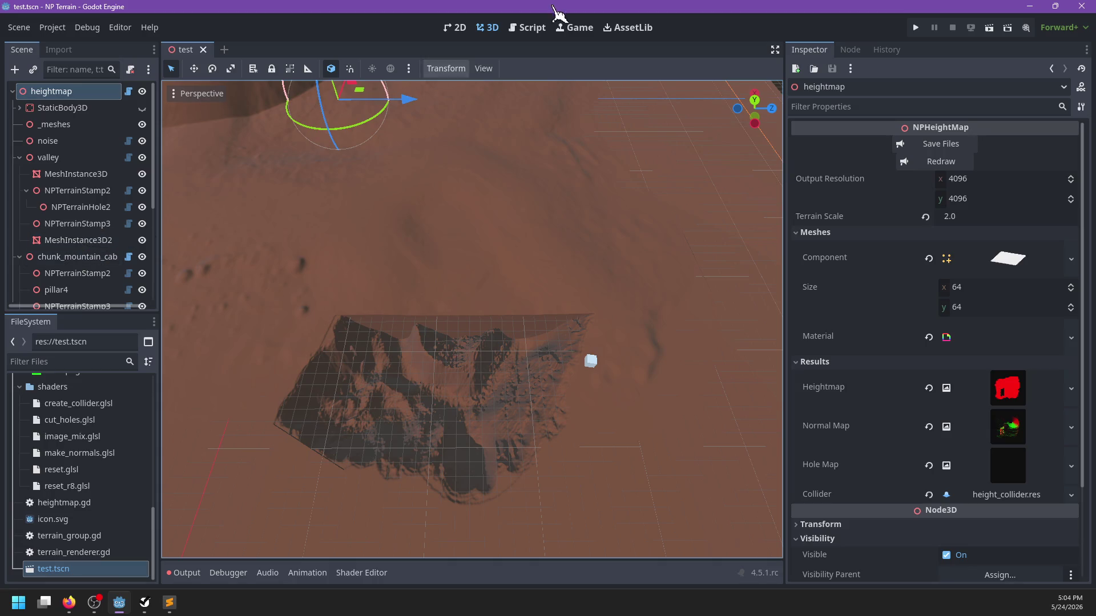
pyautogui.click(538, 33)
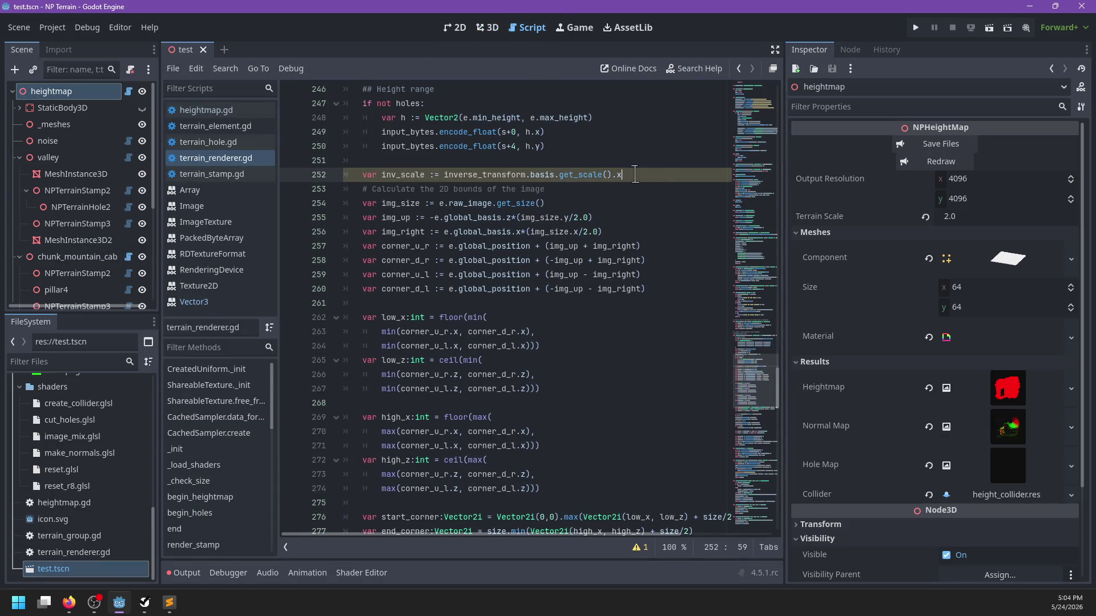
# Make inv_scale use the full basis scale, save, and nudge the valley node to recompute the terrain.
pyautogui.click(666, 182)
pyautogui.press('BackSpace')
pyautogui.press('BackSpace')
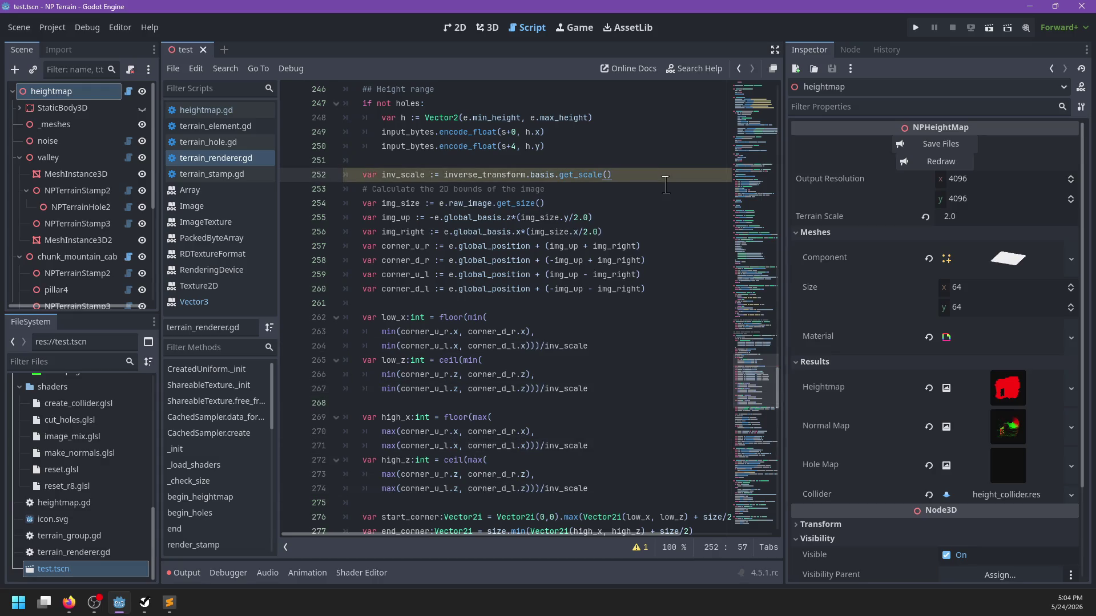
pyautogui.write('.x')
pyautogui.hotkey('ctrl', 's')
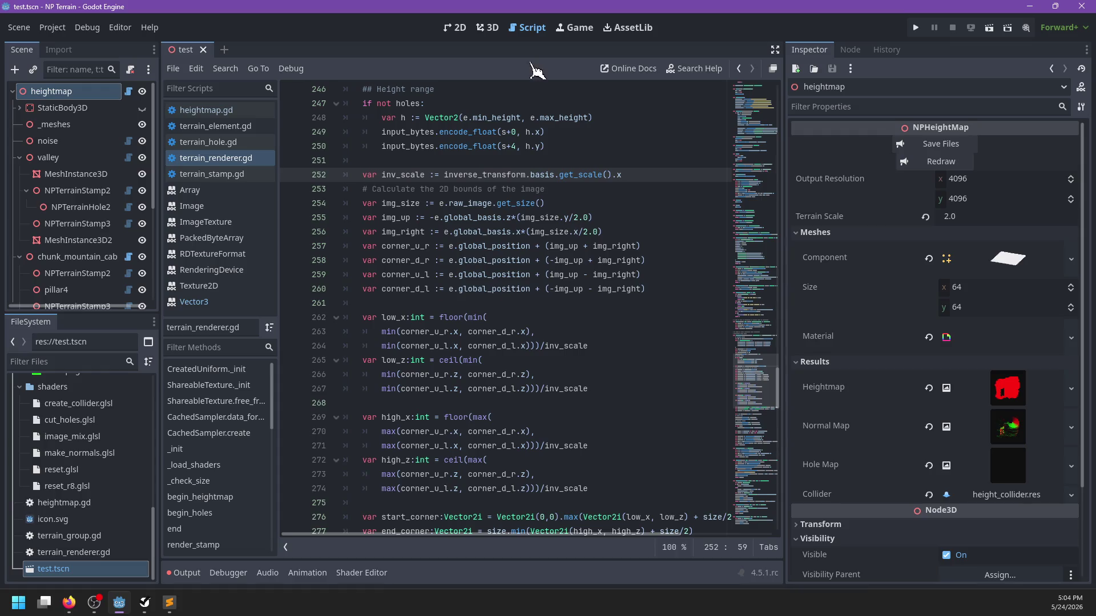
pyautogui.click(488, 27)
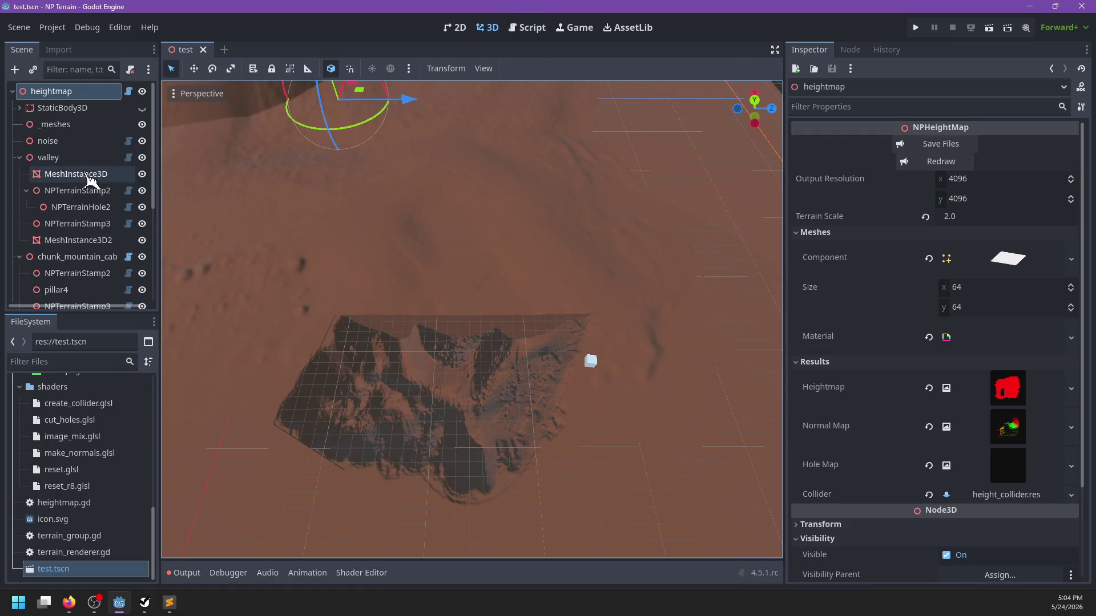
pyautogui.click(108, 157)
pyautogui.moveTo(545, 363); pyautogui.dragTo(539, 369)
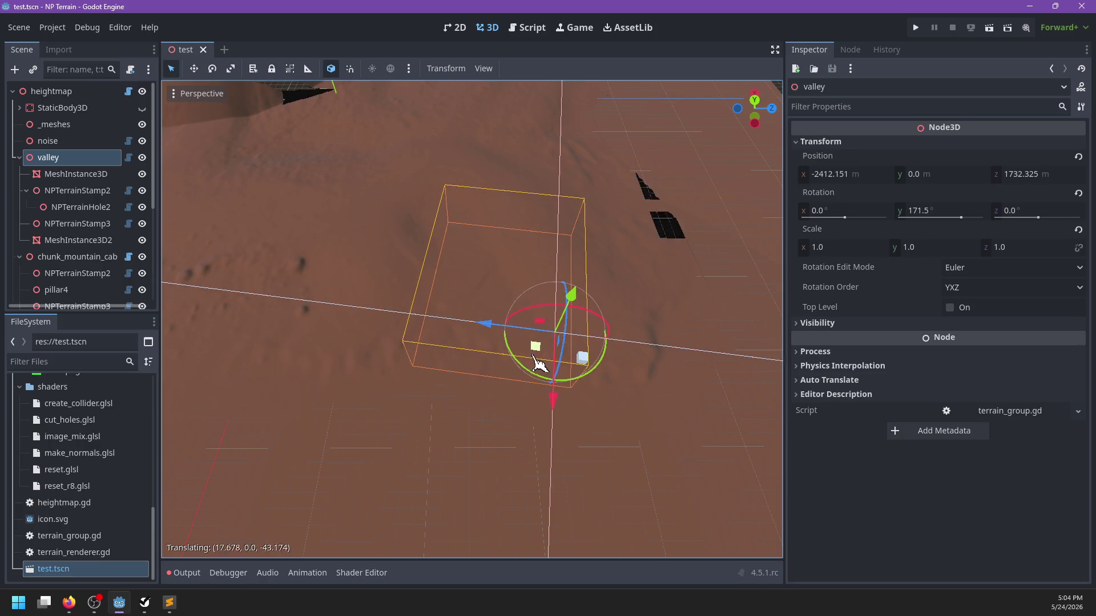
# Back in terrain_renderer.gd, restore dividing the image half-extents by per-axis inv_scale and save.
pyautogui.click(524, 35)
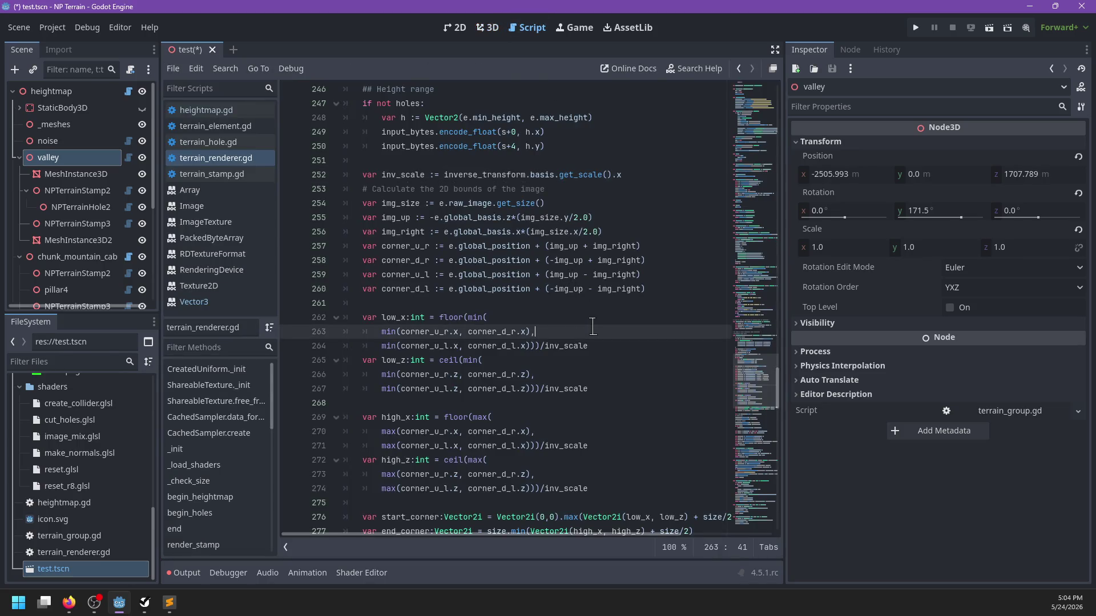
pyautogui.hotkey('ctrl', 'z')
pyautogui.hotkey('ctrl', 'z')
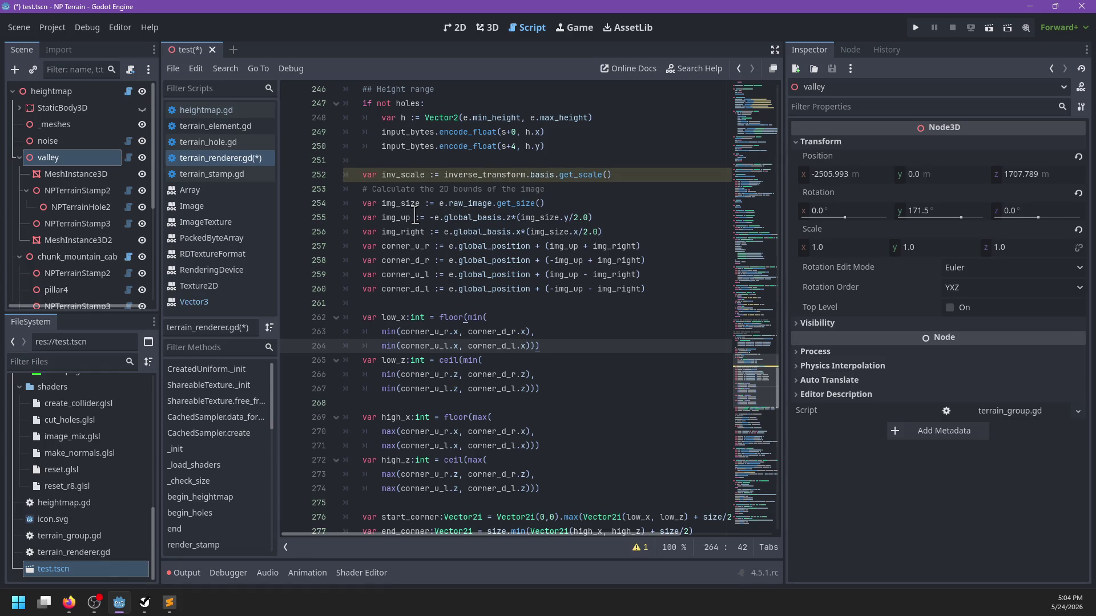
pyautogui.hotkey('ctrl', 'shift', 'z')
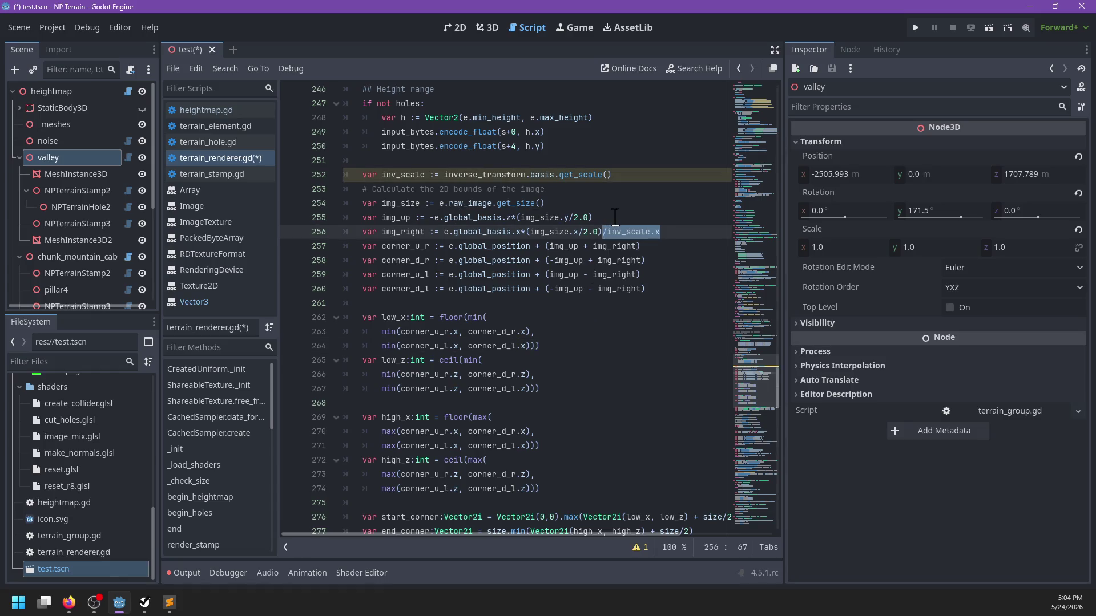
pyautogui.write('/inv_scale.z')
pyautogui.click(473, 251)
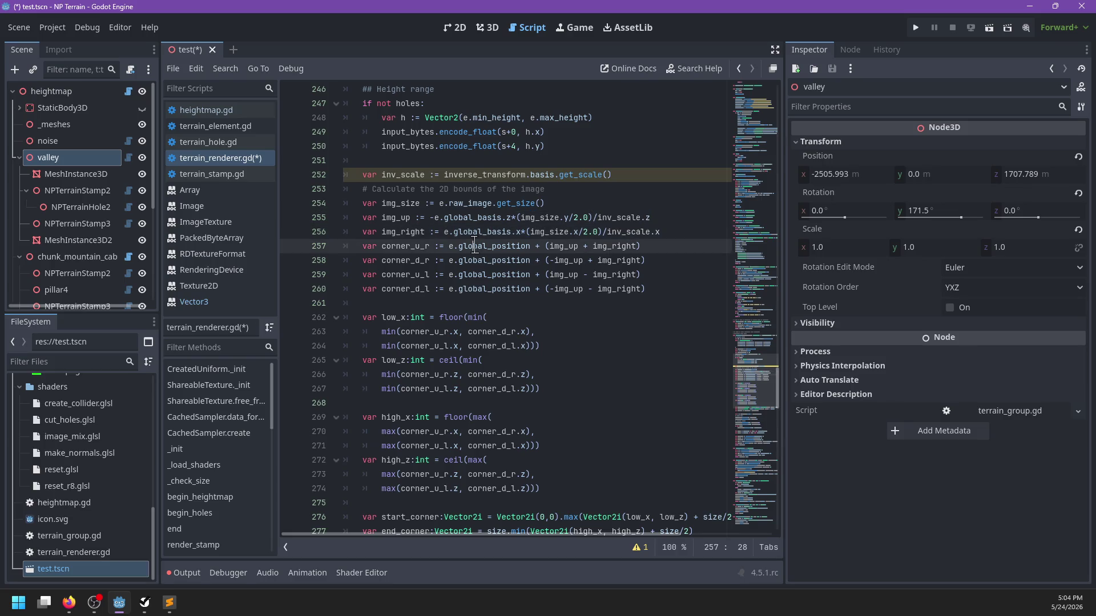
pyautogui.hotkey('ctrl', 's')
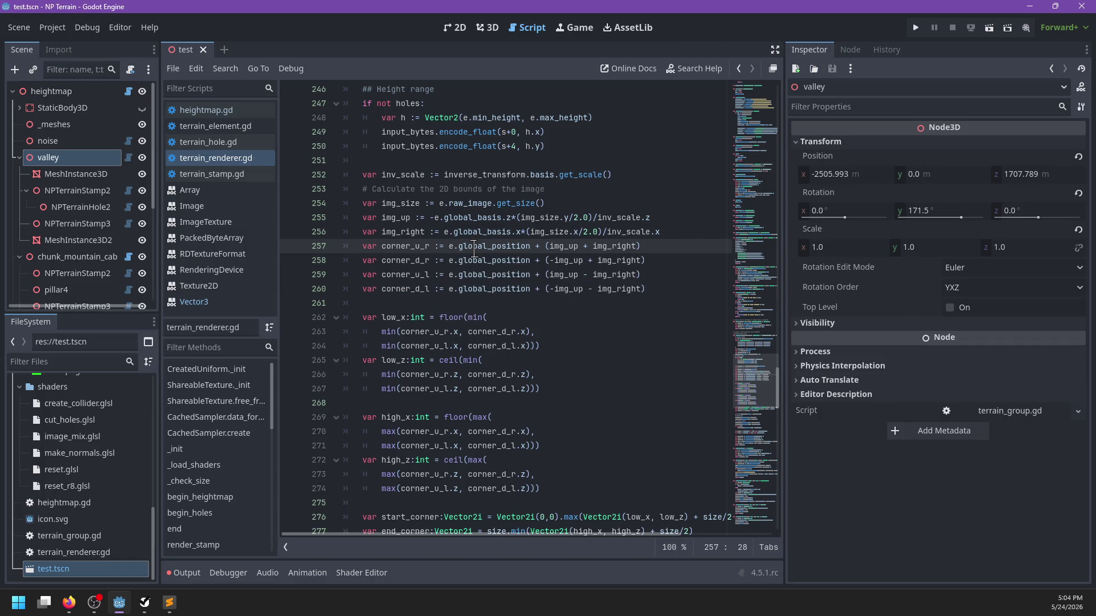
# Change img_up on line 255 to derive from img_size.y.
pyautogui.doubleClick(489, 218)
pyautogui.doubleClick(619, 218)
pyautogui.doubleClick(483, 232)
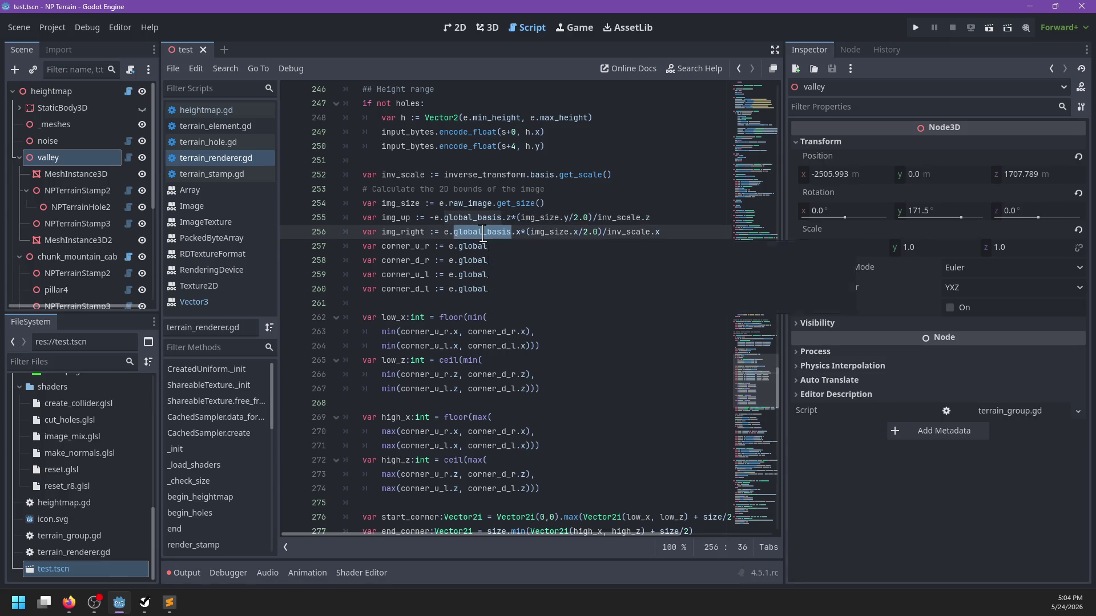
pyautogui.moveTo(451, 218)
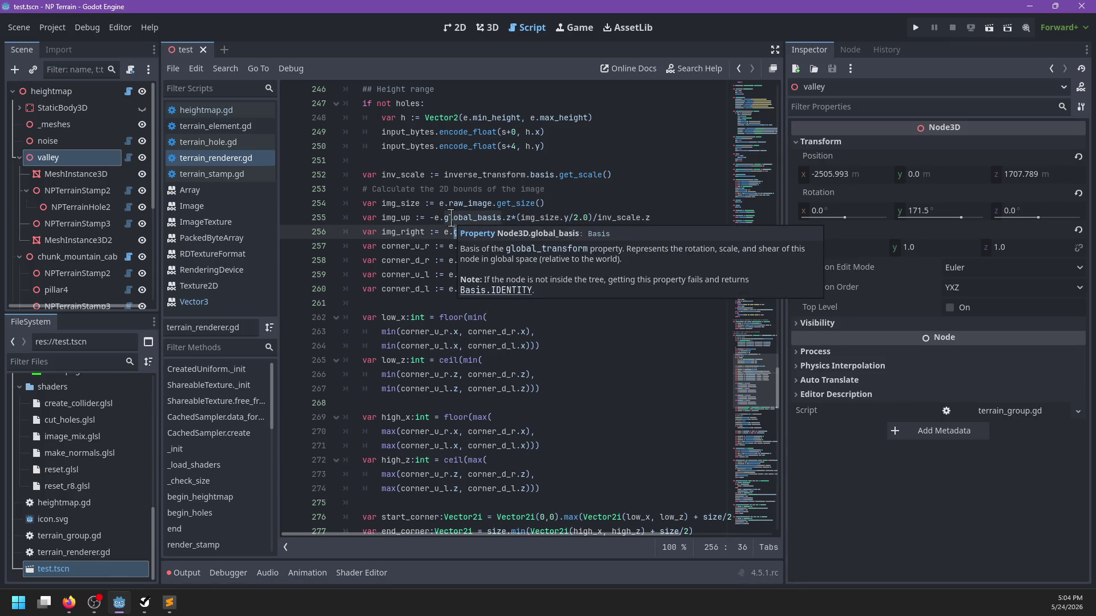
pyautogui.click(621, 218)
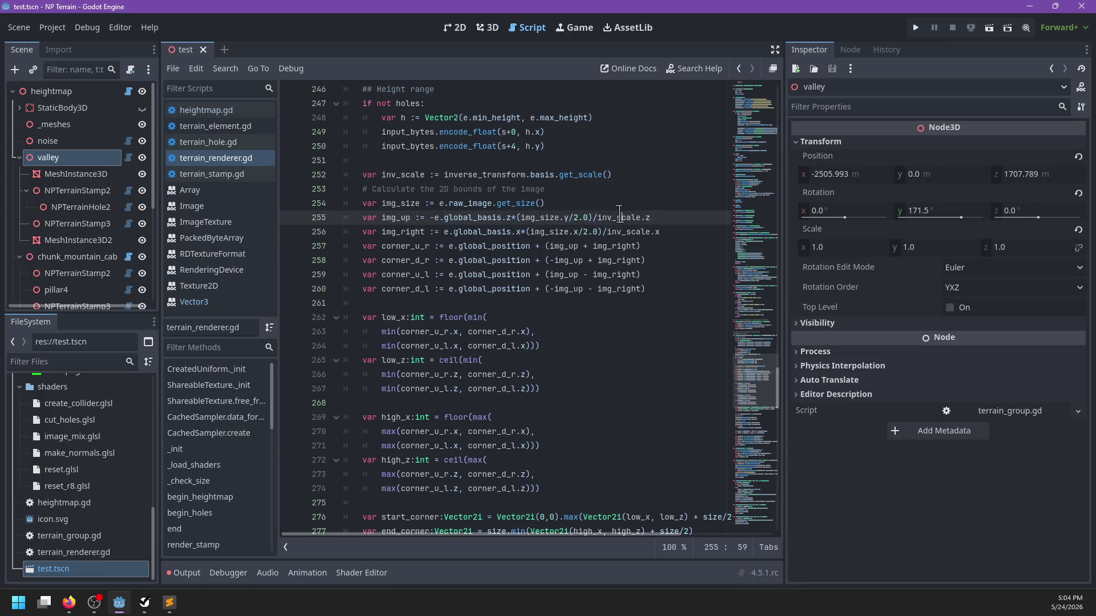
pyautogui.click(553, 232)
pyautogui.doubleClick(542, 218)
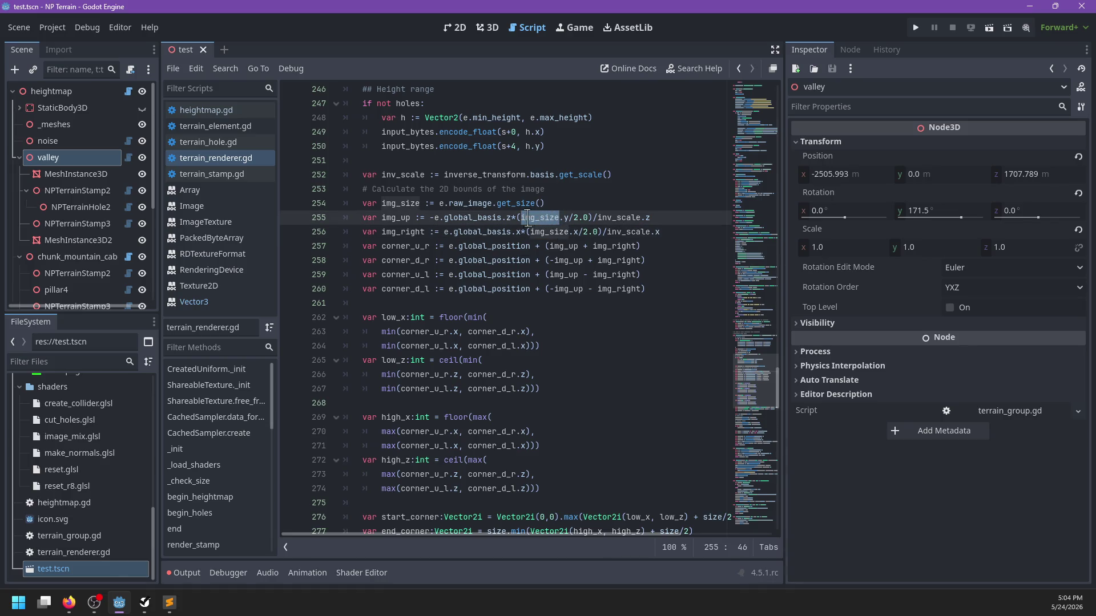
pyautogui.moveTo(531, 218)
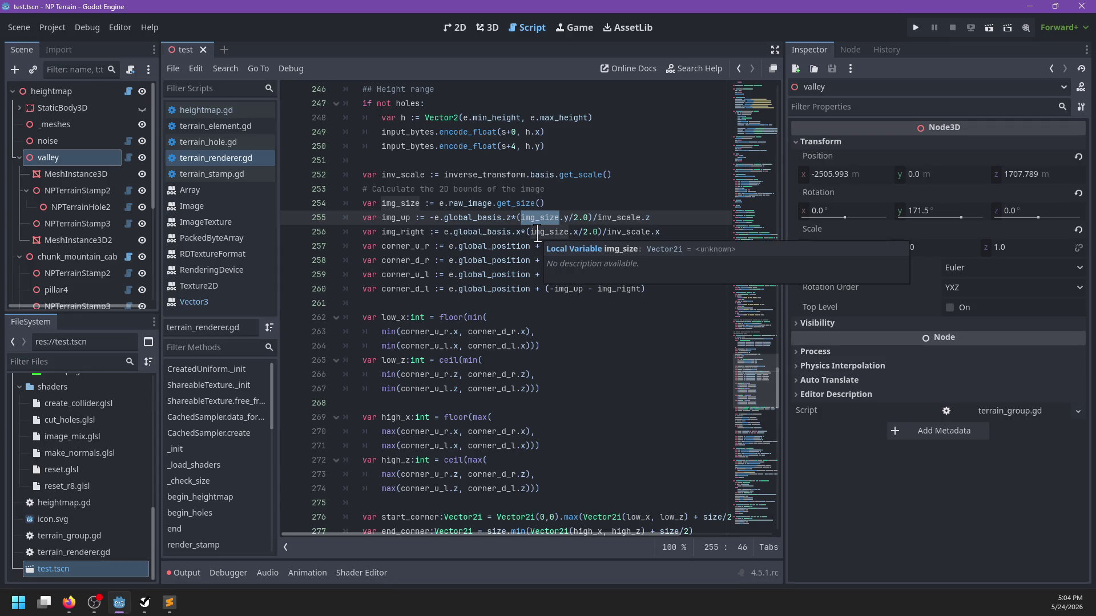
pyautogui.moveTo(435, 218); pyautogui.dragTo(515, 220)
pyautogui.click(565, 217)
pyautogui.write('y')
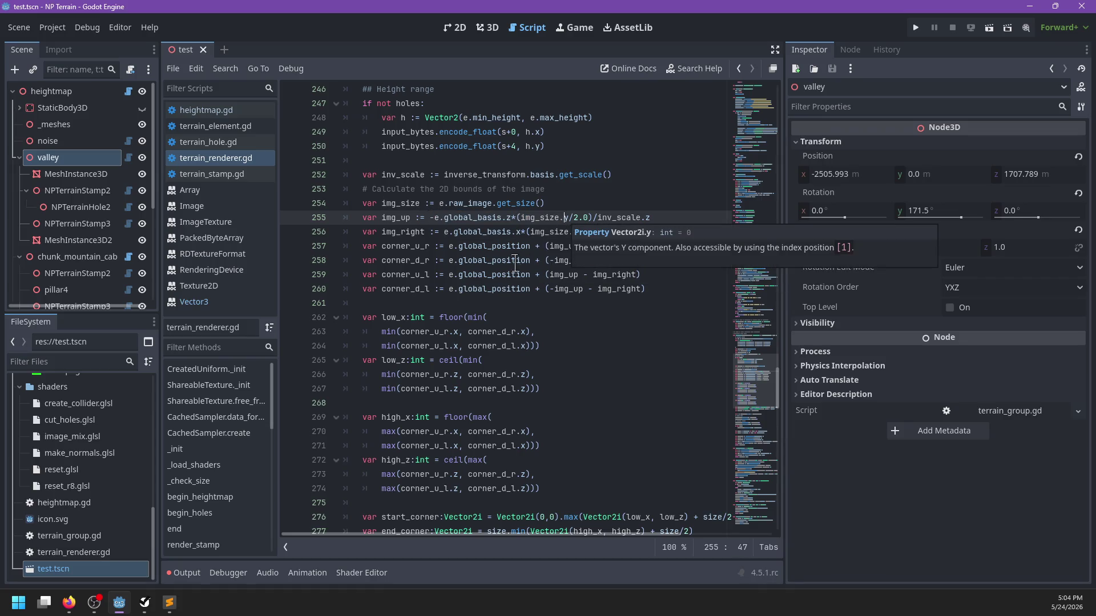
pyautogui.click(488, 27)
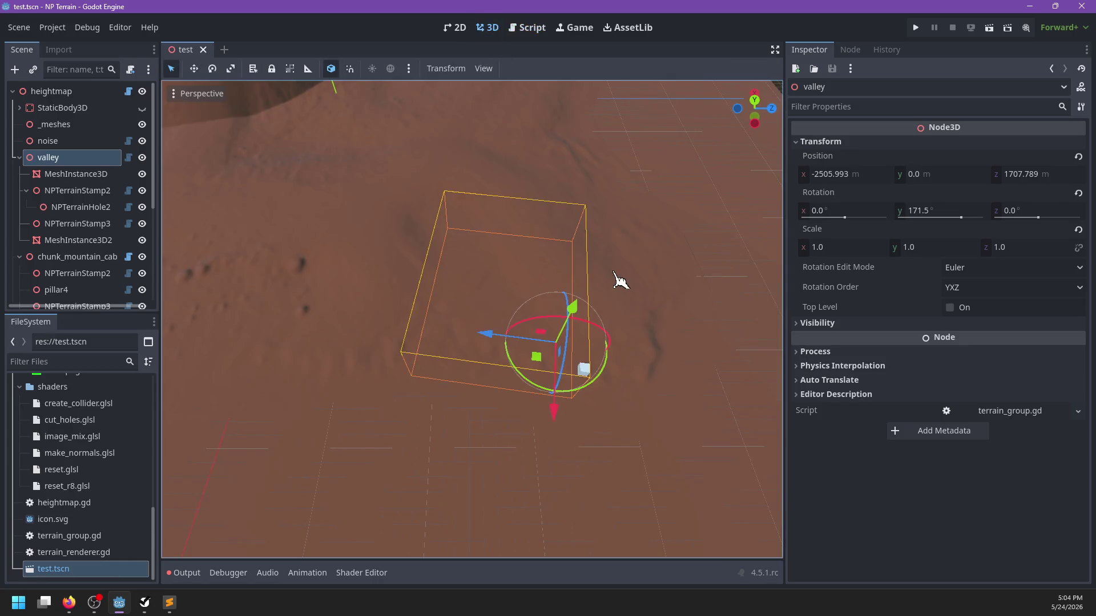
# Redraw the heightmap to regenerate the terrain with its mountain stamps.
pyautogui.click(52, 91)
pyautogui.click(952, 163)
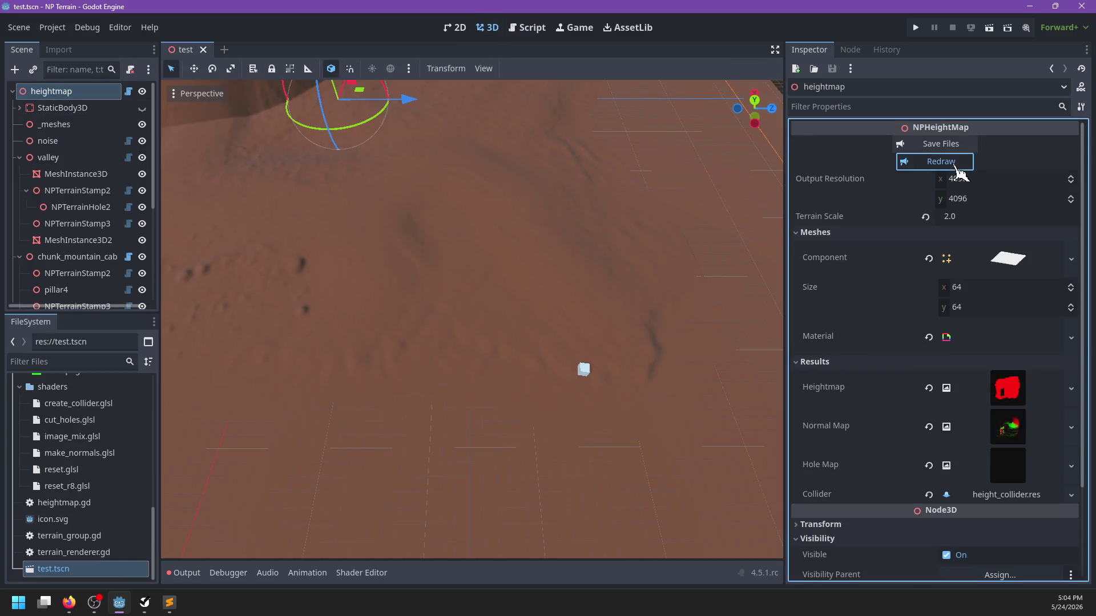
pyautogui.moveTo(472, 360)
pyautogui.mouseDown()
pyautogui.moveTo(423, 380)
pyautogui.moveTo(516, 258)
pyautogui.moveTo(525, 201)
pyautogui.moveTo(374, 251)
pyautogui.moveTo(557, 296)
pyautogui.moveTo(511, 318)
pyautogui.moveTo(624, 313)
pyautogui.moveTo(523, 320)
pyautogui.moveTo(485, 384)
pyautogui.moveTo(484, 349)
pyautogui.moveTo(526, 367)
pyautogui.mouseUp()
pyautogui.scroll(5, 477, 320)
pyautogui.scroll(-4, 502, 323)
# Rotate NPTerrainStamp3 with the gizmo to about (4.3°, 66.6°, -17.4°).
pyautogui.click(57, 190)
pyautogui.scroll(3, 594, 325)
pyautogui.moveTo(594, 326)
pyautogui.mouseDown()
pyautogui.moveTo(379, 367)
pyautogui.moveTo(345, 313)
pyautogui.moveTo(264, 306)
pyautogui.moveTo(321, 341)
pyautogui.moveTo(313, 364)
pyautogui.moveTo(328, 359)
pyautogui.moveTo(504, 184)
pyautogui.moveTo(502, 170)
pyautogui.moveTo(453, 282)
pyautogui.mouseUp()
pyautogui.scroll(-2, 502, 170)
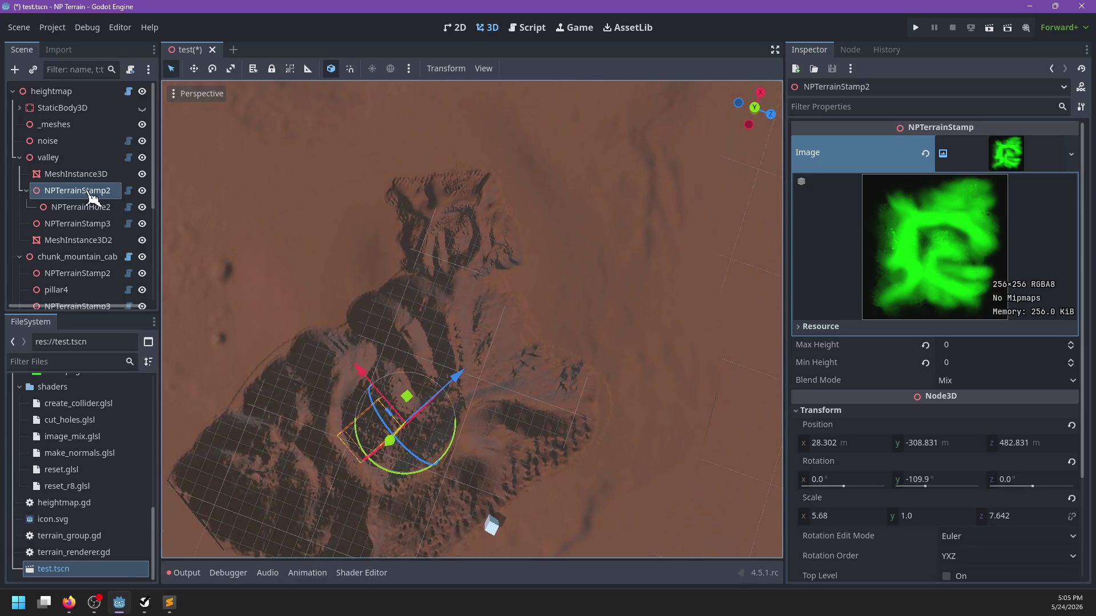
pyautogui.click(40, 224)
pyautogui.moveTo(406, 222)
pyautogui.mouseDown()
pyautogui.moveTo(419, 201)
pyautogui.moveTo(419, 252)
pyautogui.mouseUp()
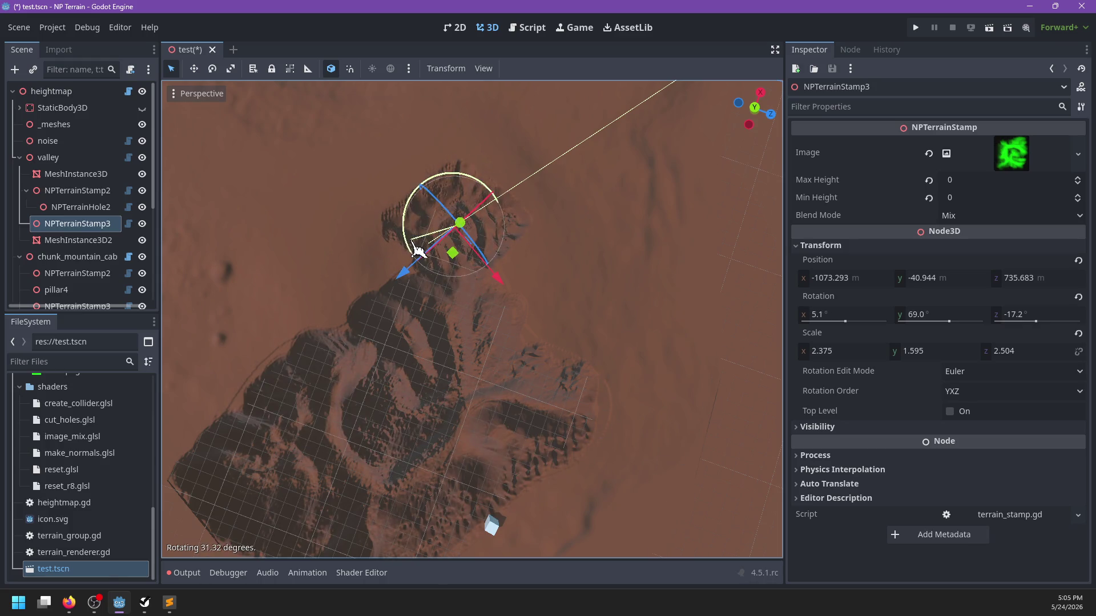
pyautogui.press('KP_7')
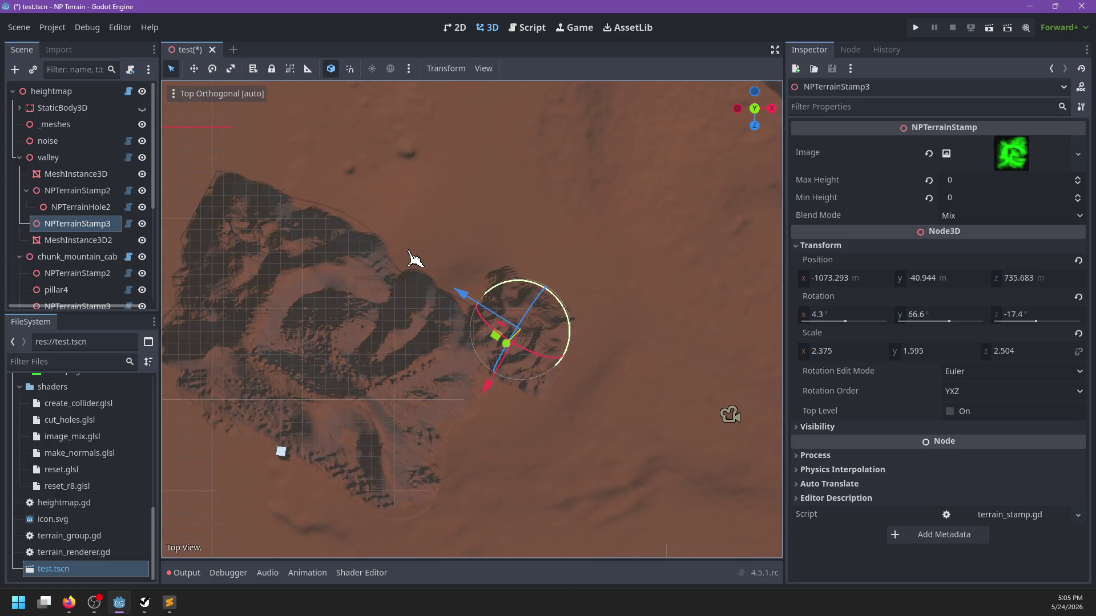
# Reset NPTerrainStamp3's rotation, then turn it to -124.5° about Y in the top view.
pyautogui.scroll(2, 434, 257)
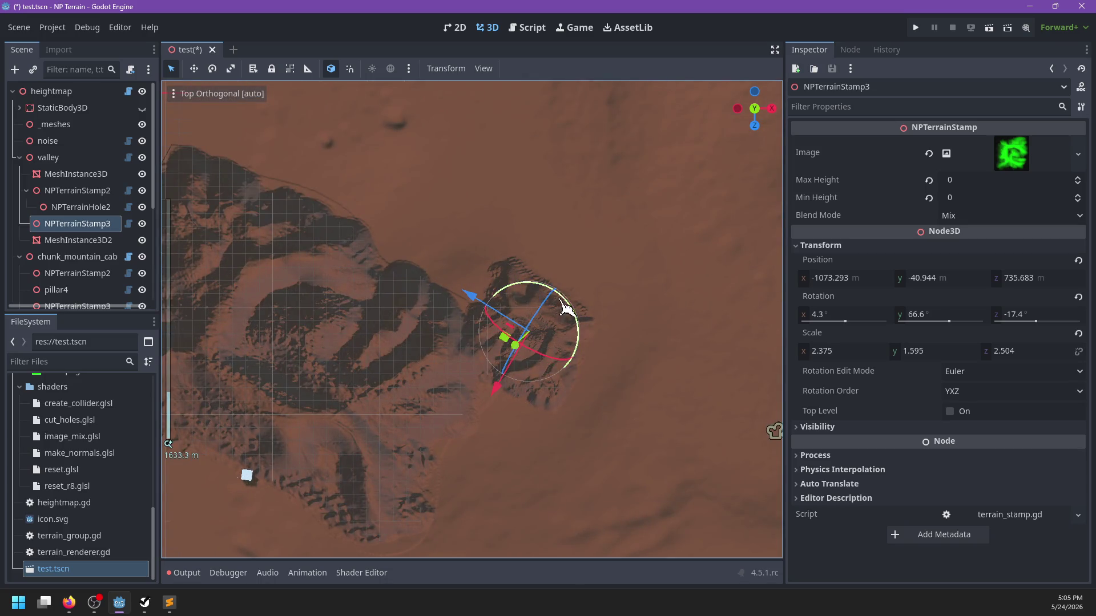
pyautogui.moveTo(542, 303); pyautogui.dragTo(520, 284)
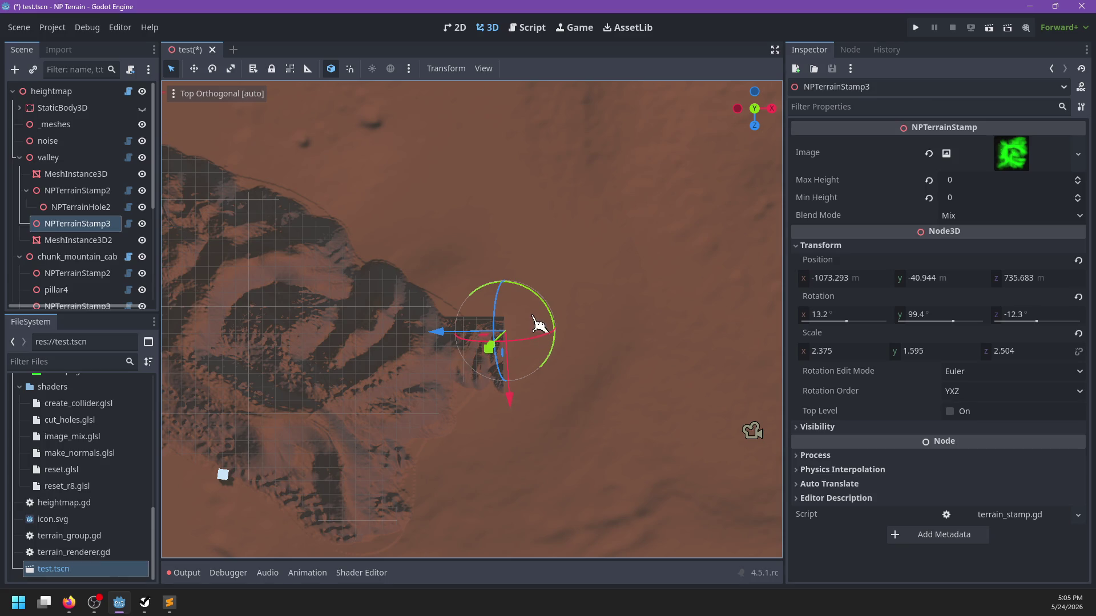
pyautogui.moveTo(541, 303)
pyautogui.mouseDown()
pyautogui.moveTo(557, 331)
pyautogui.moveTo(548, 372)
pyautogui.moveTo(469, 386)
pyautogui.moveTo(442, 318)
pyautogui.moveTo(484, 336)
pyautogui.mouseUp()
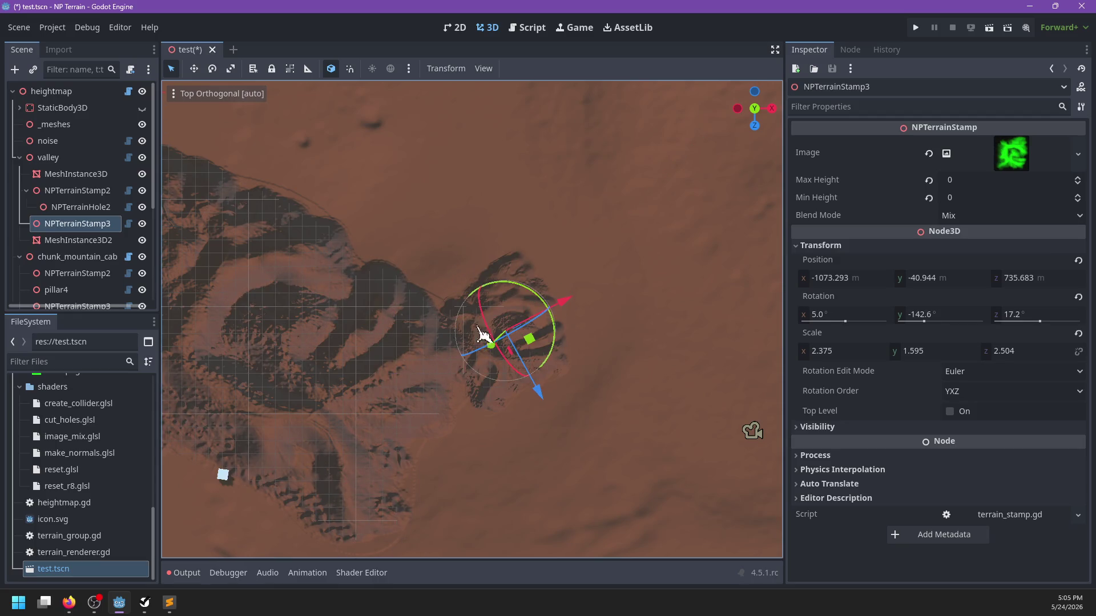
pyautogui.click(1078, 297)
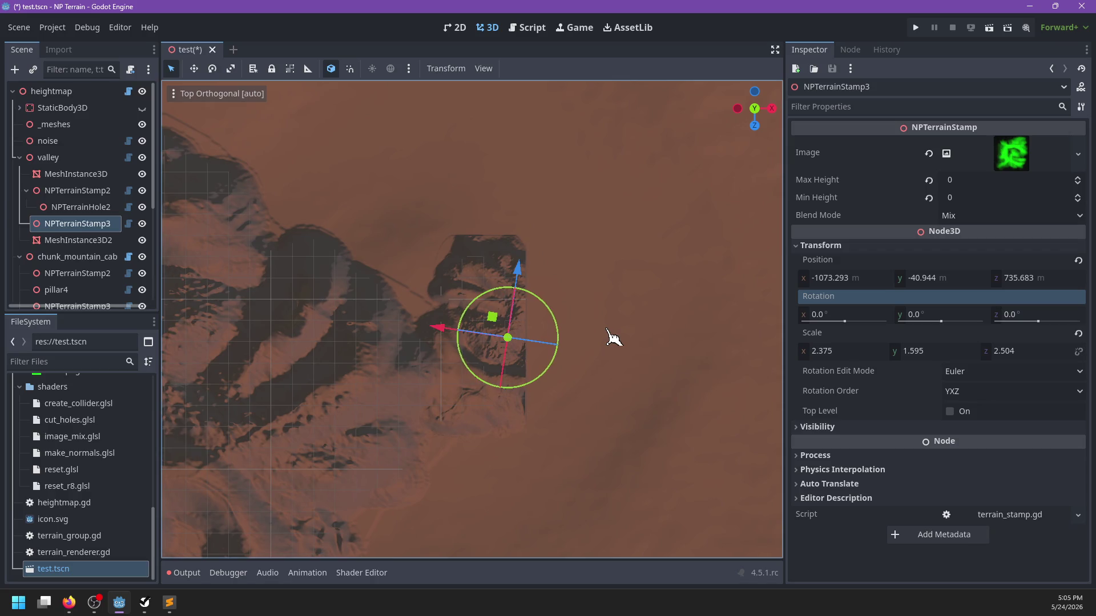
pyautogui.moveTo(562, 328)
pyautogui.mouseDown()
pyautogui.moveTo(560, 311)
pyautogui.moveTo(542, 379)
pyautogui.moveTo(503, 370)
pyautogui.mouseUp()
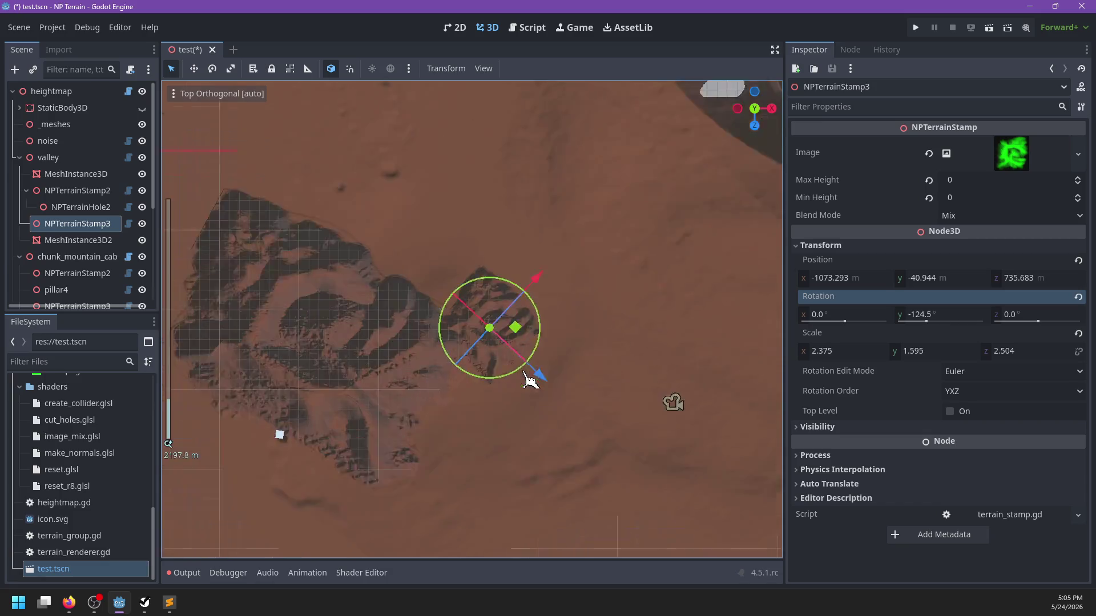
pyautogui.scroll(2, 416, 374)
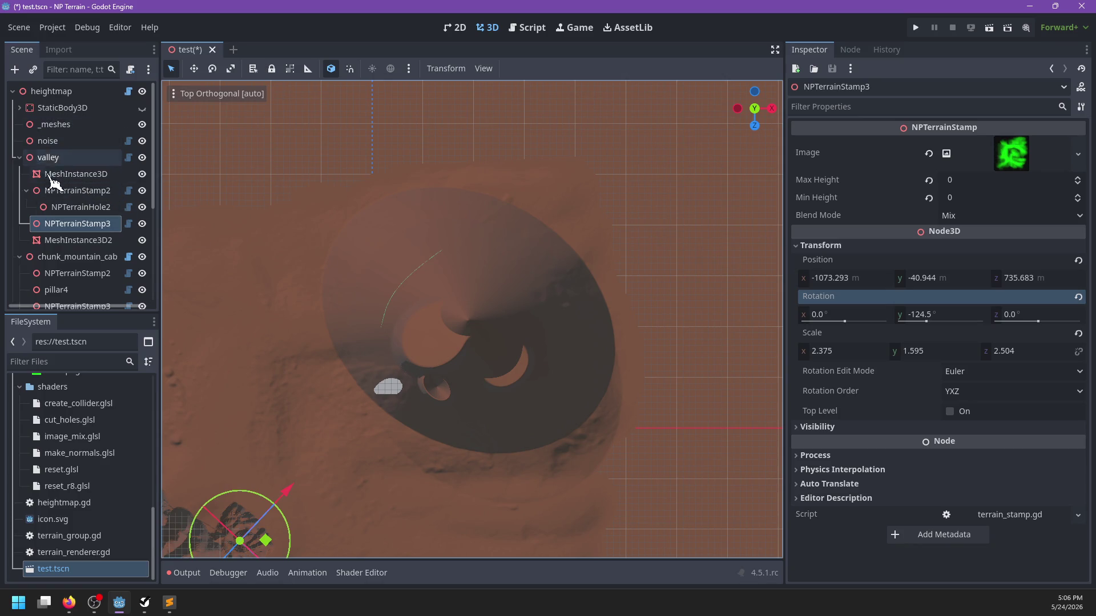
pyautogui.scroll(-3, 86, 196)
# Duplicate NPTerrainStamp3 as NPTerrainStamp4 and place it under noise, above valley.
pyautogui.click(108, 209)
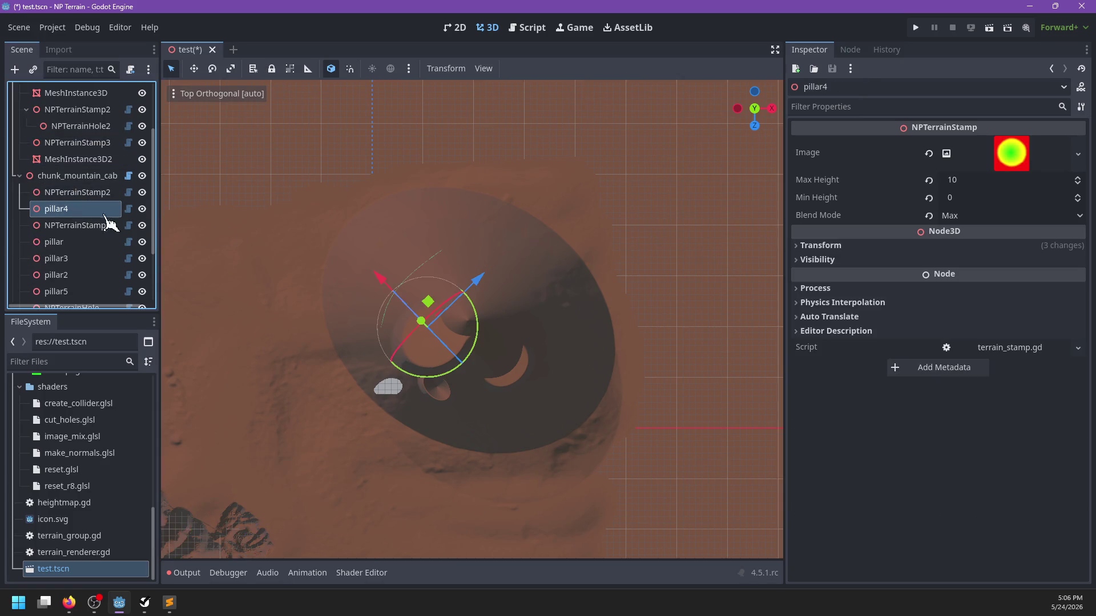
pyautogui.click(66, 176)
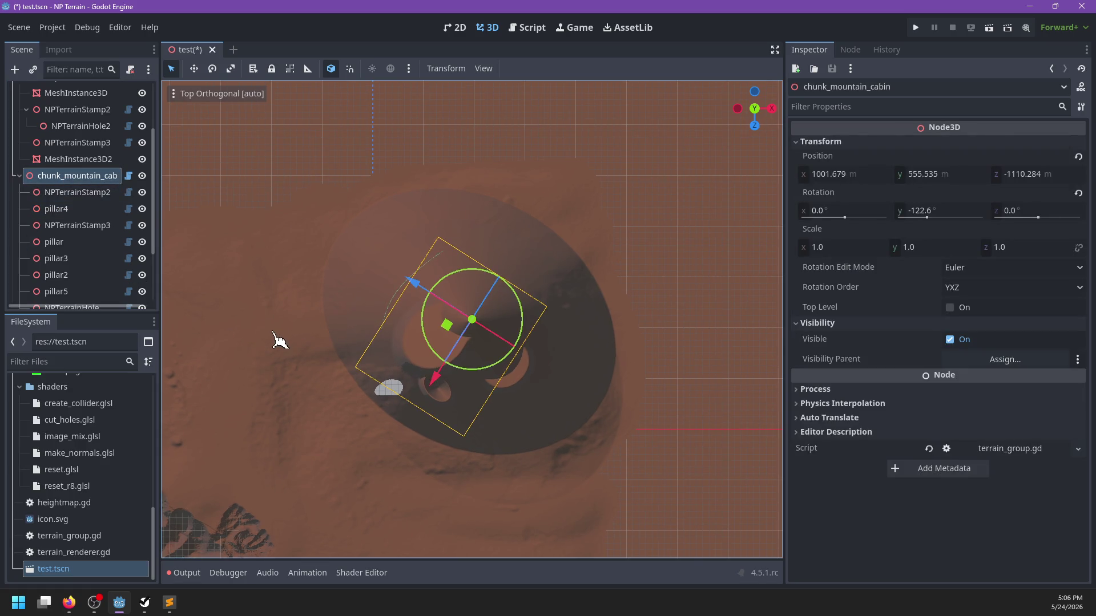
pyautogui.press('KP_5')
pyautogui.moveTo(280, 339); pyautogui.dragTo(431, 176)
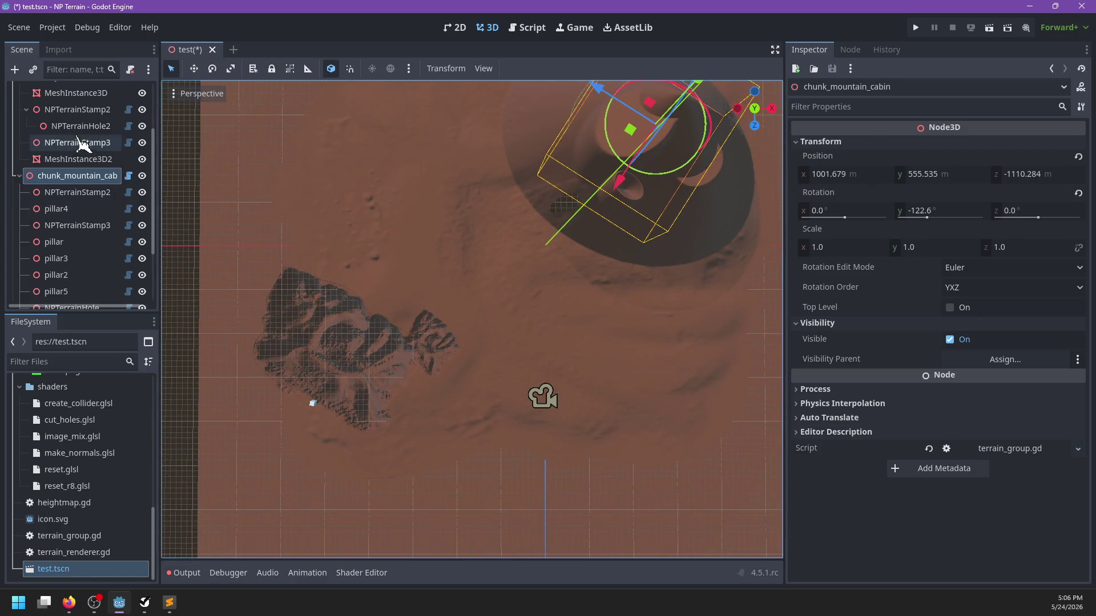
pyautogui.scroll(3, 75, 151)
pyautogui.click(69, 200)
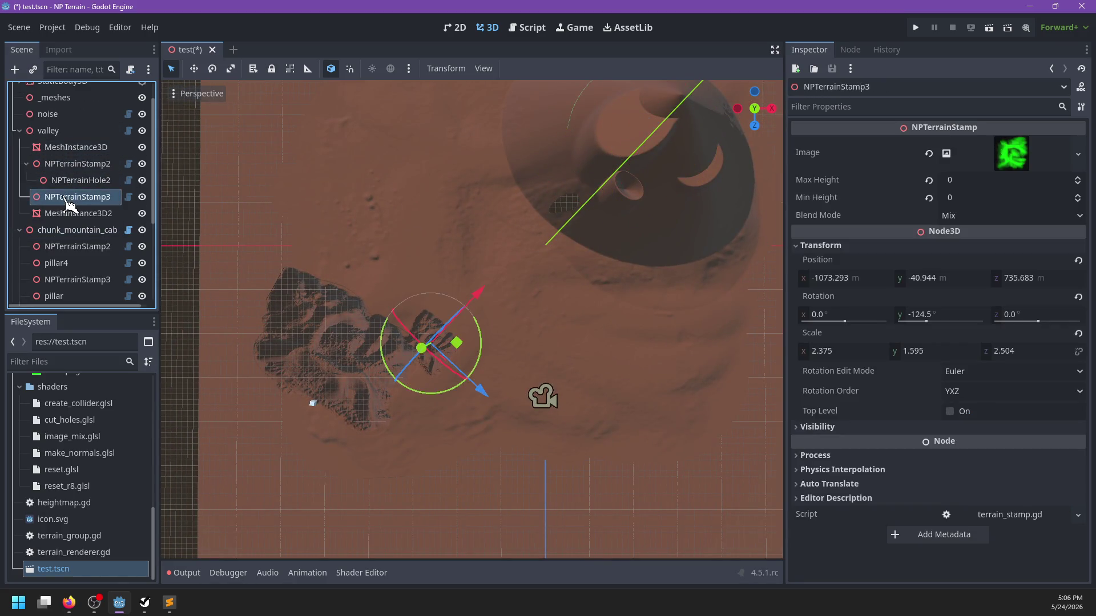
pyautogui.hotkey('ctrl', 'd')
pyautogui.moveTo(56, 223); pyautogui.dragTo(63, 125)
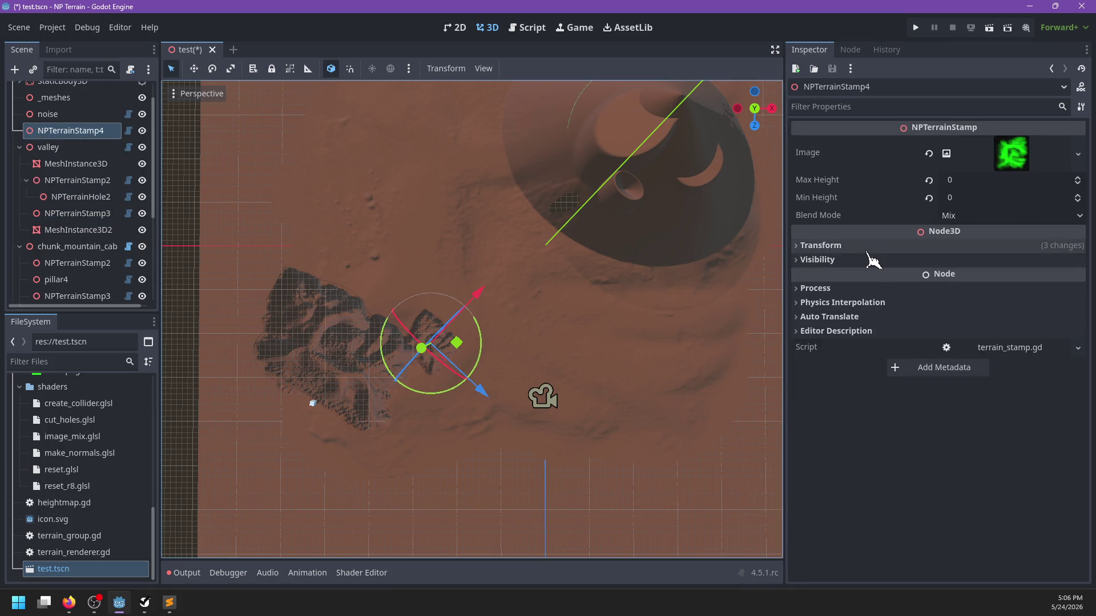
# Revert NPTerrainStamp4's rotation and position, then slide it across the ground plane.
pyautogui.click(868, 249)
pyautogui.click(1078, 297)
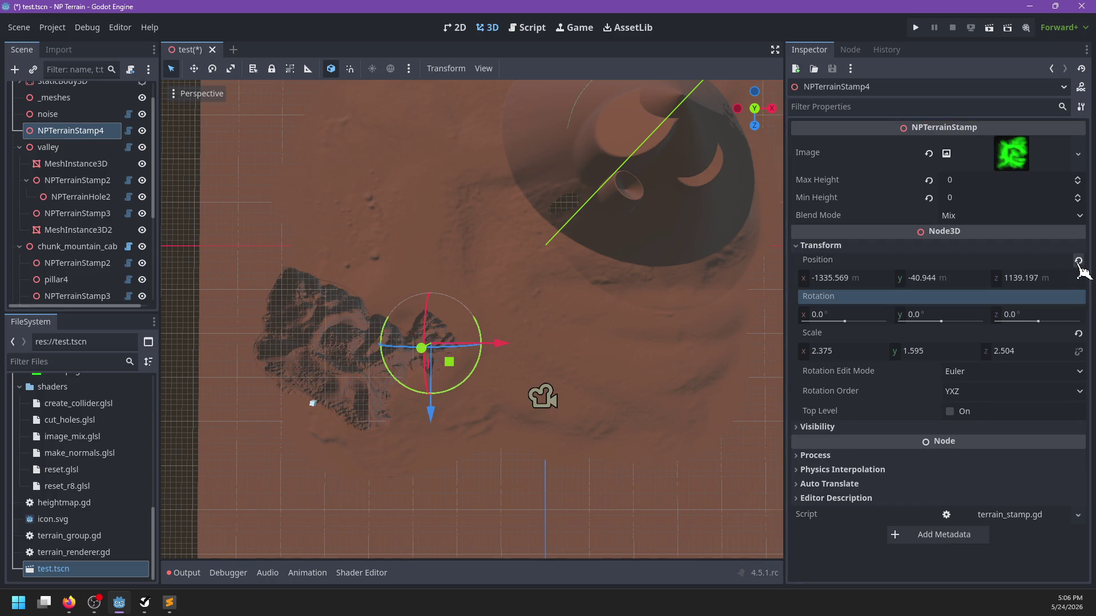
pyautogui.click(1078, 260)
pyautogui.moveTo(562, 264)
pyautogui.mouseDown()
pyautogui.moveTo(418, 257)
pyautogui.moveTo(486, 266)
pyautogui.mouseUp()
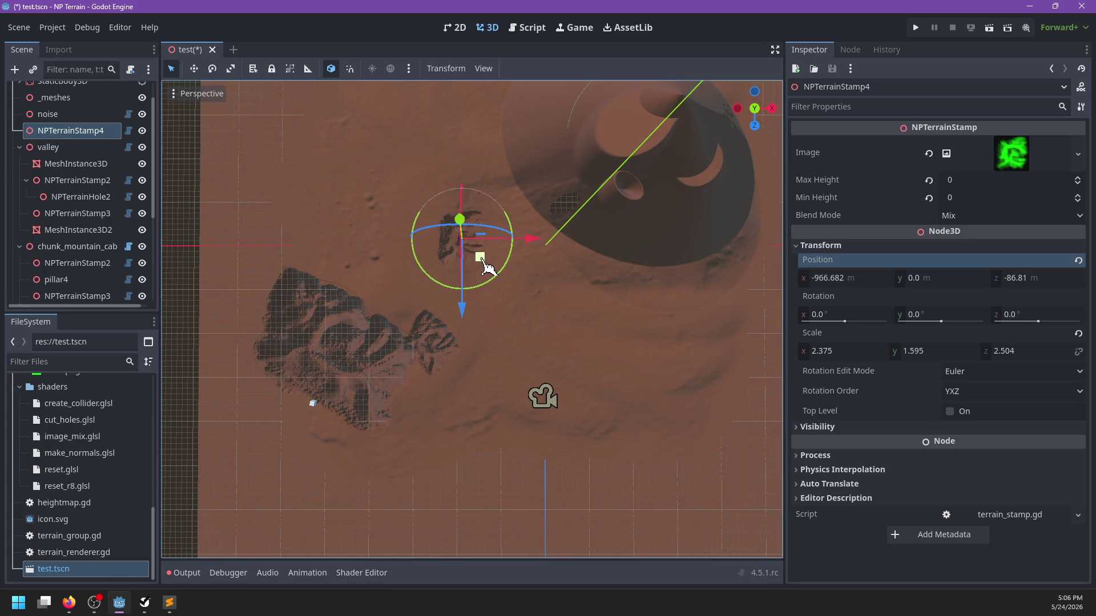
# From the top view, drag NPTerrainStamp4 to a new spot on the terrain.
pyautogui.press('KP_7')
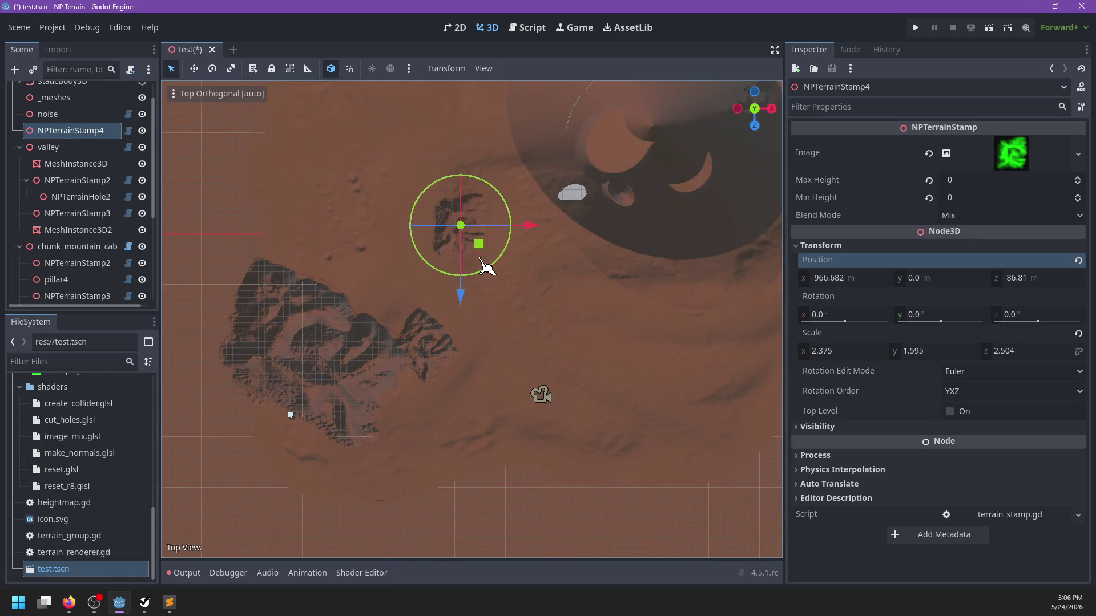
pyautogui.scroll(3, 490, 240)
pyautogui.moveTo(506, 286); pyautogui.dragTo(589, 347)
pyautogui.hscroll(2, 594, 356)
pyautogui.moveTo(521, 346)
pyautogui.mouseDown()
pyautogui.moveTo(525, 367)
pyautogui.moveTo(559, 368)
pyautogui.moveTo(553, 399)
pyautogui.moveTo(451, 318)
pyautogui.moveTo(360, 306)
pyautogui.mouseUp()
pyautogui.scroll(-2, 504, 324)
pyautogui.scroll(-4, 504, 325)
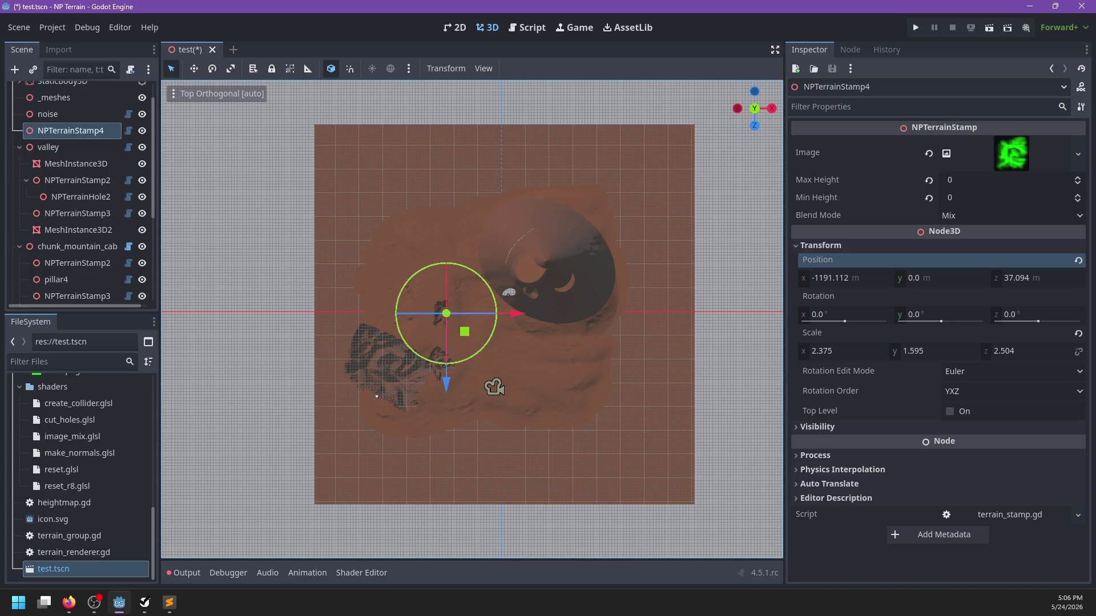
# Move NPTerrainStamp4 west to (-2226.458, 0, 30.742) and bring up image_mix.glsl in Sublime Text.
pyautogui.hotkey('alt', 'Tab')
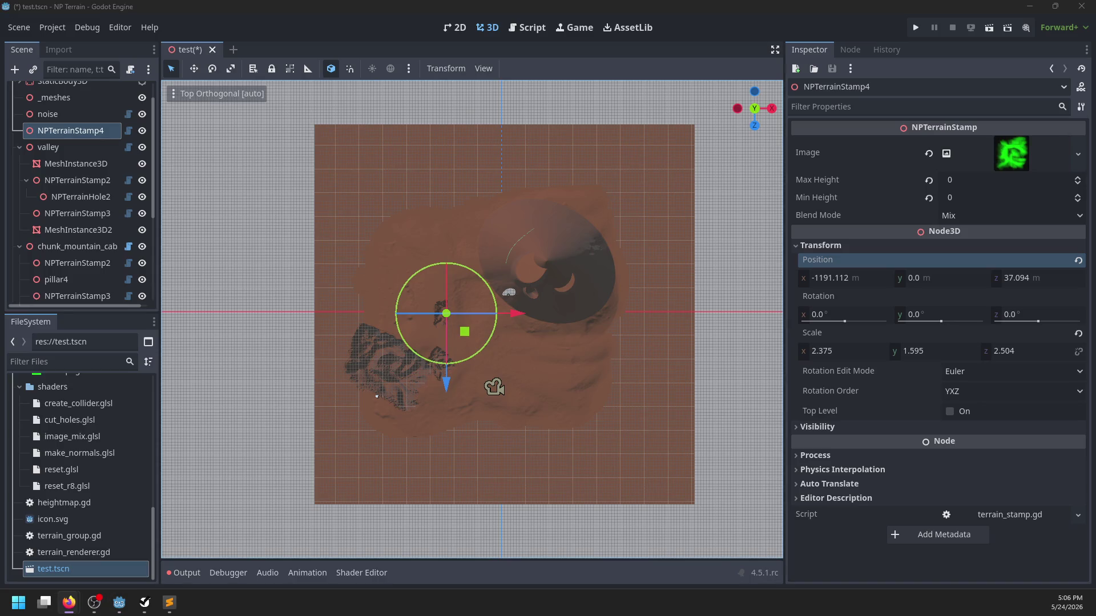
pyautogui.hotkey('alt', 'Tab')
pyautogui.scroll(10, 461, 352)
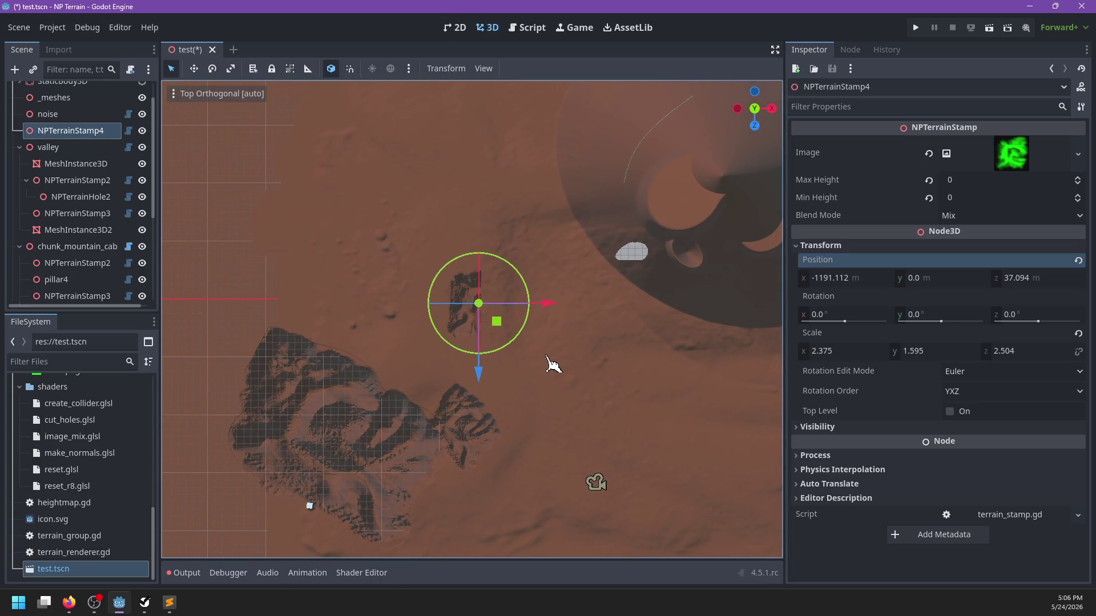
pyautogui.scroll(3, 539, 354)
pyautogui.moveTo(501, 317)
pyautogui.mouseDown()
pyautogui.moveTo(505, 327)
pyautogui.moveTo(458, 331)
pyautogui.moveTo(455, 350)
pyautogui.moveTo(399, 341)
pyautogui.moveTo(448, 379)
pyautogui.moveTo(485, 376)
pyautogui.moveTo(447, 381)
pyautogui.moveTo(415, 368)
pyautogui.moveTo(425, 378)
pyautogui.mouseUp()
pyautogui.scroll(2, 501, 325)
pyautogui.scroll(2, 544, 375)
pyautogui.moveTo(542, 343); pyautogui.dragTo(386, 342)
pyautogui.scroll(-3, 433, 374)
pyautogui.moveTo(475, 362)
pyautogui.mouseDown()
pyautogui.moveTo(472, 371)
pyautogui.moveTo(433, 342)
pyautogui.moveTo(453, 258)
pyautogui.moveTo(553, 358)
pyautogui.moveTo(499, 405)
pyautogui.mouseUp()
pyautogui.moveTo(170, 612)
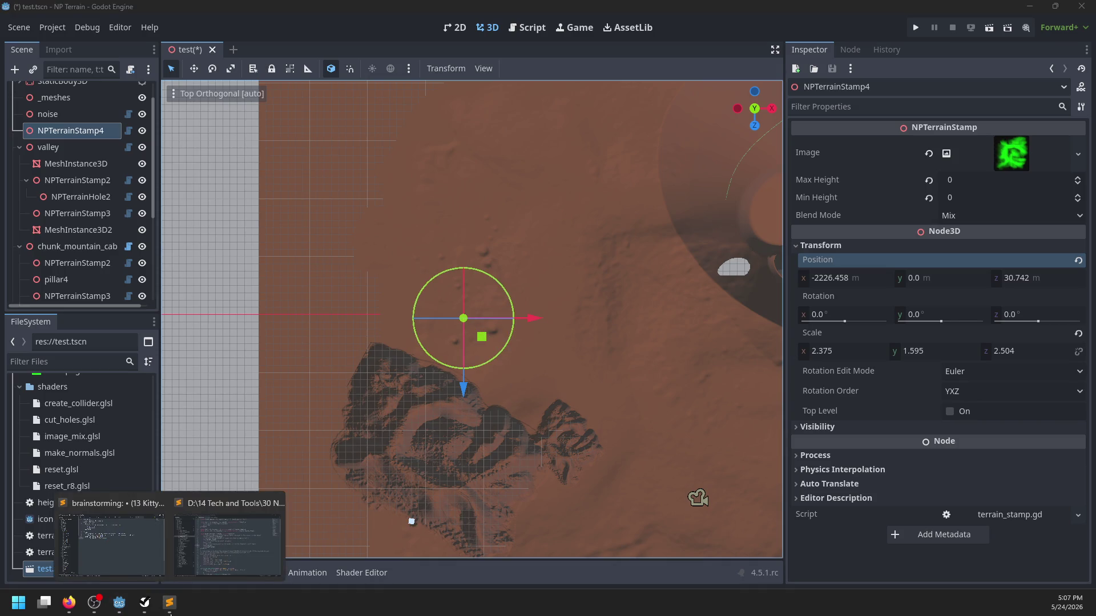
pyautogui.click(229, 539)
# Read through image_mix.glsl's main(), checking source_position, textureBicubic sampling and blend modes.
pyautogui.click(473, 293)
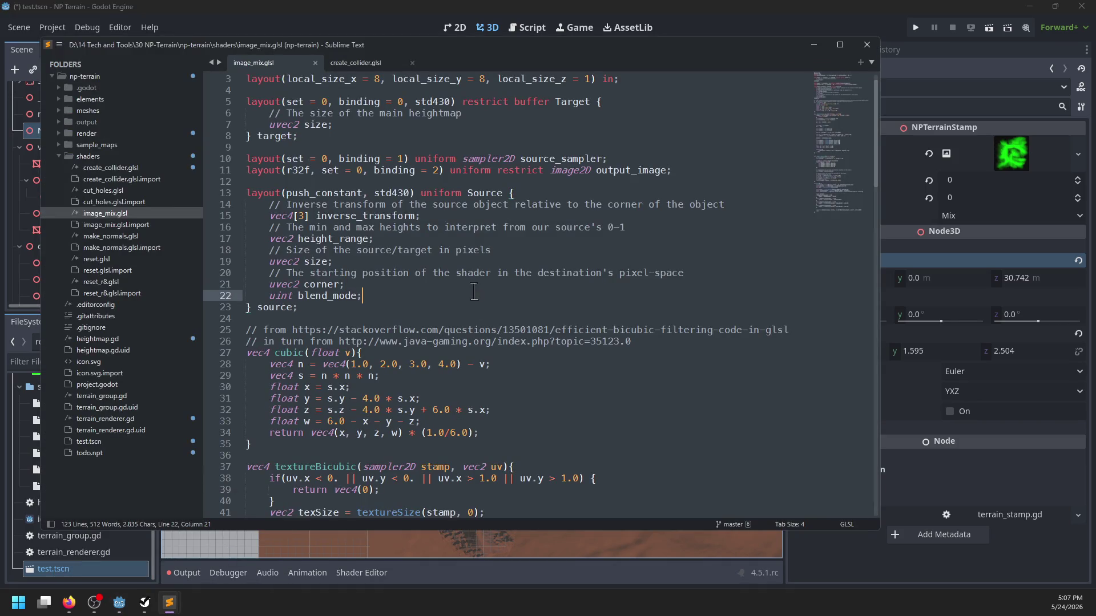
pyautogui.scroll(-17, 467, 317)
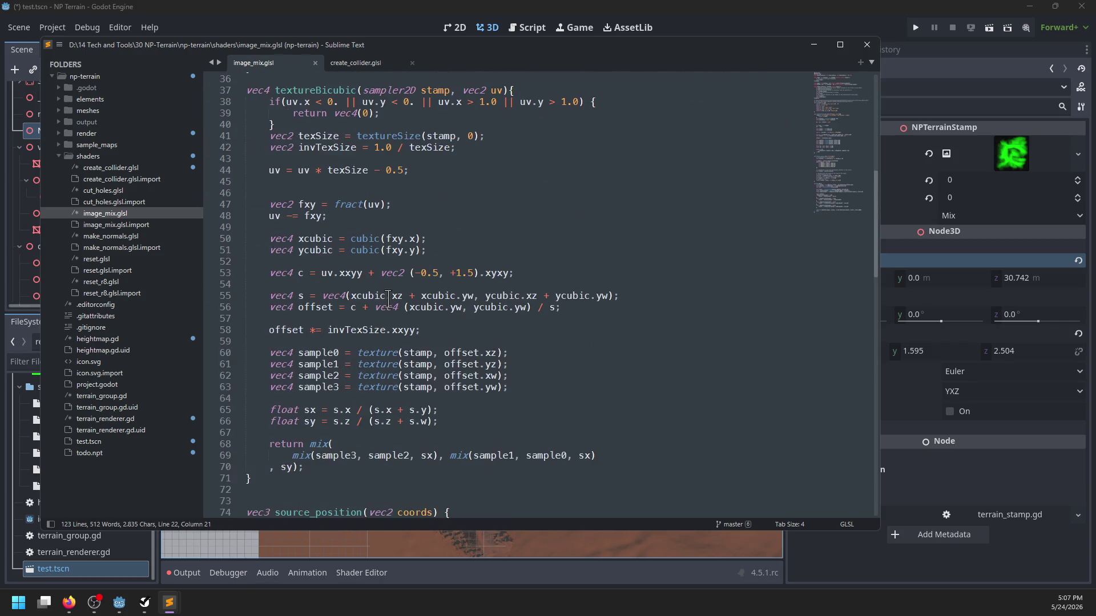
pyautogui.scroll(-6, 388, 299)
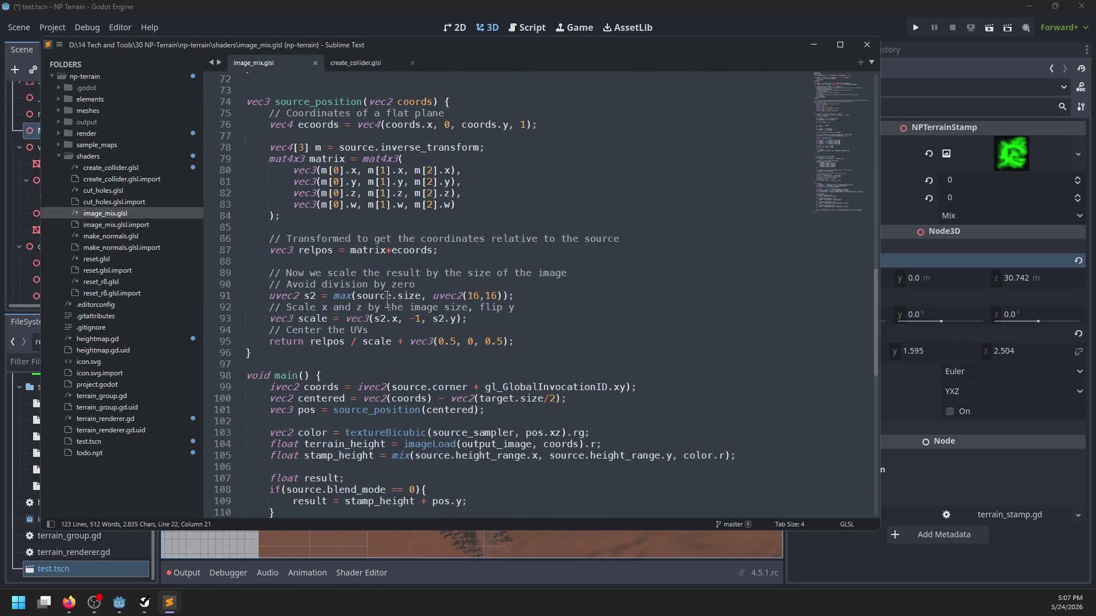
pyautogui.scroll(-3, 466, 229)
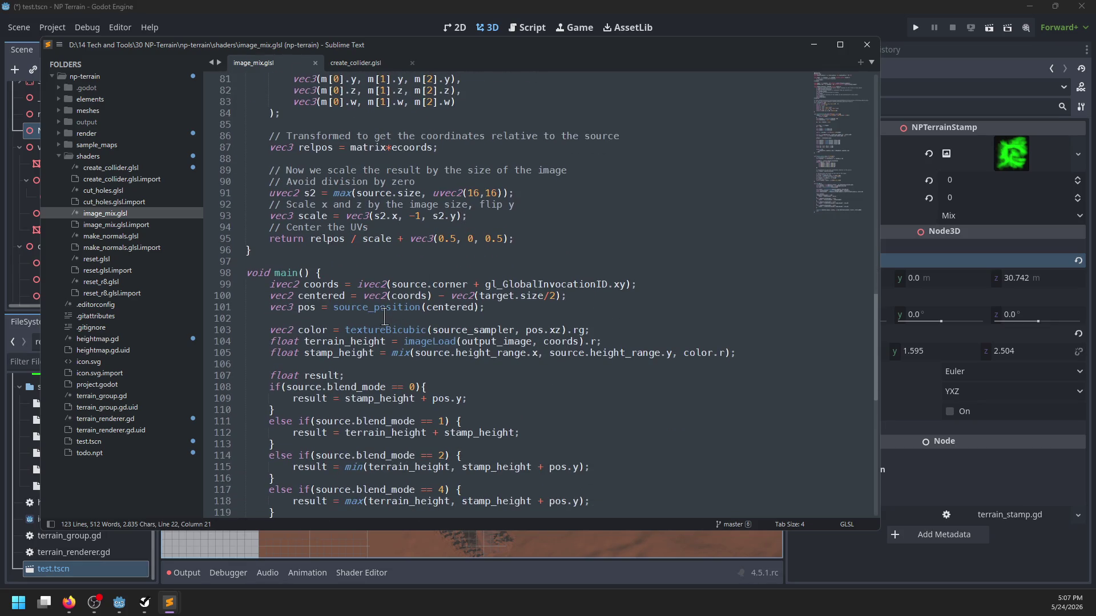
pyautogui.doubleClick(397, 330)
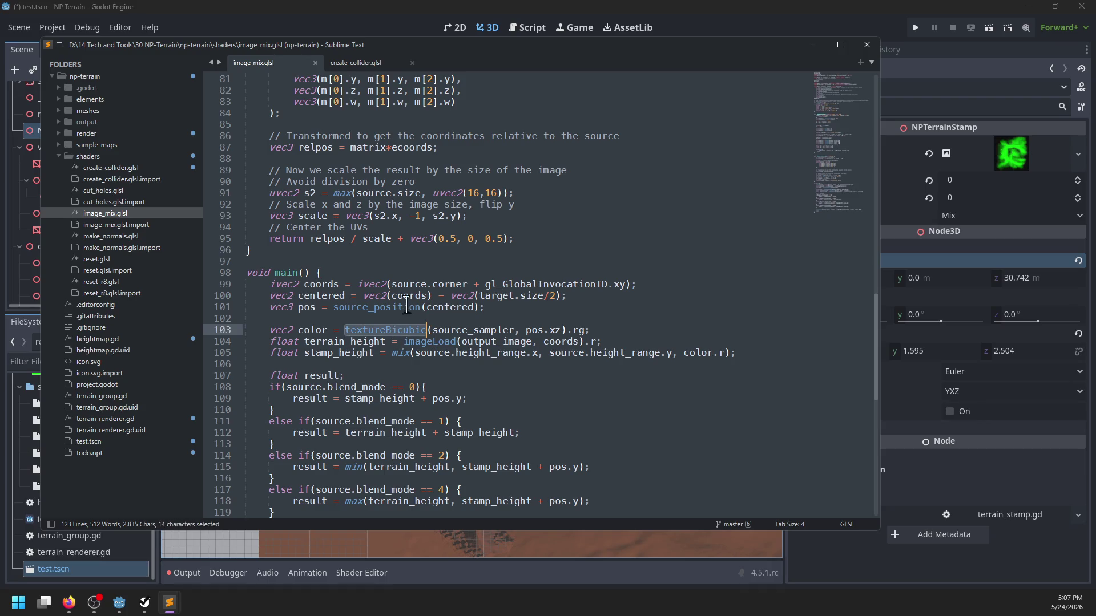
pyautogui.doubleClick(387, 307)
pyautogui.scroll(10, 461, 311)
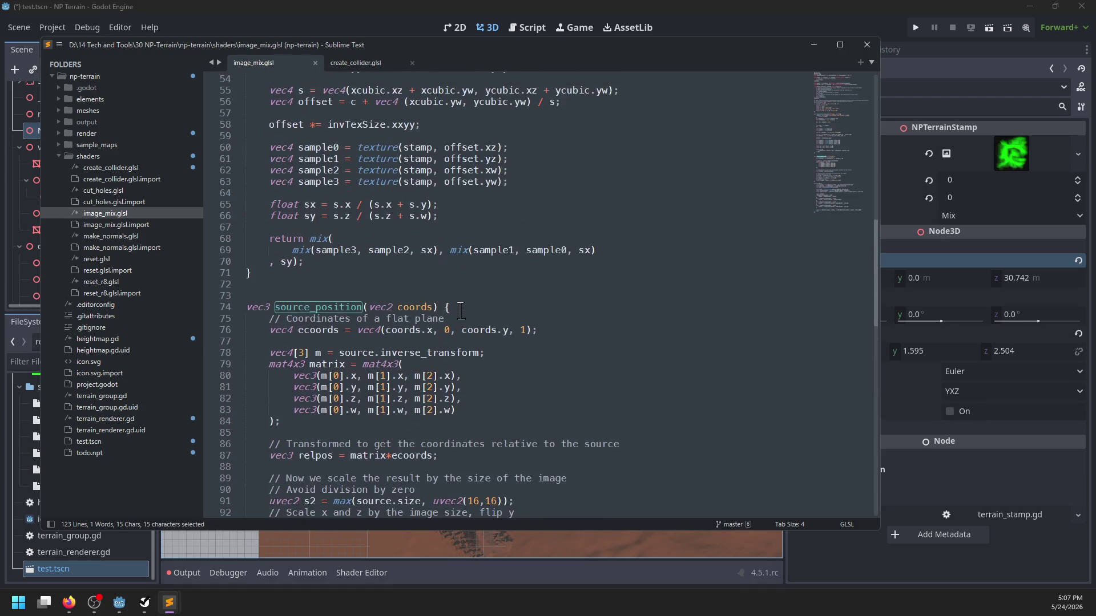
pyautogui.scroll(-6, 461, 311)
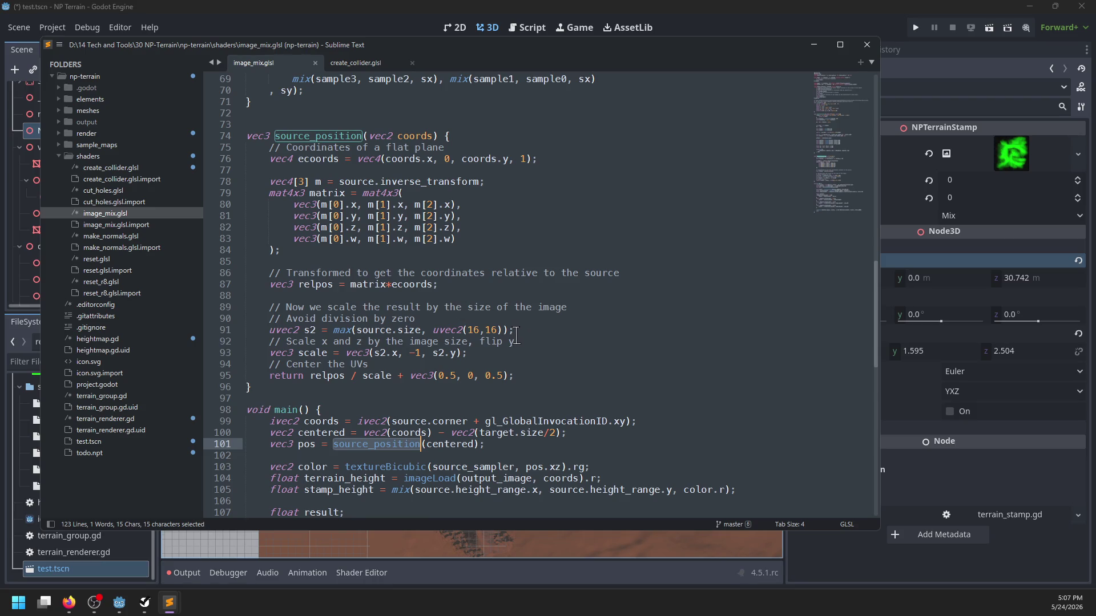
pyautogui.scroll(-7, 478, 334)
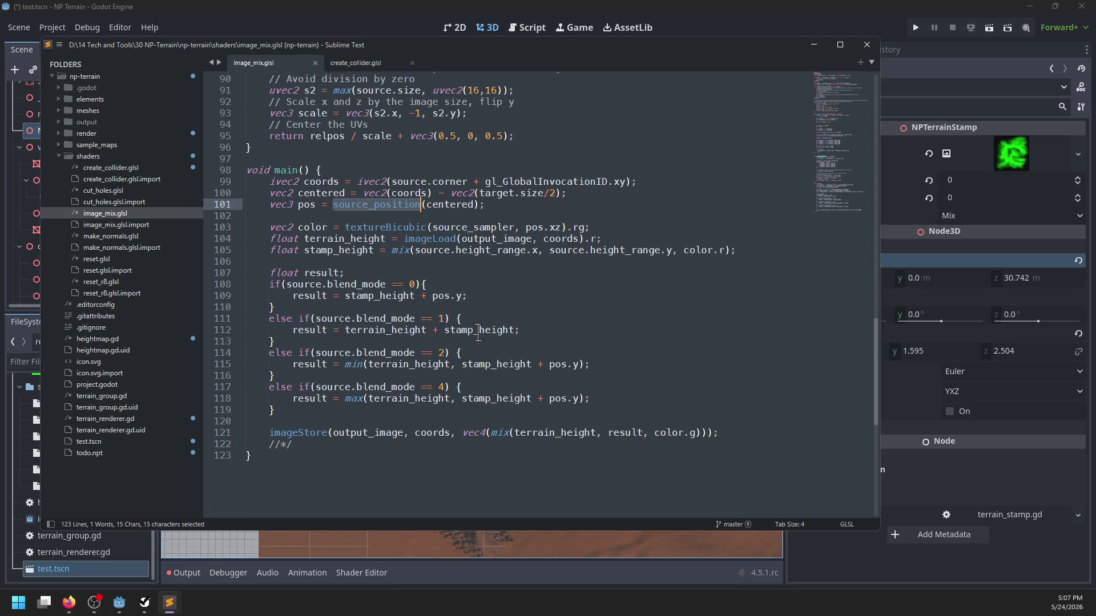
pyautogui.scroll(1, 479, 334)
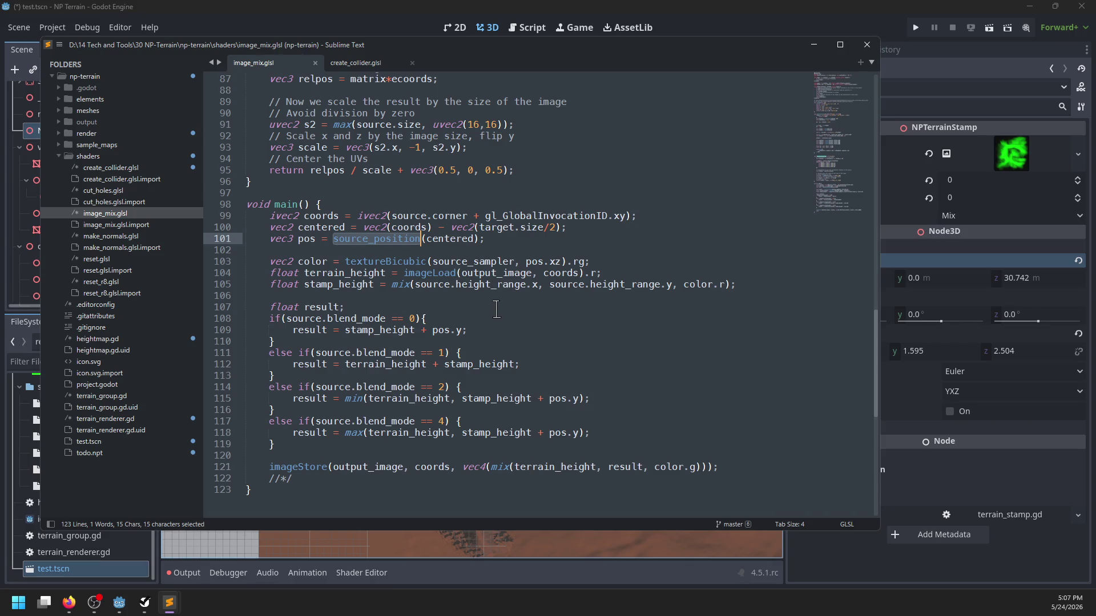
# In the 3D view, drag NPTerrainStamp4 to (-991.715, 0, -90.212).
pyautogui.click(528, 27)
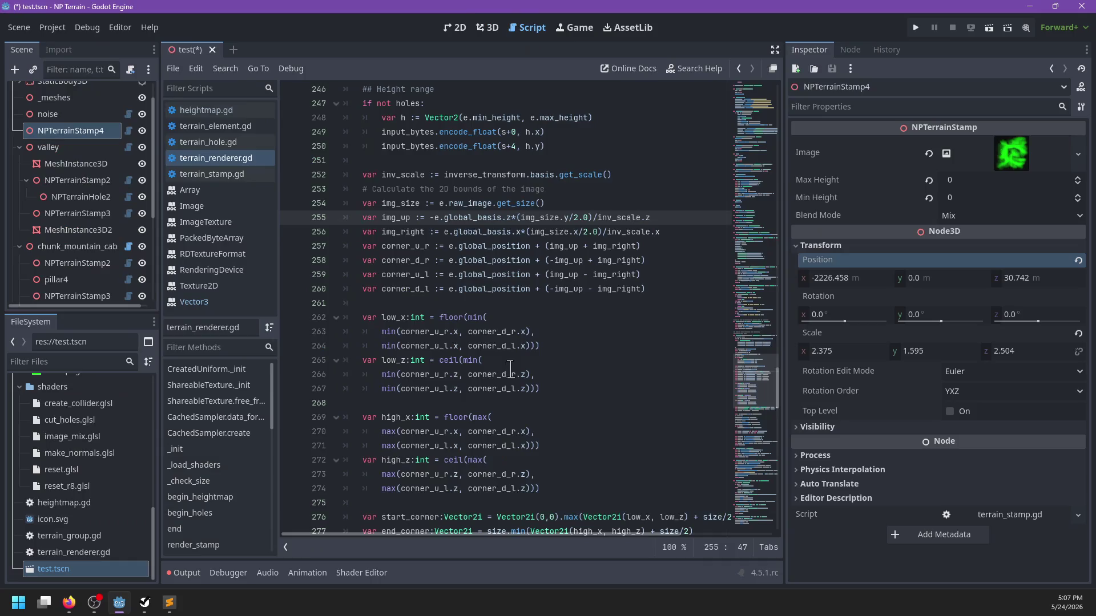
pyautogui.click(455, 27)
pyautogui.click(487, 27)
pyautogui.moveTo(494, 334)
pyautogui.mouseDown()
pyautogui.moveTo(543, 332)
pyautogui.moveTo(447, 310)
pyautogui.moveTo(428, 438)
pyautogui.moveTo(653, 434)
pyautogui.moveTo(656, 340)
pyautogui.moveTo(548, 319)
pyautogui.moveTo(535, 333)
pyautogui.moveTo(631, 342)
pyautogui.moveTo(587, 367)
pyautogui.moveTo(418, 367)
pyautogui.moveTo(431, 375)
pyautogui.moveTo(452, 360)
pyautogui.mouseUp()
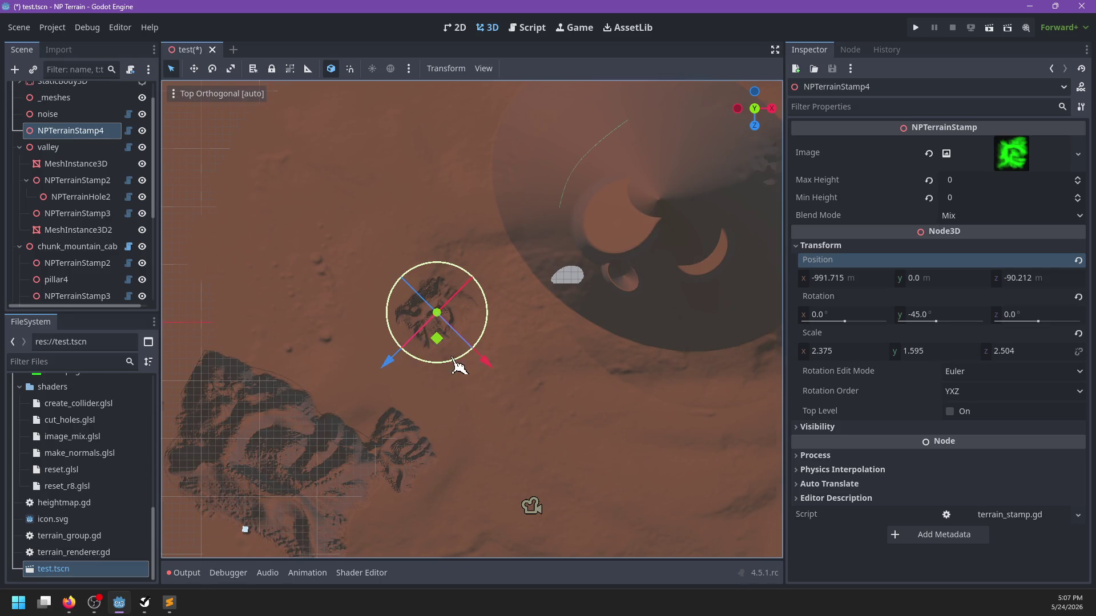
# Return to terrain_renderer.gd and place the caret below the high_z calculation.
pyautogui.click(528, 28)
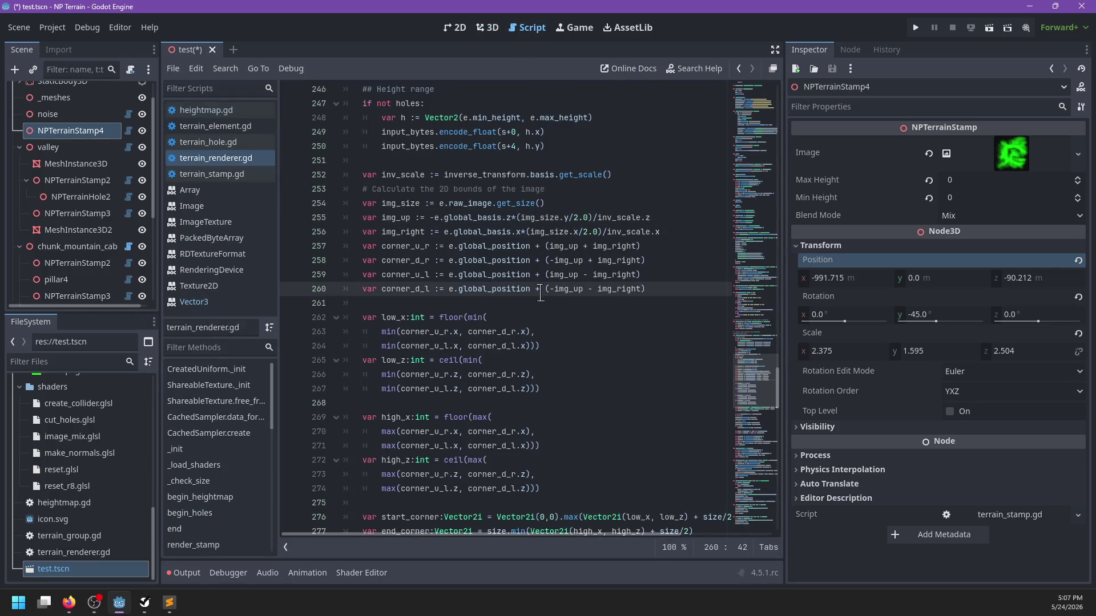
pyautogui.scroll(-3, 444, 358)
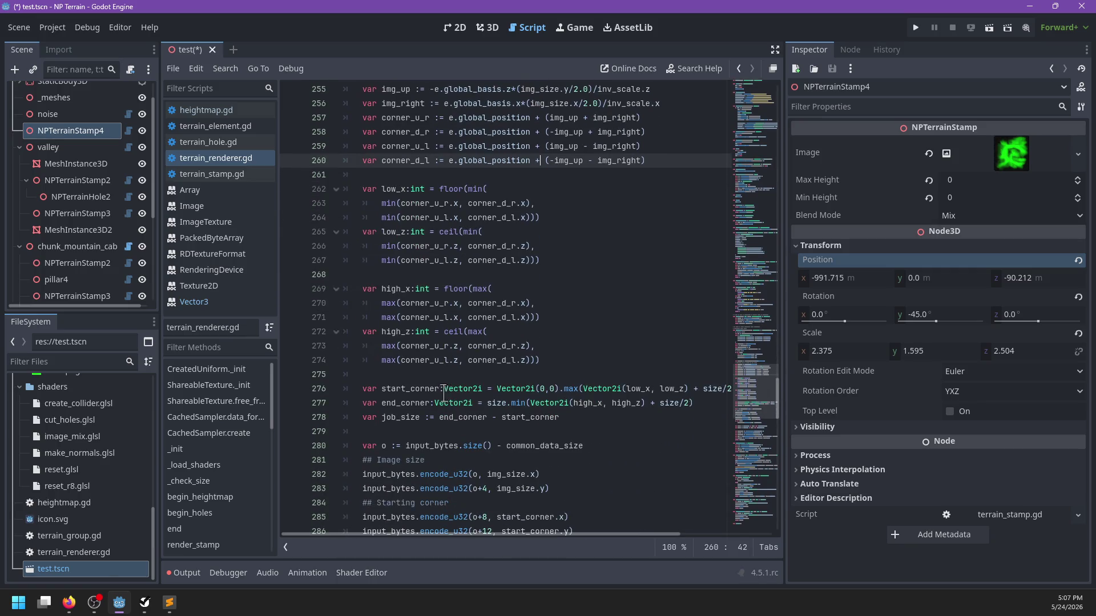
pyautogui.hscroll(2, 448, 393)
pyautogui.click(437, 374)
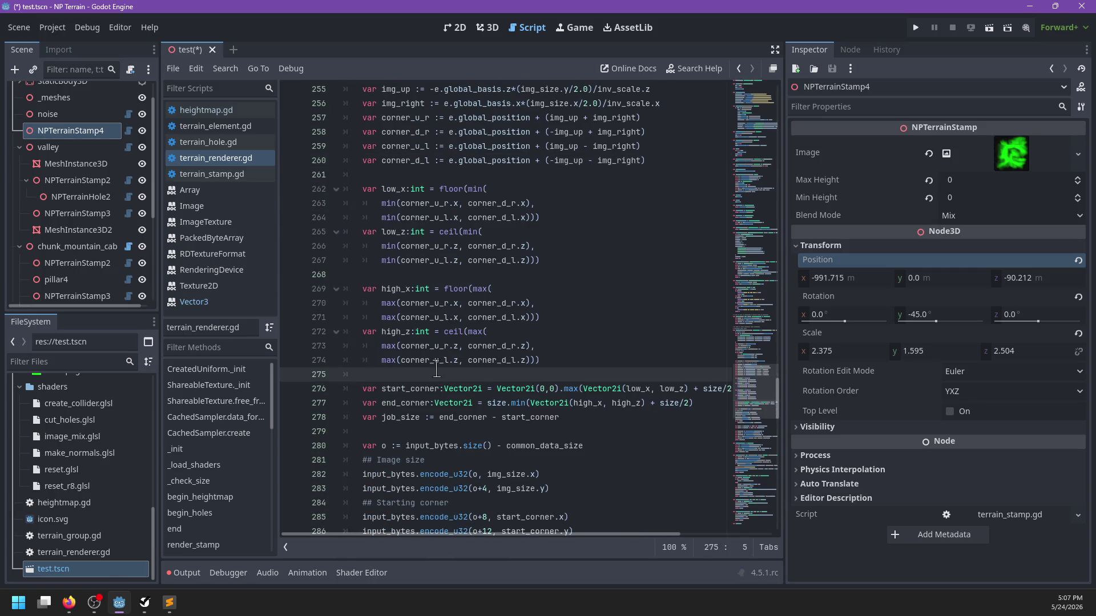
# Declare low := Vector2i(0,0) and a high Vector2i variable above the bounds code.
pyautogui.press('Return')
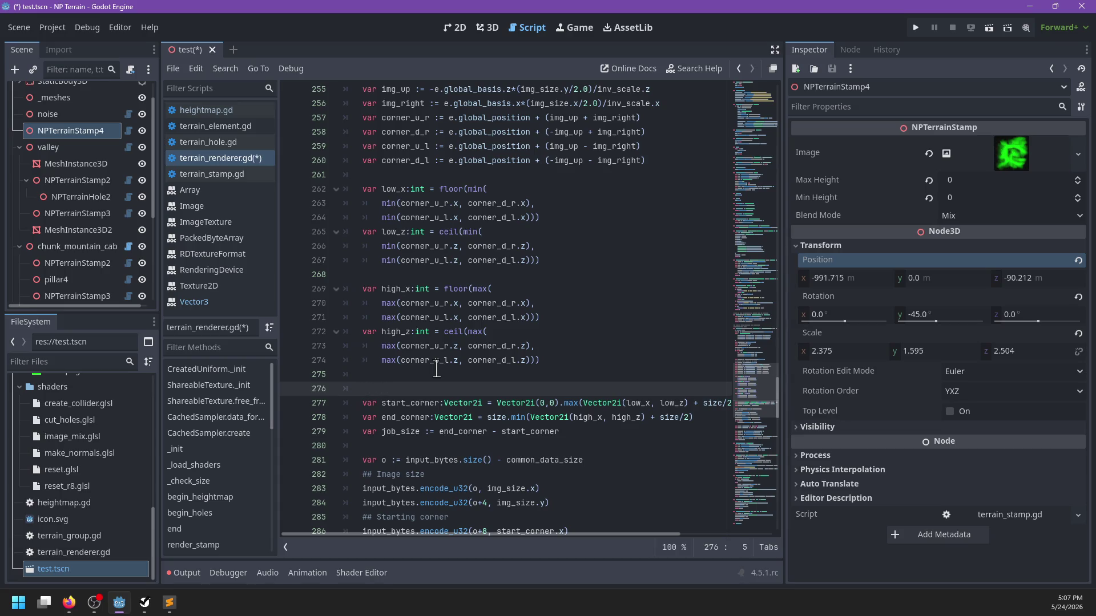
pyautogui.moveTo(584, 403)
pyautogui.mouseDown()
pyautogui.moveTo(726, 404)
pyautogui.moveTo(662, 403)
pyautogui.mouseUp()
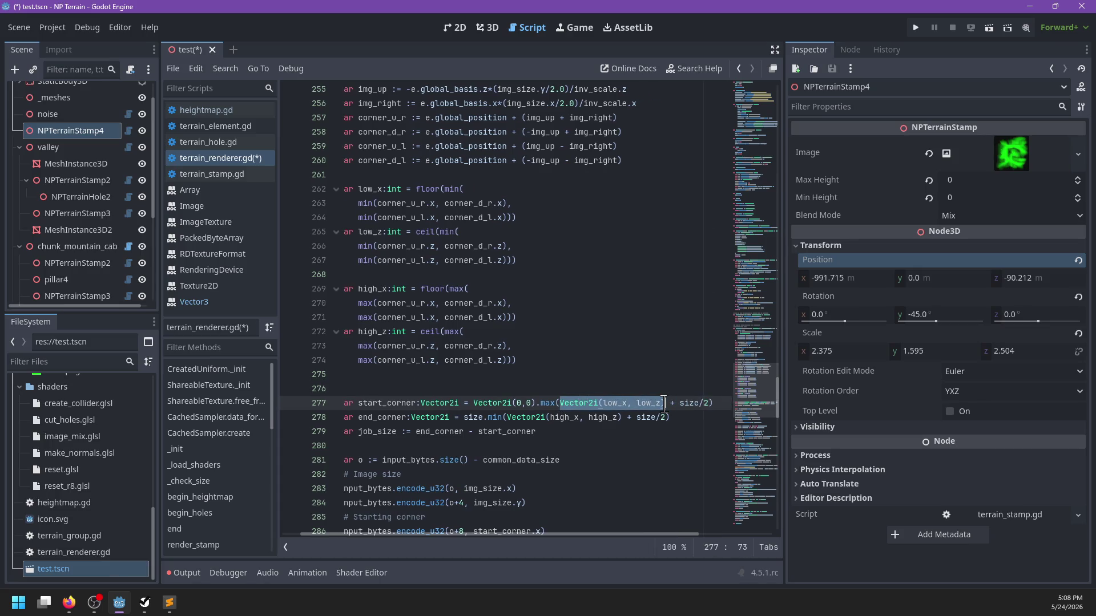
pyautogui.press('BackSpace')
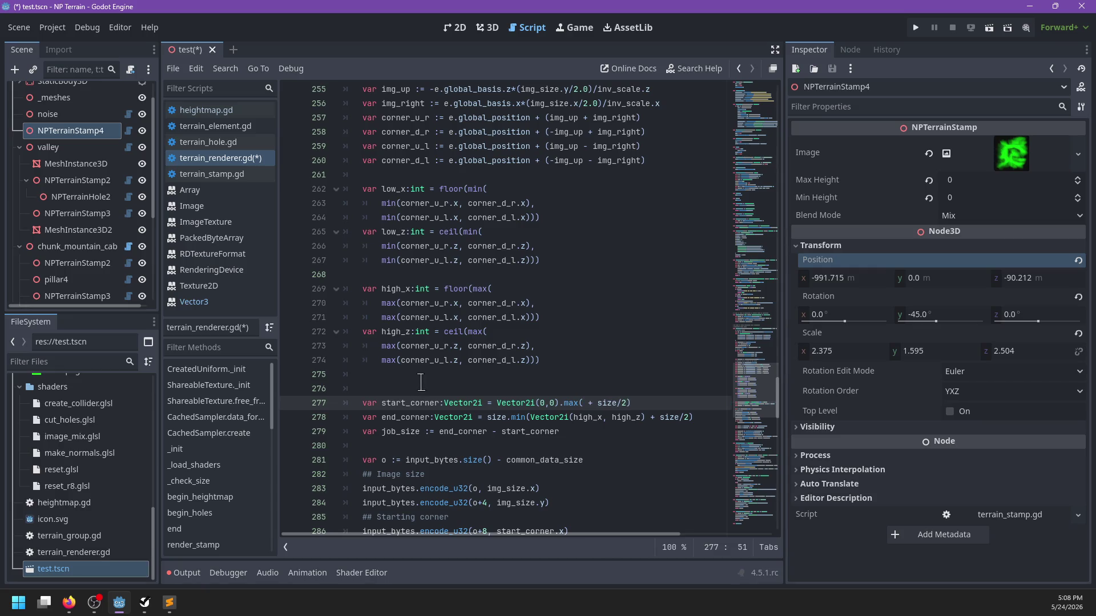
pyautogui.hotkey('ctrl', 'z')
pyautogui.click(410, 173)
pyautogui.write('vec')
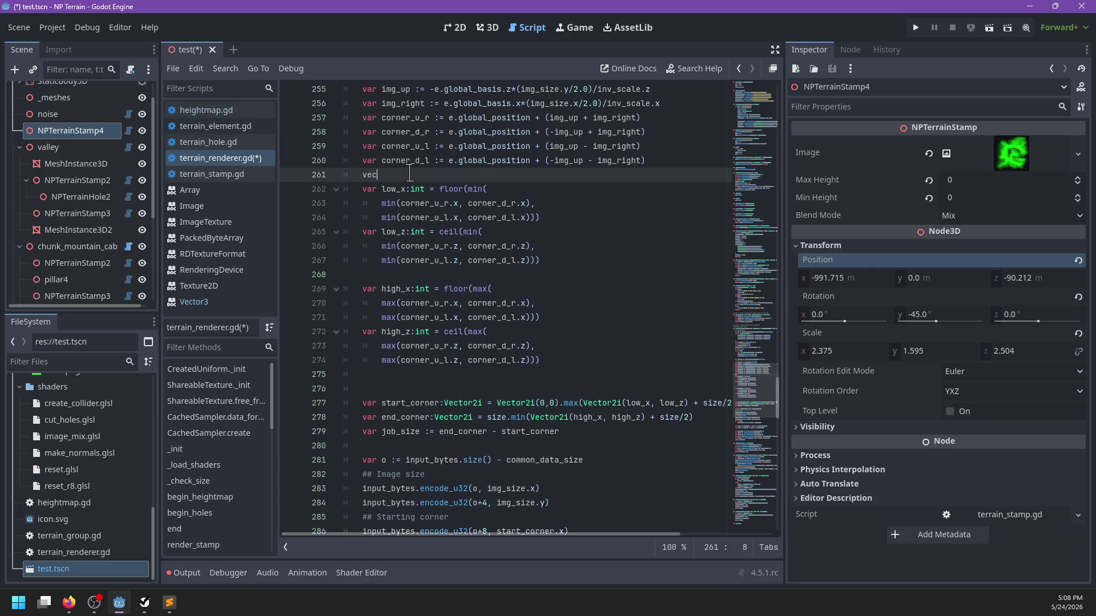
pyautogui.press('BackSpace')
pyautogui.press('BackSpace')
pyautogui.press('BackSpace')
pyautogui.press('Return')
pyautogui.press('Return')
pyautogui.press('Up')
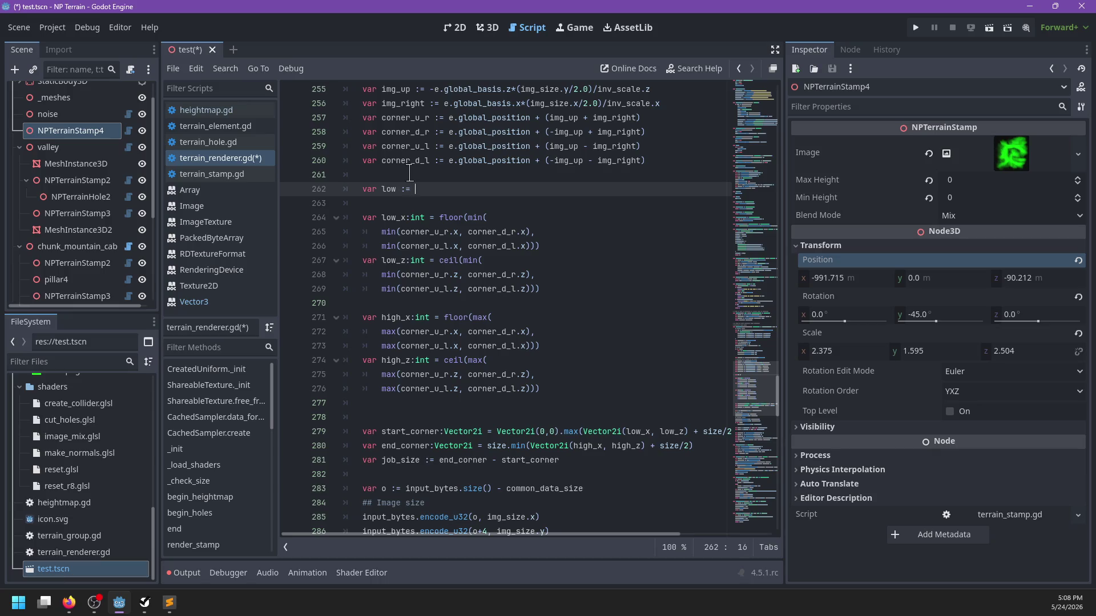
pyautogui.write('Vector2i')
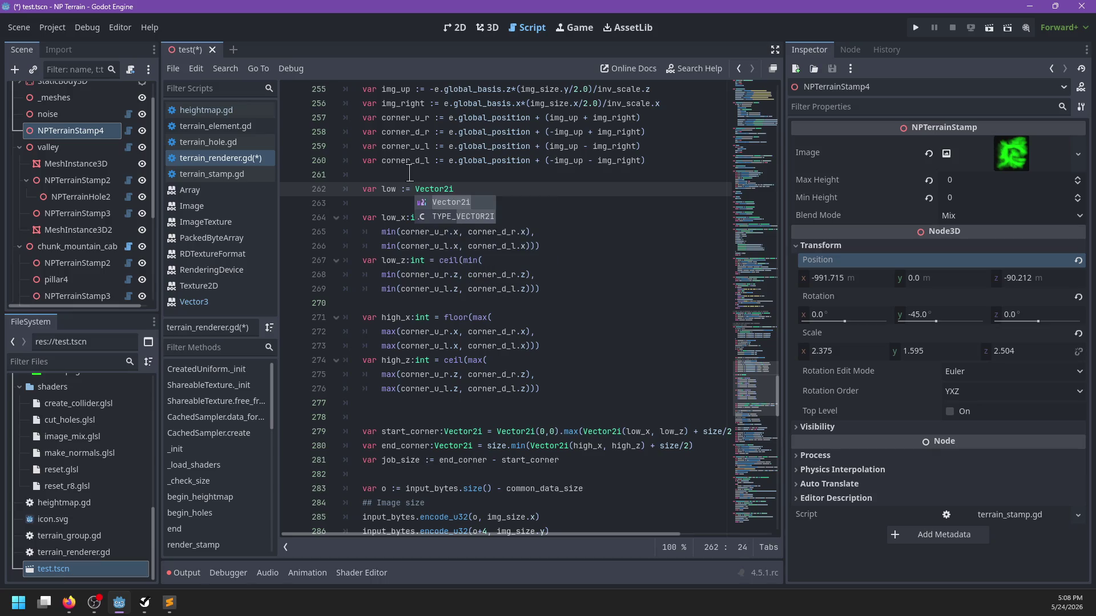
pyautogui.write('(0,0)')
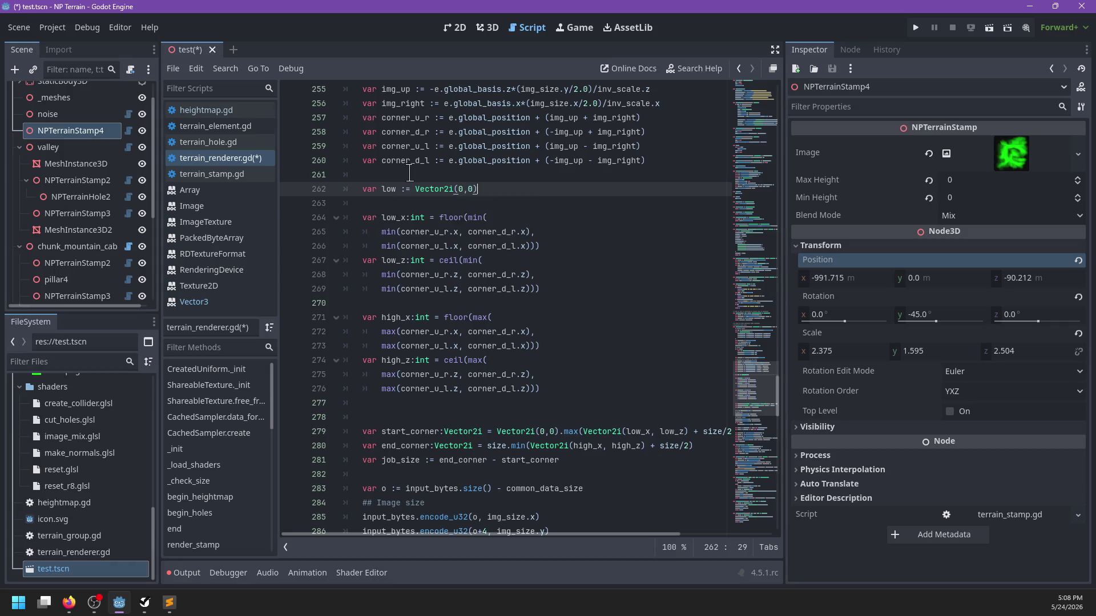
pyautogui.press('Return')
pyautogui.write('var high := Vector2')
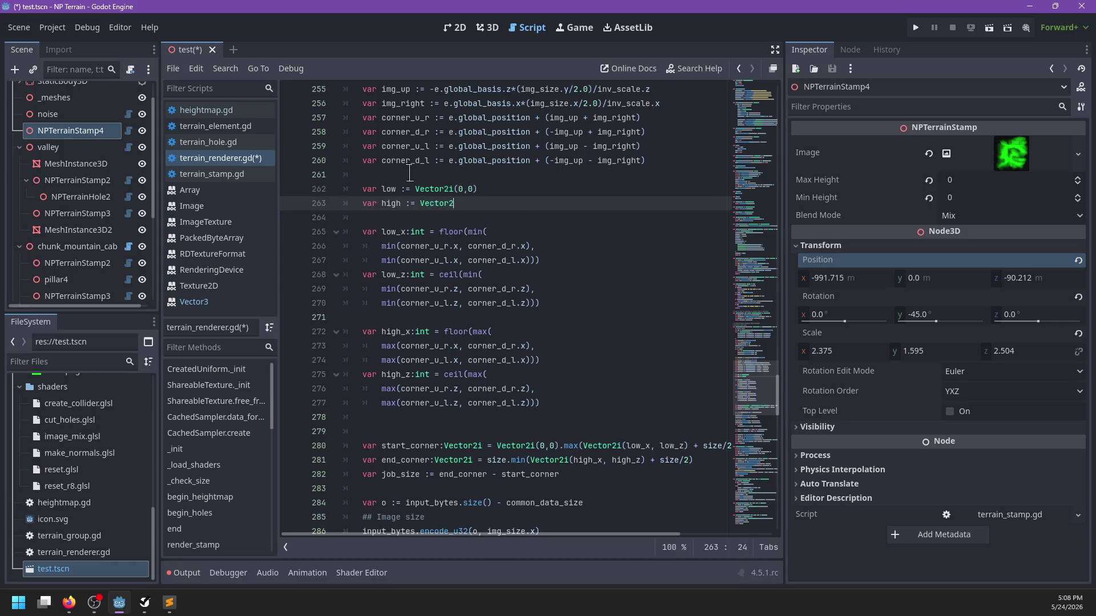
pyautogui.write('i(size/2')
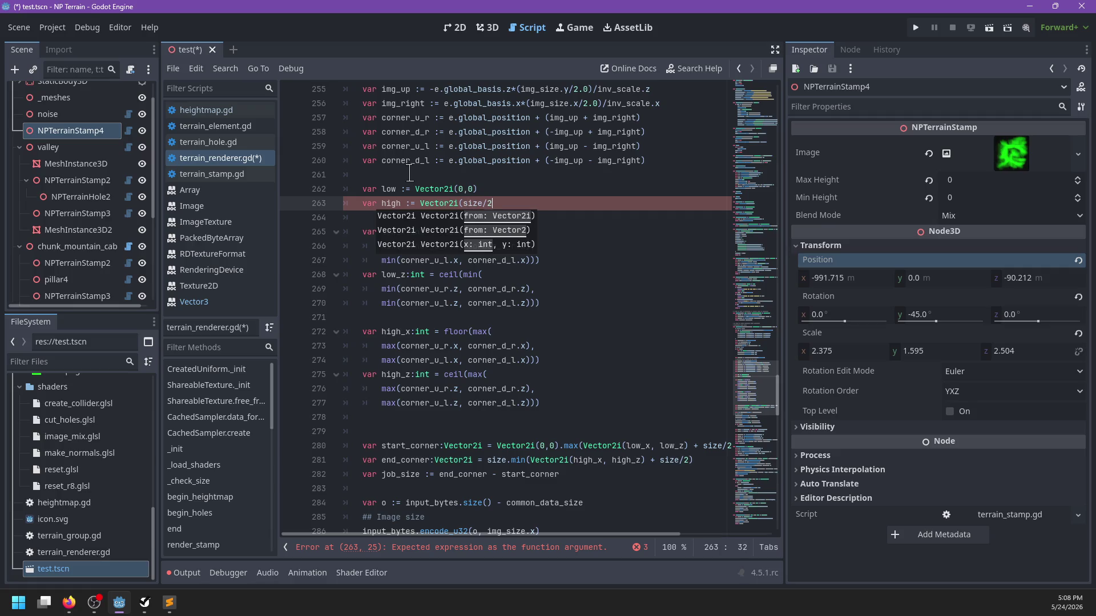
pyautogui.write(')')
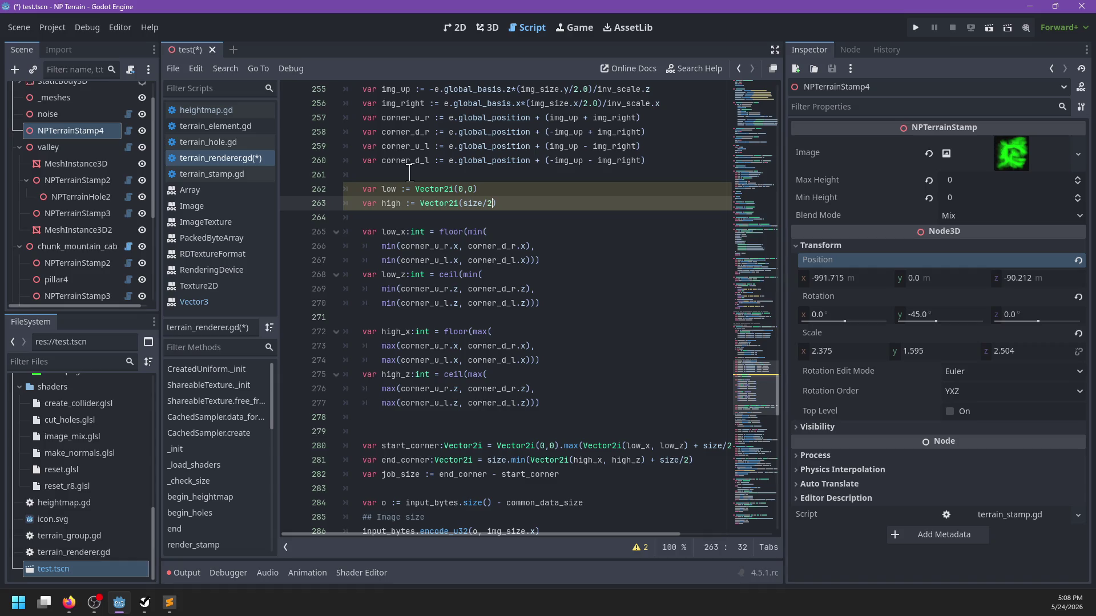
pyautogui.press('BackSpace')
pyautogui.press('BackSpace')
pyautogui.press('Escape')
# Multi-select and delete var from the four low/high bound declarations.
pyautogui.scroll(-1, 493, 304)
pyautogui.hscroll(1, 464, 366)
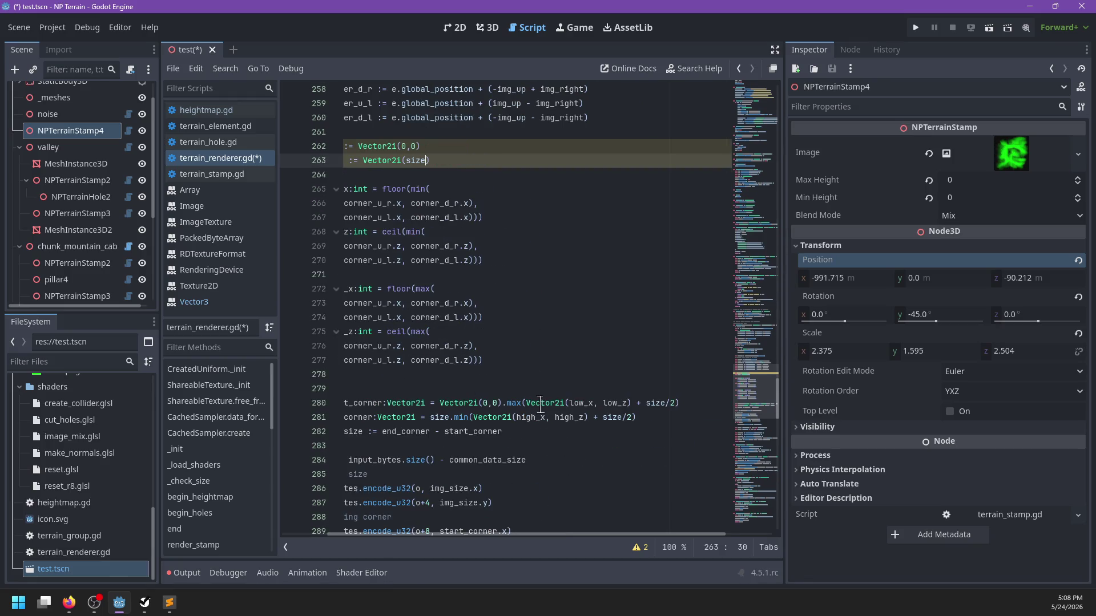
pyautogui.hscroll(-1, 436, 203)
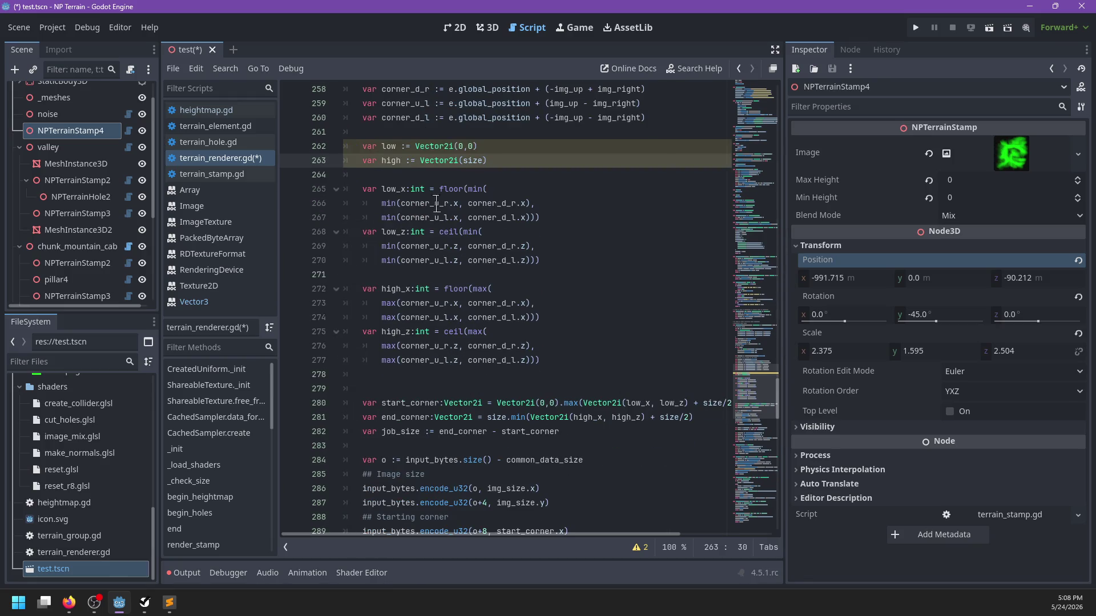
pyautogui.click(421, 189)
pyautogui.hotkey('ctrl', 'shift', 'Left')
pyautogui.hotkey('ctrl', 'shift', 'Left')
pyautogui.hotkey('ctrl', 'shift', 'Left')
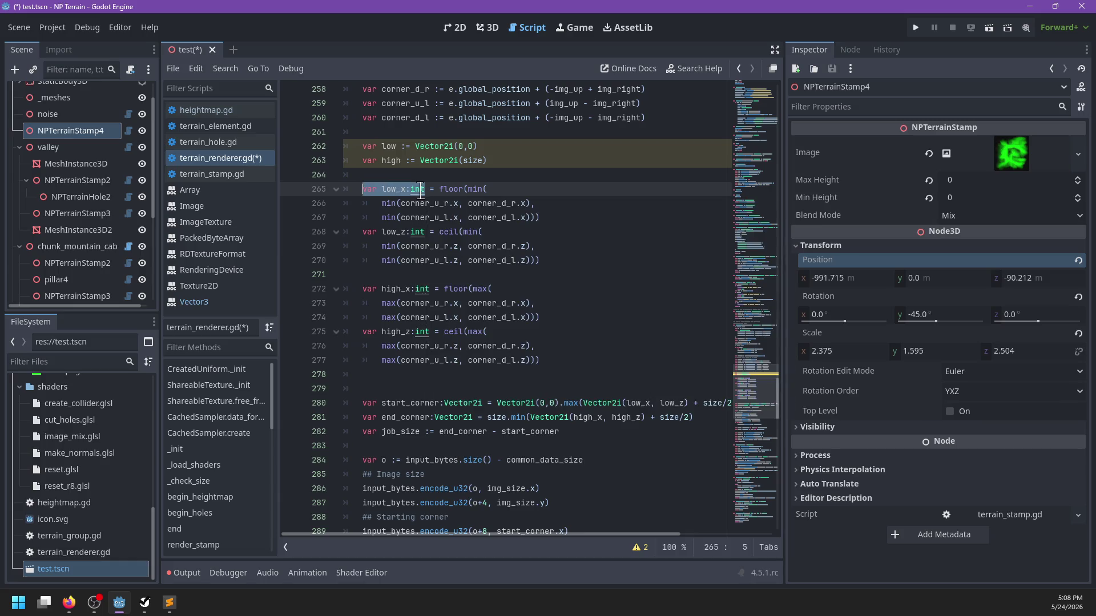
pyautogui.doubleClick(369, 189)
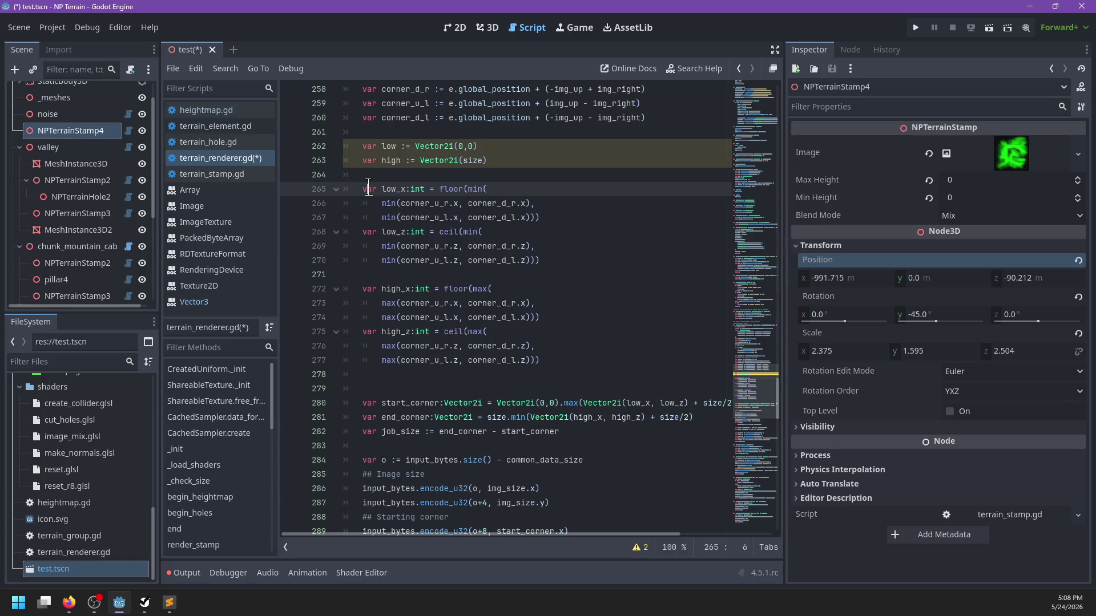
pyautogui.hotkey('ctrl', 'd')
pyautogui.hotkey('ctrl', 'd')
pyautogui.hotkey('ctrl', 'd')
pyautogui.press('Delete')
pyautogui.press('Delete')
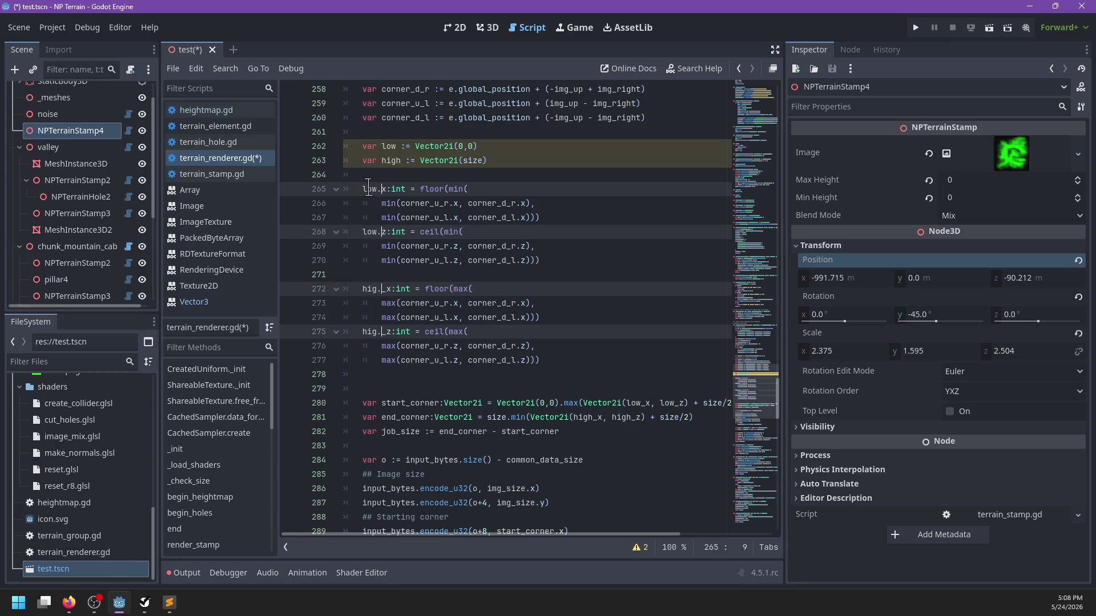
# Rename low_x, low_z, high_x, high_z to low.x etc. and drop their :int annotations.
pyautogui.hotkey('ctrl', 'space')
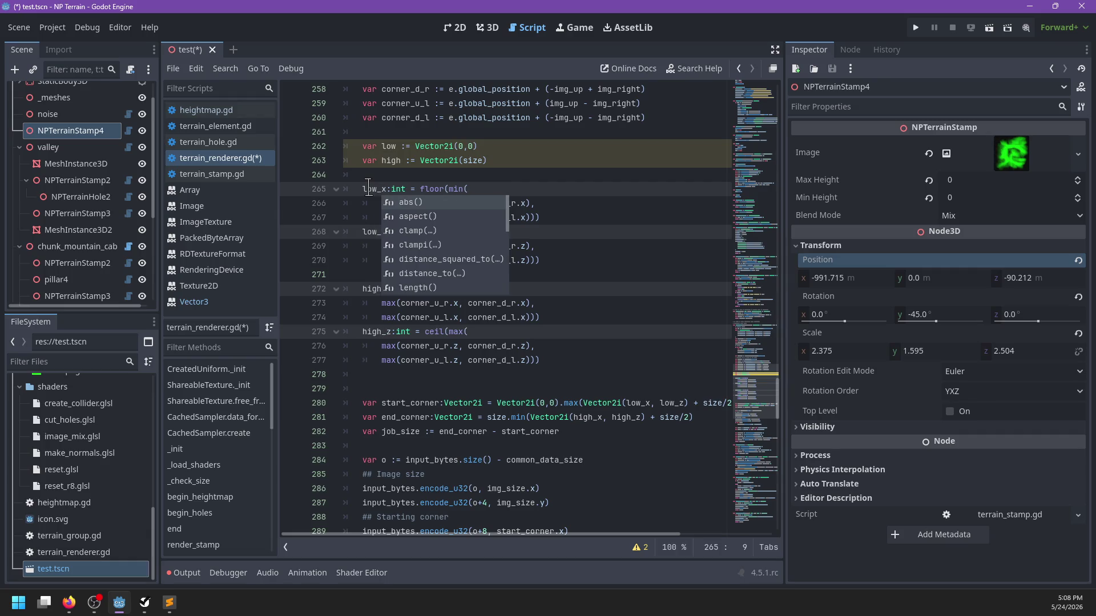
pyautogui.press('Left')
pyautogui.press('BackSpace')
pyautogui.write('.')
pyautogui.press('Right')
pyautogui.hotkey('ctrl', 'shift', 'Right')
pyautogui.press('BackSpace')
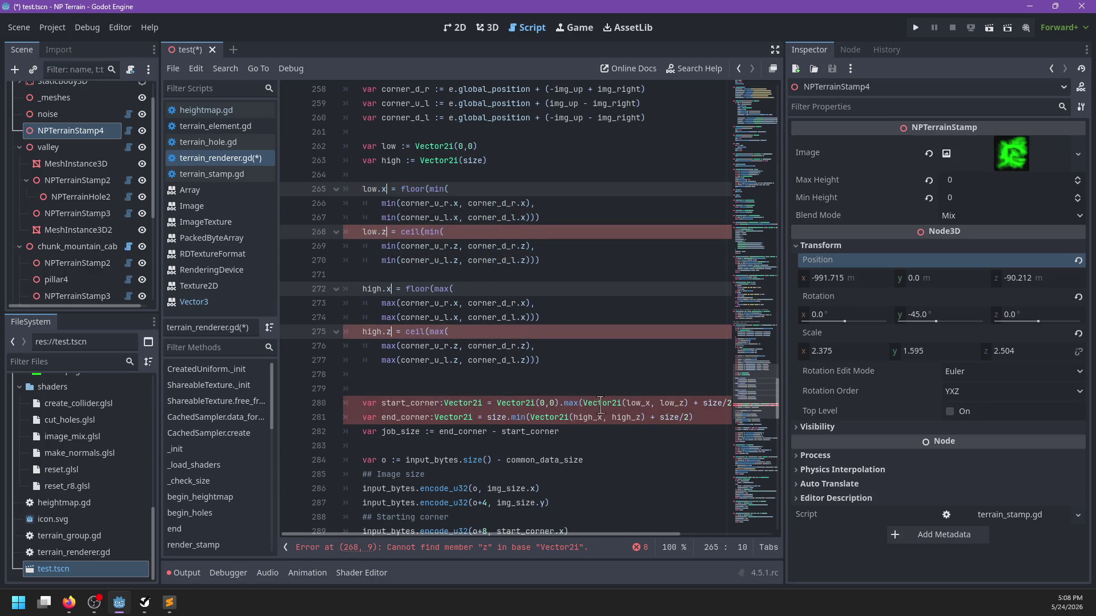
# Build start_corner and end_corner from low and high instead of separate Vector2i arguments.
pyautogui.moveTo(688, 402)
pyautogui.mouseDown()
pyautogui.moveTo(590, 403)
pyautogui.moveTo(619, 418)
pyautogui.moveTo(536, 417)
pyautogui.mouseUp()
pyautogui.write('l')
pyautogui.write('high')
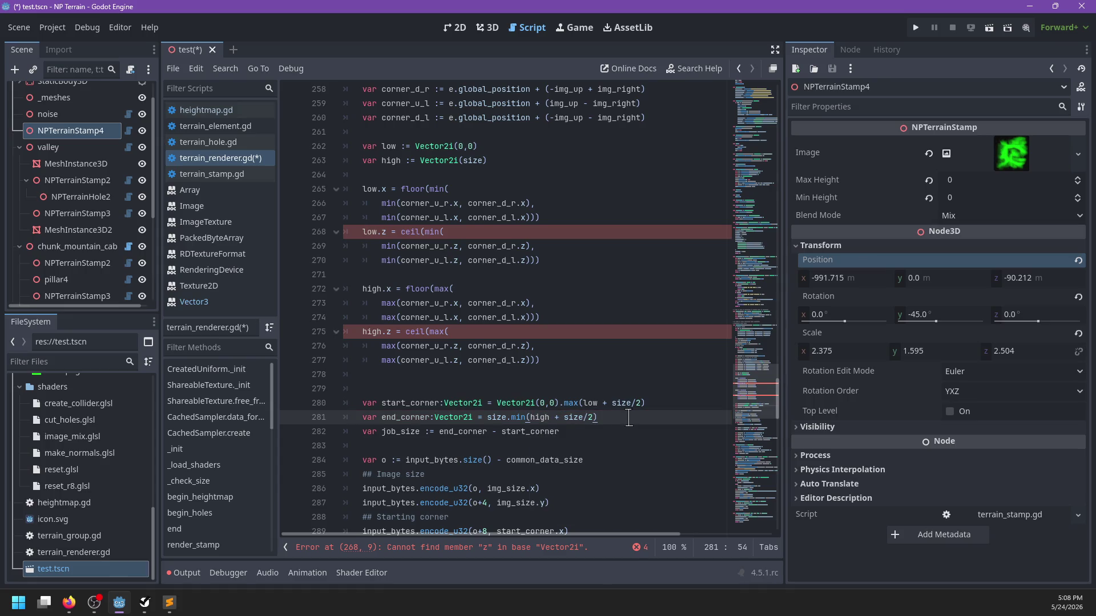
pyautogui.doubleClick(536, 417)
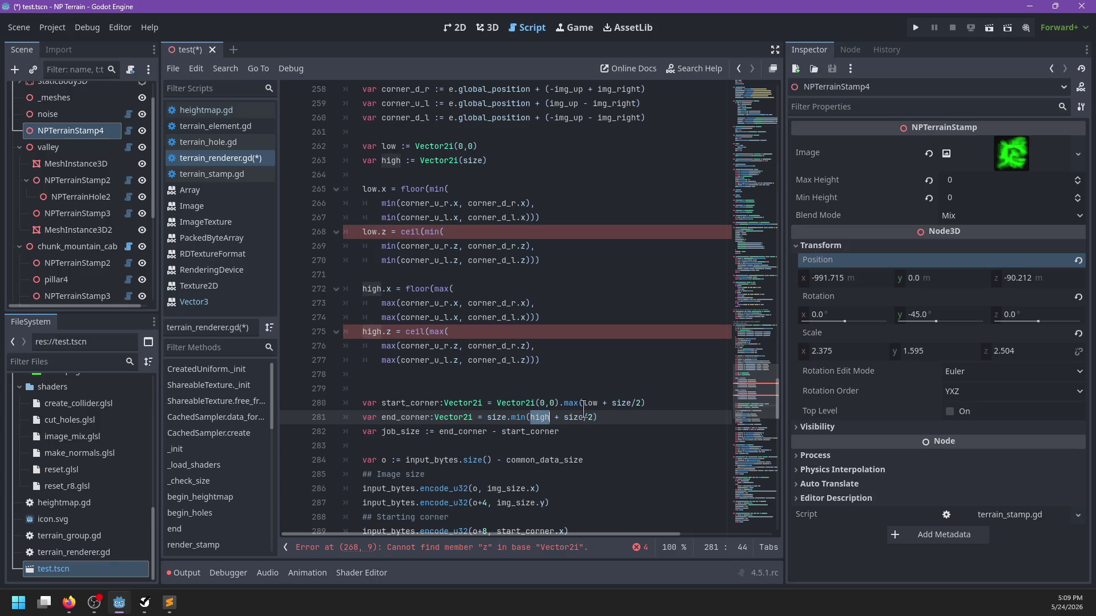
pyautogui.click(484, 162)
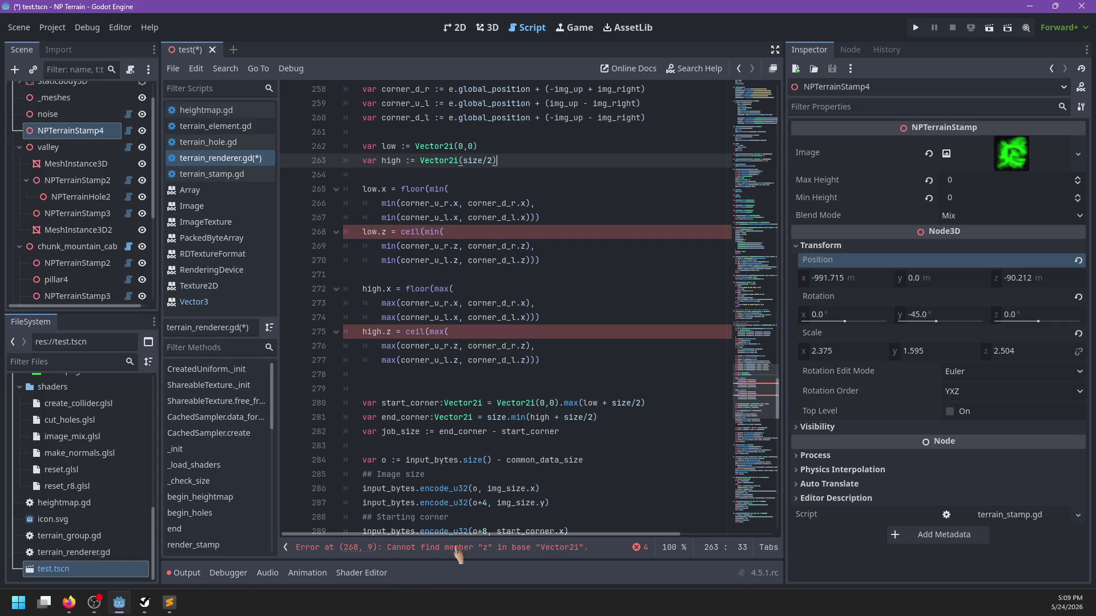
# In terrain_renderer.gd, change low.z and high.z to low.y and high.y, and save.
pyautogui.click(386, 231)
pyautogui.moveTo(509, 306)
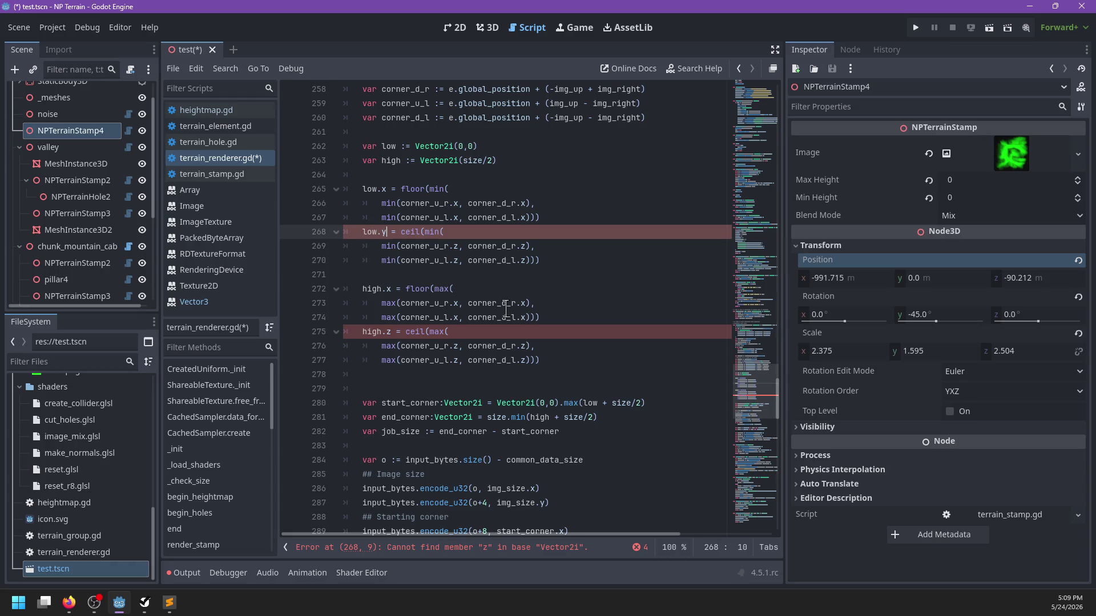
pyautogui.press('BackSpace')
pyautogui.write('y')
pyautogui.click(390, 332)
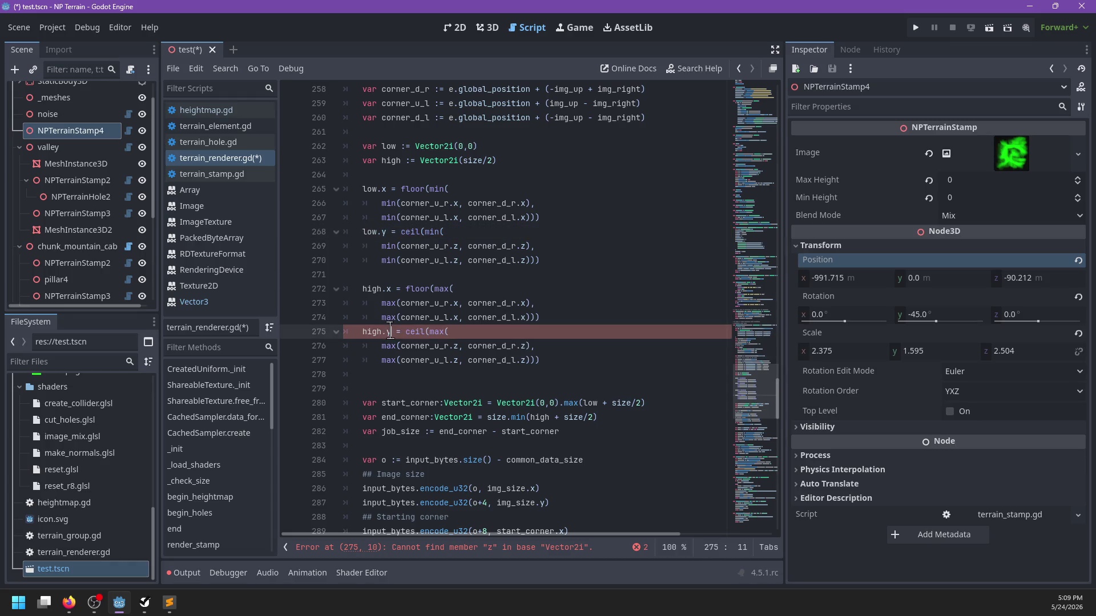
pyautogui.click(535, 319)
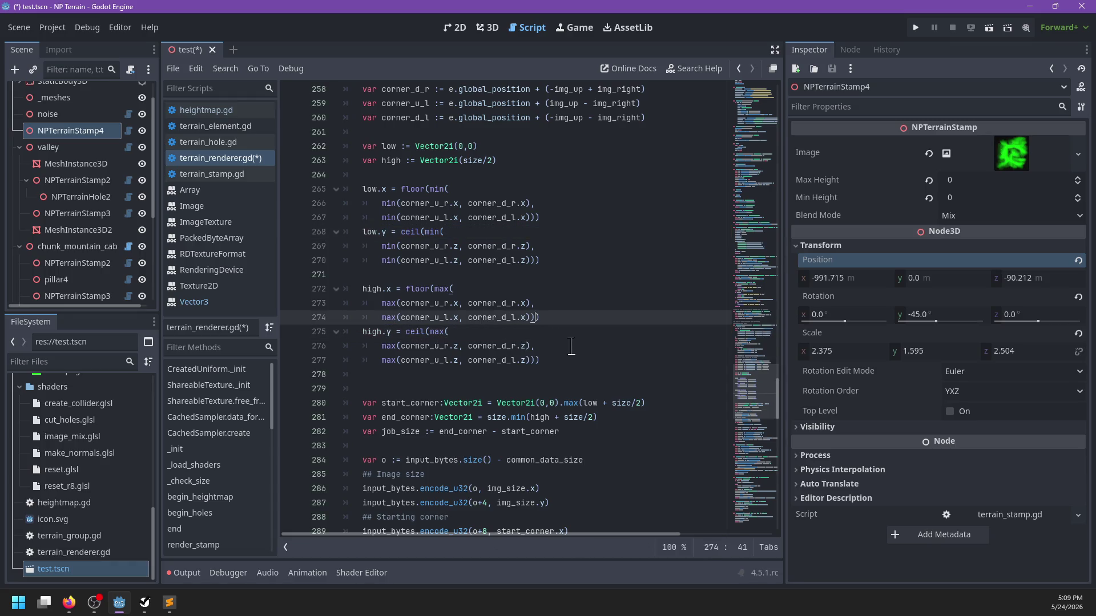
pyautogui.scroll(1, 571, 347)
pyautogui.scroll(-1, 571, 346)
pyautogui.hotkey('ctrl', 's')
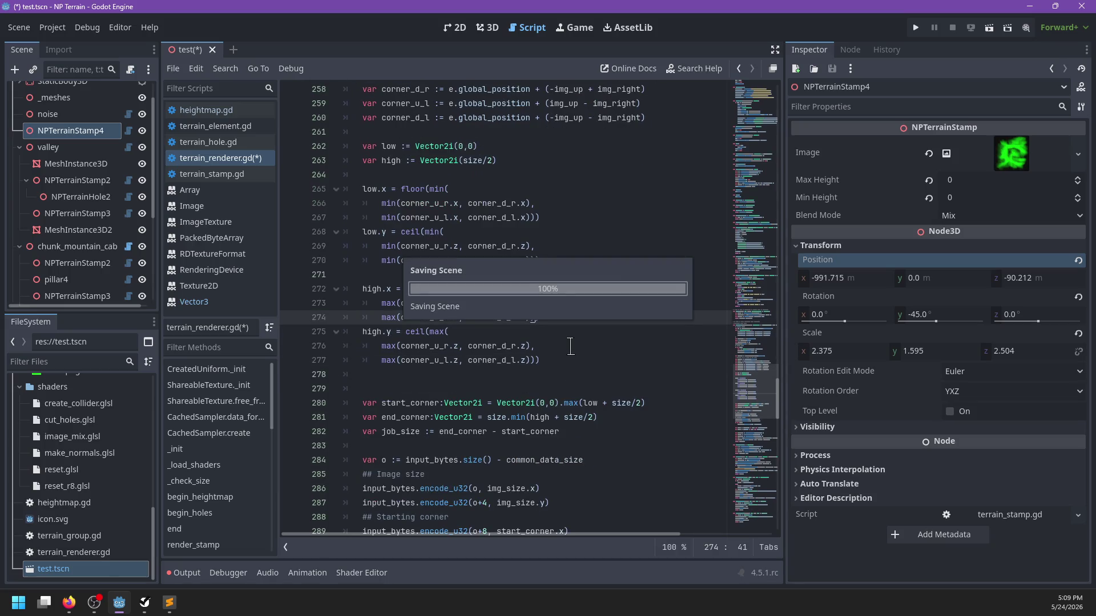
# Comment out the bounds calculation on lines 265–277, save, and return to the 3D view.
pyautogui.moveTo(363, 189)
pyautogui.mouseDown()
pyautogui.moveTo(451, 246)
pyautogui.moveTo(474, 355)
pyautogui.mouseUp()
pyautogui.hotkey('ctrl', 'k')
pyautogui.click(585, 260)
pyautogui.scroll(2, 585, 260)
pyautogui.hotkey('ctrl', 's')
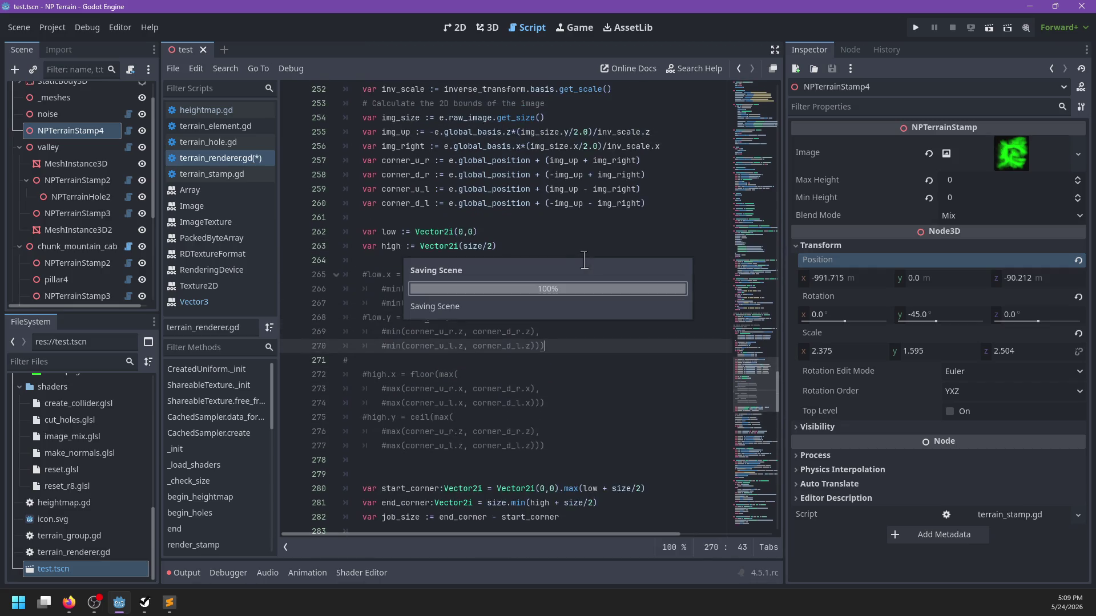
pyautogui.click(486, 28)
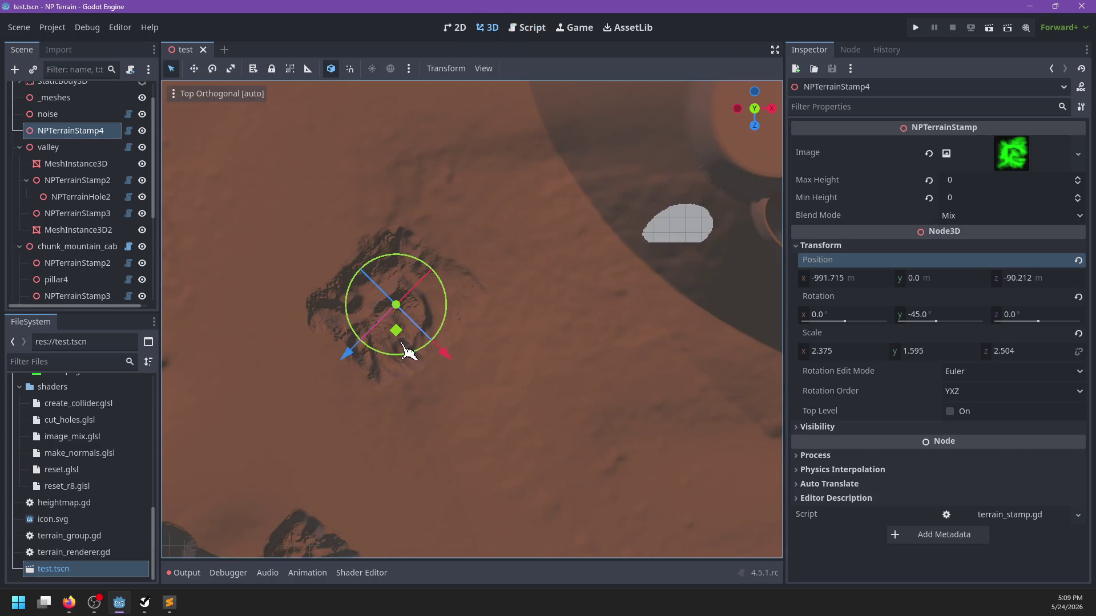
# Drag NPTerrainStamp4 across the ground to X 154.912, Z 717.253.
pyautogui.moveTo(417, 345)
pyautogui.mouseDown()
pyautogui.moveTo(435, 332)
pyautogui.moveTo(501, 385)
pyautogui.moveTo(457, 357)
pyautogui.moveTo(489, 378)
pyautogui.moveTo(502, 371)
pyautogui.moveTo(521, 408)
pyautogui.moveTo(471, 410)
pyautogui.moveTo(455, 394)
pyautogui.mouseUp()
pyautogui.scroll(-5, 481, 374)
pyautogui.scroll(4, 521, 409)
# Make line 262 initialise low as -Vector2i(size/2), save the script, and return to 3D.
pyautogui.click(537, 29)
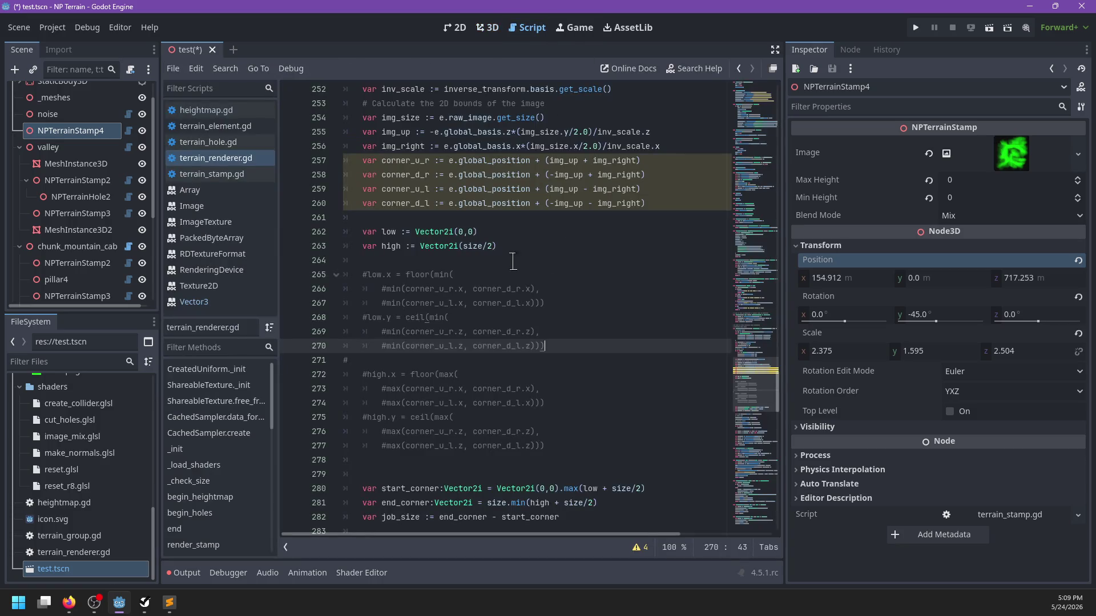
pyautogui.click(502, 238)
pyautogui.click(527, 247)
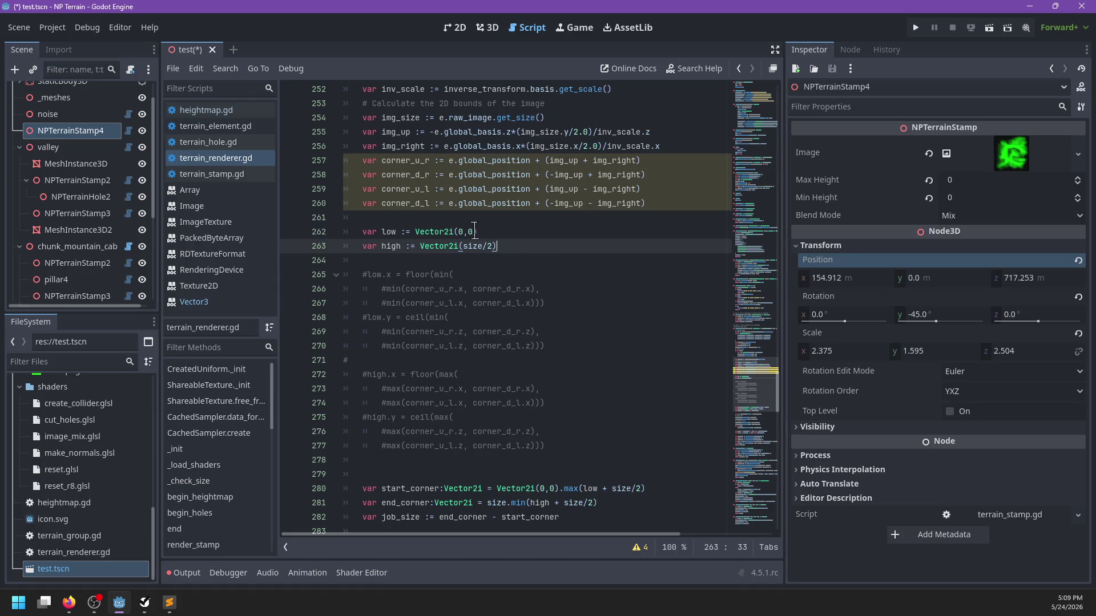
pyautogui.moveTo(474, 232); pyautogui.dragTo(457, 231)
pyautogui.write('size/2')
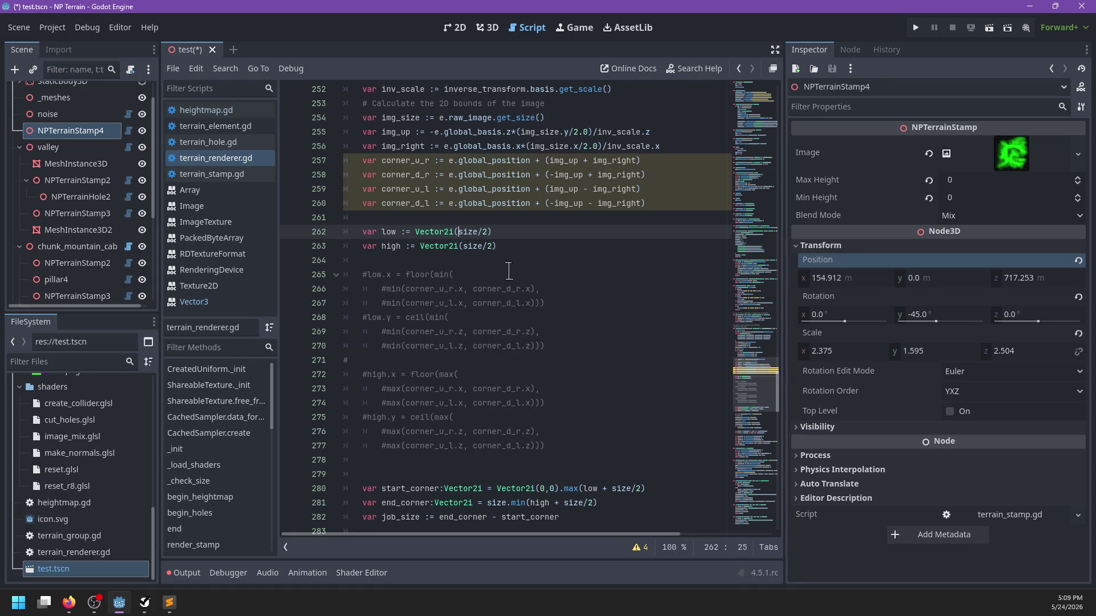
pyautogui.write('-')
pyautogui.hotkey('ctrl', 's')
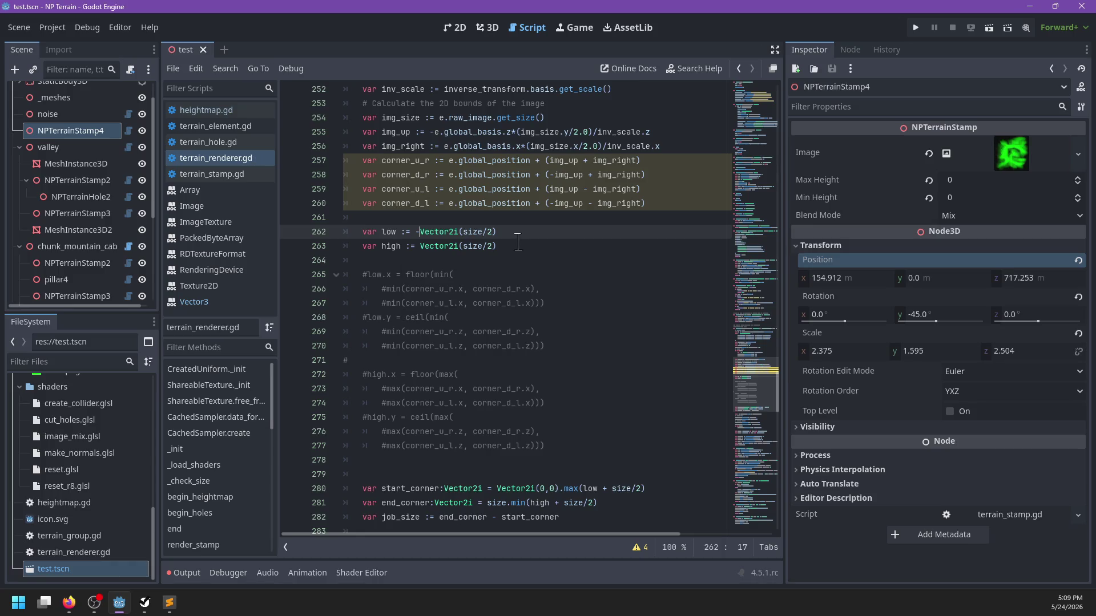
pyautogui.click(518, 243)
pyautogui.click(489, 27)
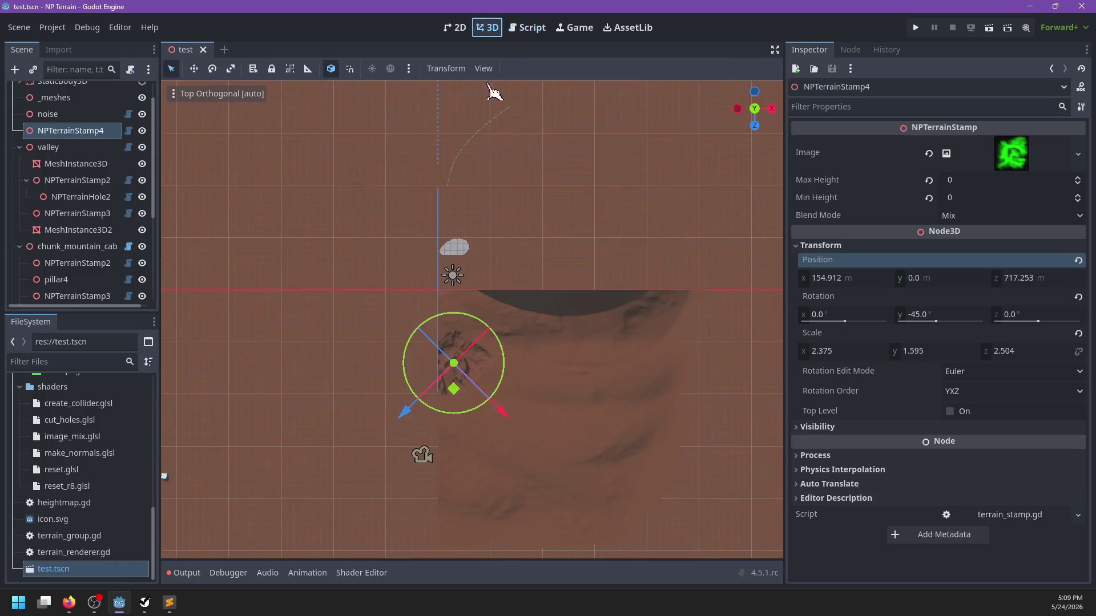
# Drag NPTerrainStamp4 back and forth and lower it below ground level.
pyautogui.moveTo(472, 387)
pyautogui.mouseDown()
pyautogui.moveTo(457, 384)
pyautogui.moveTo(604, 389)
pyautogui.moveTo(593, 390)
pyautogui.mouseUp()
pyautogui.scroll(-4, 521, 372)
pyautogui.scroll(8, 594, 390)
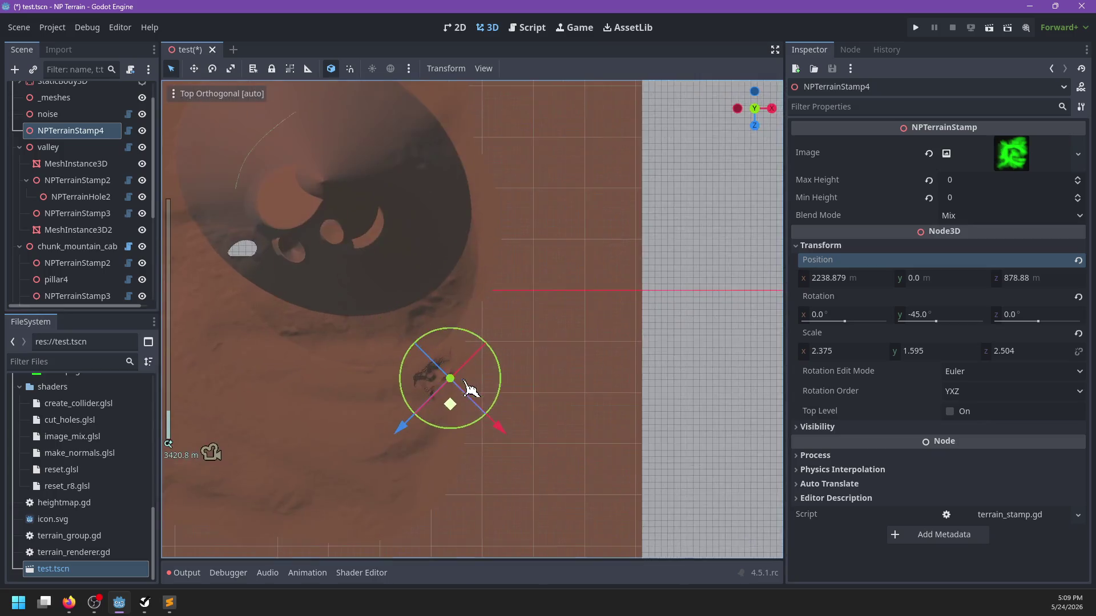
pyautogui.moveTo(480, 349)
pyautogui.mouseDown()
pyautogui.moveTo(472, 337)
pyautogui.moveTo(522, 360)
pyautogui.mouseUp()
pyautogui.scroll(1, 496, 350)
pyautogui.moveTo(540, 308)
pyautogui.mouseDown()
pyautogui.moveTo(501, 337)
pyautogui.moveTo(391, 326)
pyautogui.moveTo(532, 345)
pyautogui.moveTo(521, 416)
pyautogui.mouseUp()
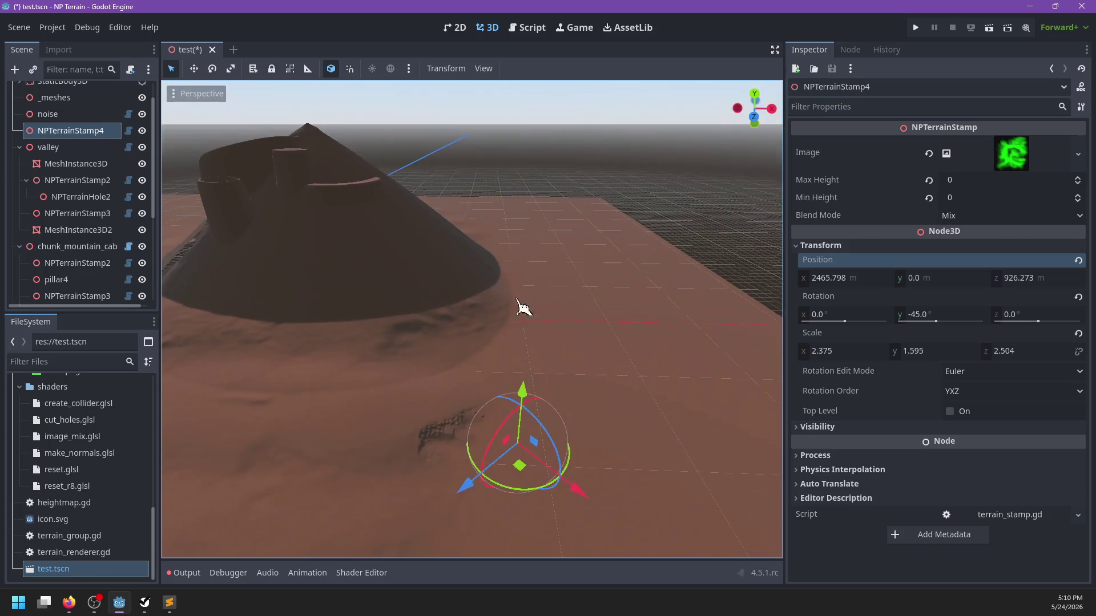
pyautogui.scroll(2, 508, 306)
pyautogui.moveTo(502, 316)
pyautogui.mouseDown()
pyautogui.moveTo(502, 337)
pyautogui.moveTo(526, 310)
pyautogui.mouseUp()
pyautogui.scroll(-3, 539, 385)
pyautogui.moveTo(539, 384)
pyautogui.mouseDown()
pyautogui.moveTo(477, 354)
pyautogui.moveTo(587, 350)
pyautogui.mouseUp()
# Move the stamp to the terrain corner at about -3925.58, -134.131, -3838.509.
pyautogui.press('f')
pyautogui.moveTo(485, 355)
pyautogui.mouseDown()
pyautogui.moveTo(571, 342)
pyautogui.moveTo(502, 336)
pyautogui.moveTo(440, 366)
pyautogui.moveTo(435, 313)
pyautogui.moveTo(480, 274)
pyautogui.mouseUp()
pyautogui.scroll(3, 441, 337)
pyautogui.moveTo(441, 336)
pyautogui.mouseDown()
pyautogui.moveTo(342, 377)
pyautogui.moveTo(342, 365)
pyautogui.moveTo(392, 361)
pyautogui.moveTo(472, 379)
pyautogui.moveTo(604, 350)
pyautogui.moveTo(656, 325)
pyautogui.moveTo(519, 354)
pyautogui.mouseUp()
pyautogui.scroll(3, 480, 348)
pyautogui.moveTo(442, 342)
pyautogui.mouseDown()
pyautogui.moveTo(575, 325)
pyautogui.moveTo(521, 274)
pyautogui.moveTo(450, 311)
pyautogui.moveTo(286, 354)
pyautogui.mouseUp()
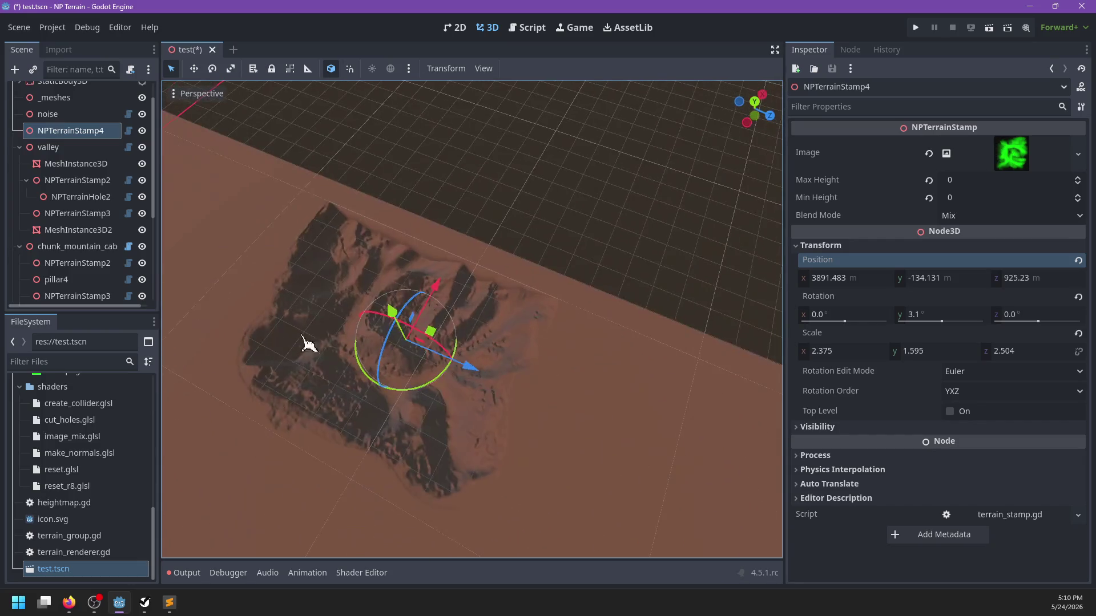
pyautogui.scroll(-5, 485, 345)
pyautogui.moveTo(485, 345)
pyautogui.mouseDown()
pyautogui.moveTo(320, 320)
pyautogui.moveTo(262, 268)
pyautogui.moveTo(428, 372)
pyautogui.moveTo(588, 390)
pyautogui.moveTo(489, 362)
pyautogui.moveTo(533, 362)
pyautogui.mouseUp()
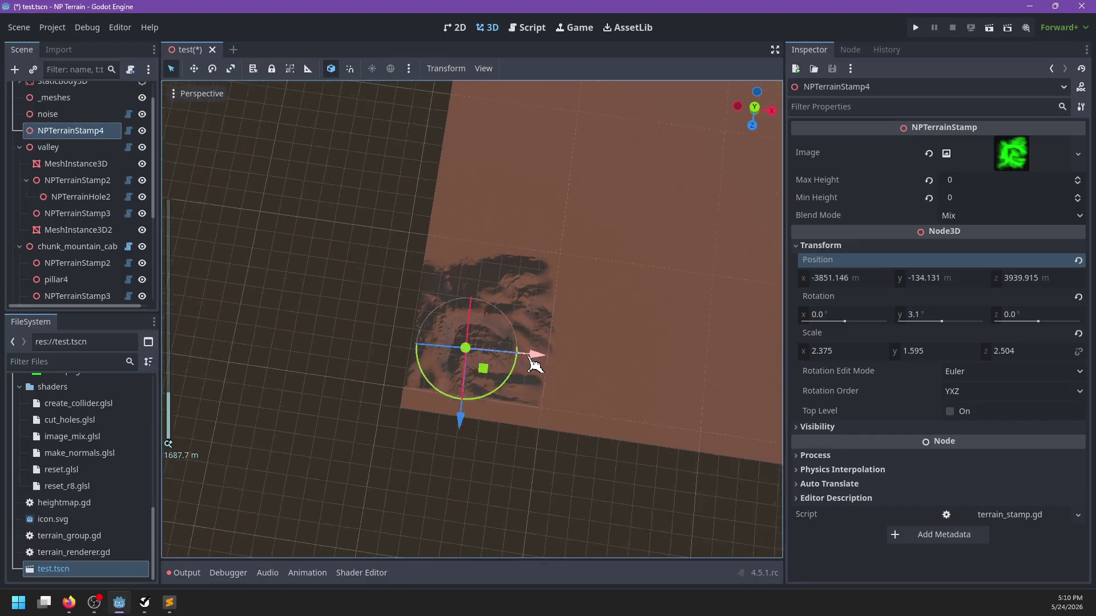
pyautogui.scroll(-3, 528, 318)
pyautogui.scroll(-2, 525, 270)
pyautogui.moveTo(415, 459)
pyautogui.mouseDown()
pyautogui.moveTo(447, 335)
pyautogui.moveTo(452, 184)
pyautogui.moveTo(457, 232)
pyautogui.mouseUp()
pyautogui.scroll(10, 457, 232)
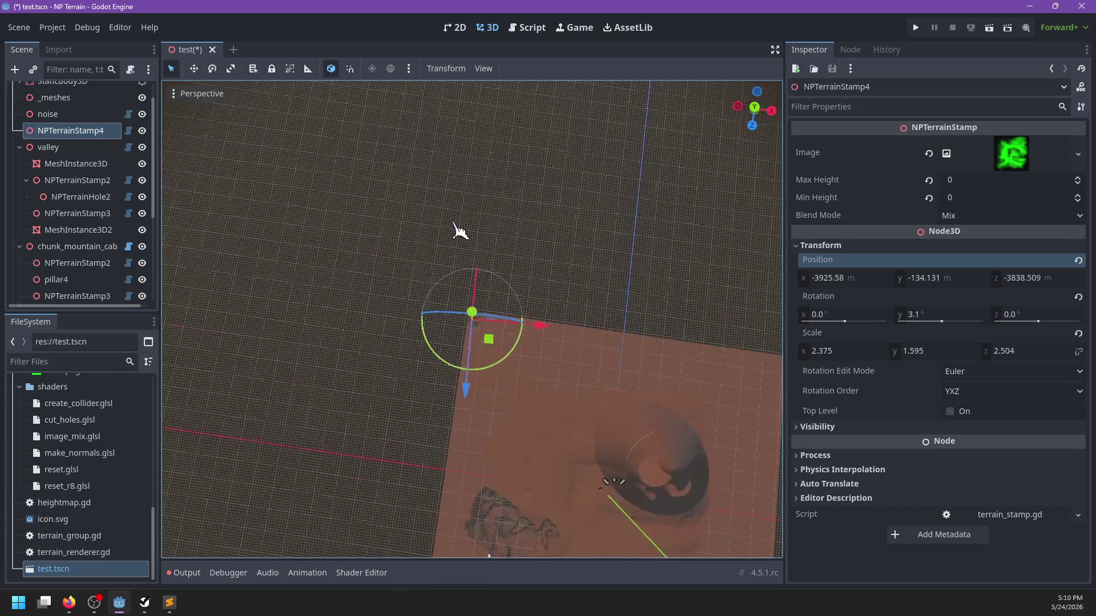
pyautogui.scroll(-12, 573, 297)
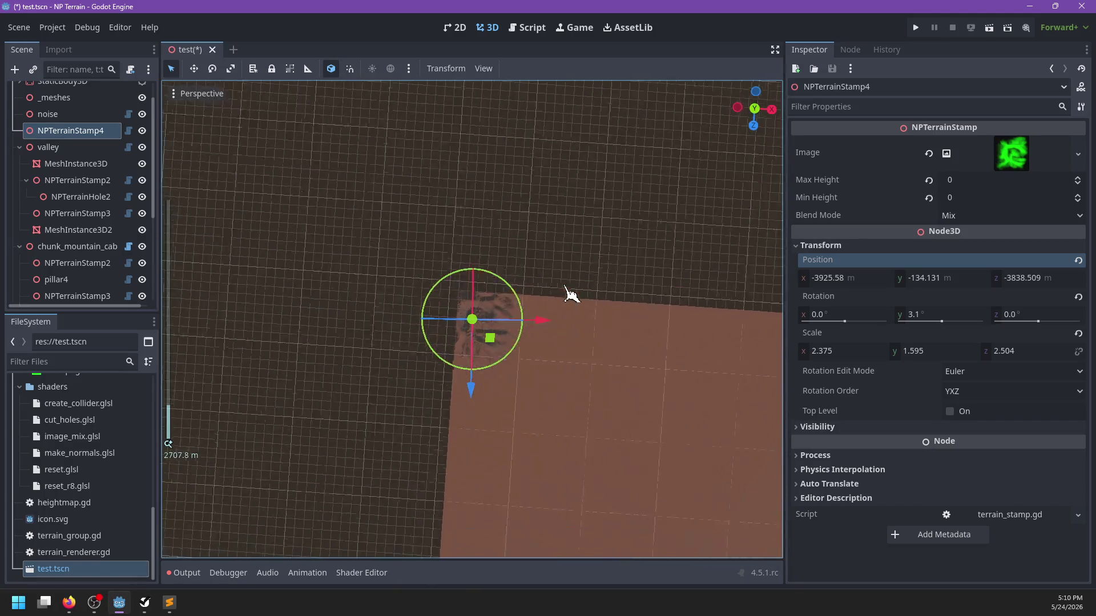
# Inspect the stamped terrain from top view and orbiting angles, then return to the script.
pyautogui.press('KP_7')
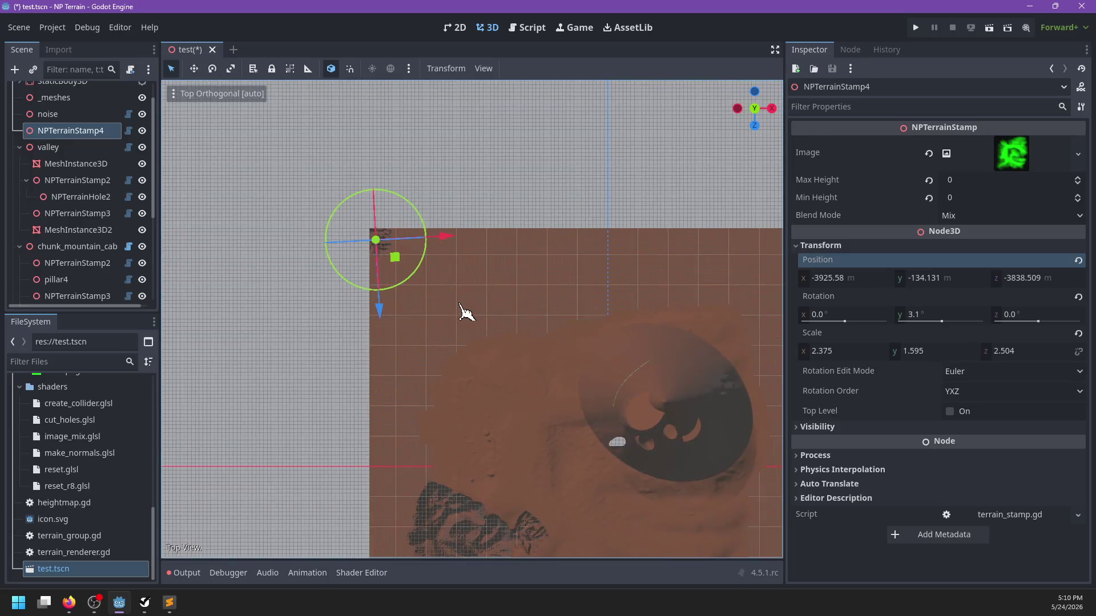
pyautogui.scroll(5, 353, 238)
pyautogui.scroll(-3, 485, 285)
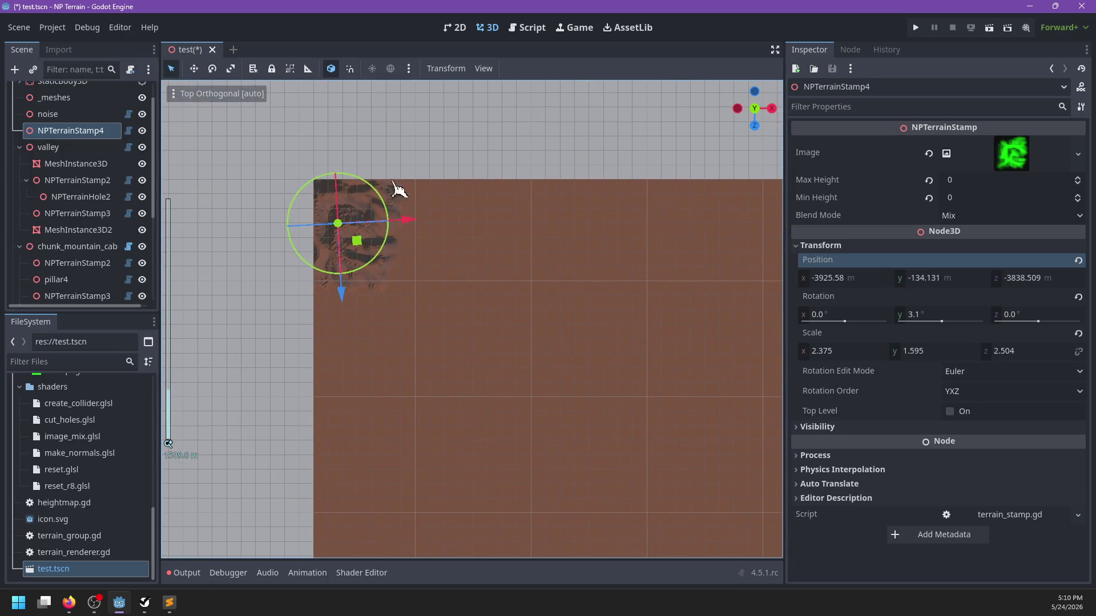
pyautogui.scroll(-1, 368, 186)
pyautogui.moveTo(369, 186); pyautogui.dragTo(445, 276)
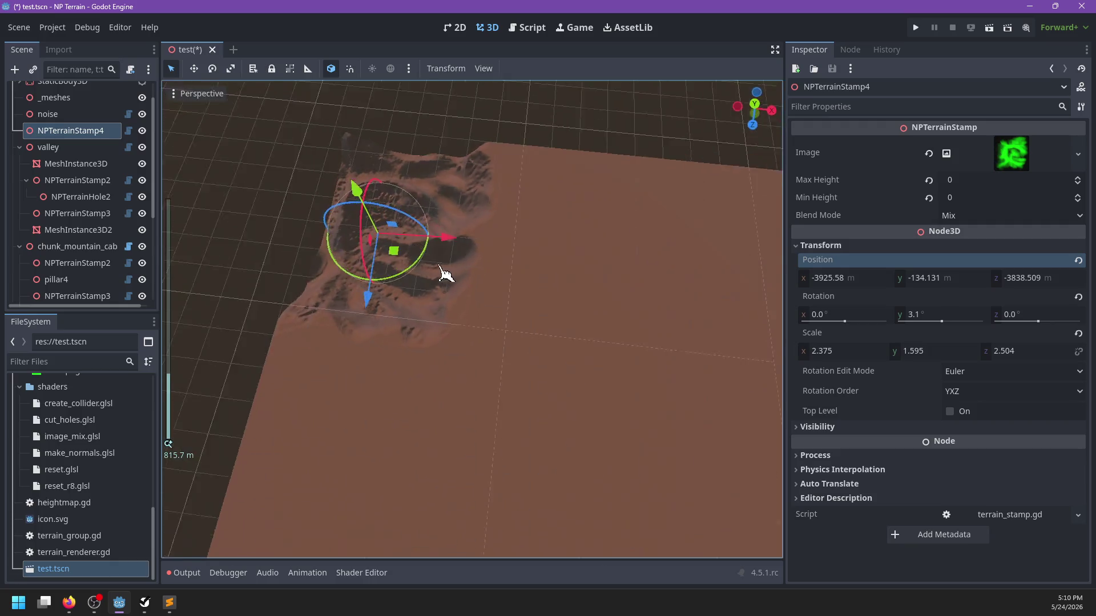
pyautogui.scroll(-6, 516, 326)
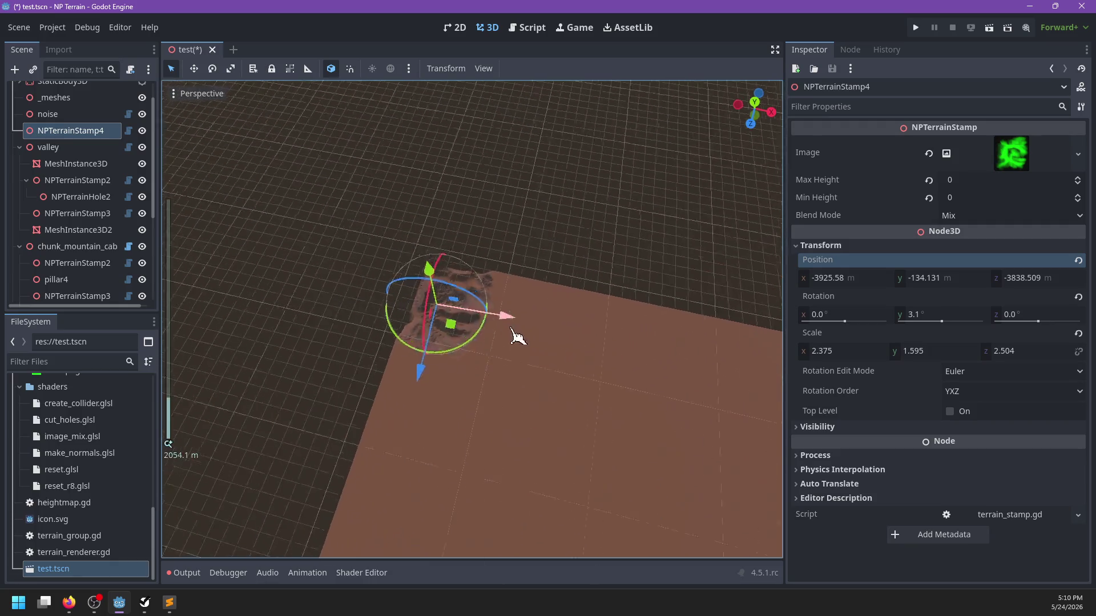
pyautogui.moveTo(391, 531)
pyautogui.mouseDown()
pyautogui.moveTo(518, 482)
pyautogui.moveTo(305, 406)
pyautogui.mouseUp()
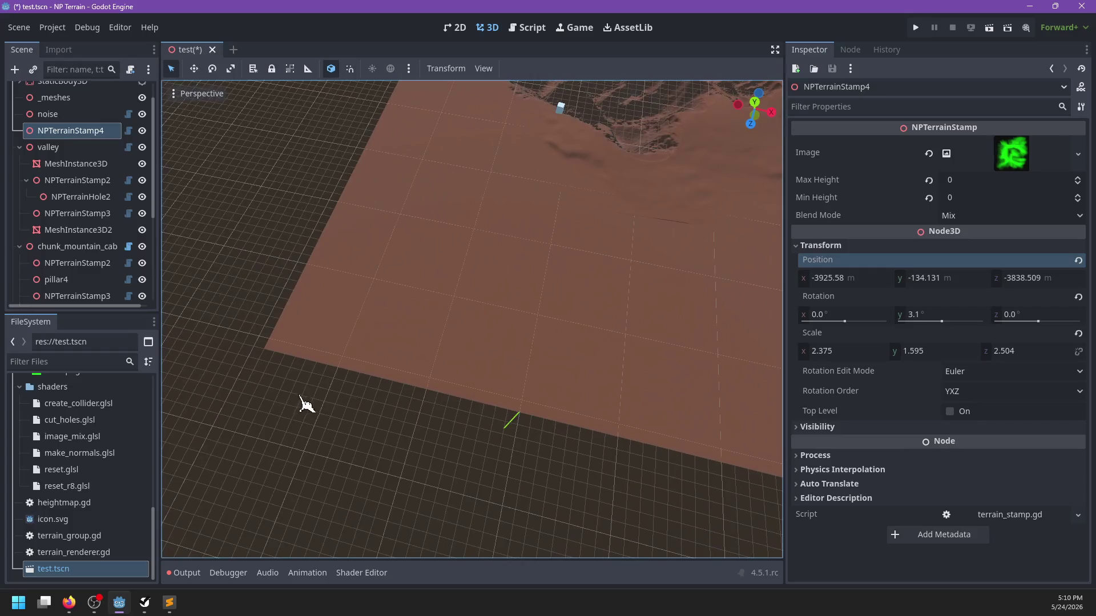
pyautogui.moveTo(343, 373)
pyautogui.mouseDown()
pyautogui.moveTo(465, 325)
pyautogui.moveTo(479, 238)
pyautogui.mouseUp()
pyautogui.scroll(-2, 453, 379)
pyautogui.moveTo(453, 378)
pyautogui.mouseDown()
pyautogui.moveTo(431, 402)
pyautogui.moveTo(447, 232)
pyautogui.mouseUp()
pyautogui.click(527, 27)
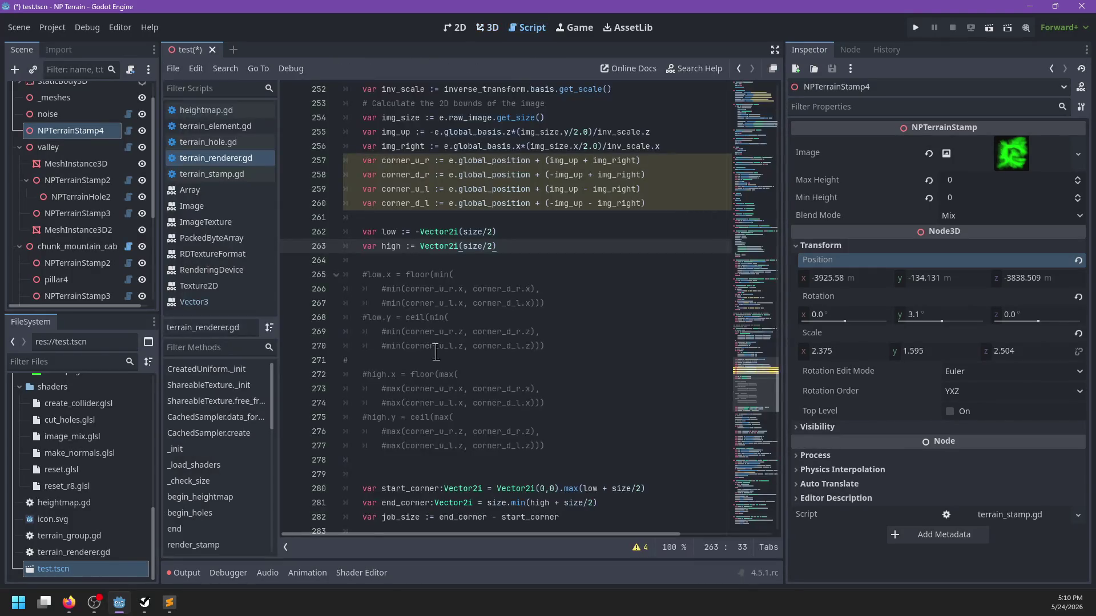
# Open heightmap.gd and search for 'meshes' to reach the _add_meshes function.
pyautogui.scroll(-2, 520, 293)
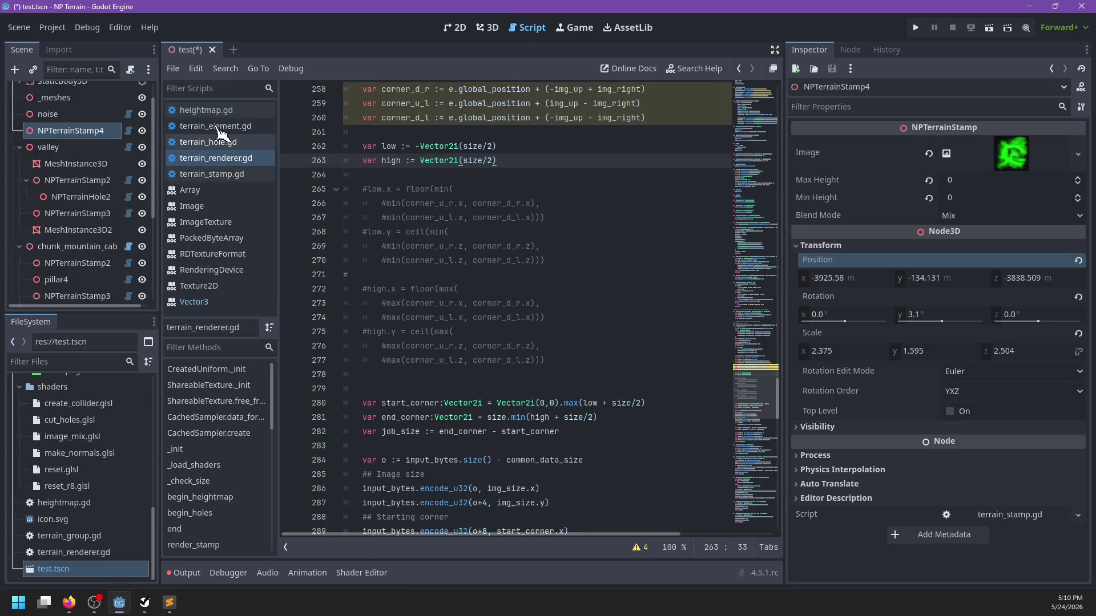
pyautogui.click(205, 109)
pyautogui.moveTo(517, 311)
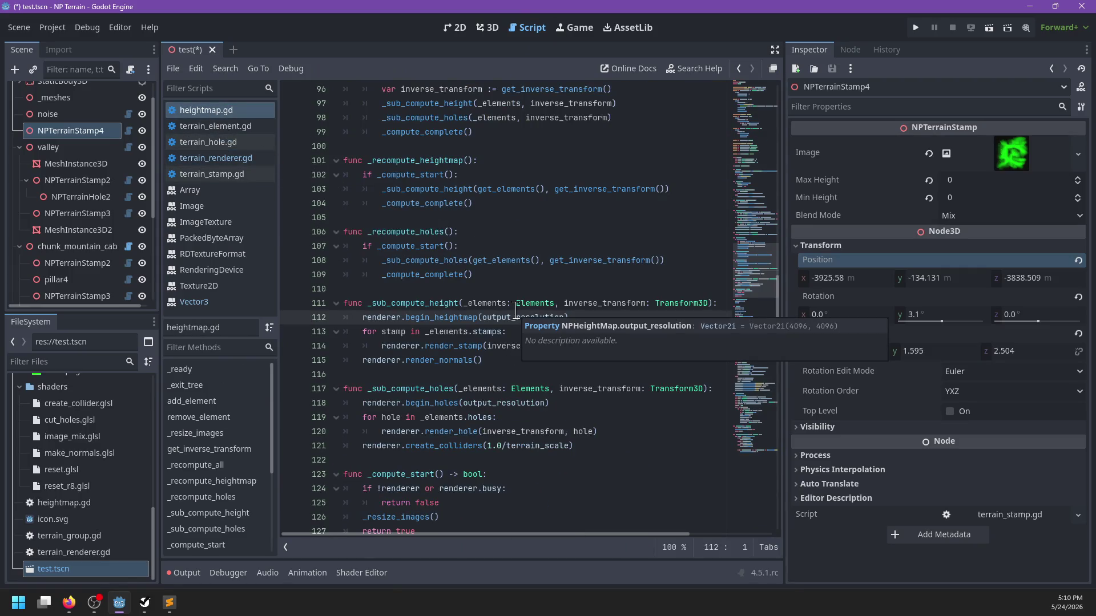
pyautogui.scroll(12, 450, 389)
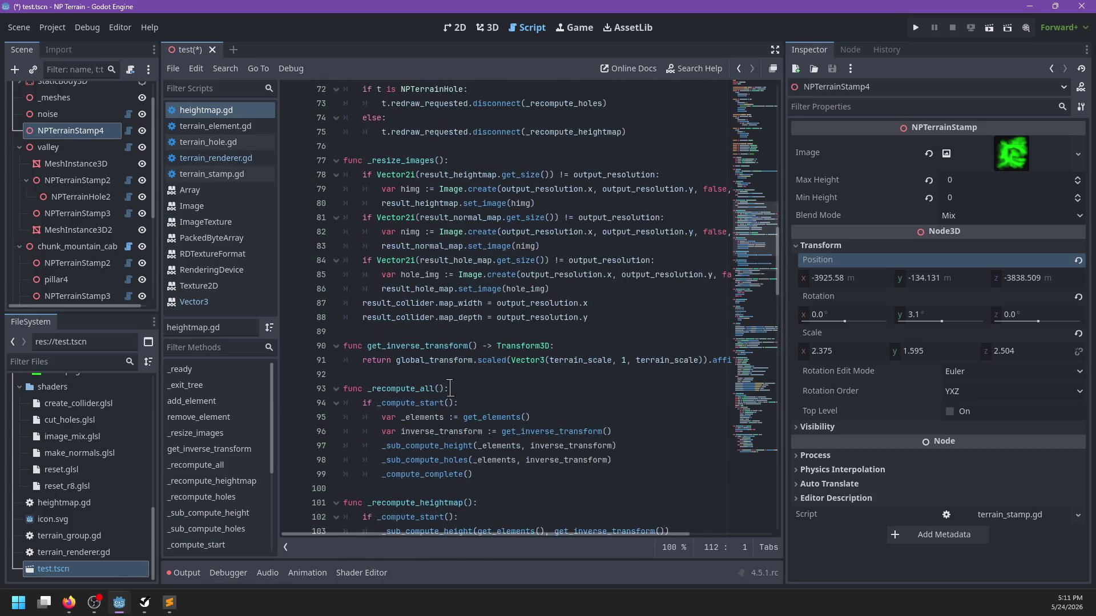
pyautogui.scroll(6, 451, 389)
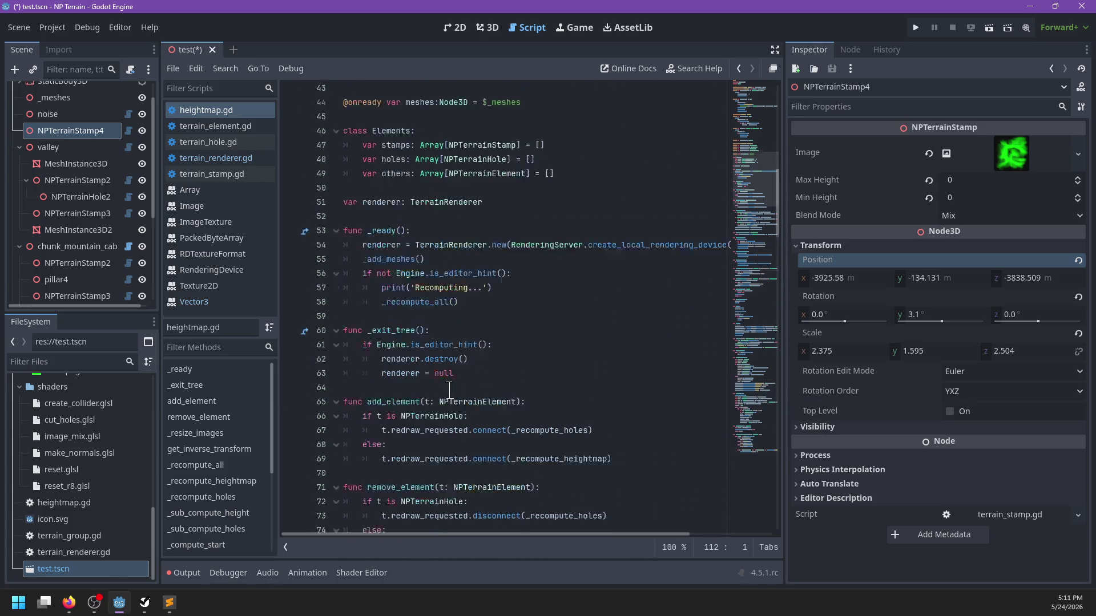
pyautogui.scroll(-6, 451, 390)
pyautogui.scroll(-4, 450, 388)
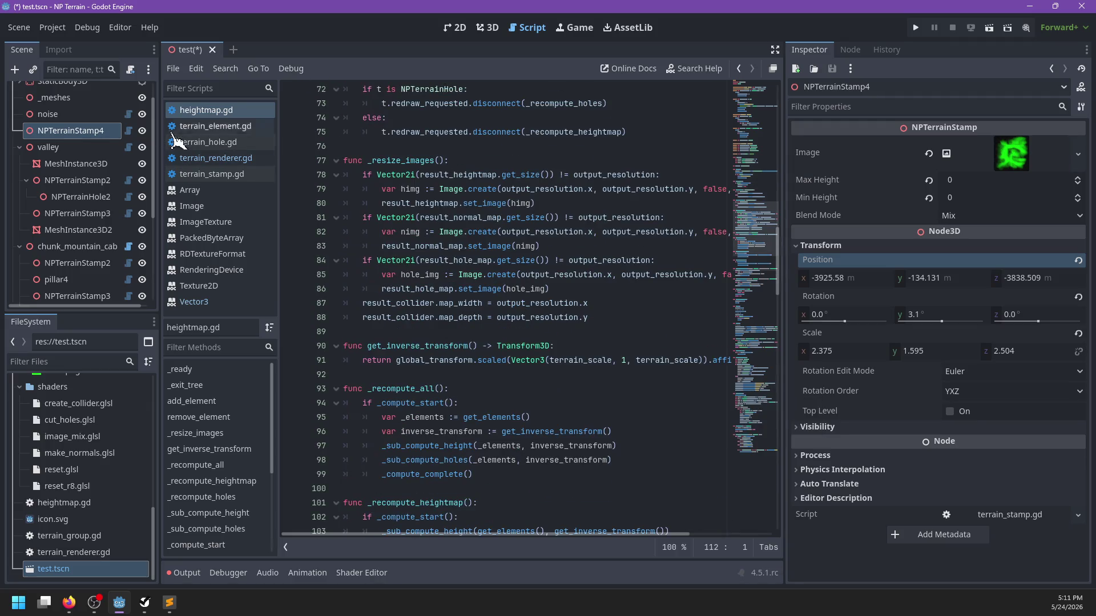
pyautogui.scroll(2, 74, 126)
pyautogui.click(654, 305)
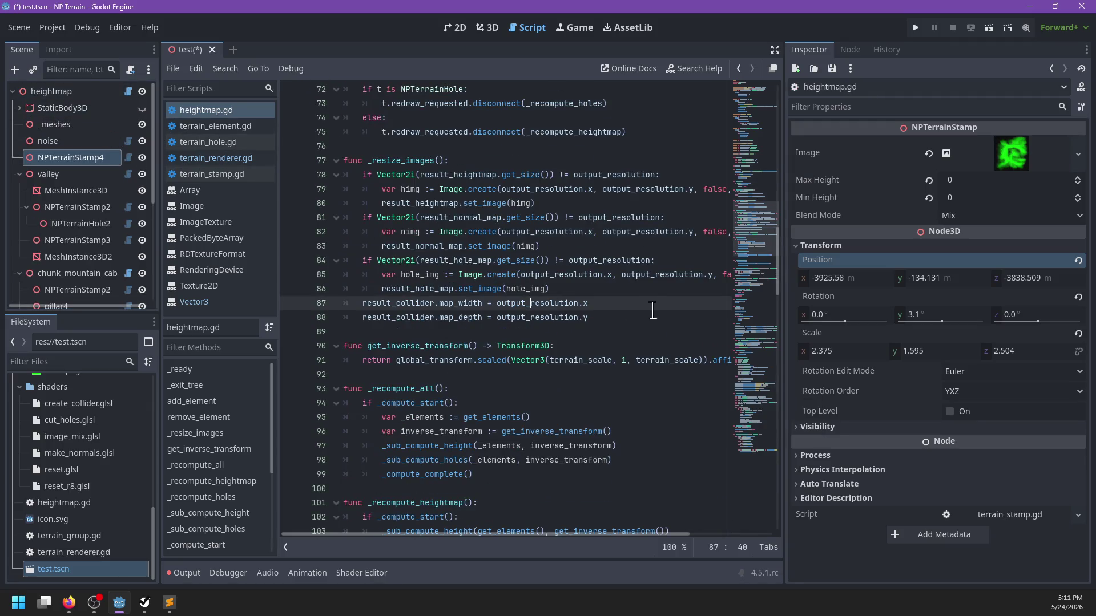
pyautogui.hotkey('ctrl', 'f')
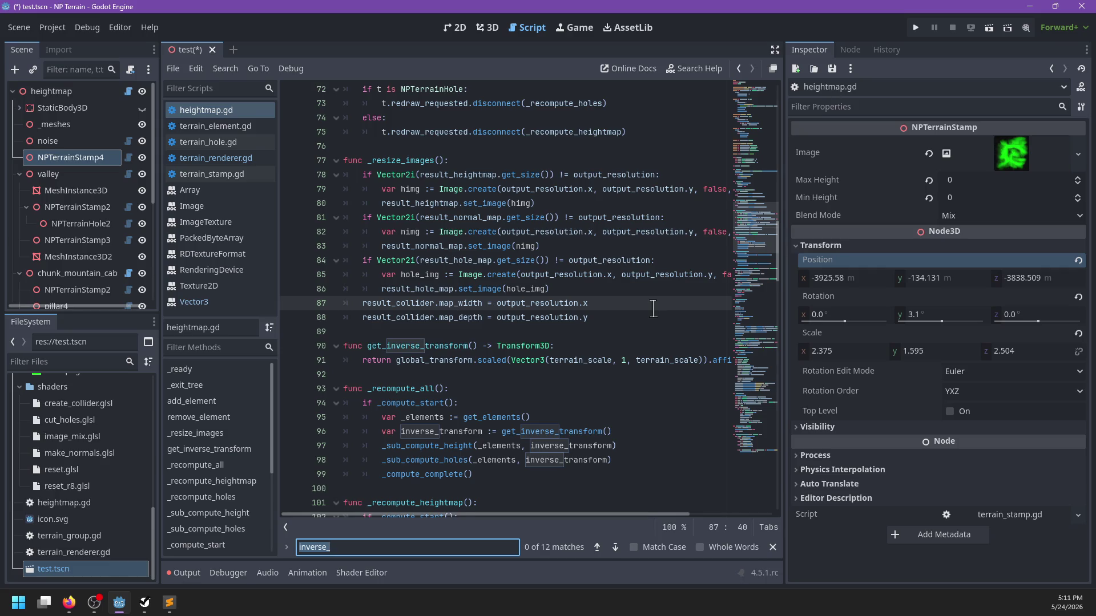
pyautogui.write('_add_meshes')
pyautogui.press('Escape')
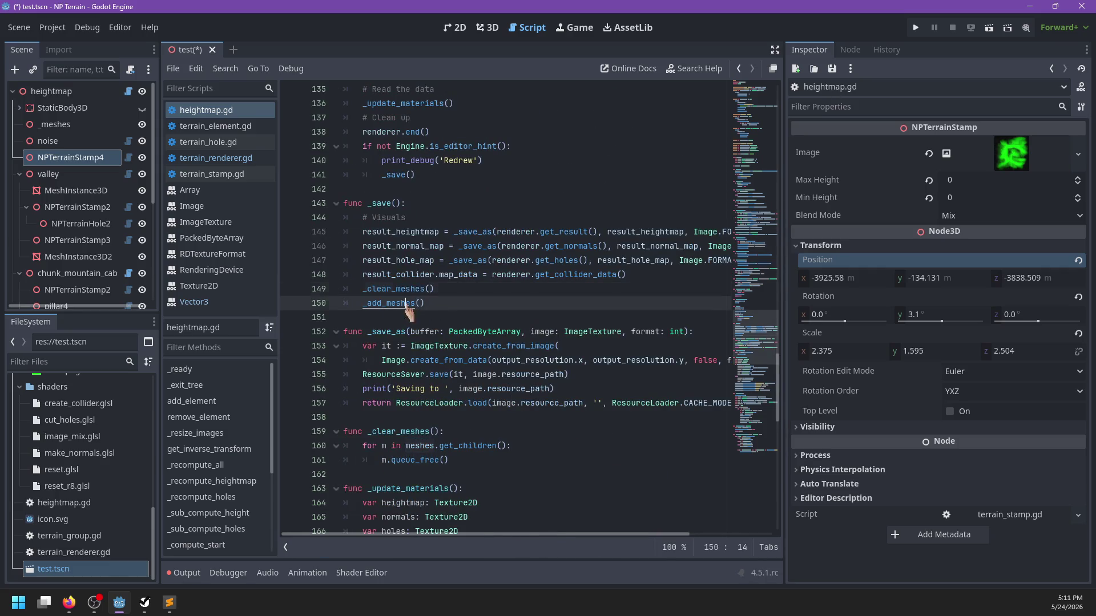
pyautogui.keyDown('ctrl'); pyautogui.click(407, 307); pyautogui.keyUp('ctrl')
# Examine the msize and tscale terms in _add_meshes's start calculation.
pyautogui.hscroll(5, 500, 351)
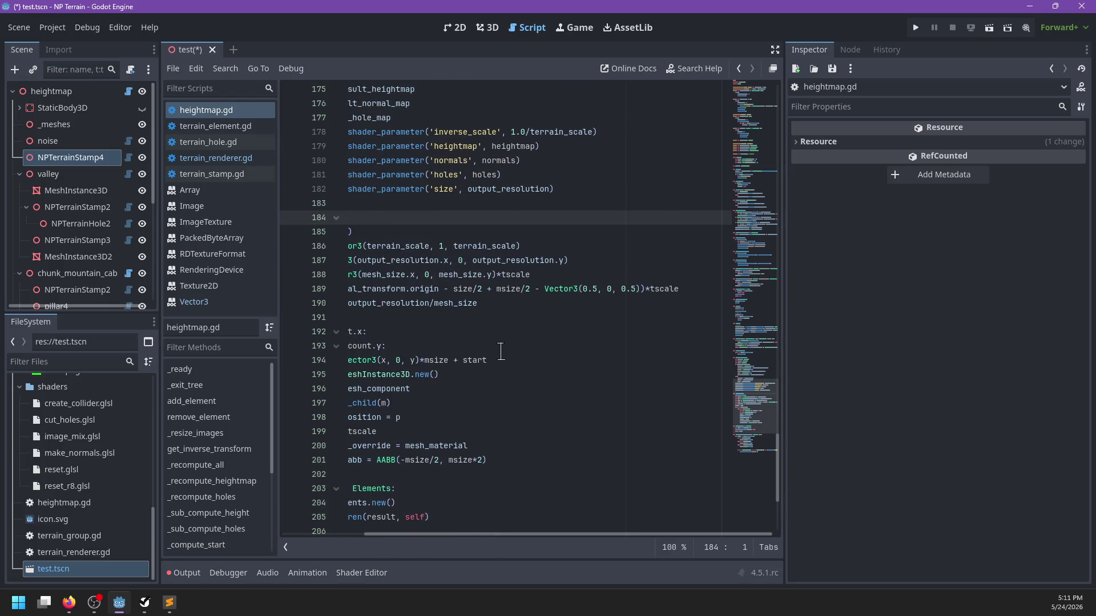
pyautogui.moveTo(531, 289); pyautogui.dragTo(496, 292)
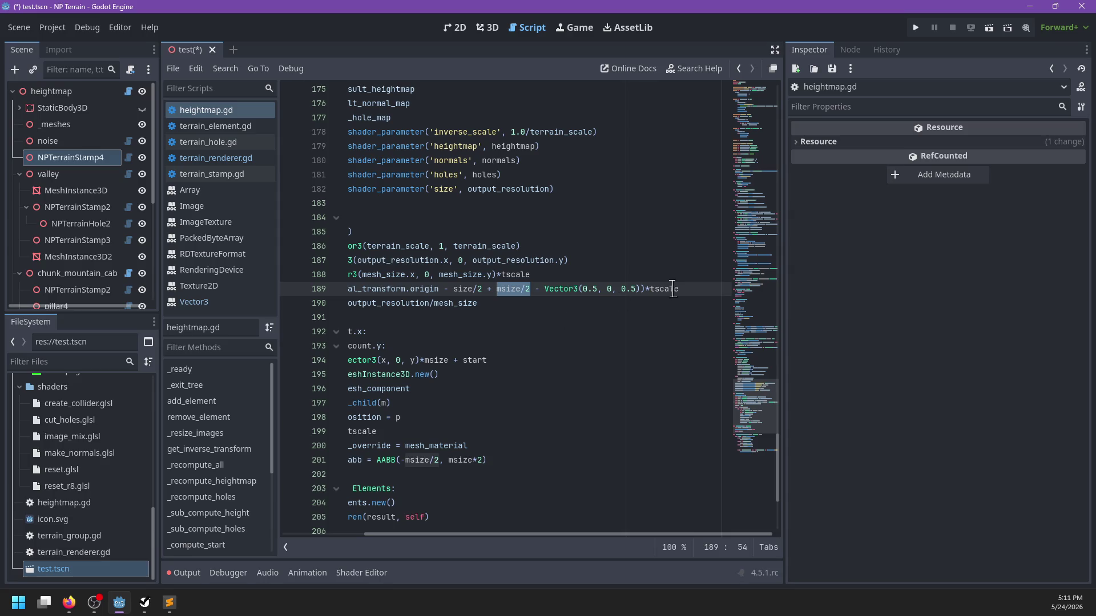
pyautogui.moveTo(646, 289); pyautogui.dragTo(685, 290)
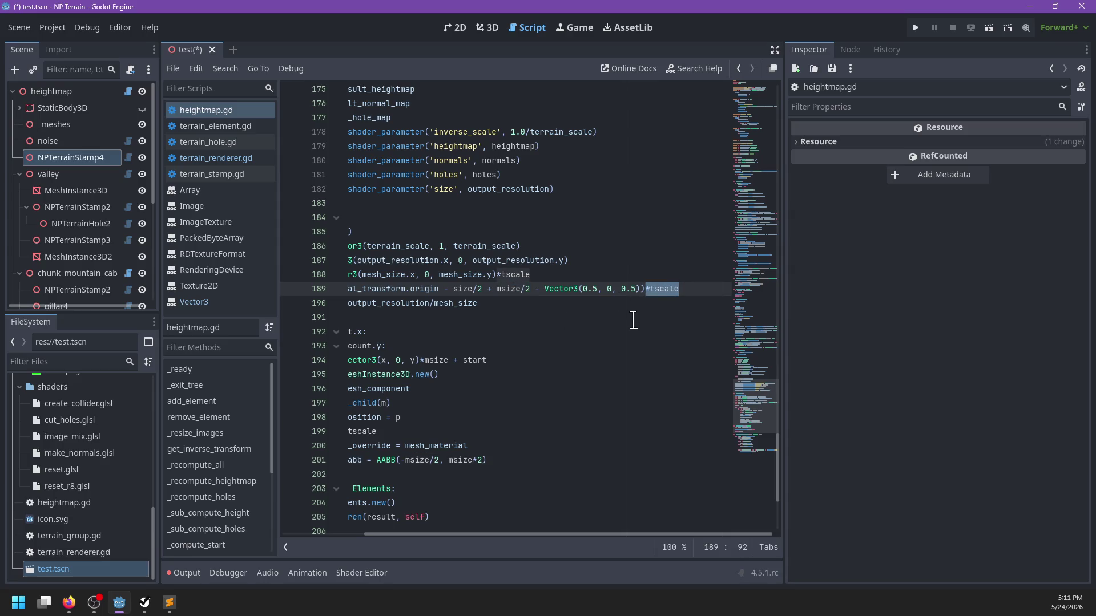
pyautogui.hscroll(-3, 586, 322)
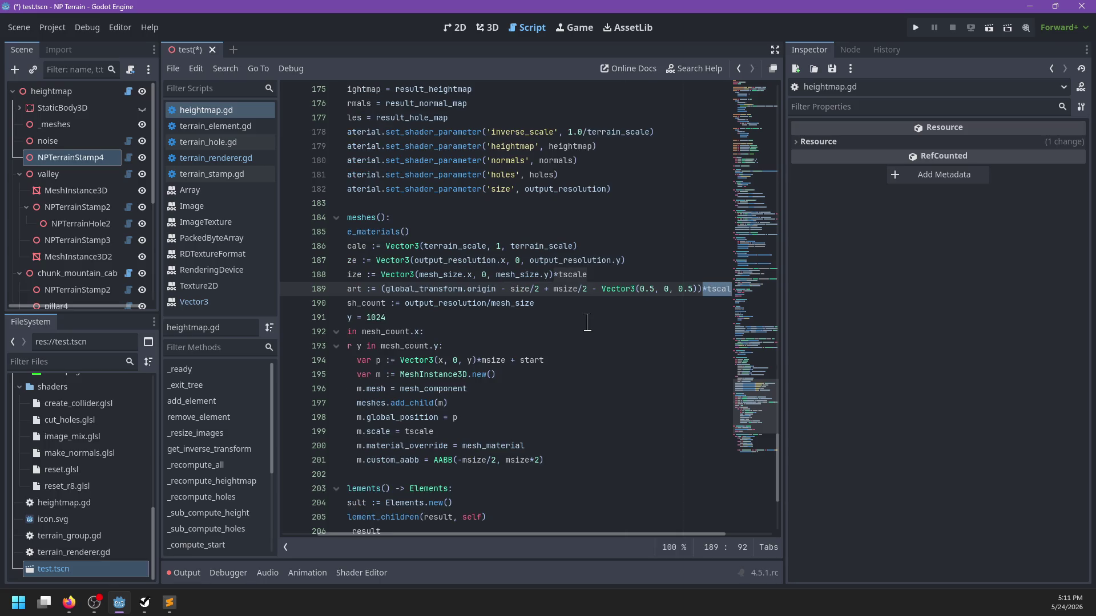
pyautogui.hscroll(-3, 587, 323)
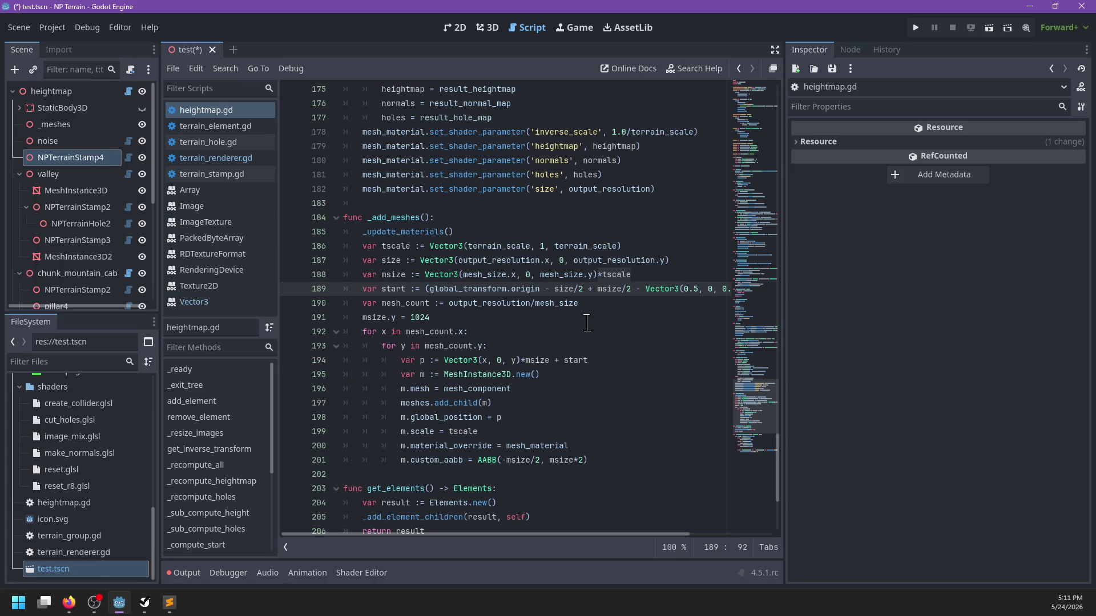
pyautogui.hscroll(3, 586, 323)
pyautogui.doubleClick(552, 288)
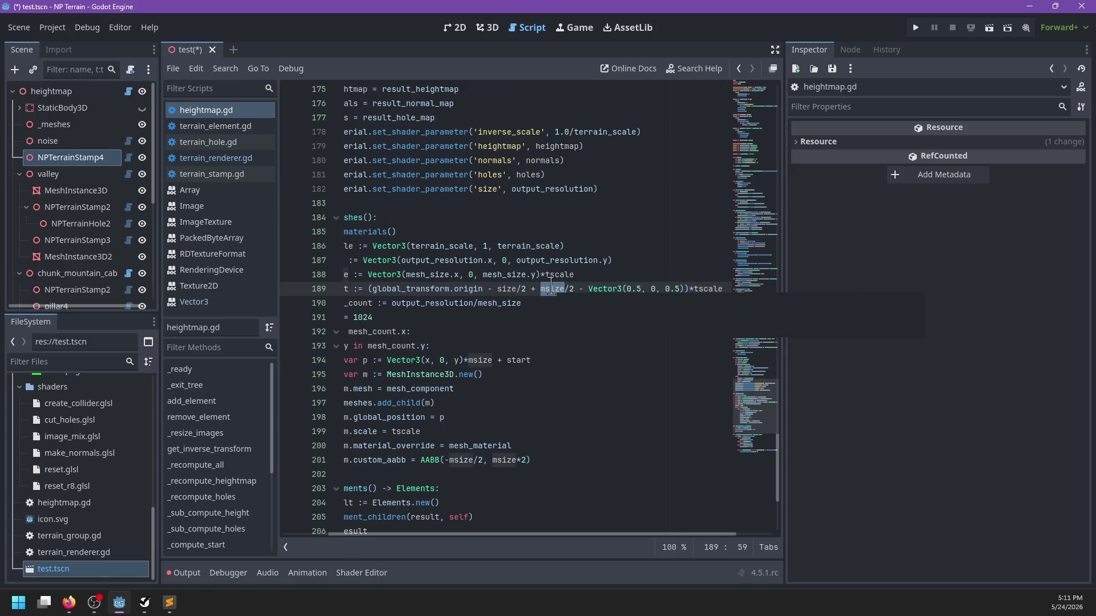
pyautogui.doubleClick(693, 288)
pyautogui.doubleClick(538, 291)
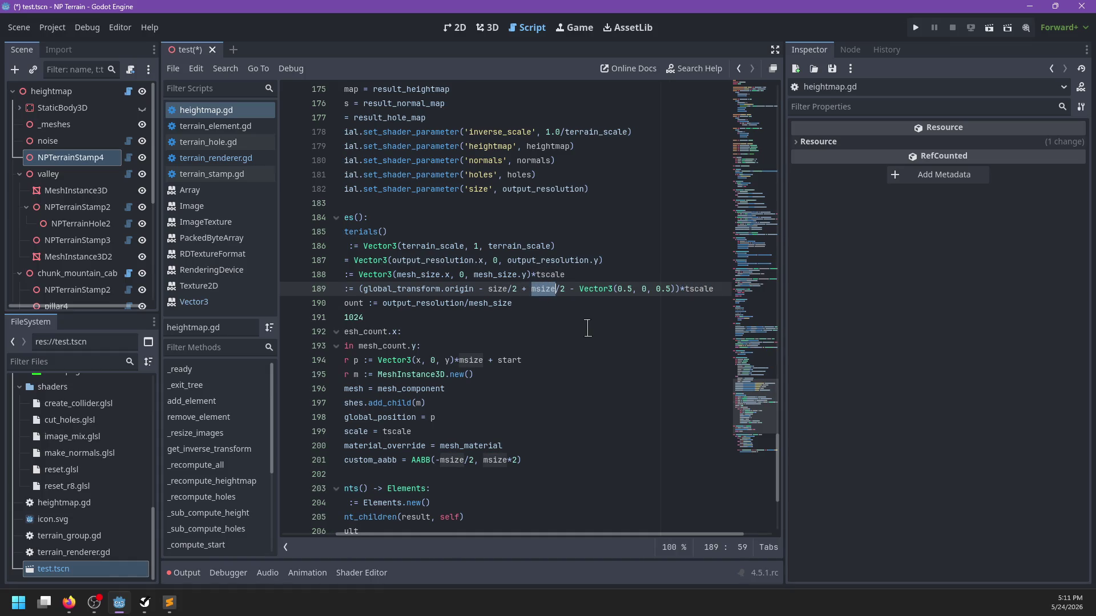
pyautogui.hscroll(-3, 575, 334)
# Remove '*tscale' from the msize line, add 'msize *= tscale' below start, and save.
pyautogui.moveTo(597, 279); pyautogui.dragTo(634, 277)
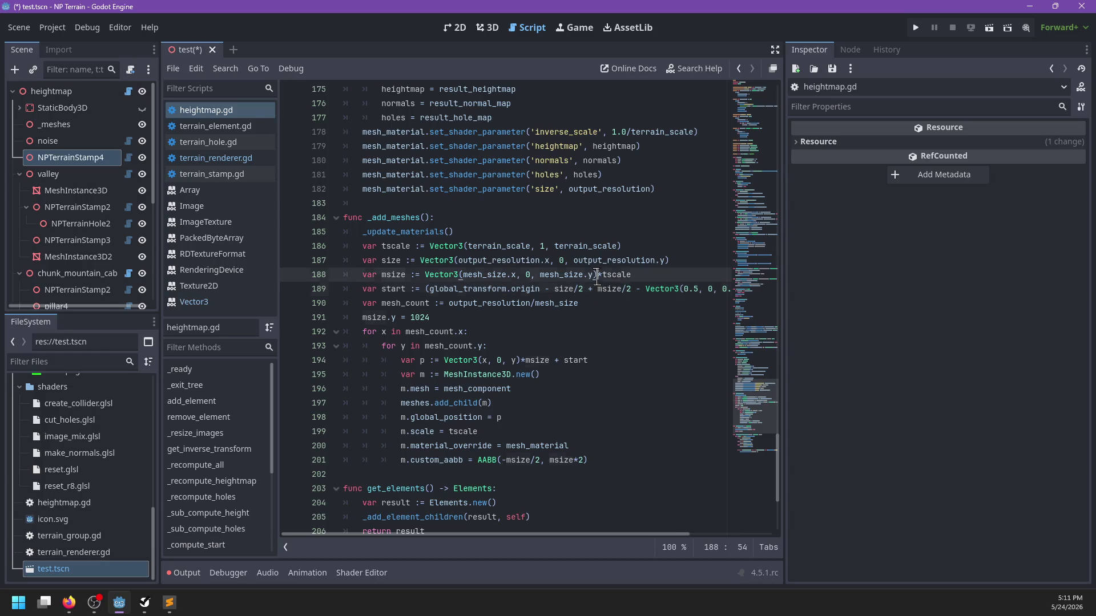
pyautogui.press('BackSpace')
pyautogui.click(564, 290)
pyautogui.hotkey('ctrl', 'Return')
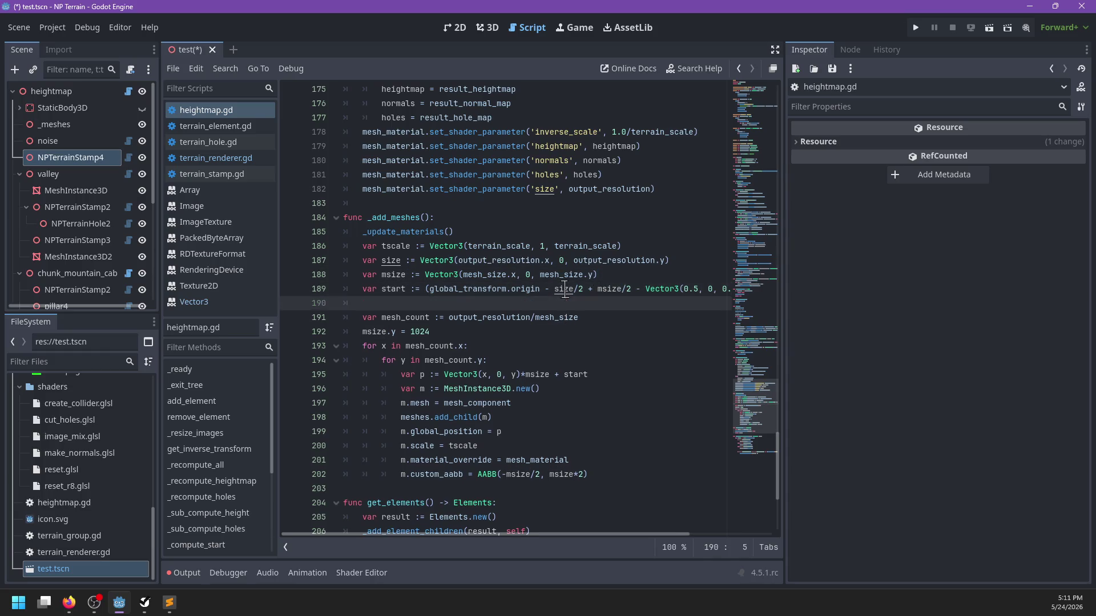
pyautogui.write('msize *= ')
pyautogui.write('*tscale')
pyautogui.press('BackSpace')
pyautogui.press('BackSpace')
pyautogui.press('BackSpace')
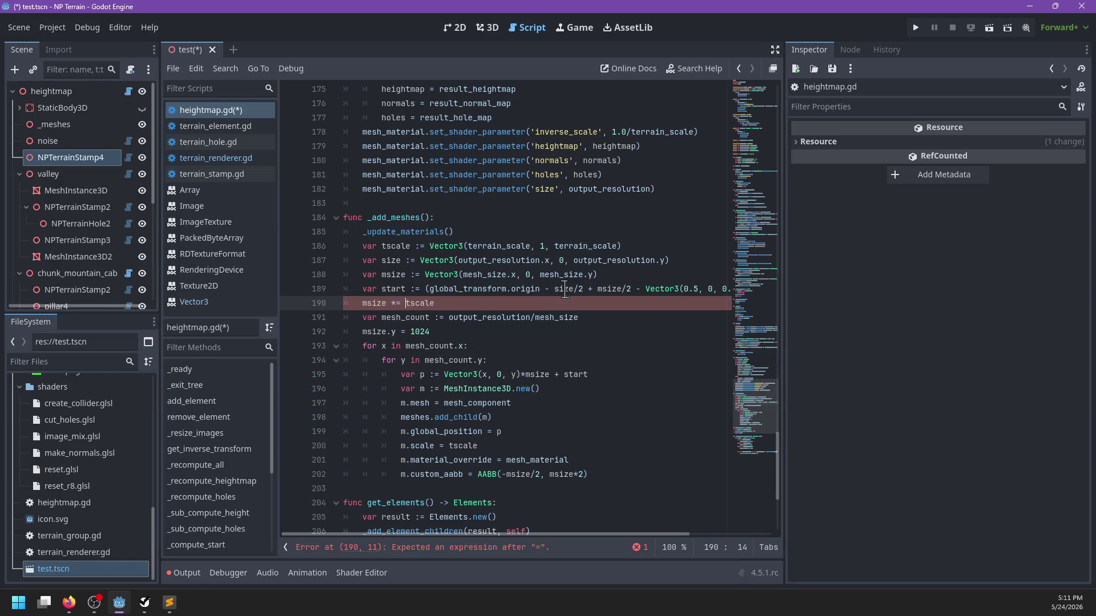
pyautogui.hotkey('ctrl', 's')
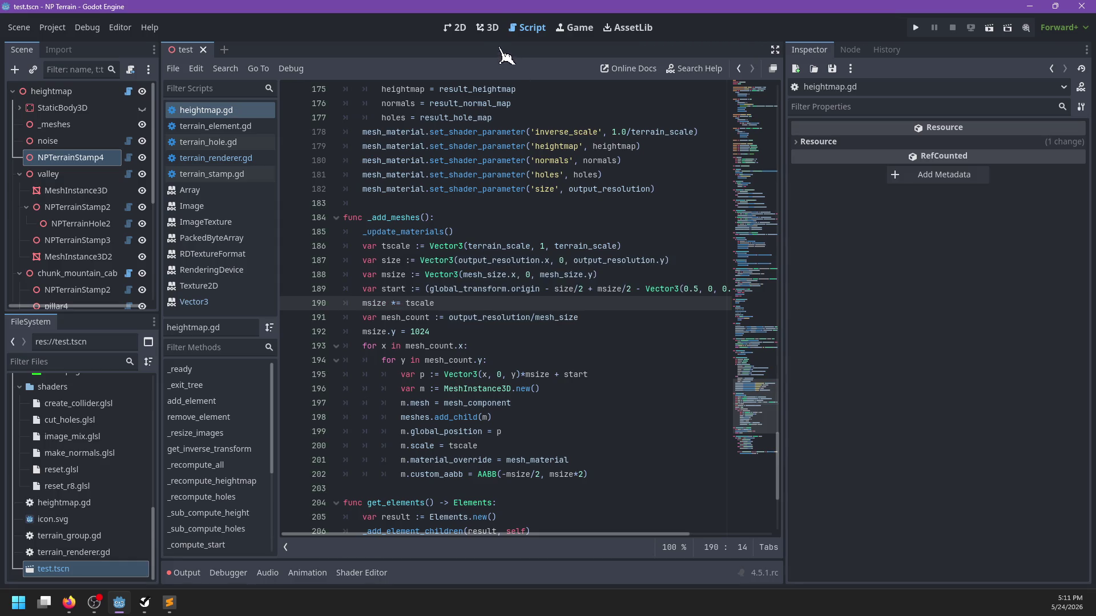
pyautogui.click(487, 28)
pyautogui.click(62, 92)
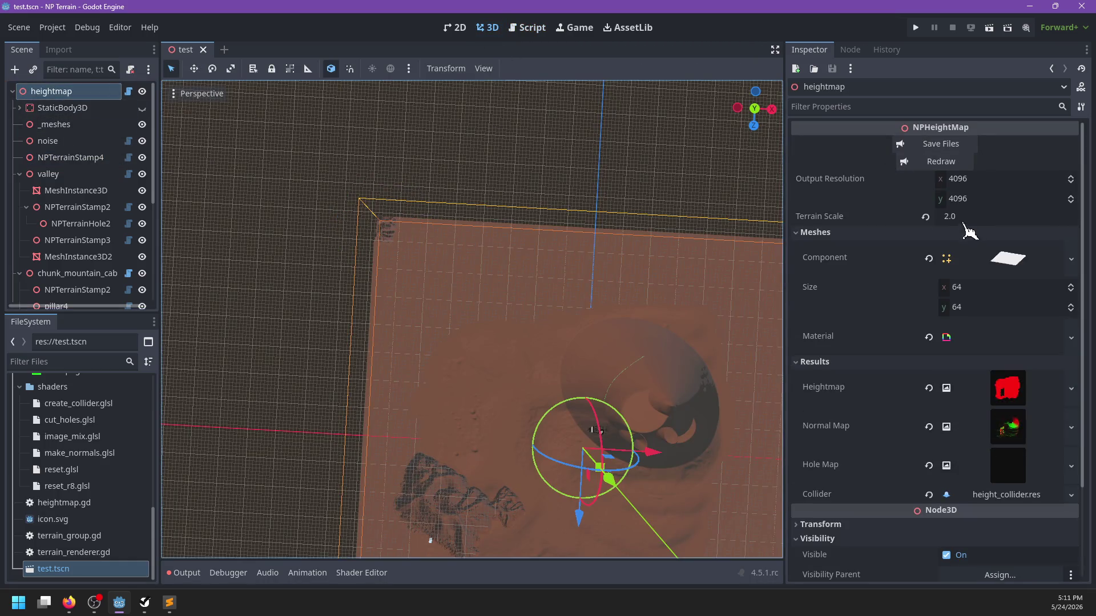
# Set the heightmap's Terrain Scale to 1.0 and back to 2.0, then frame the rebuilt terrain.
pyautogui.moveTo(963, 217); pyautogui.dragTo(952, 217)
pyautogui.click(980, 214)
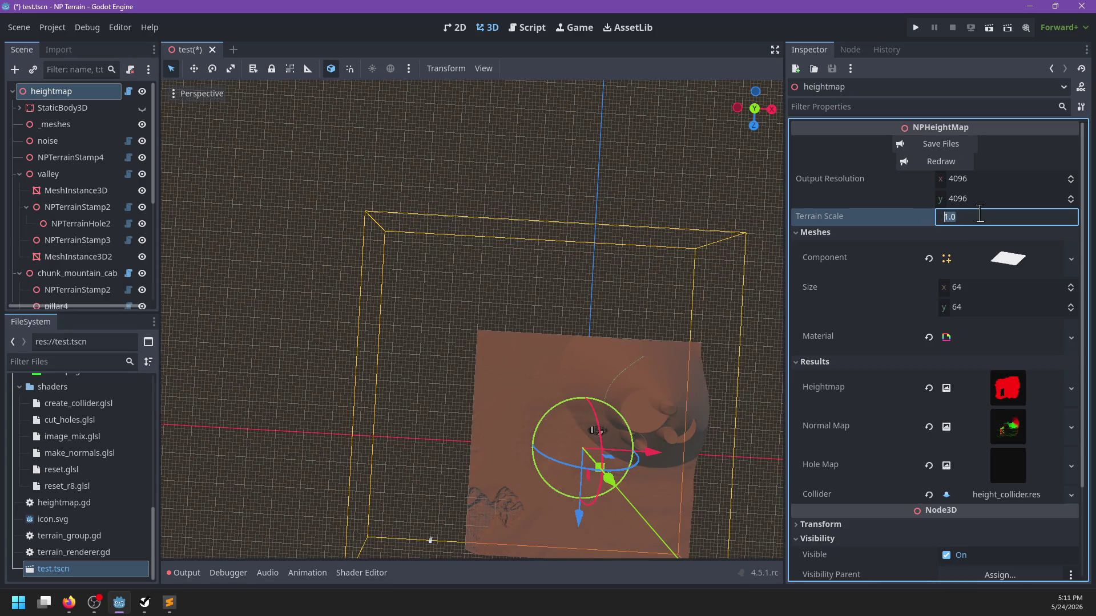
pyautogui.press('Return')
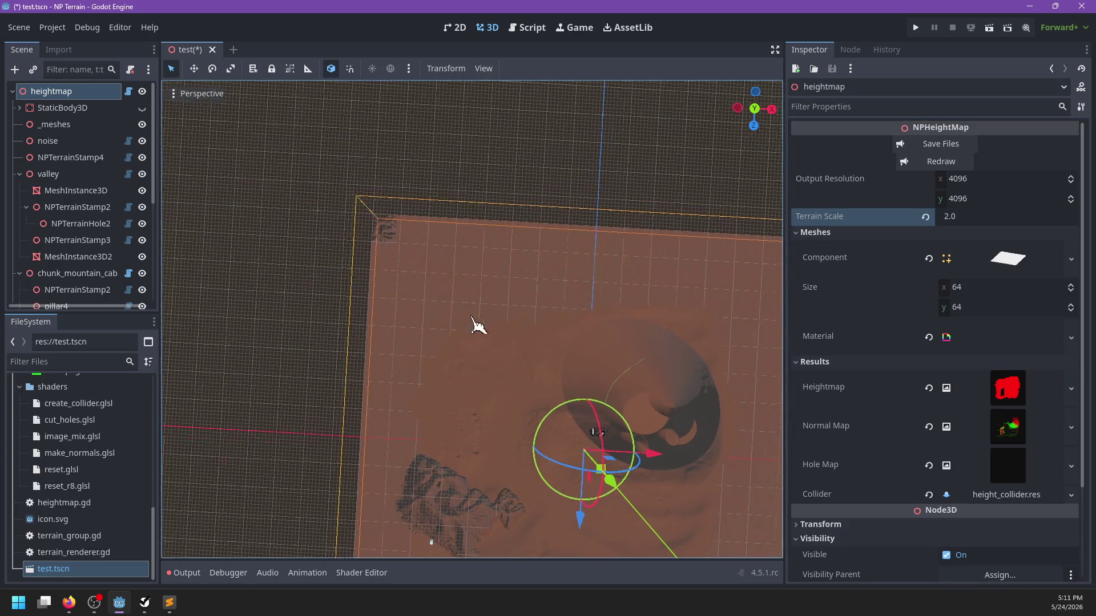
pyautogui.scroll(-5, 506, 360)
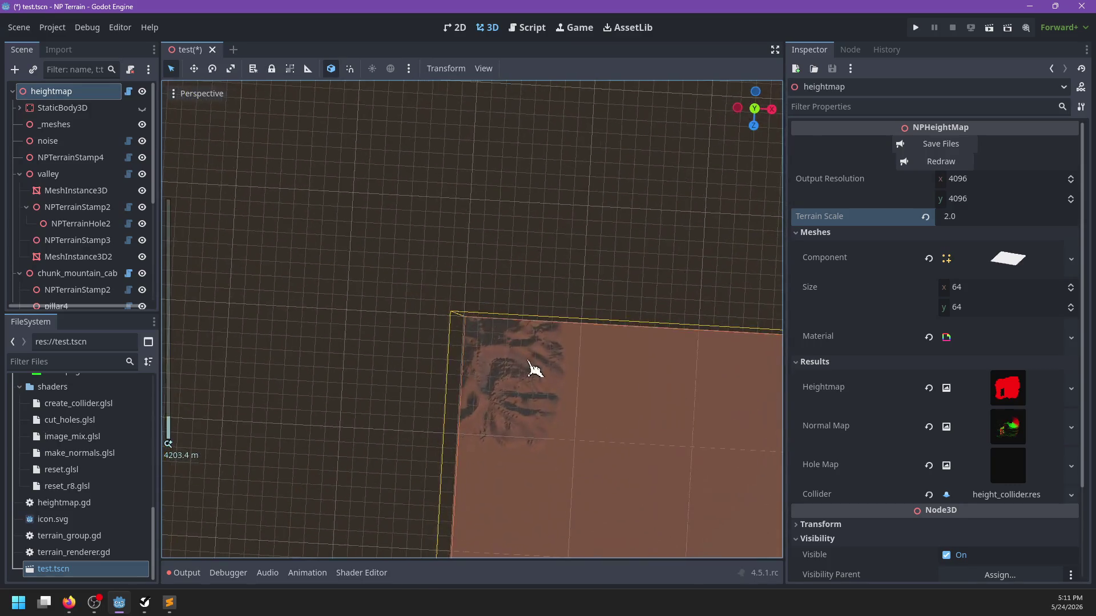
pyautogui.press('f')
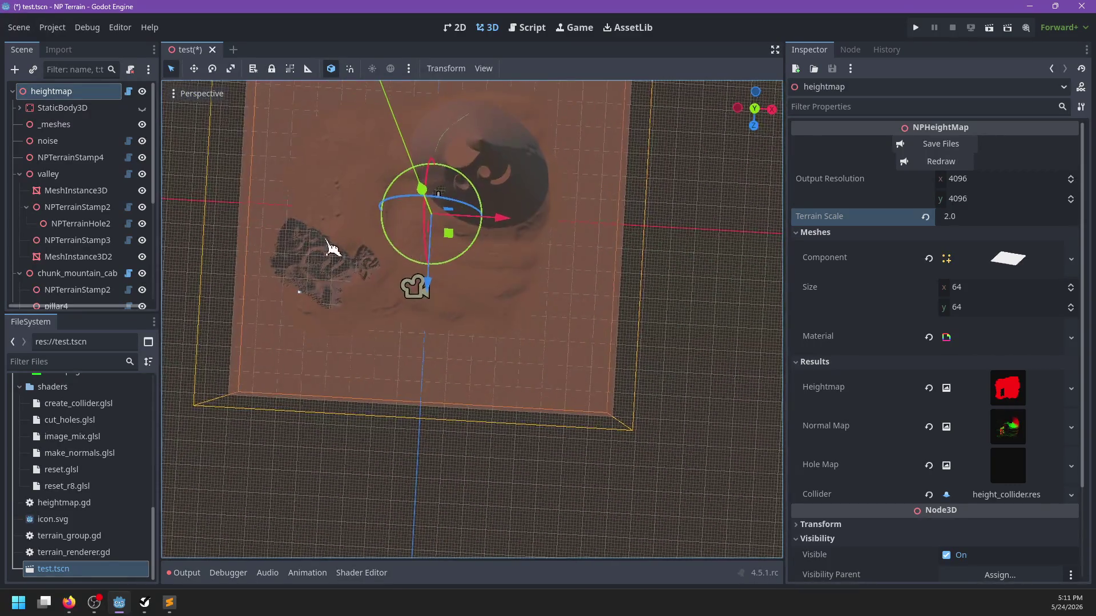
pyautogui.doubleClick(63, 157)
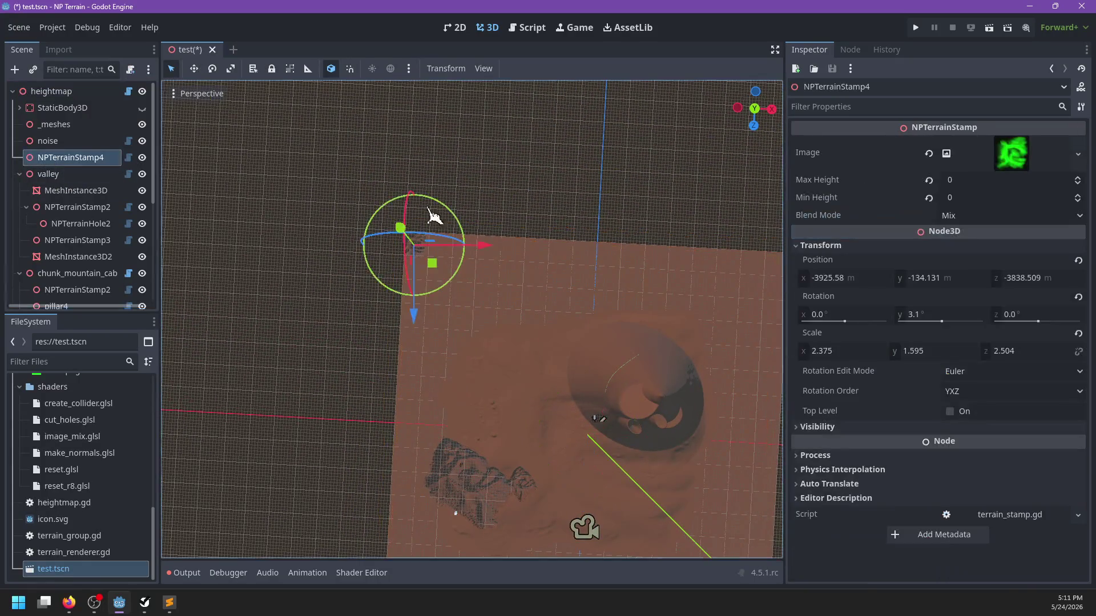
# Drag NPTerrainStamp4 to several new spots across the terrain.
pyautogui.moveTo(454, 111)
pyautogui.mouseDown()
pyautogui.moveTo(440, 453)
pyautogui.moveTo(454, 468)
pyautogui.mouseUp()
pyautogui.scroll(3, 456, 463)
pyautogui.moveTo(478, 352)
pyautogui.mouseDown()
pyautogui.moveTo(533, 375)
pyautogui.moveTo(384, 374)
pyautogui.moveTo(252, 351)
pyautogui.moveTo(690, 371)
pyautogui.moveTo(371, 370)
pyautogui.mouseUp()
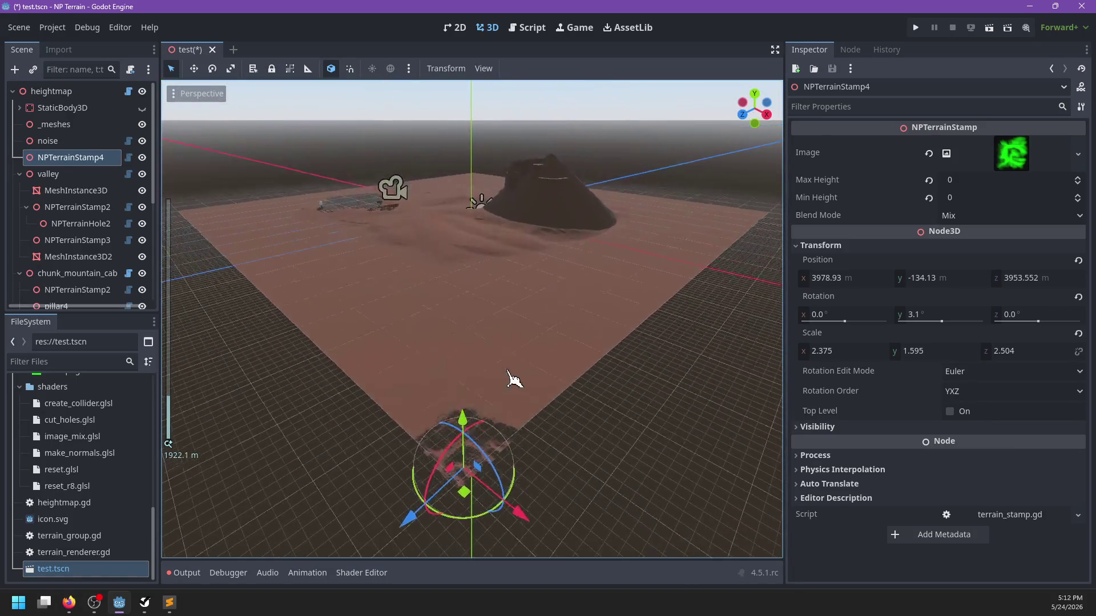
pyautogui.moveTo(463, 299); pyautogui.dragTo(497, 350)
pyautogui.scroll(-4, 387, 294)
pyautogui.moveTo(528, 385)
pyautogui.mouseDown()
pyautogui.moveTo(440, 362)
pyautogui.moveTo(380, 393)
pyautogui.moveTo(328, 261)
pyautogui.moveTo(296, 235)
pyautogui.mouseUp()
pyautogui.press('f')
pyautogui.scroll(2, 459, 388)
pyautogui.scroll(-5, 458, 388)
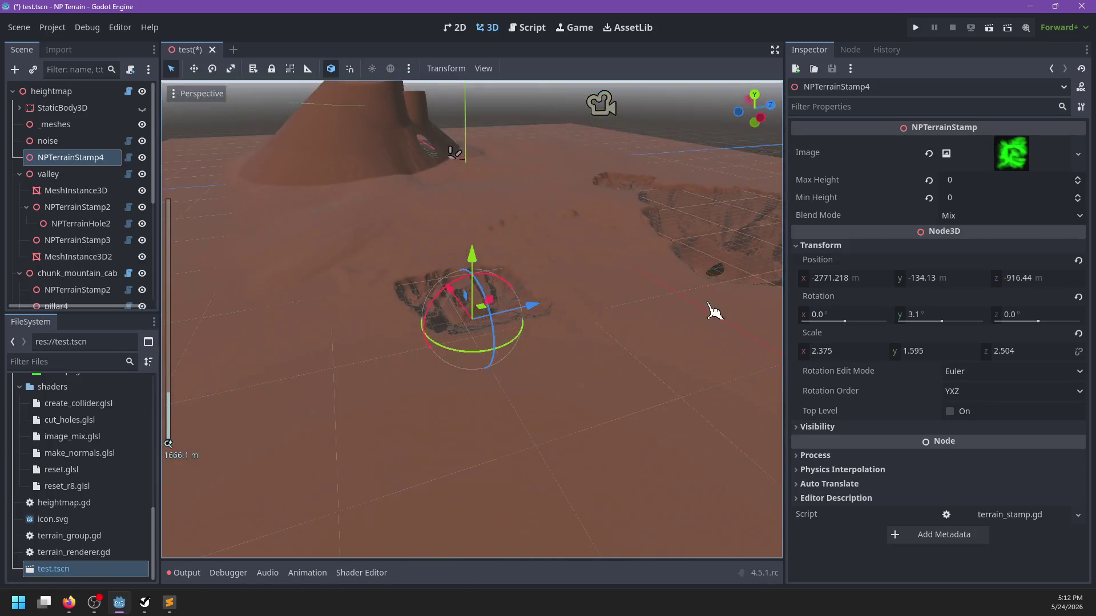
pyautogui.moveTo(434, 320)
pyautogui.mouseDown()
pyautogui.moveTo(597, 311)
pyautogui.moveTo(588, 288)
pyautogui.moveTo(688, 337)
pyautogui.moveTo(428, 208)
pyautogui.moveTo(707, 286)
pyautogui.moveTo(744, 197)
pyautogui.moveTo(465, 318)
pyautogui.moveTo(523, 311)
pyautogui.moveTo(502, 306)
pyautogui.moveTo(474, 360)
pyautogui.moveTo(396, 384)
pyautogui.moveTo(476, 278)
pyautogui.moveTo(489, 342)
pyautogui.moveTo(350, 384)
pyautogui.moveTo(455, 391)
pyautogui.mouseUp()
# Rotate the stamp 47.7° at X 1705.7, Z 2232.14, check NP-ToDo, and return to the script.
pyautogui.press('r')
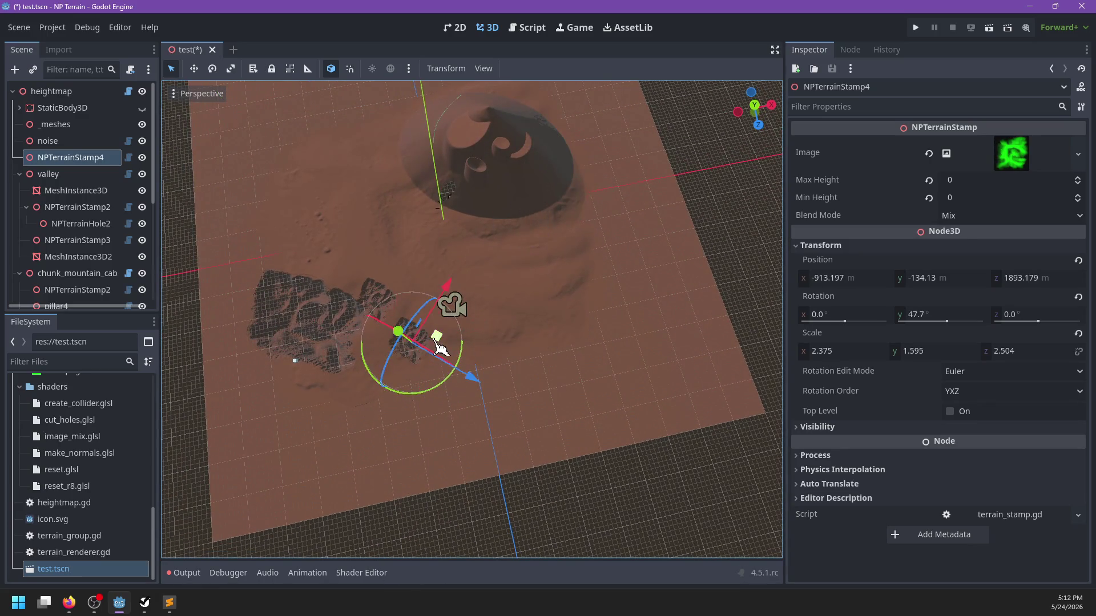
pyautogui.press('g')
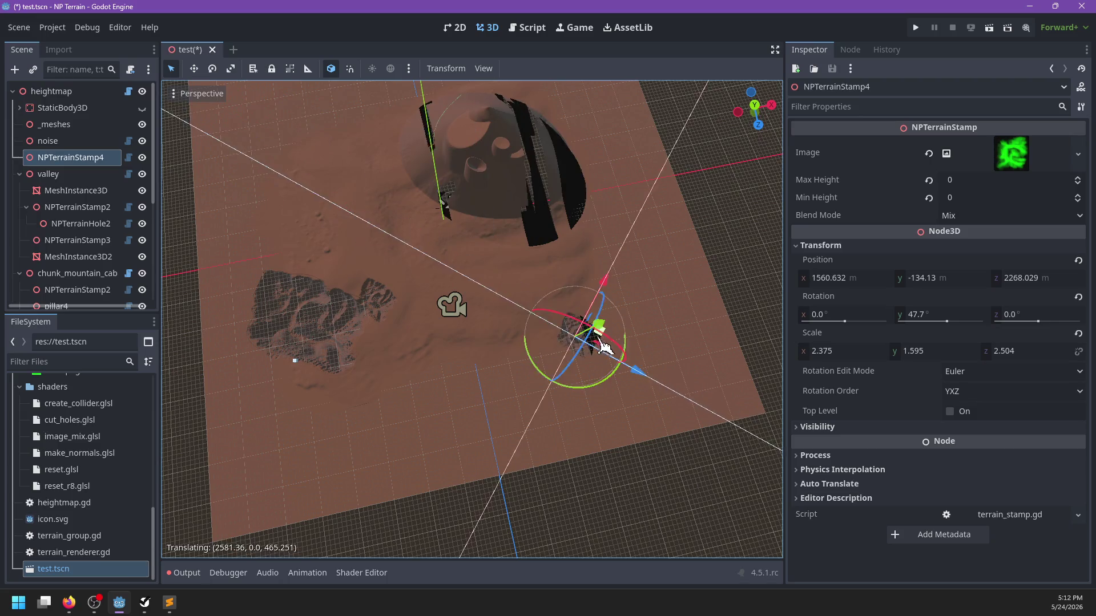
pyautogui.click(594, 327)
pyautogui.scroll(5, 594, 358)
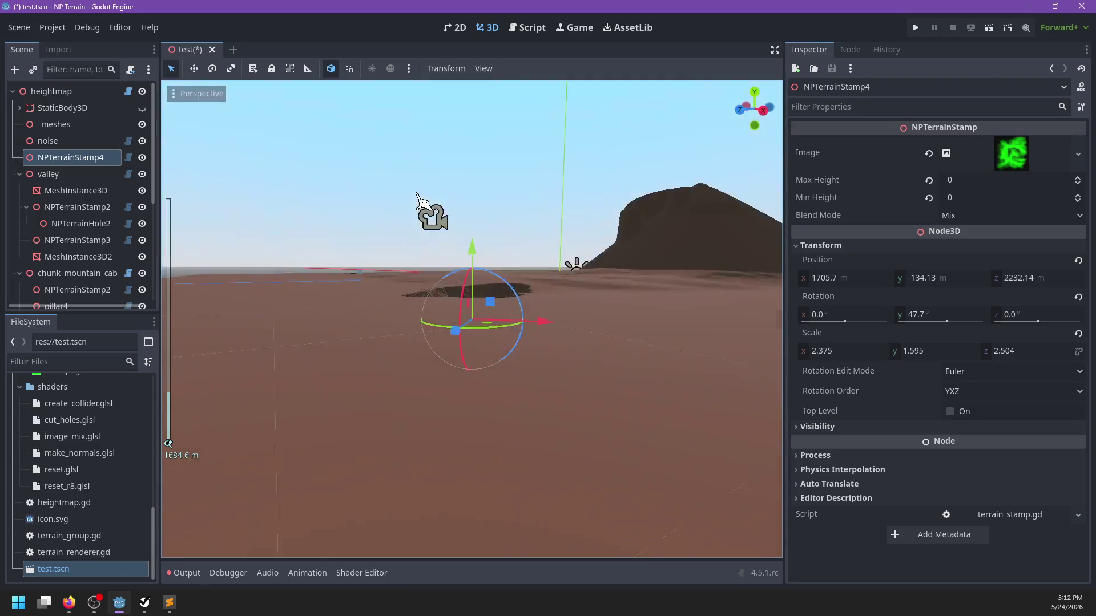
pyautogui.moveTo(417, 194); pyautogui.dragTo(416, 416)
pyautogui.click(172, 602)
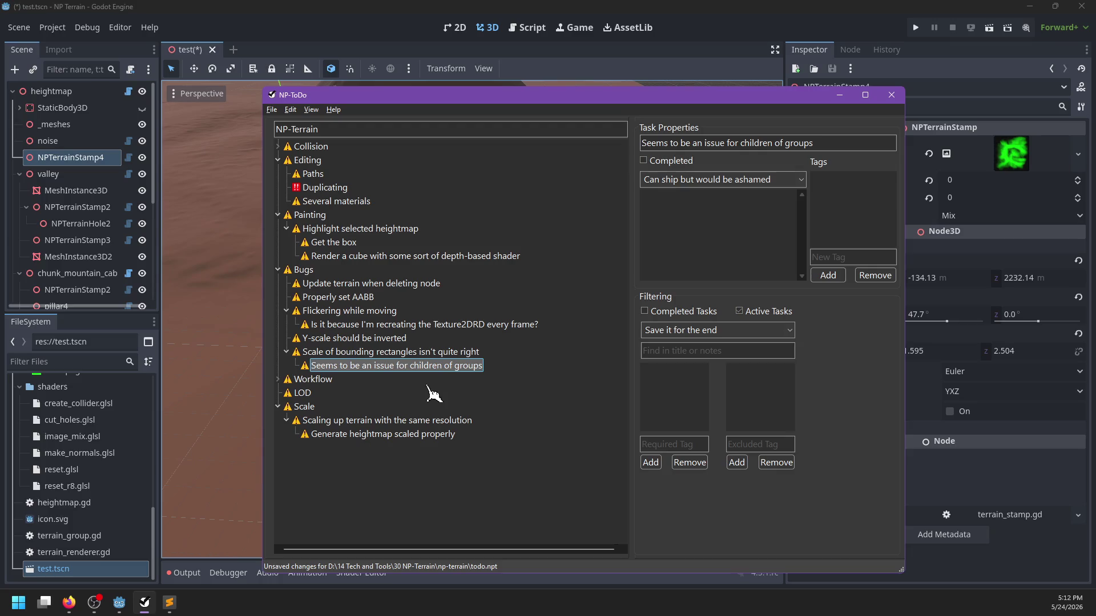
pyautogui.click(528, 27)
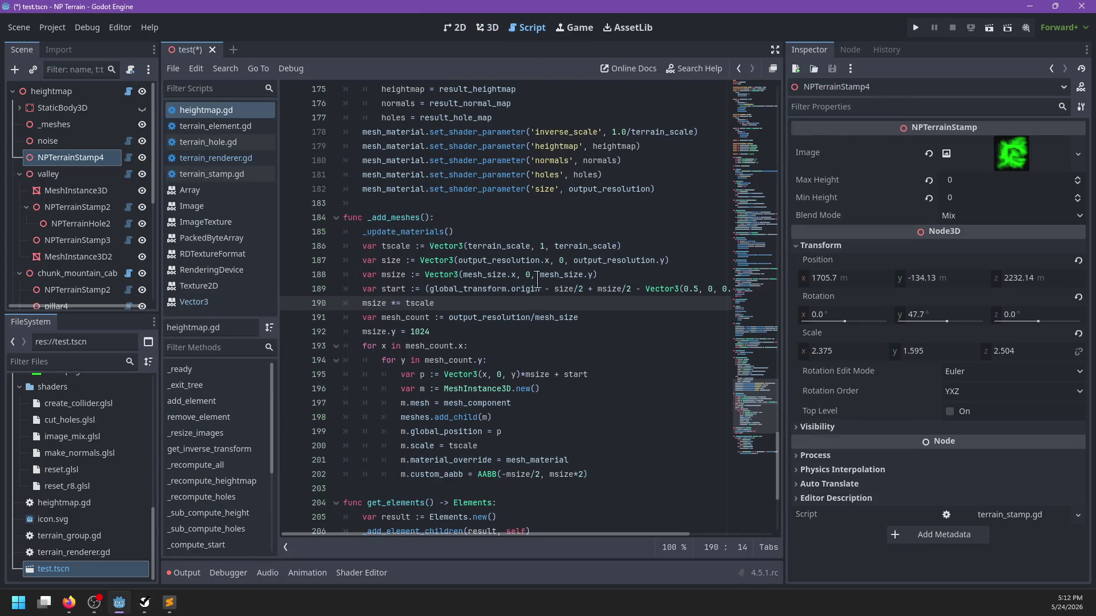
# Search the script for 'bound' and look over the bounds code in terrain_renderer.gd.
pyautogui.hotkey('ctrl', 'f')
pyautogui.write('bound')
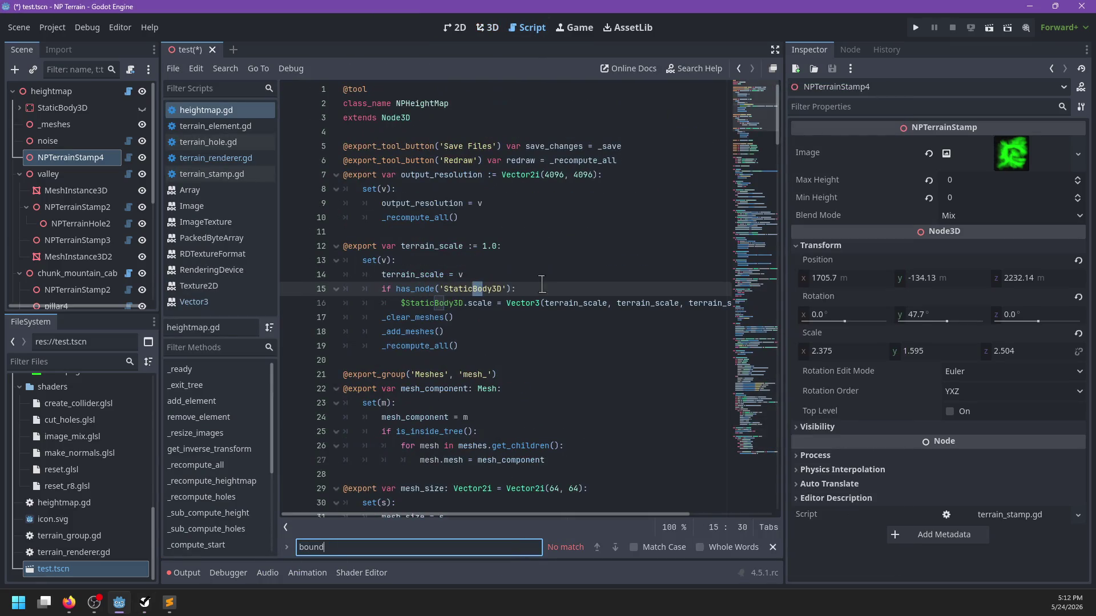
pyautogui.press('Escape')
pyautogui.click(216, 157)
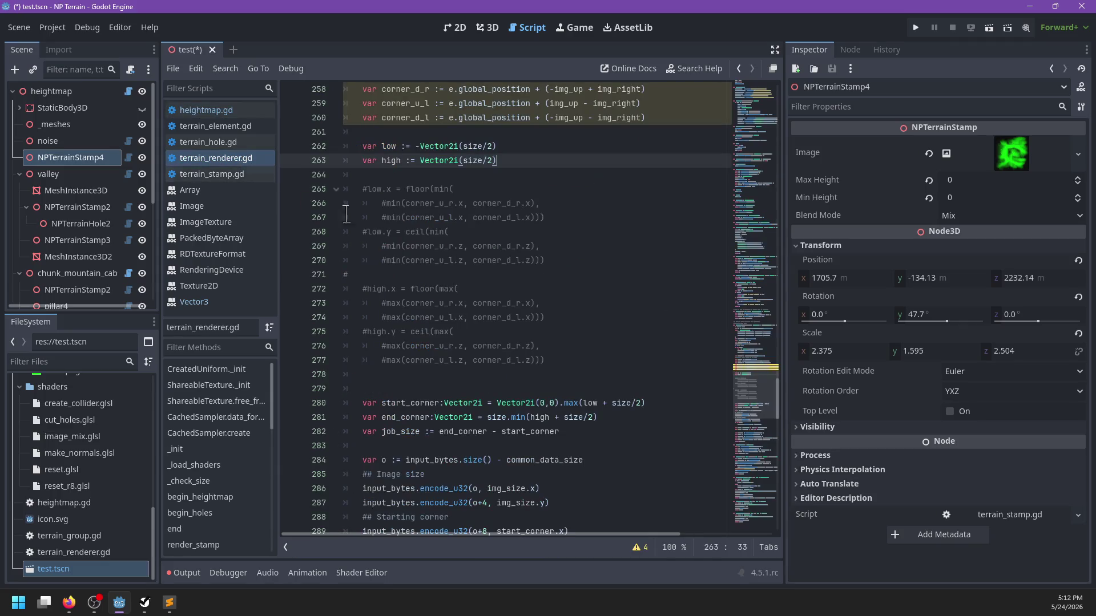
pyautogui.scroll(-1, 439, 408)
pyautogui.click(413, 347)
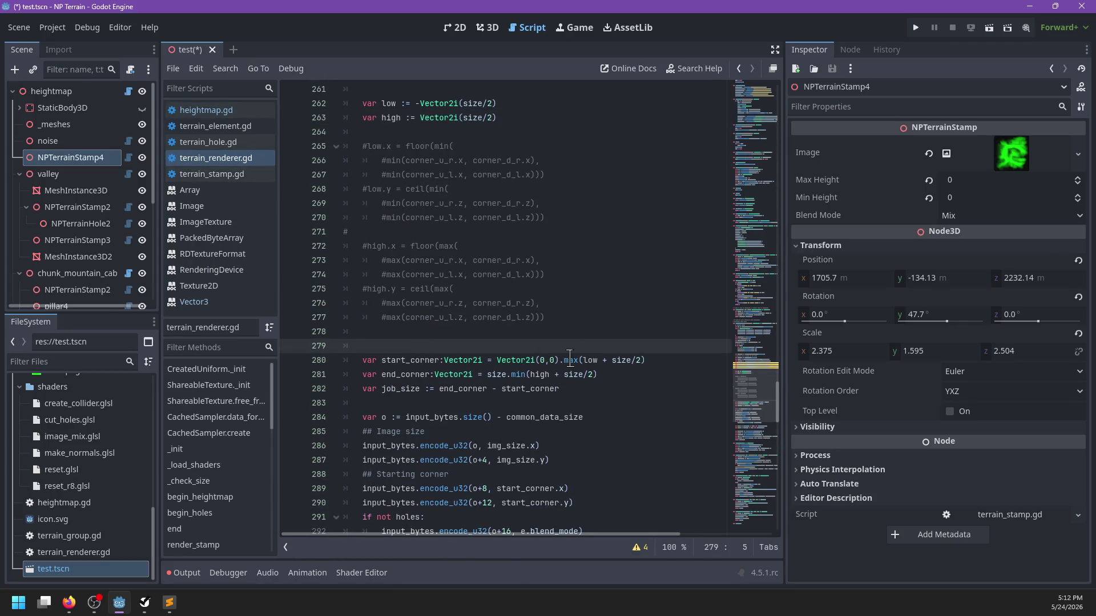
pyautogui.scroll(3, 568, 358)
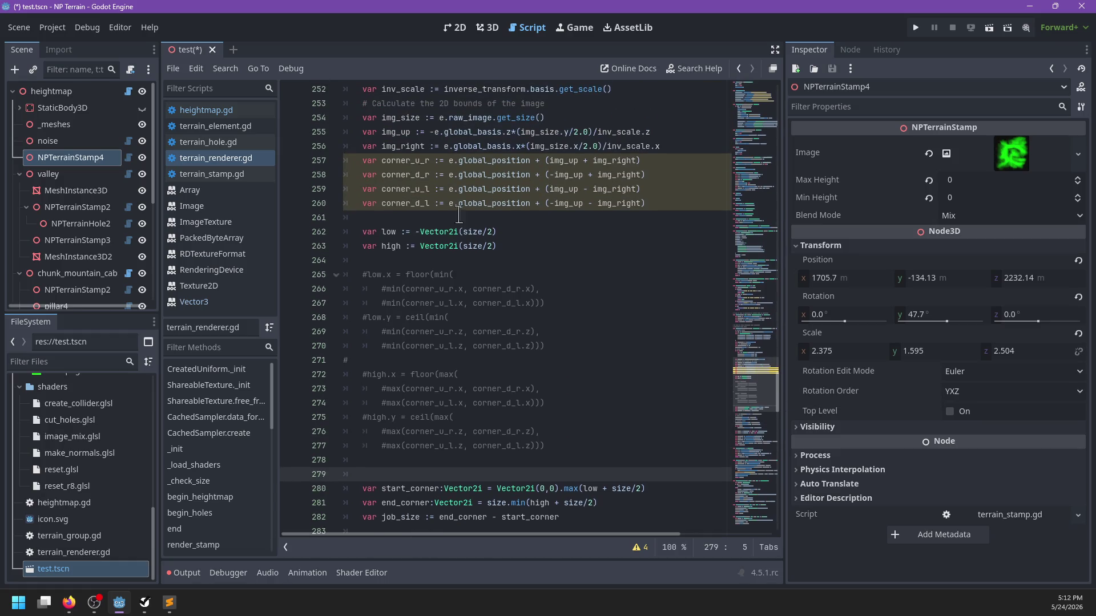
pyautogui.scroll(1, 618, 254)
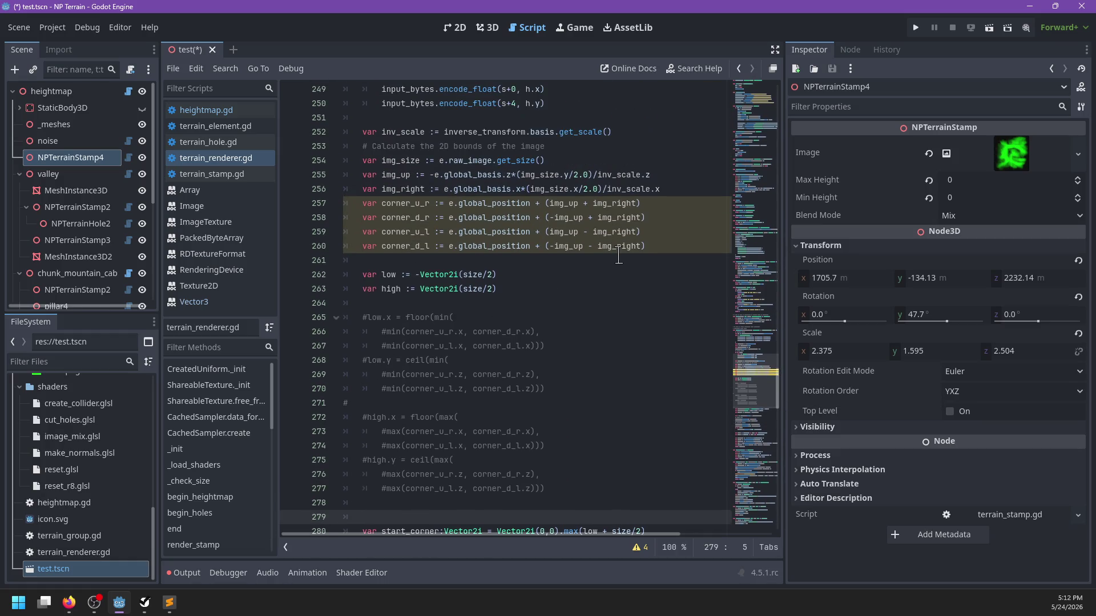
pyautogui.scroll(-10, 678, 242)
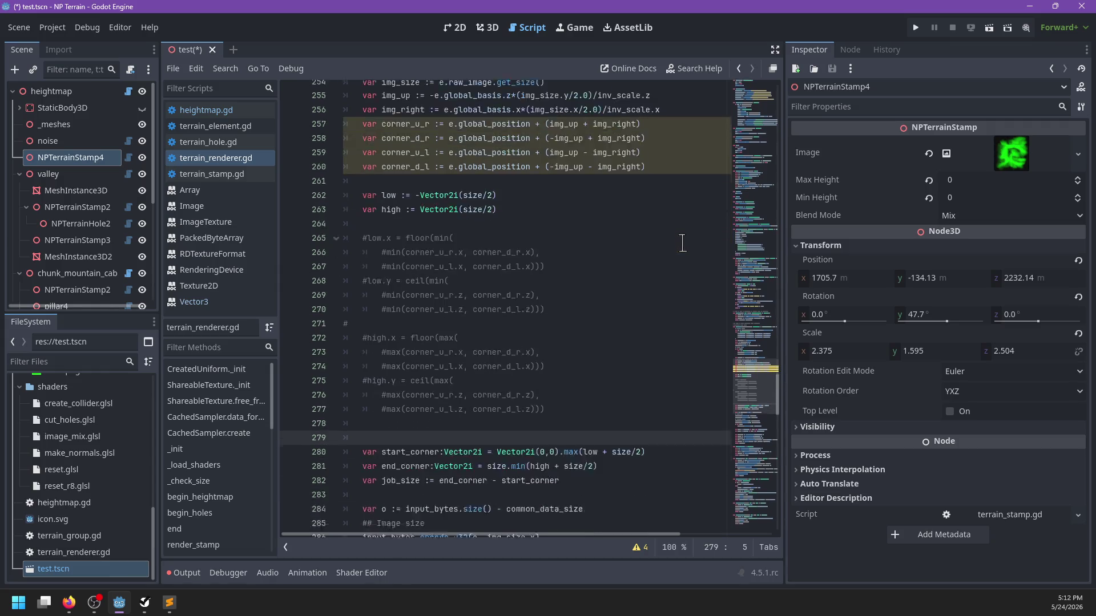
# Add a new get_bounds function returning a Dictionary, with a pass body, after the pipeline function.
pyautogui.click(467, 344)
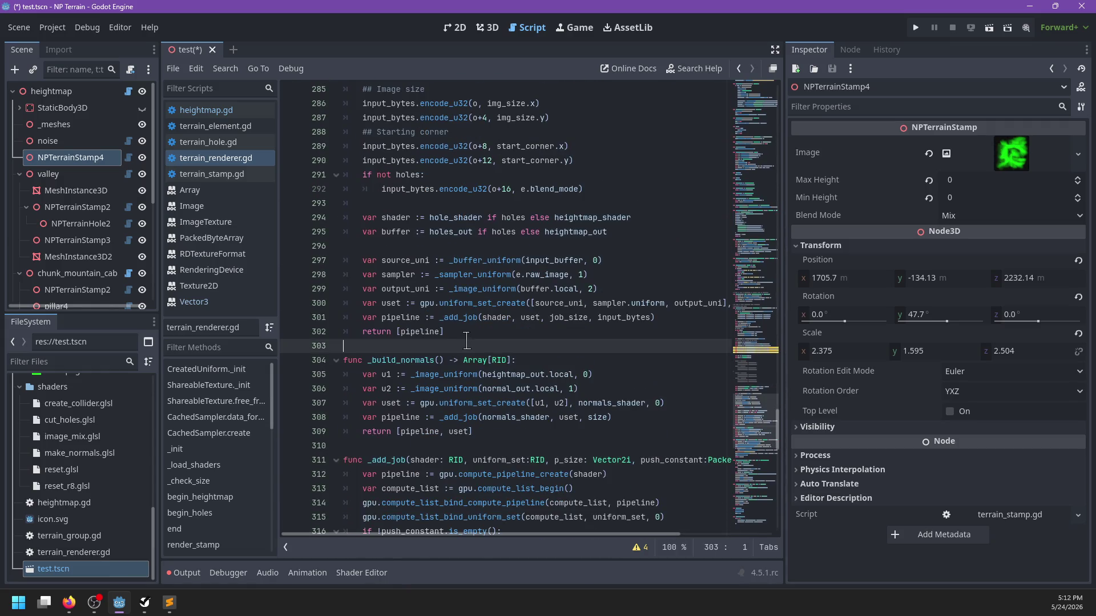
pyautogui.press('Return')
pyautogui.press('Return')
pyautogui.press('Up')
pyautogui.write('f')
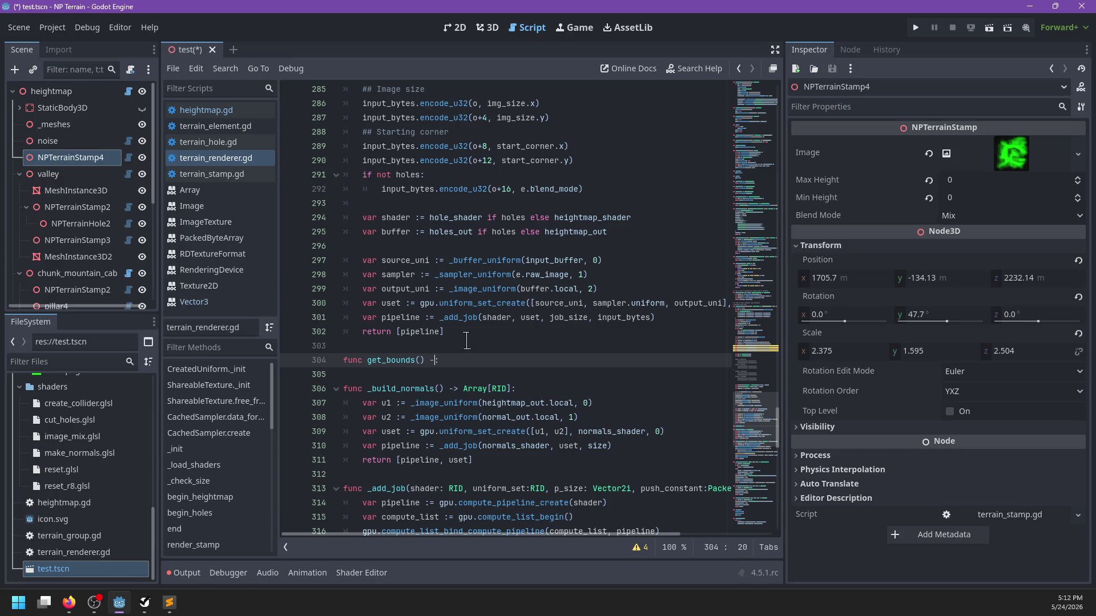
pyautogui.hotkey('ctrl', 'BackSpace')
pyautogui.write('tionar')
pyautogui.press('Return')
pyautogui.write('pass')
# Give get_bounds the parameters inverse_transform: Transform3D and e: NPTerrainElement.
pyautogui.click(420, 360)
pyautogui.scroll(15, 571, 292)
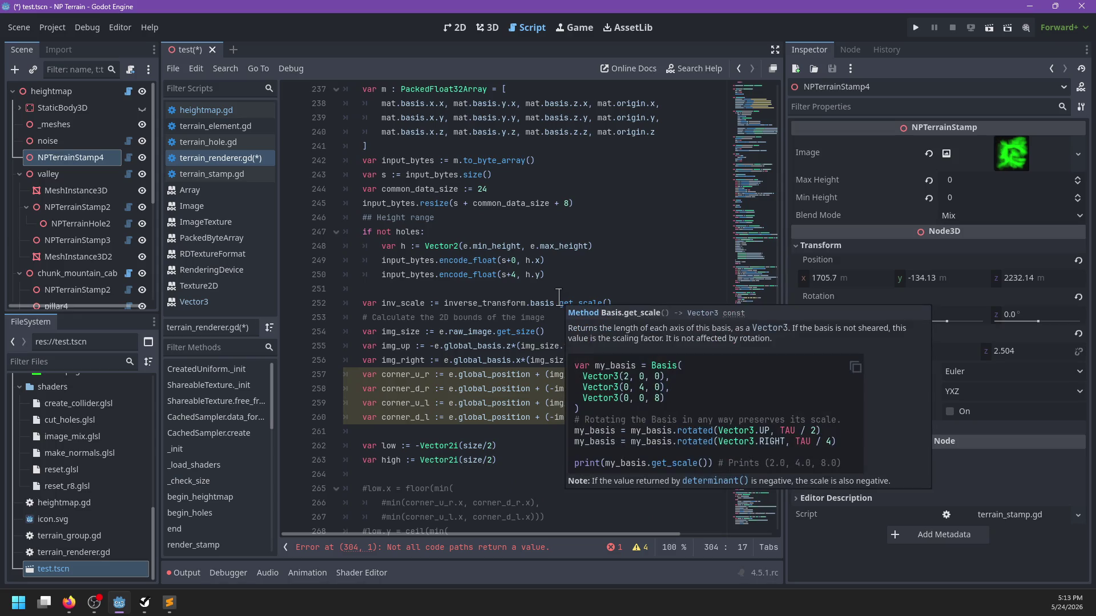
pyautogui.scroll(4, 582, 299)
pyautogui.moveTo(605, 301)
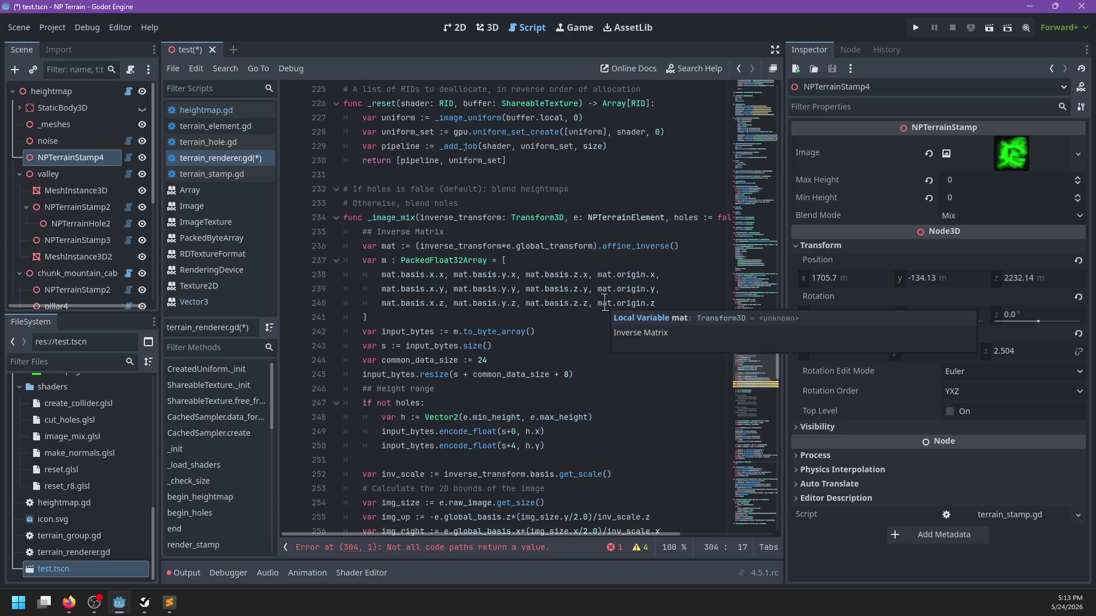
pyautogui.write('inverse_trans')
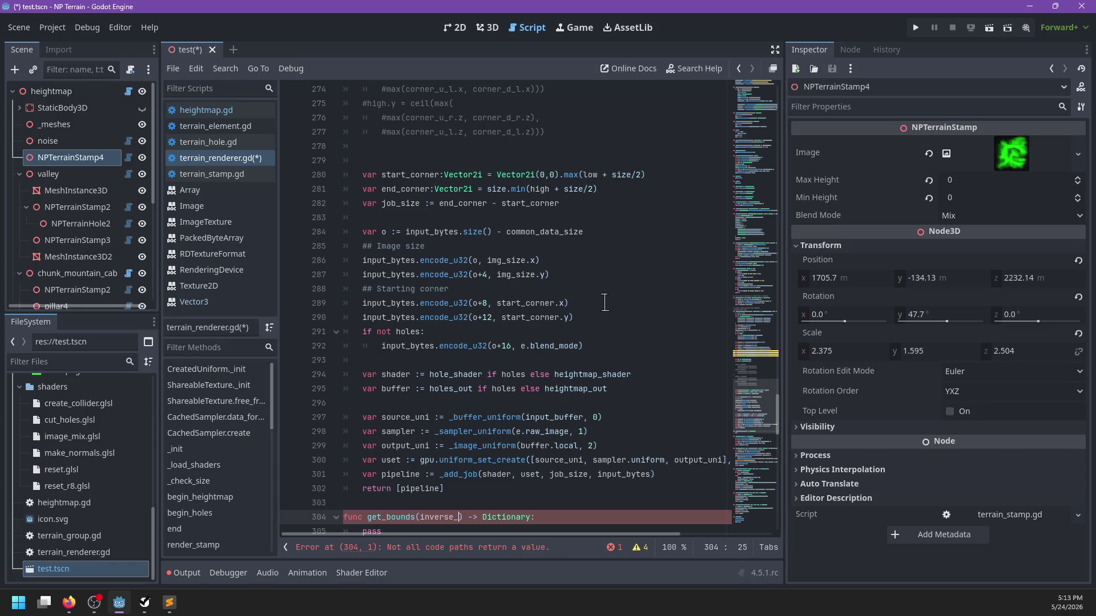
pyautogui.write('form: Transform')
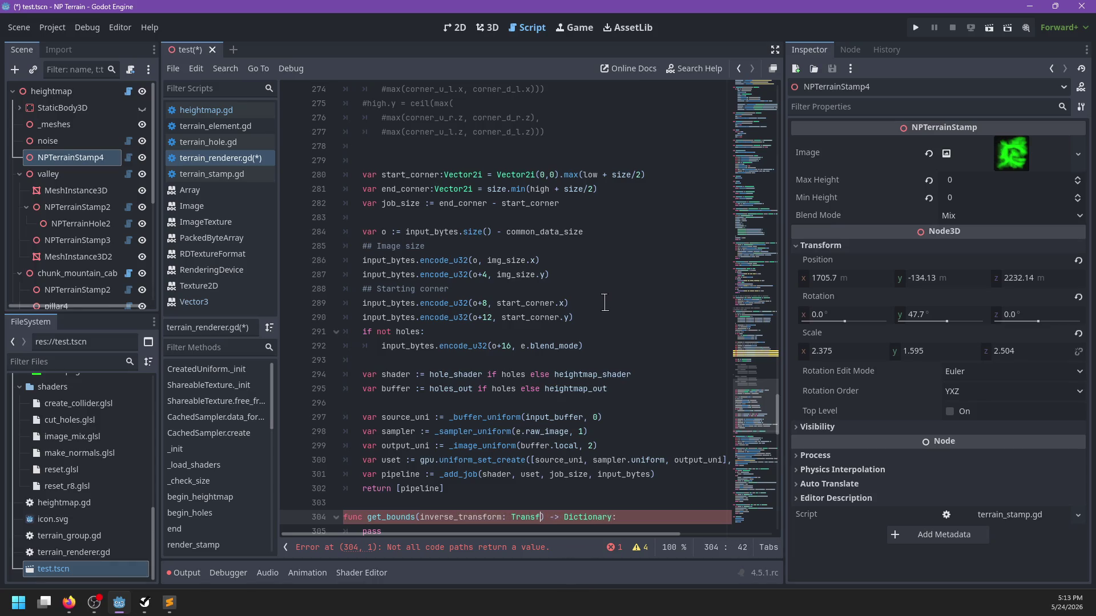
pyautogui.write('3D, ')
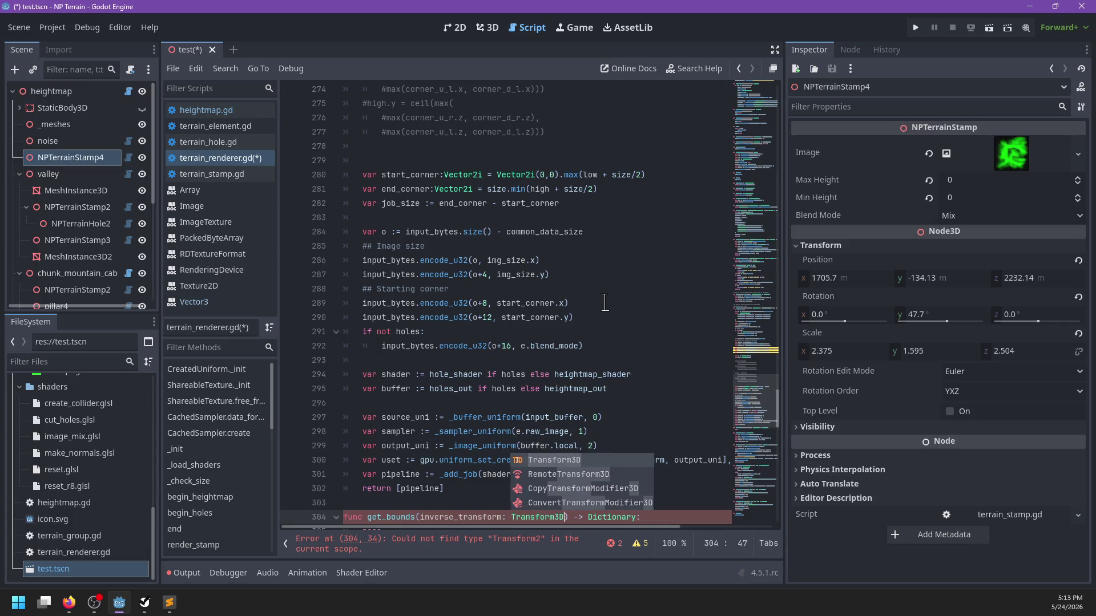
pyautogui.write('e: Te')
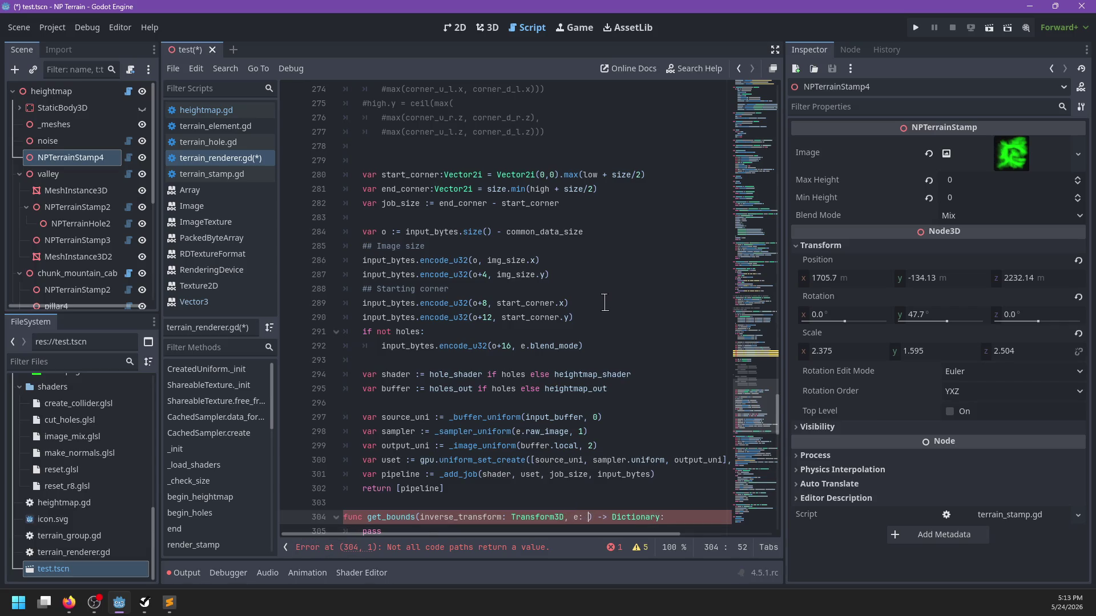
pyautogui.press('BackSpace')
pyautogui.press('BackSpace')
pyautogui.write('NPTerrainEl')
pyautogui.write('ement')
# Select the low and high declaration lines above the commented bounds block.
pyautogui.scroll(3, 525, 294)
pyautogui.scroll(5, 474, 278)
pyautogui.moveTo(478, 278)
pyautogui.mouseDown()
pyautogui.moveTo(419, 293)
pyautogui.moveTo(390, 260)
pyautogui.moveTo(367, 259)
pyautogui.mouseUp()
pyautogui.scroll(-1, 414, 291)
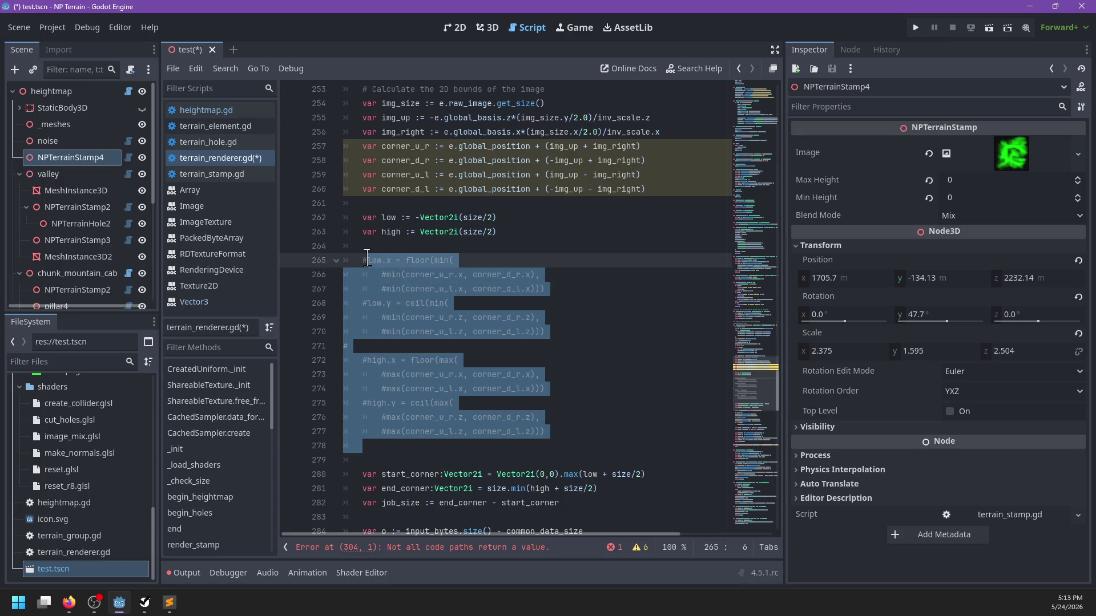
pyautogui.scroll(3, 368, 260)
pyautogui.moveTo(367, 260)
pyautogui.mouseDown()
pyautogui.moveTo(366, 217)
pyautogui.moveTo(362, 375)
pyautogui.mouseUp()
pyautogui.hotkey('ctrl', 'c')
# Move the low and high declarations above the bounds comment, with inv_scale below them.
pyautogui.click(537, 352)
pyautogui.press('BackSpace')
pyautogui.click(614, 213)
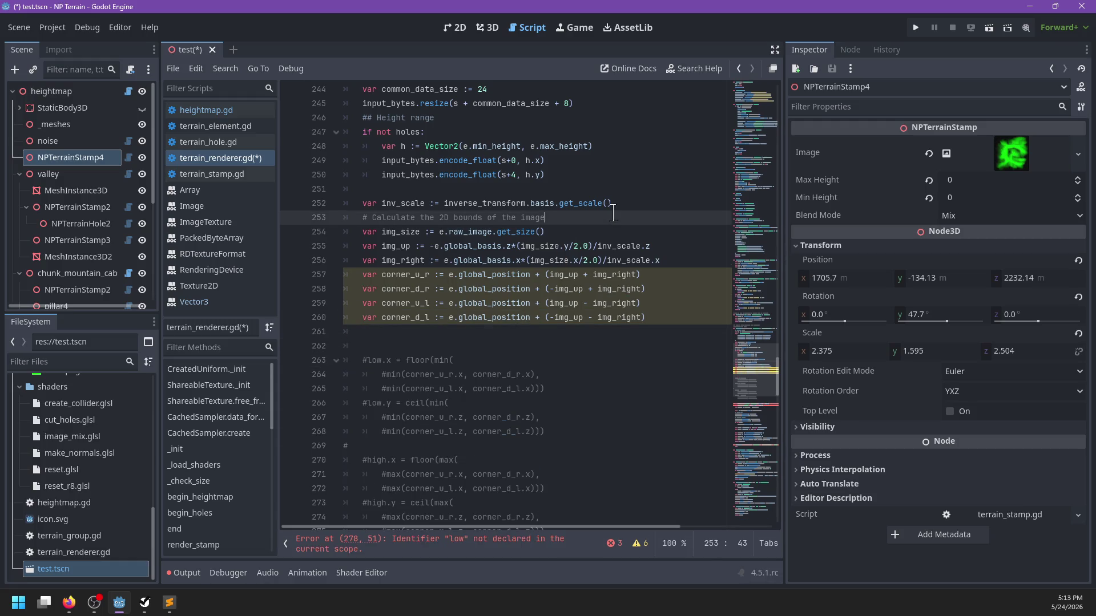
pyautogui.press('Up')
pyautogui.press('Return')
pyautogui.hotkey('ctrl', 'v')
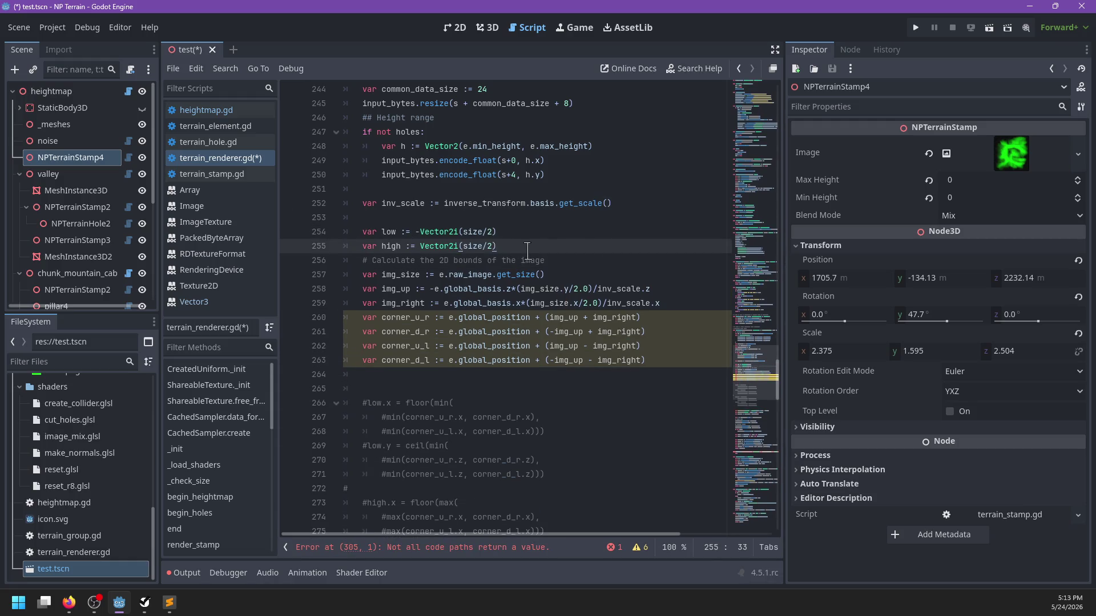
pyautogui.press('Return')
pyautogui.click(451, 218)
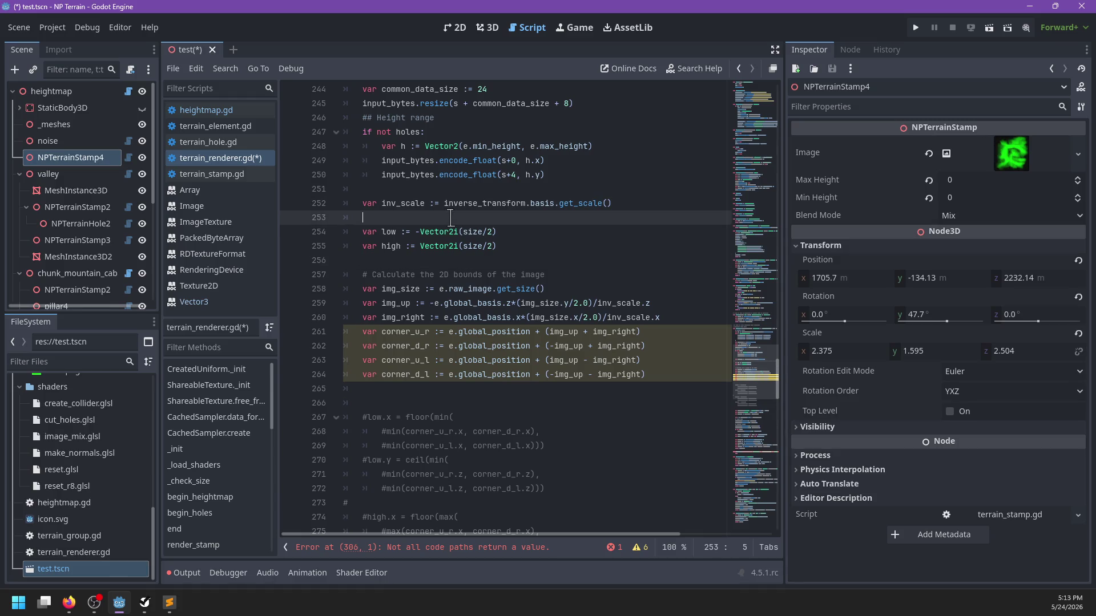
pyautogui.press('BackSpace')
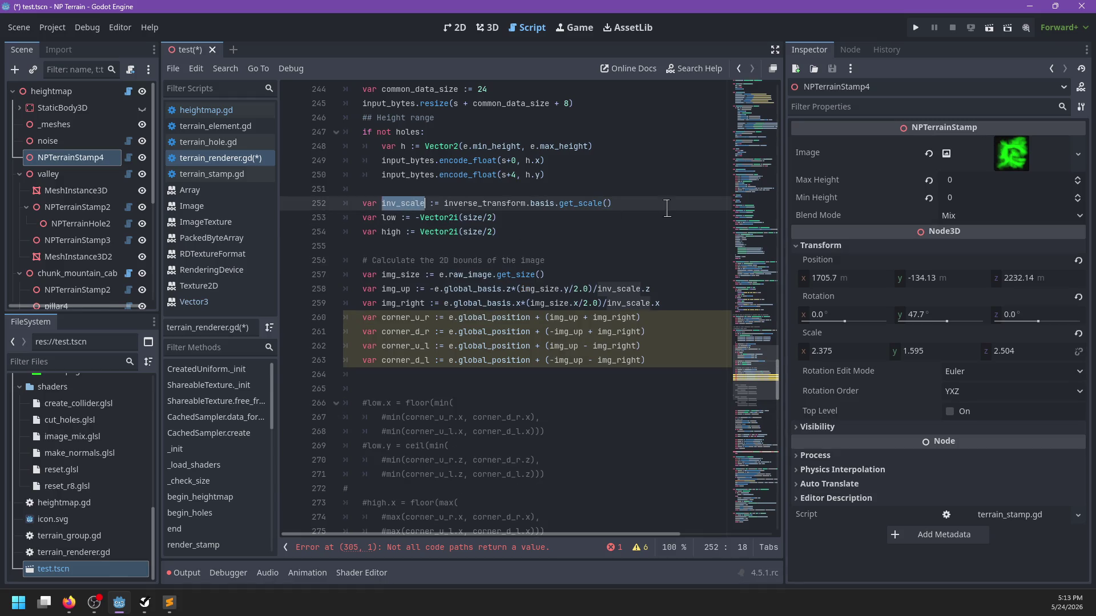
pyautogui.hotkey('alt', 'Down')
pyautogui.hotkey('alt', 'Down')
pyautogui.hotkey('alt', 'Down')
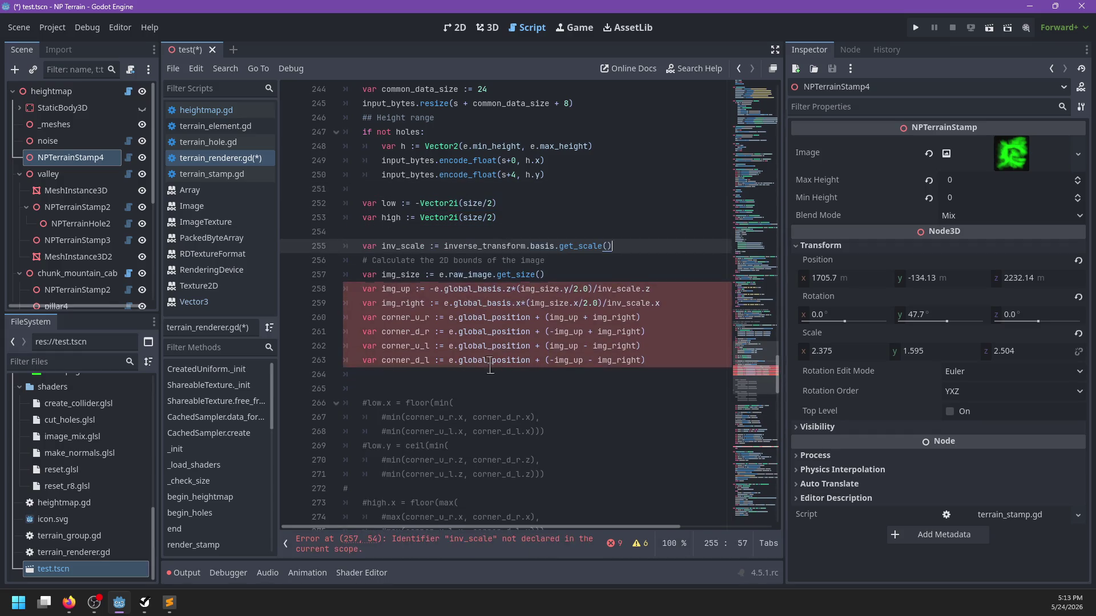
# Move the img_size line above inv_scale in _image_mix.
pyautogui.scroll(-2, 447, 389)
pyautogui.moveTo(403, 466)
pyautogui.mouseDown()
pyautogui.moveTo(403, 486)
pyautogui.moveTo(332, 237)
pyautogui.moveTo(318, 231)
pyautogui.mouseUp()
pyautogui.press('BackSpace')
pyautogui.press('Return')
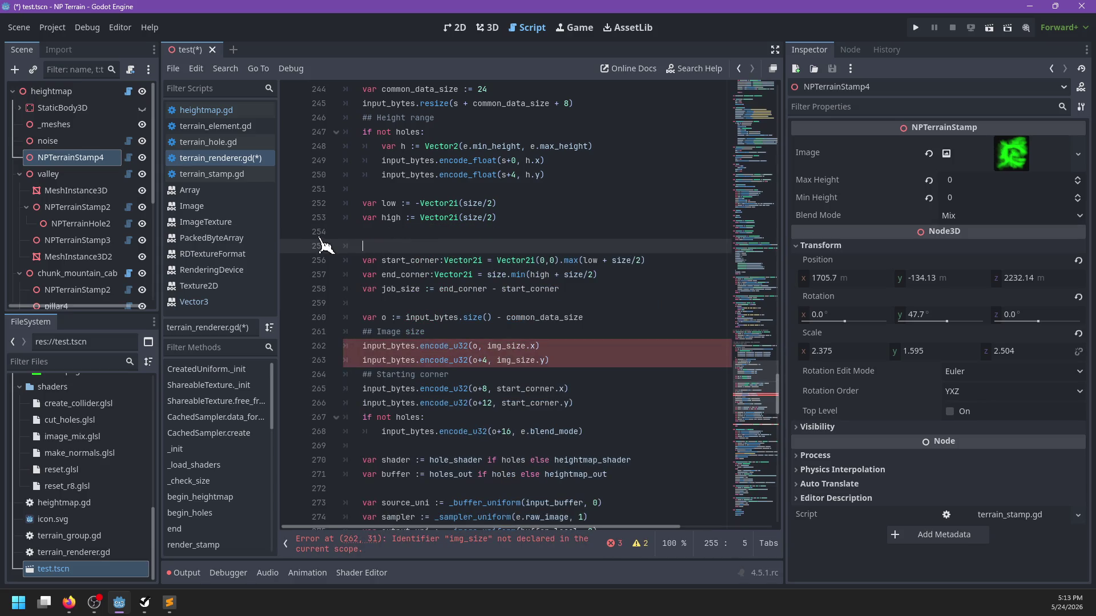
pyautogui.hotkey('ctrl', 'z')
pyautogui.hotkey('ctrl', 'z')
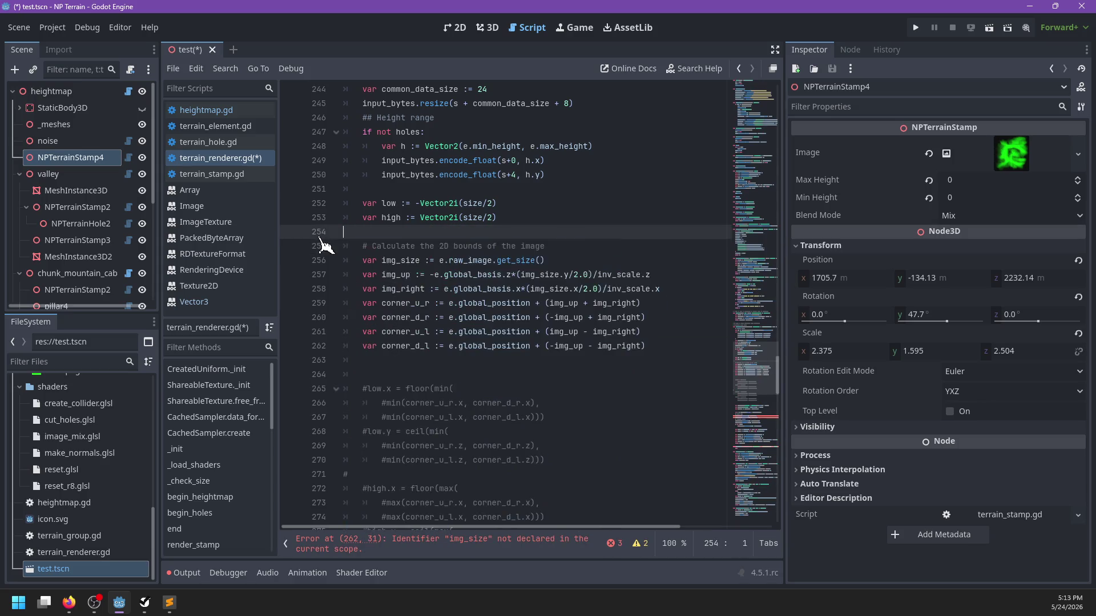
pyautogui.click(578, 275)
pyautogui.moveTo(577, 275)
pyautogui.mouseDown()
pyautogui.moveTo(581, 264)
pyautogui.moveTo(501, 230)
pyautogui.mouseUp()
pyautogui.press('Return')
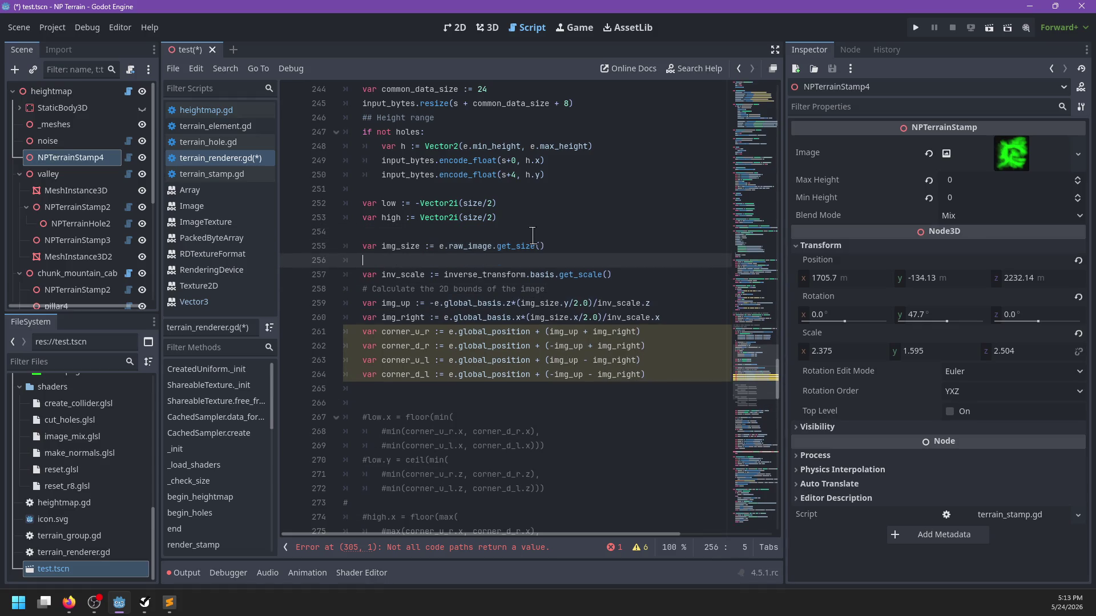
# Cut the inv_scale and bounds block from _image_mix and paste it over pass in get_bounds.
pyautogui.doubleClick(393, 246)
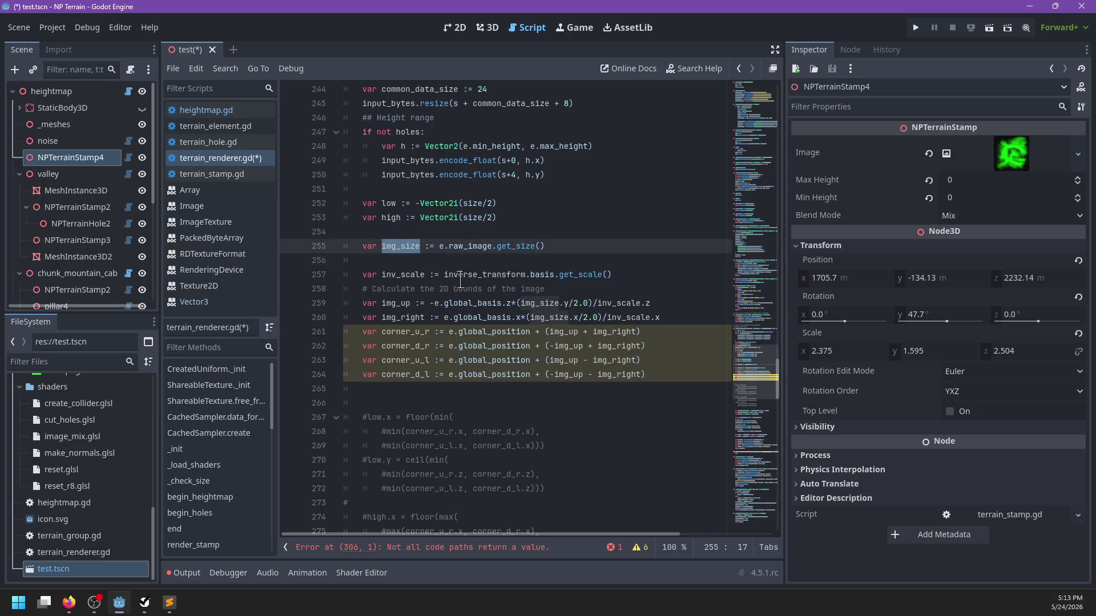
pyautogui.click(374, 262)
pyautogui.moveTo(375, 262); pyautogui.dragTo(421, 306)
pyautogui.press('BackSpace')
pyautogui.scroll(2, 421, 310)
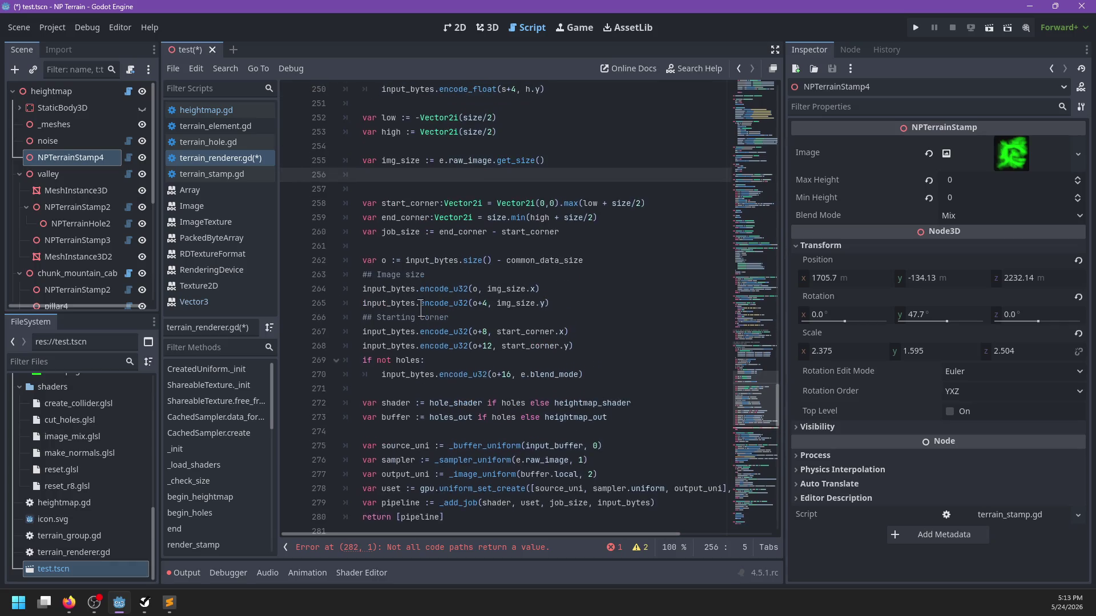
pyautogui.press('BackSpace')
pyautogui.press('BackSpace')
pyautogui.scroll(-4, 421, 309)
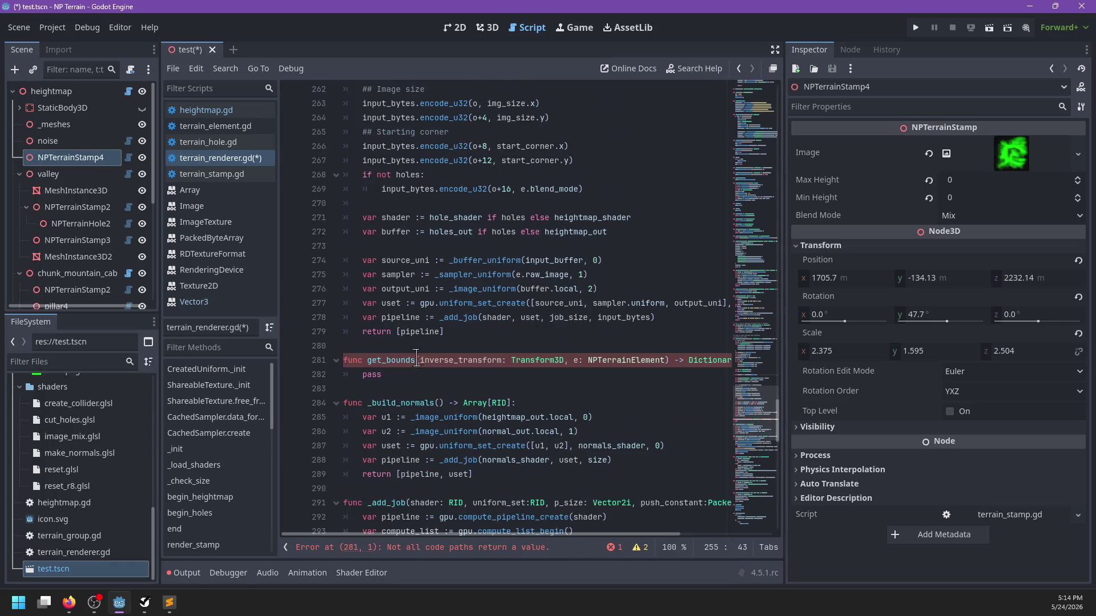
pyautogui.click(396, 374)
pyautogui.doubleClick(372, 375)
pyautogui.hotkey('ctrl', 'v')
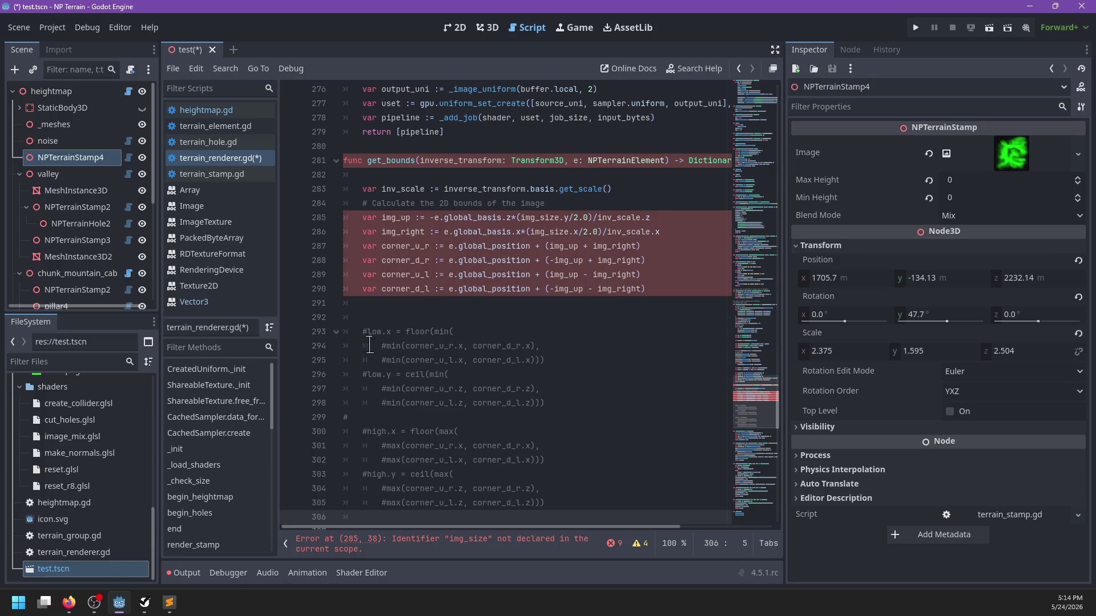
# Paste the low and high declarations into get_bounds and set low := -high.
pyautogui.scroll(10, 368, 335)
pyautogui.moveTo(563, 210); pyautogui.dragTo(546, 163)
pyautogui.scroll(-10, 432, 244)
pyautogui.click(404, 317)
pyautogui.hotkey('ctrl', 'v')
pyautogui.press('Up')
pyautogui.press('Up')
pyautogui.press('BackSpace')
pyautogui.press('BackSpace')
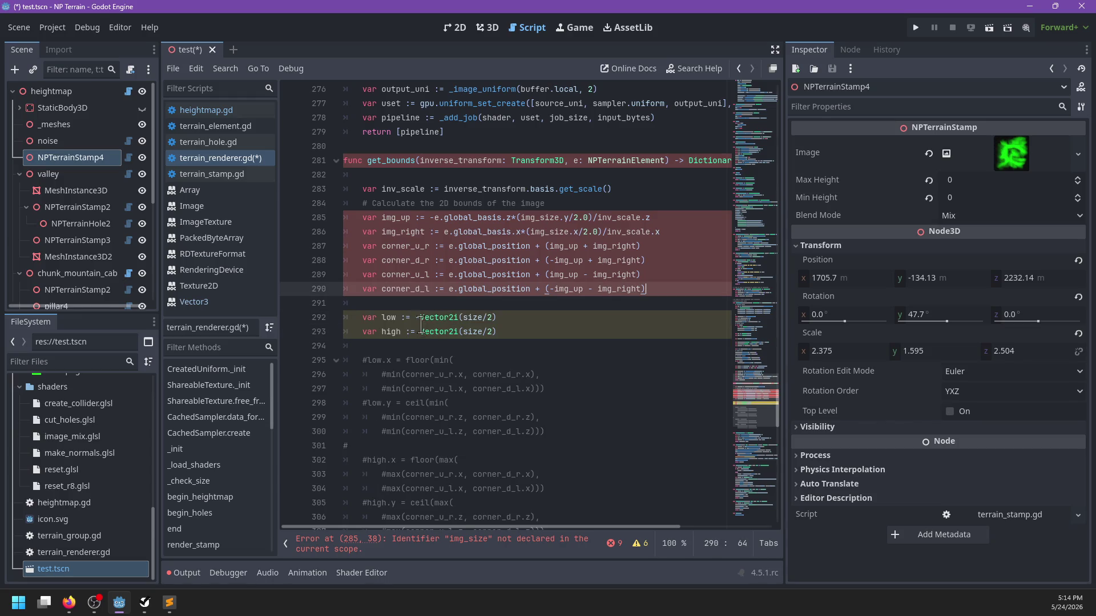
pyautogui.click(535, 317)
pyautogui.hotkey('alt', 'Down')
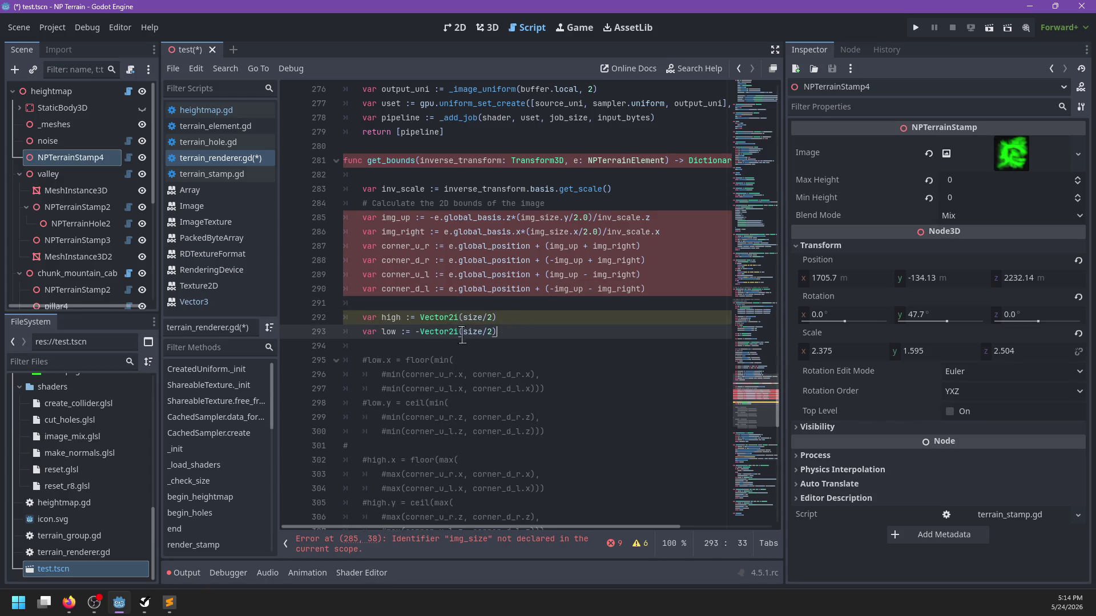
pyautogui.moveTo(421, 331); pyautogui.dragTo(544, 330)
pyautogui.write('high')
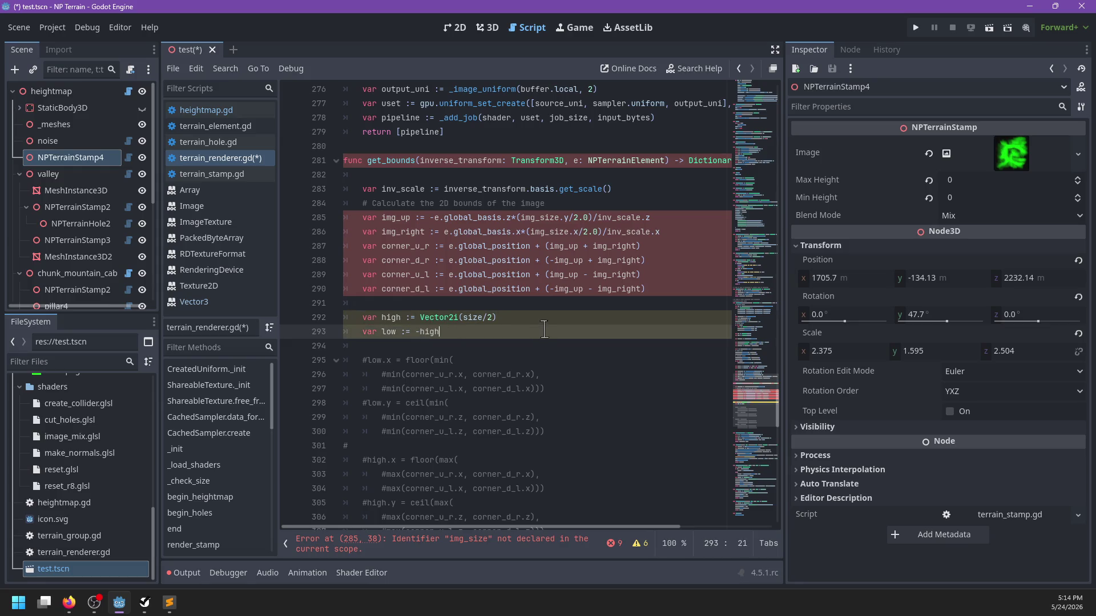
# Uncomment the bounds calculations with Ctrl+K and paste the img_size line at the top of get_bounds.
pyautogui.scroll(-4, 483, 341)
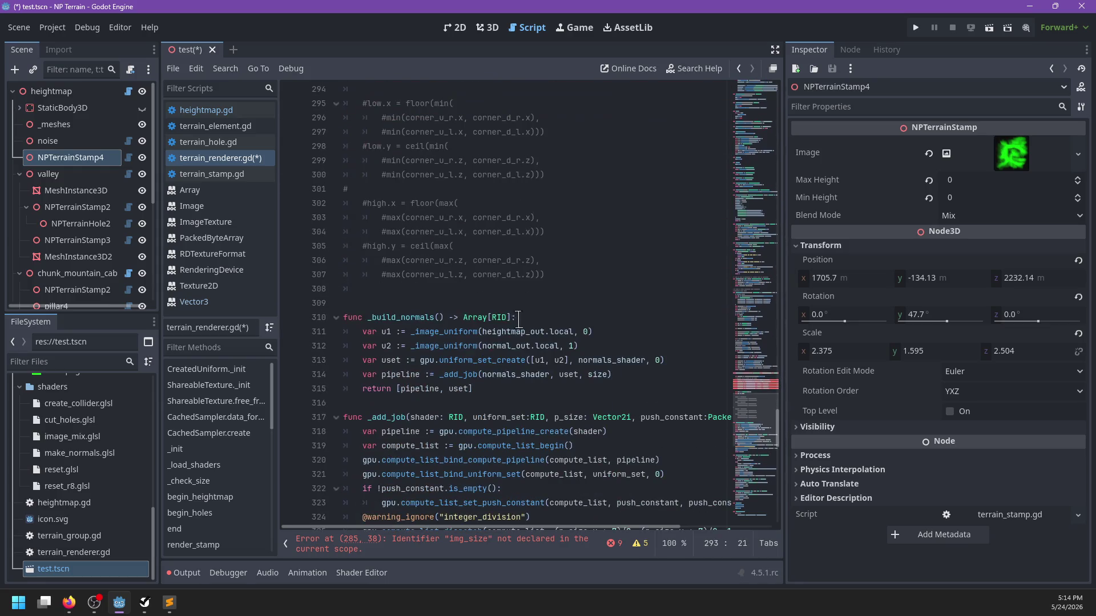
pyautogui.moveTo(362, 188); pyautogui.dragTo(429, 260)
pyautogui.keyDown('shift'); pyautogui.click(493, 359); pyautogui.keyUp('shift')
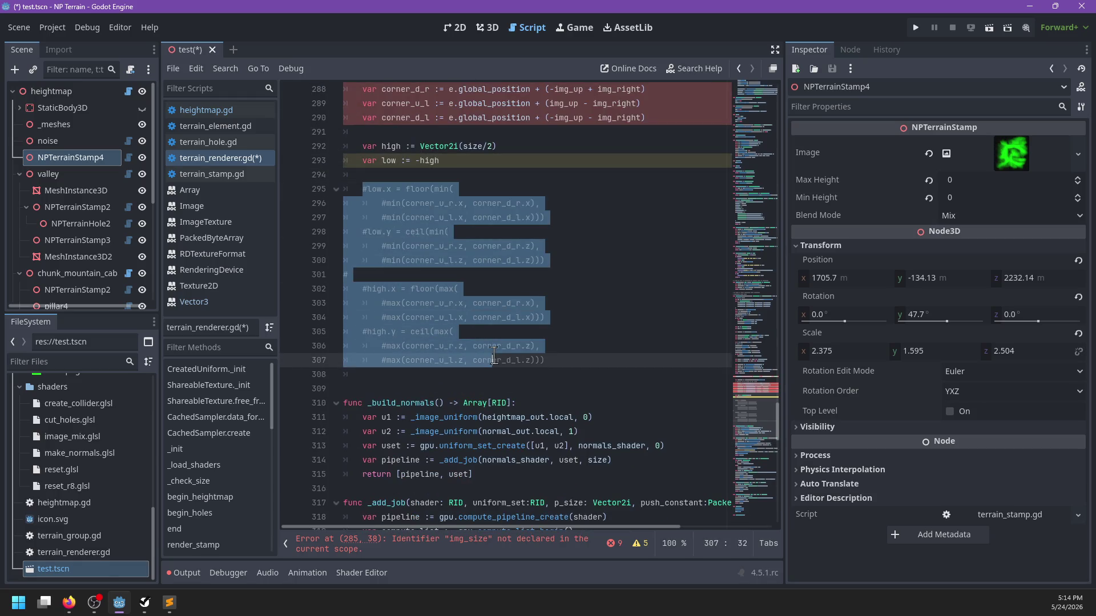
pyautogui.hotkey('ctrl', 'k')
pyautogui.scroll(13, 492, 353)
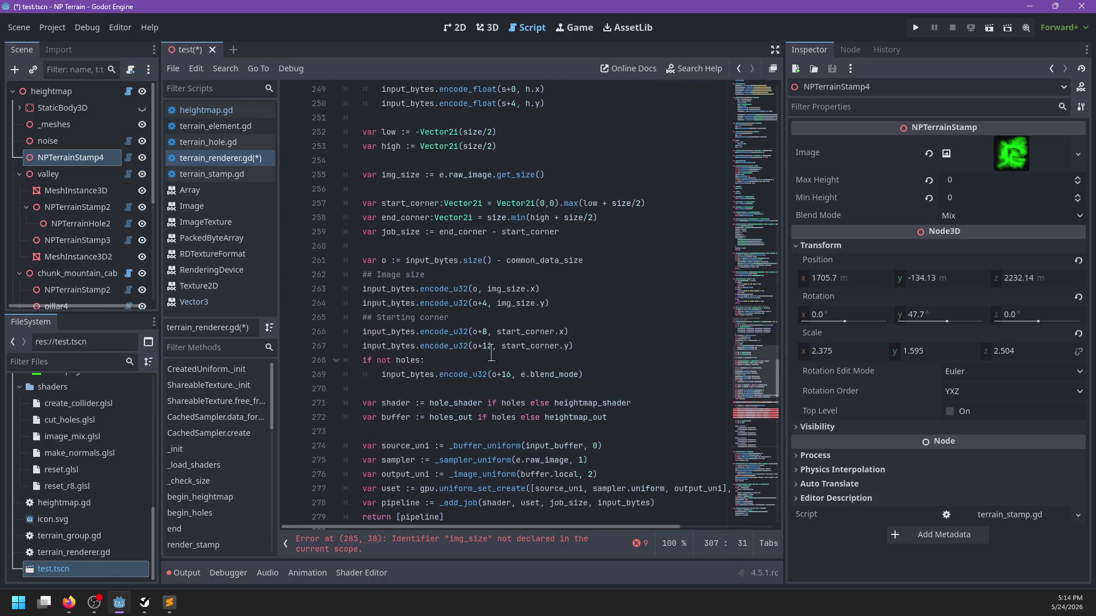
pyautogui.moveTo(569, 179); pyautogui.dragTo(569, 167)
pyautogui.hotkey('ctrl', 'c')
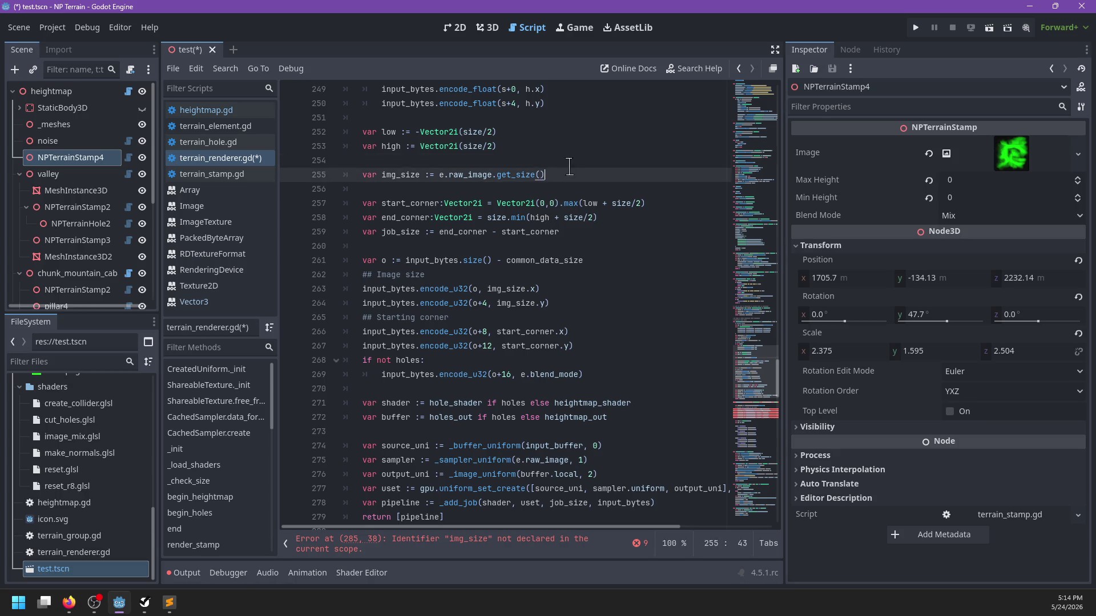
pyautogui.scroll(-6, 580, 245)
pyautogui.click(483, 303)
pyautogui.hotkey('ctrl', 'v')
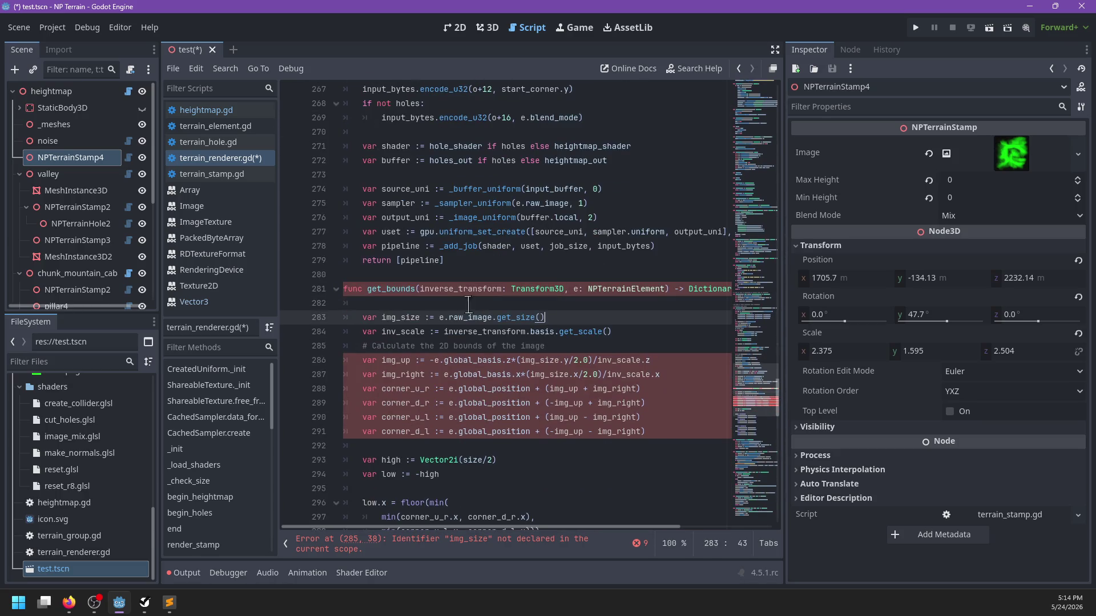
pyautogui.press('BackSpace')
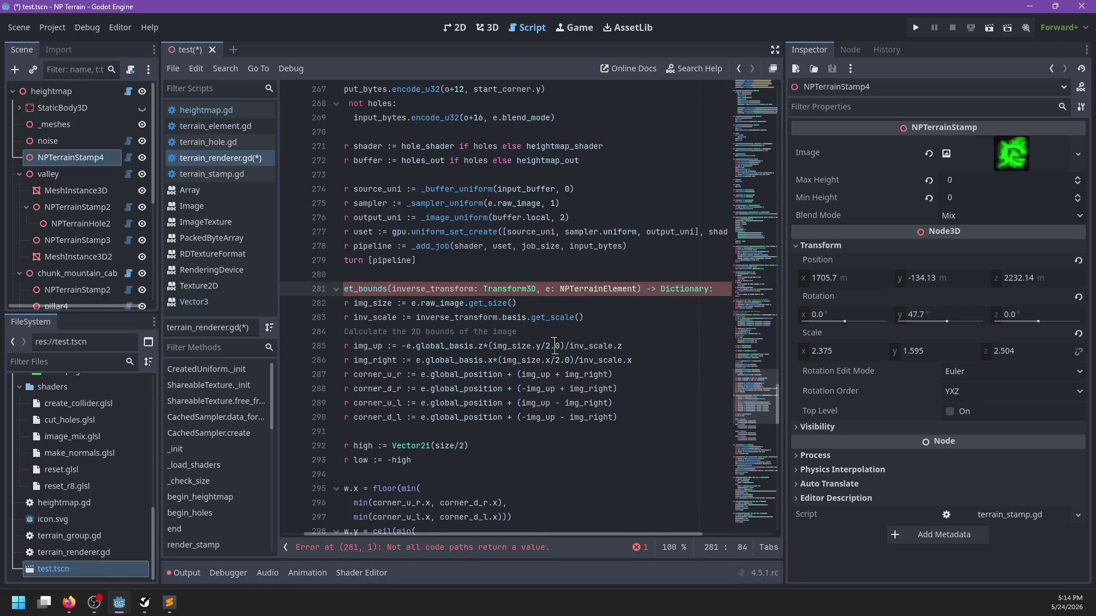
# End get_bounds with return {'low': low, 'high': high}.
pyautogui.scroll(-3, 553, 366)
pyautogui.scroll(-4, 537, 416)
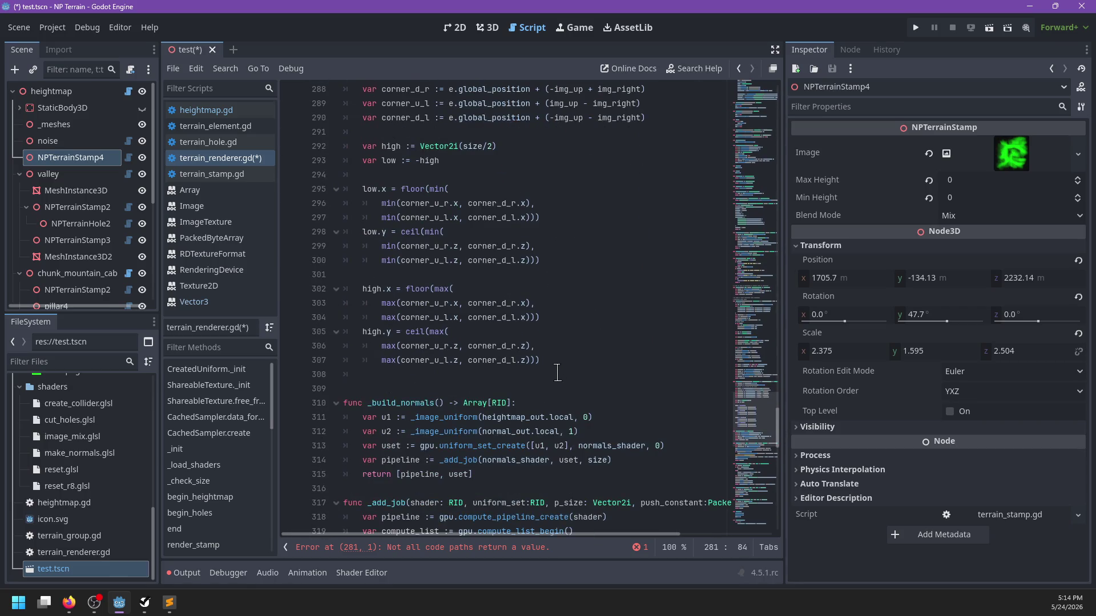
pyautogui.click(557, 373)
pyautogui.write("return {'low': low,")
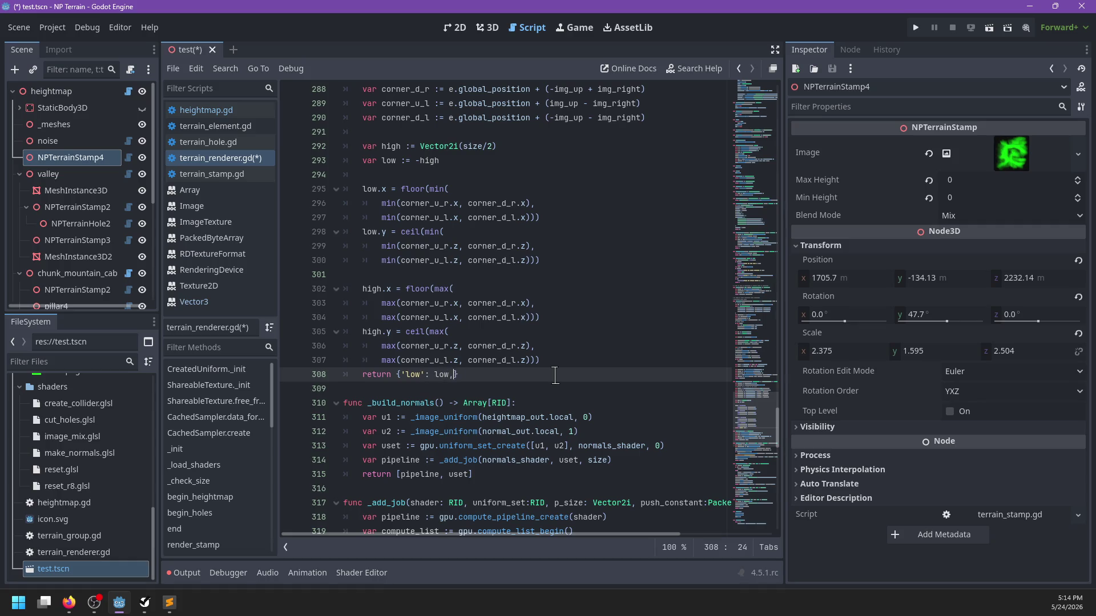
pyautogui.write("h'")
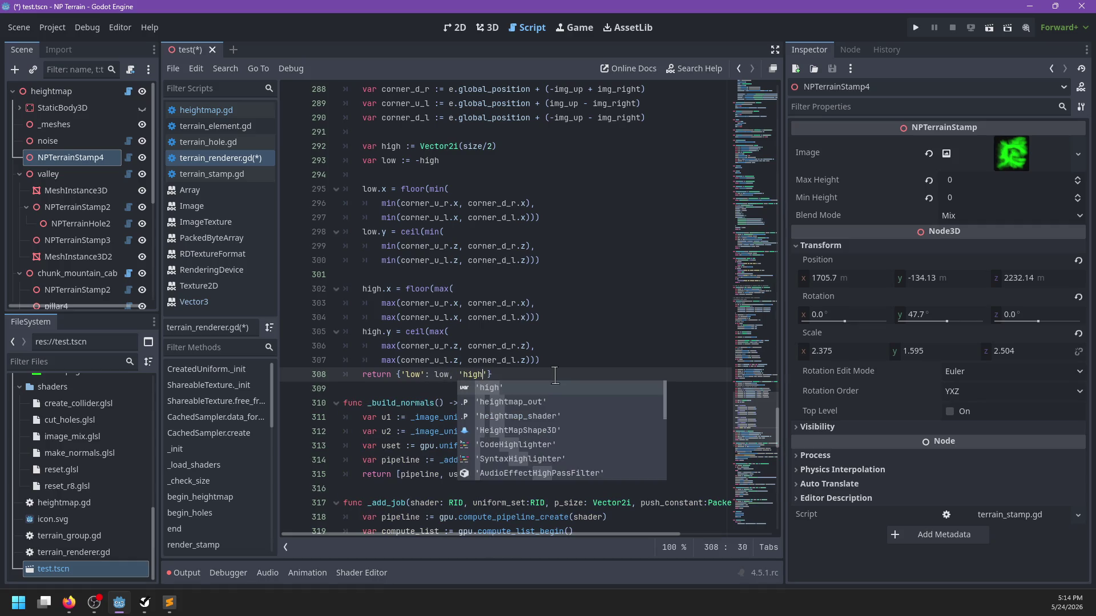
pyautogui.press('BackSpace')
pyautogui.scroll(6, 528, 302)
pyautogui.click(411, 231)
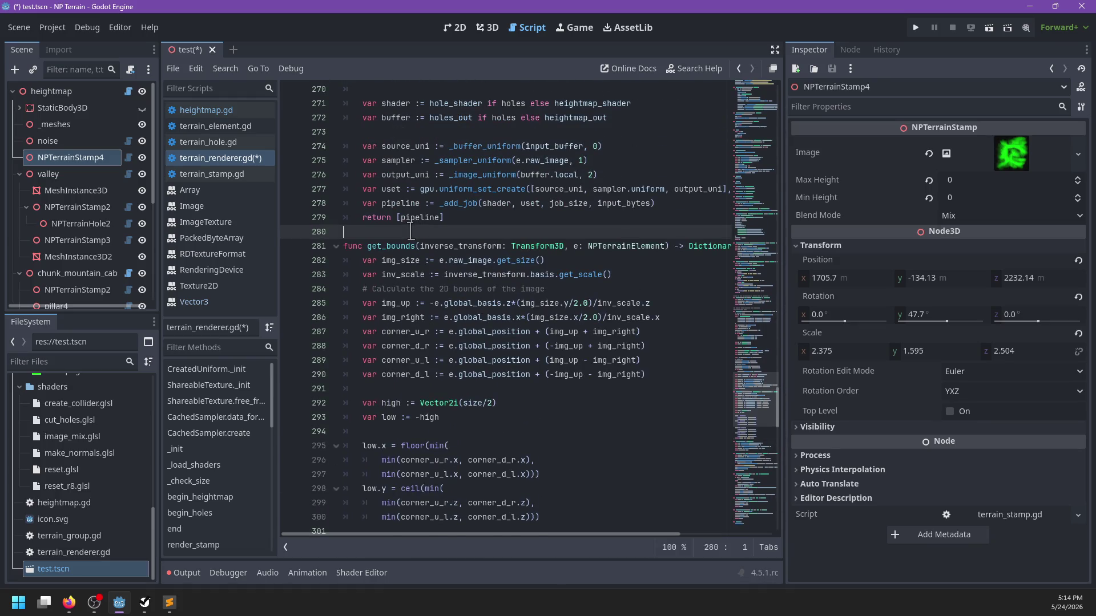
# Add a comment above get_bounds noting the transforms still need working out.
pyautogui.press('Return')
pyautogui.write('# TODO: this d')
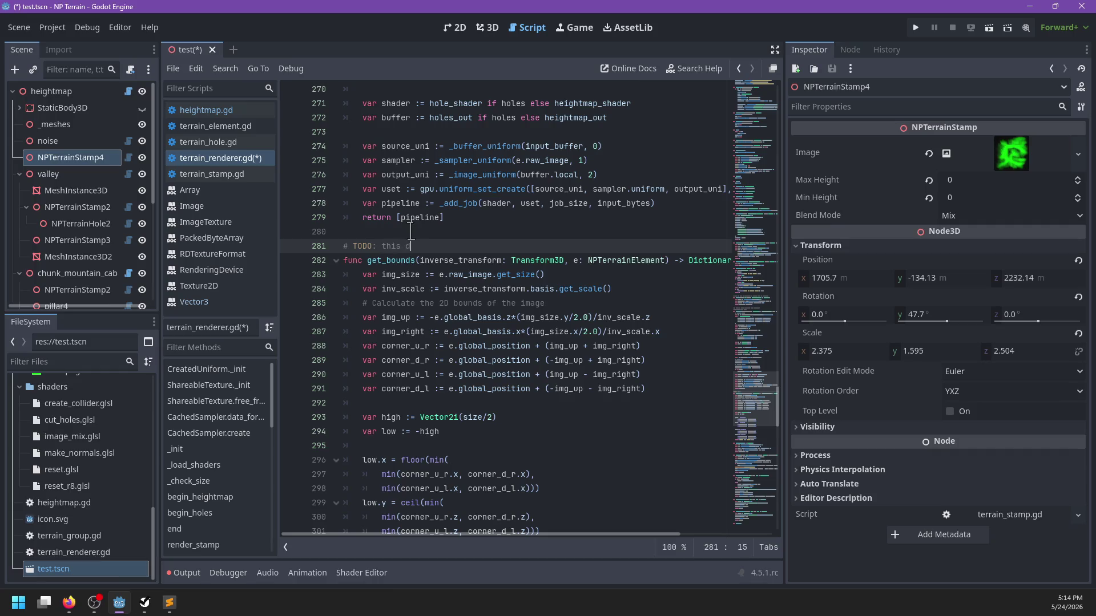
pyautogui.write('work ')
pyautogui.write('our')
pyautogui.press('BackSpace')
pyautogui.press('BackSpace')
pyautogui.press('BackSpace')
pyautogui.write('sfor')
pyautogui.write('ms')
pyautogui.press('Return')
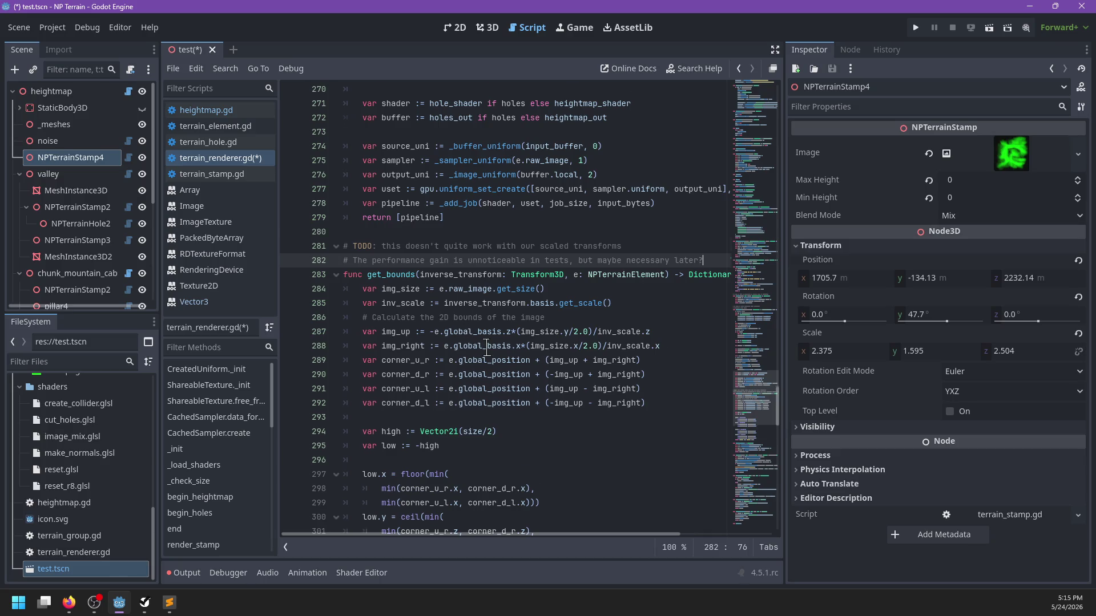
# Insert an empty line below the var high bound declaration at line 253.
pyautogui.scroll(-1, 486, 350)
pyautogui.scroll(-3, 486, 350)
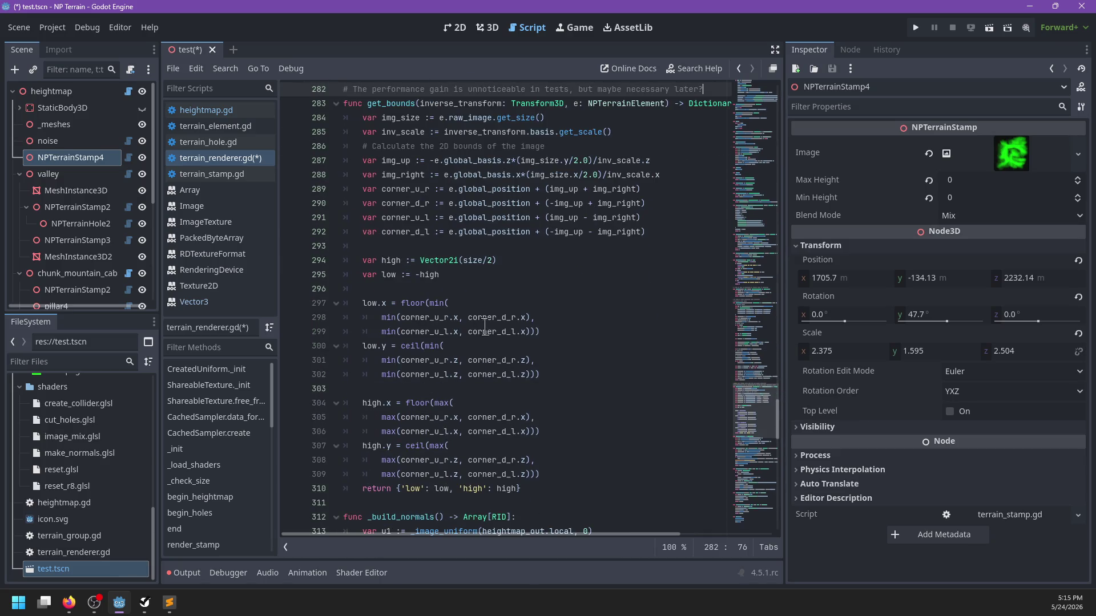
pyautogui.scroll(7, 484, 326)
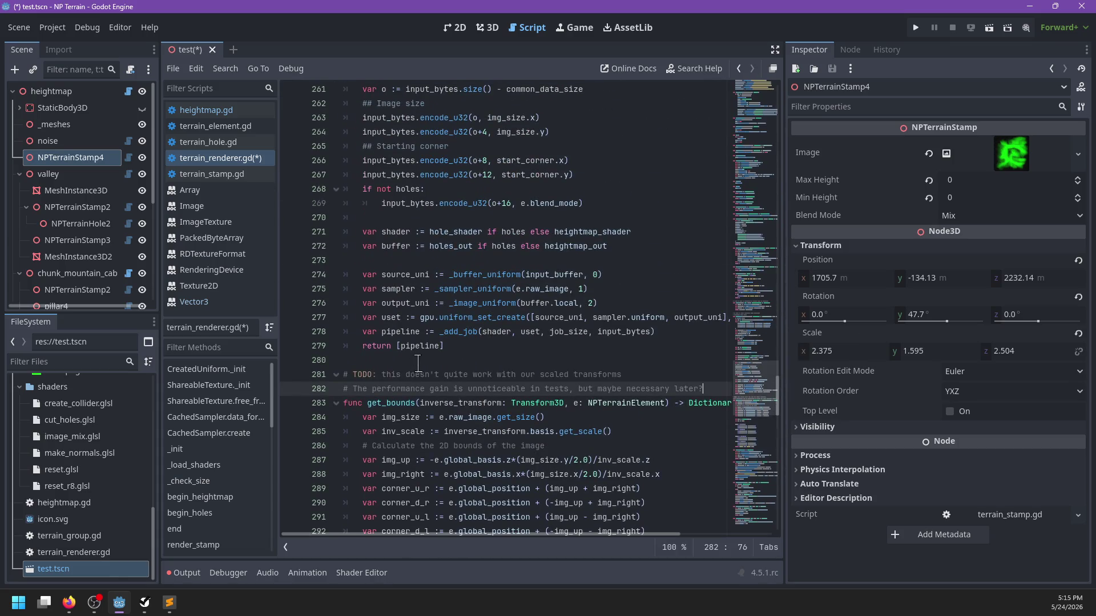
pyautogui.click(418, 364)
pyautogui.scroll(7, 417, 364)
pyautogui.click(542, 268)
pyautogui.press('Return')
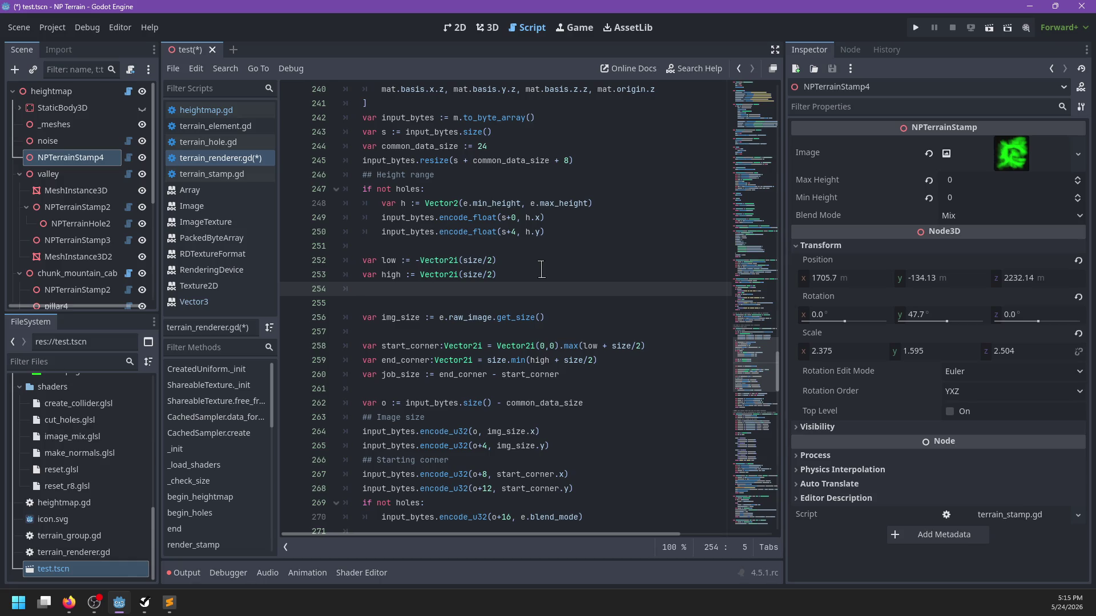
pyautogui.write('v')
# Add lines calling get_bounds and reading low and high from its result, then comment them out.
pyautogui.press('BackSpace')
pyautogui.press('Return')
pyautogui.write('var ls')
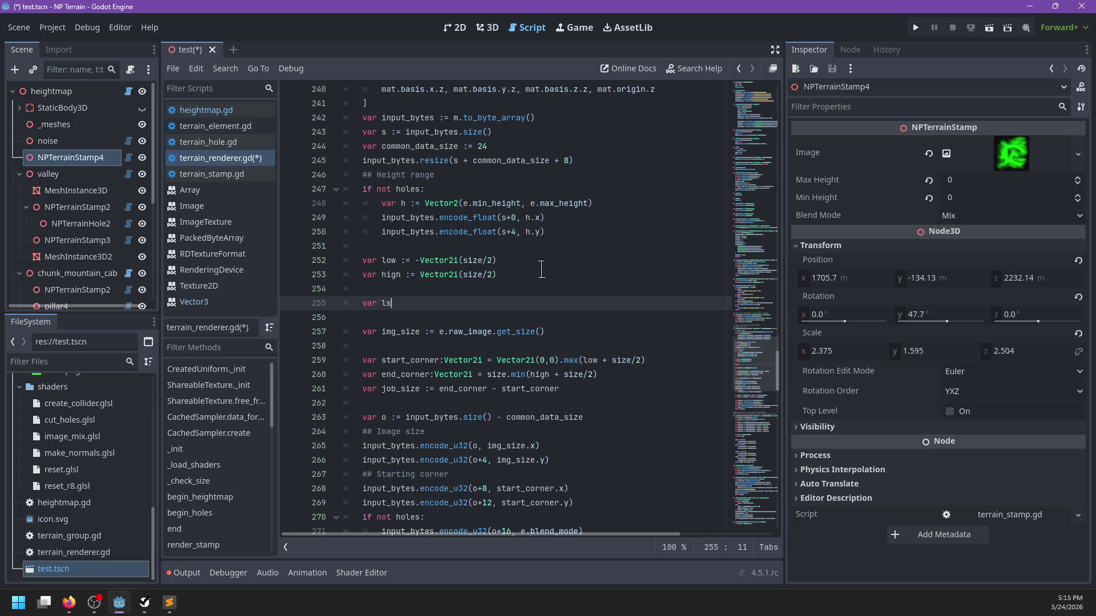
pyautogui.write('b')
pyautogui.press('Return')
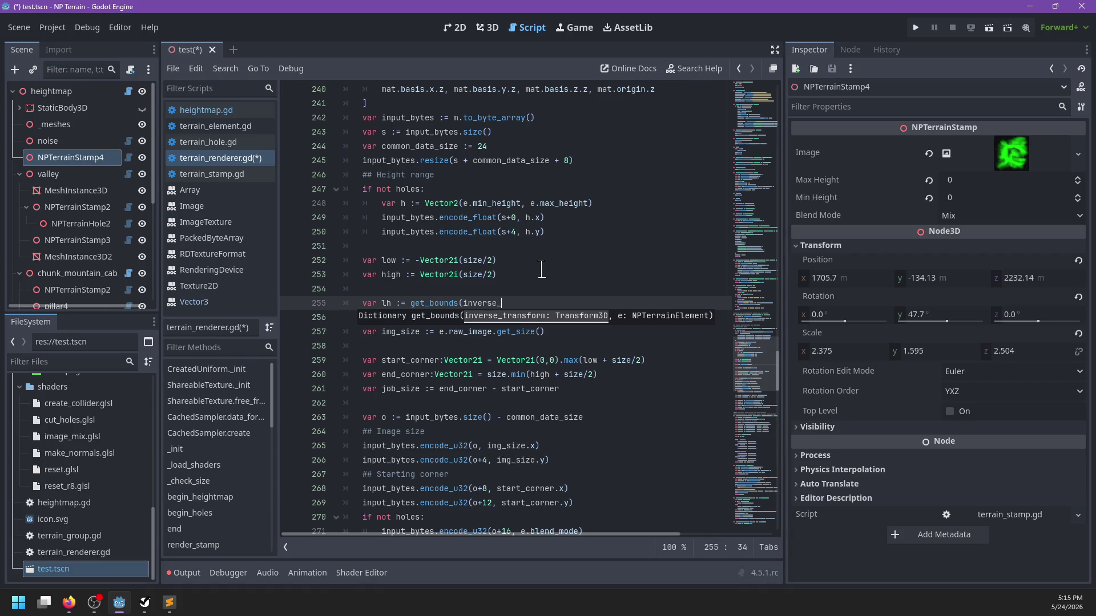
pyautogui.write('transform, e')
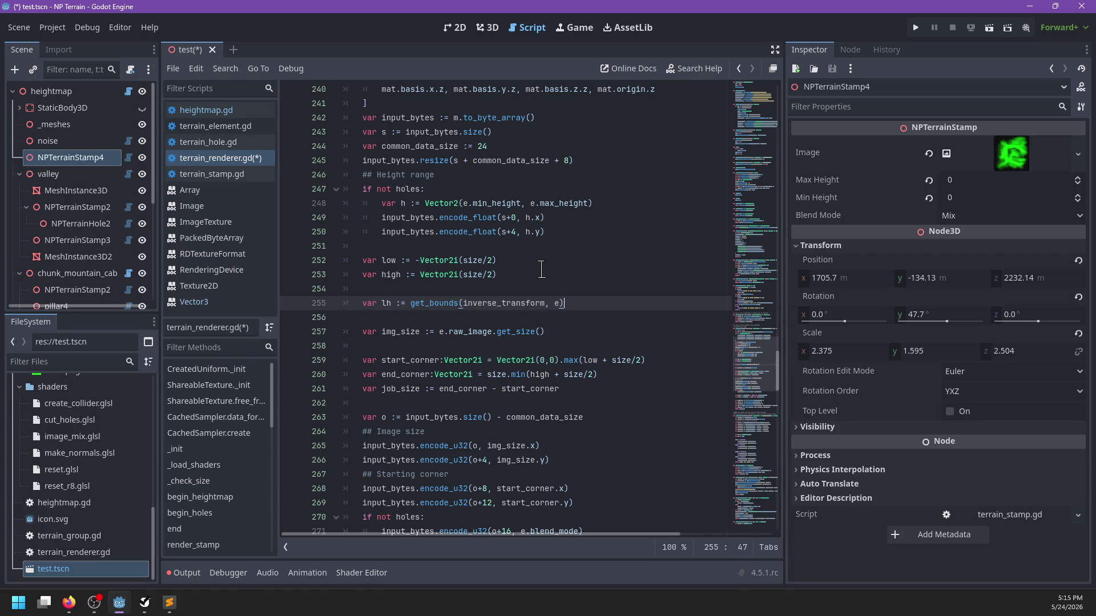
pyautogui.press('Return')
pyautogui.write('low = lh.low')
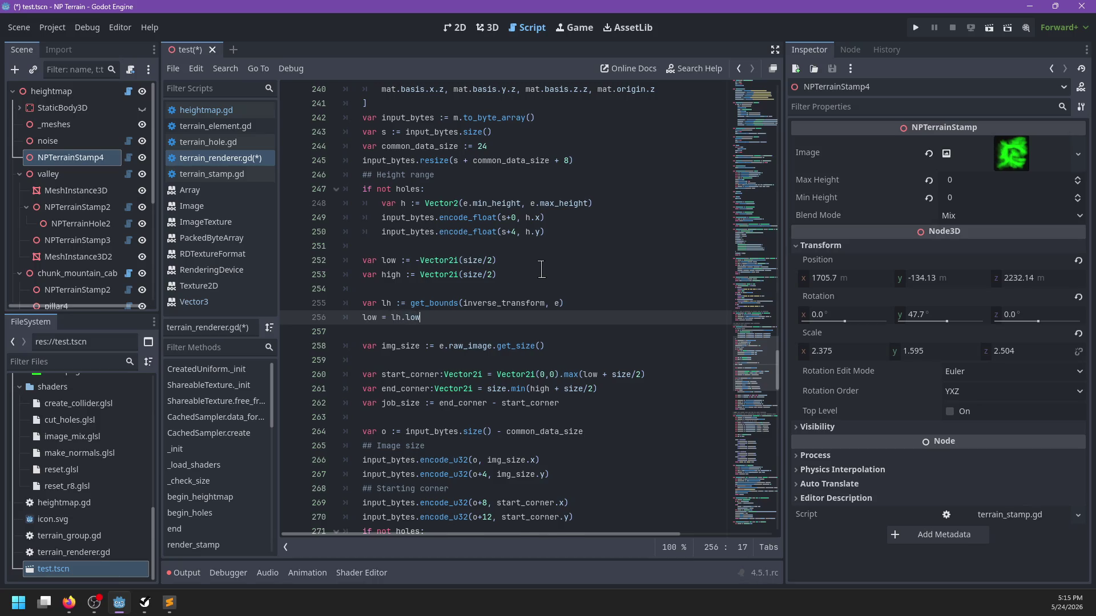
pyautogui.press('Return')
pyautogui.write('h ')
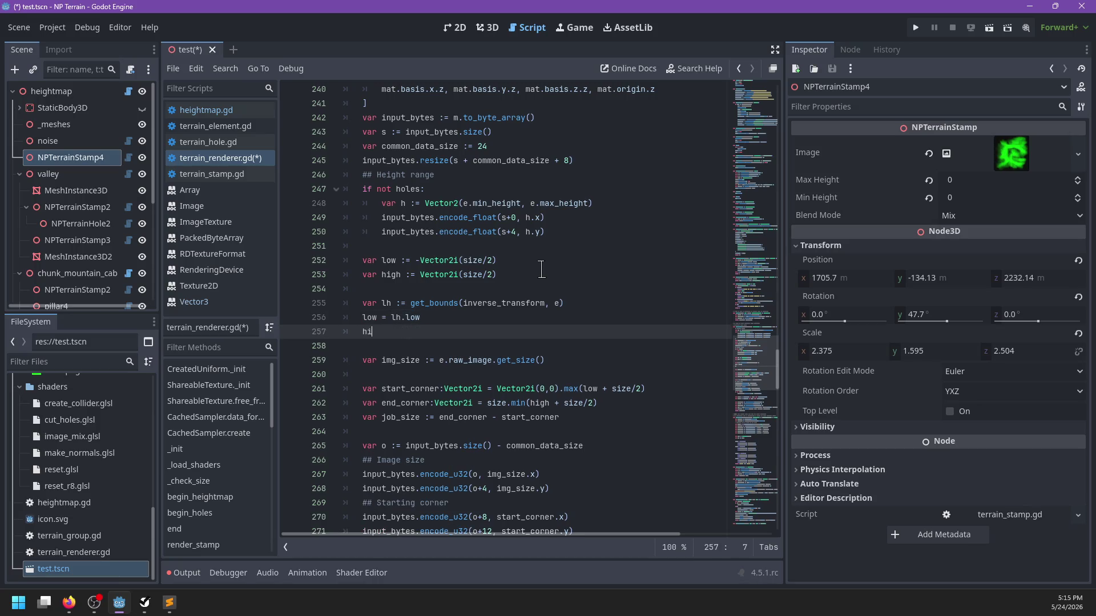
pyautogui.write('= lh.high')
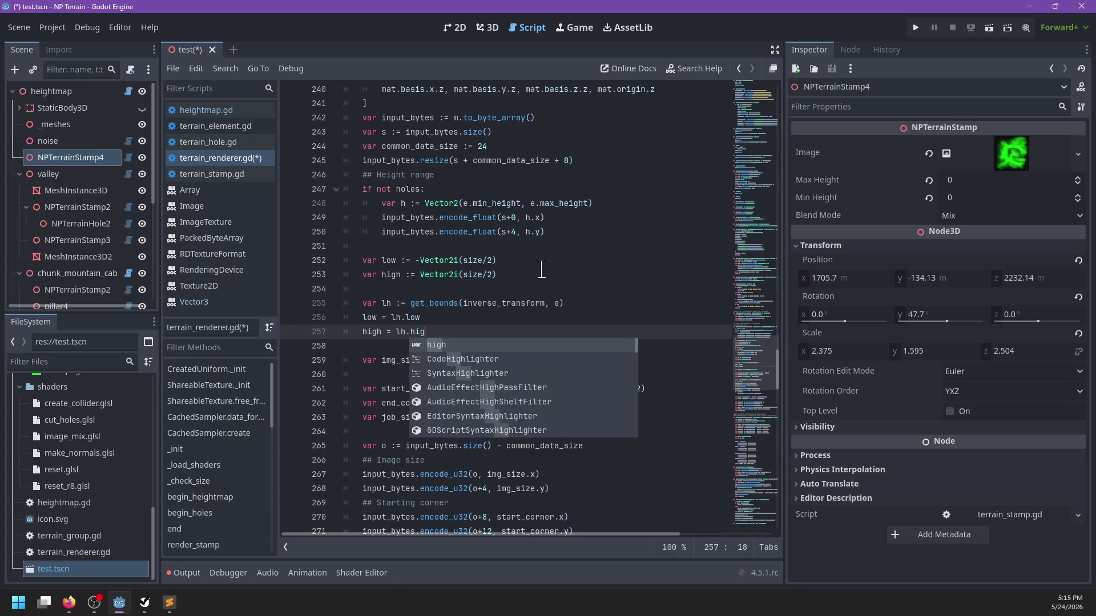
pyautogui.moveTo(468, 326); pyautogui.dragTo(368, 303)
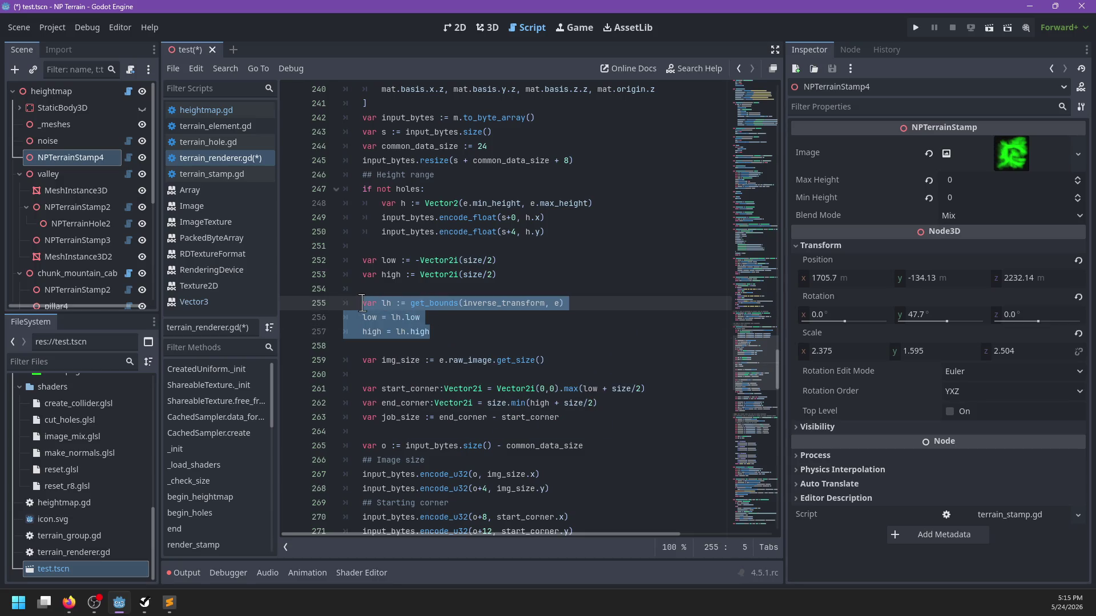
pyautogui.hotkey('ctrl', 'k')
# Move the low/high declarations below the commented get_bounds block and save.
pyautogui.click(411, 288)
pyautogui.write('# TODO: fix get_bounds')
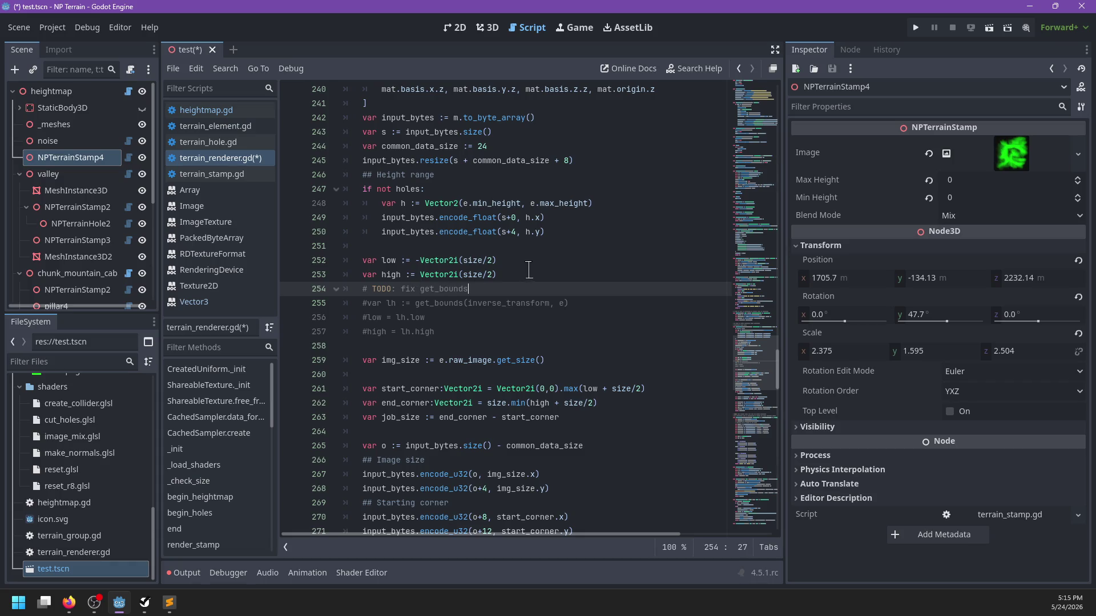
pyautogui.click(528, 274)
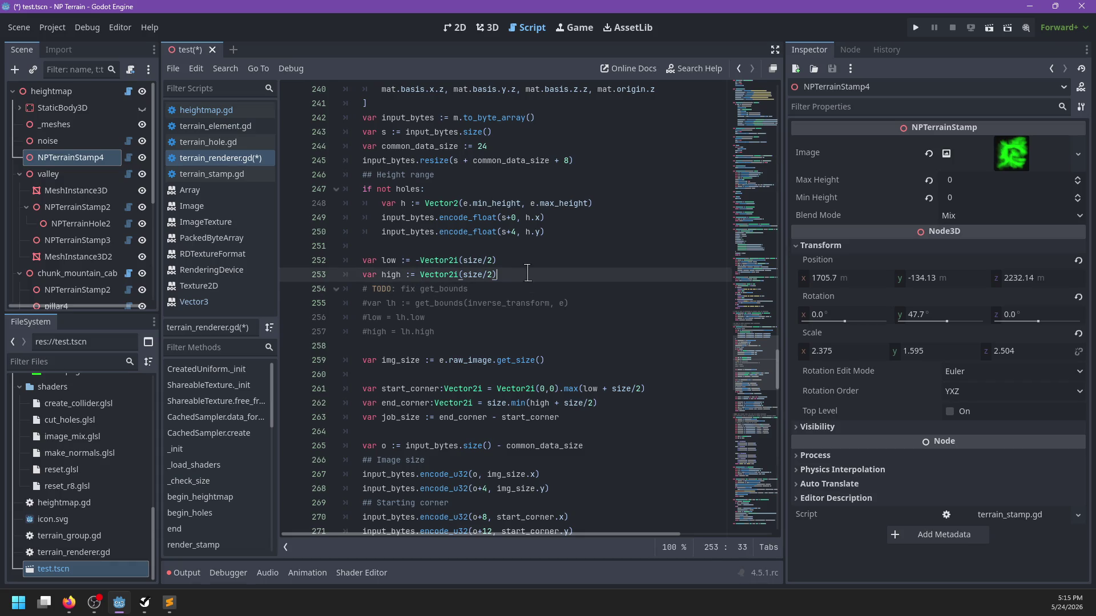
pyautogui.press('Return')
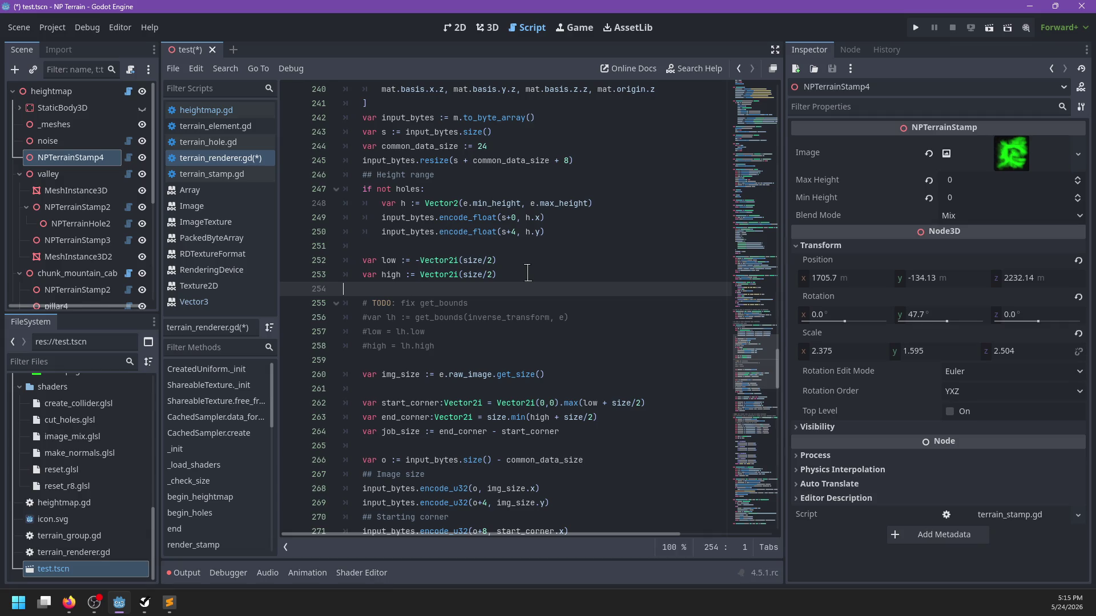
pyautogui.moveTo(527, 274); pyautogui.dragTo(524, 241)
pyautogui.hotkey('alt', 'Down')
pyautogui.hotkey('alt', 'Down')
pyautogui.hotkey('alt', 'Down')
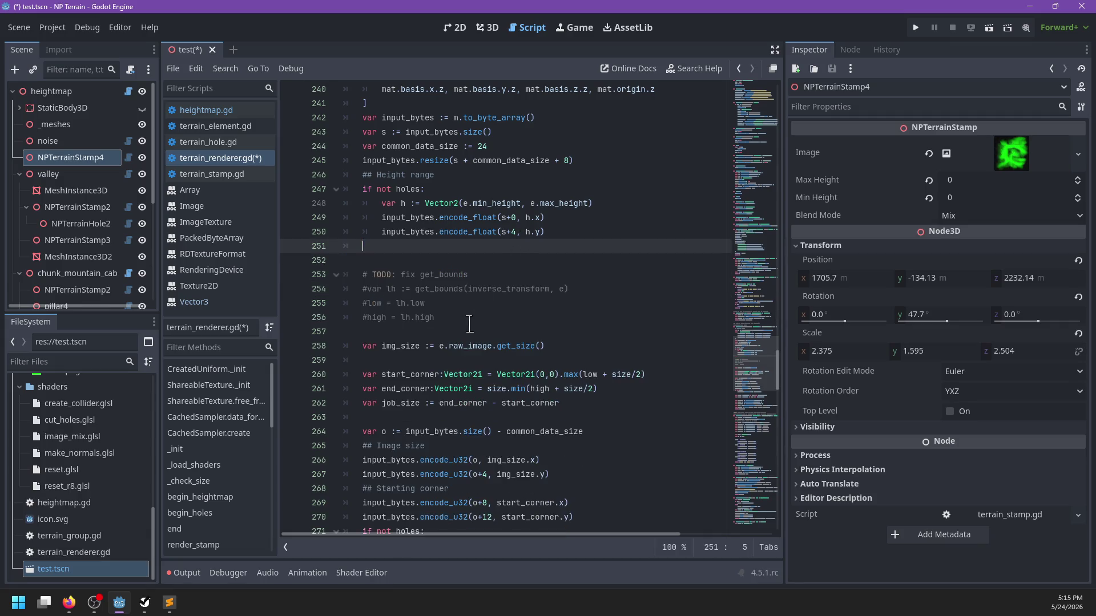
pyautogui.press('Return')
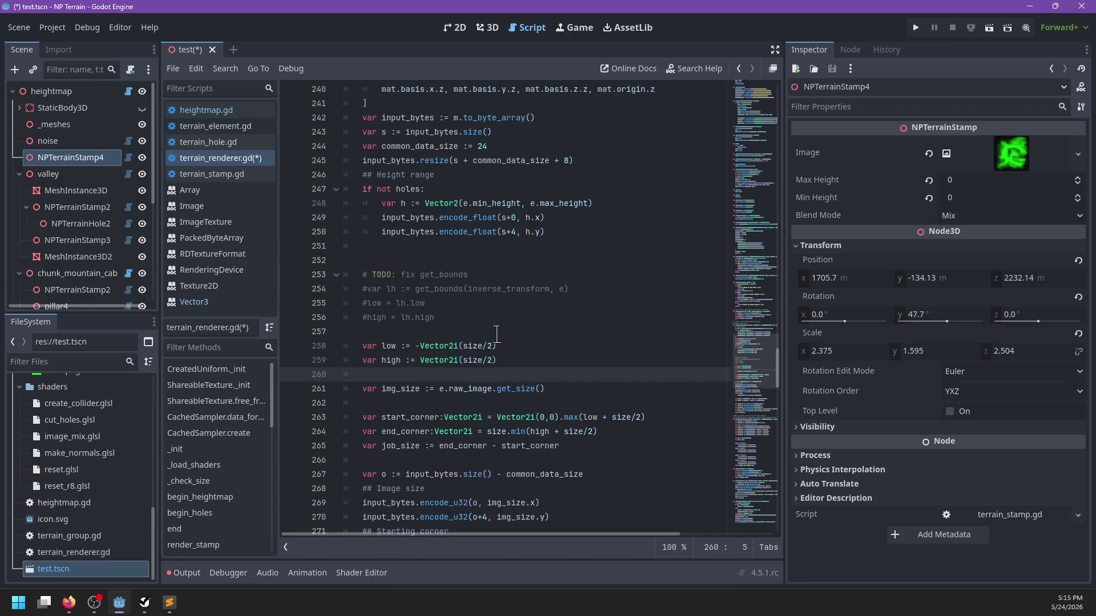
pyautogui.press('Up')
pyautogui.press('Up')
pyautogui.press('Up')
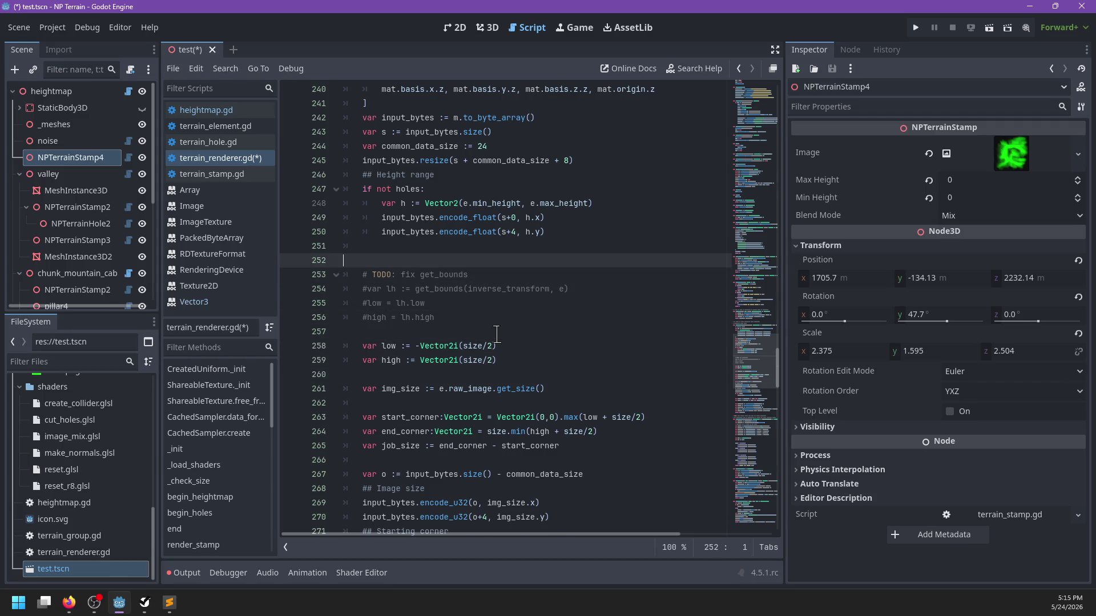
pyautogui.press('BackSpace')
pyautogui.click(486, 259)
pyautogui.write('for free performance')
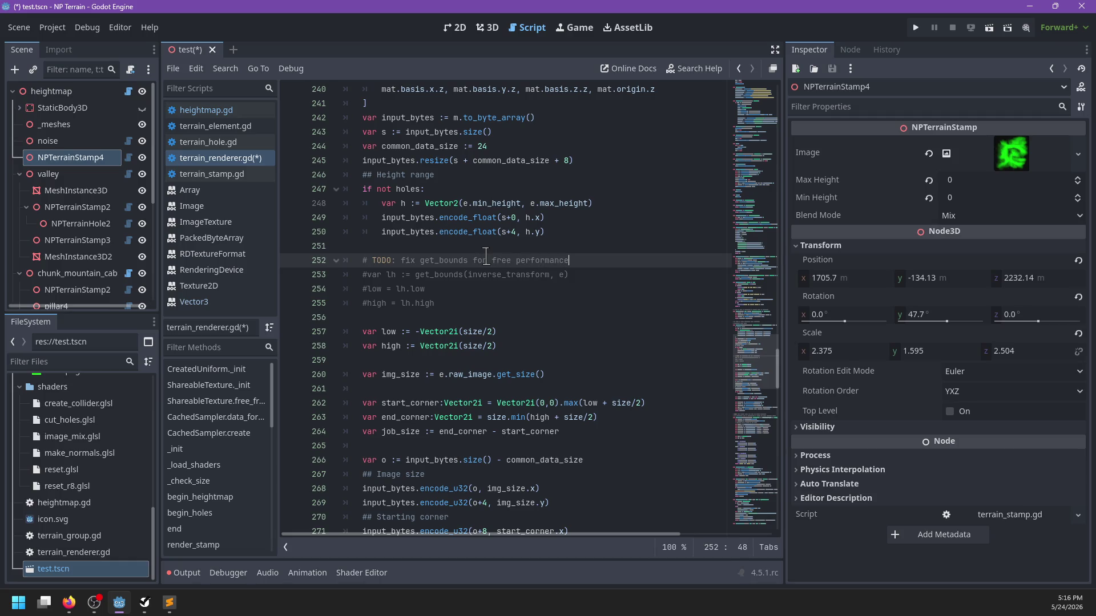
pyautogui.hotkey('ctrl', 's')
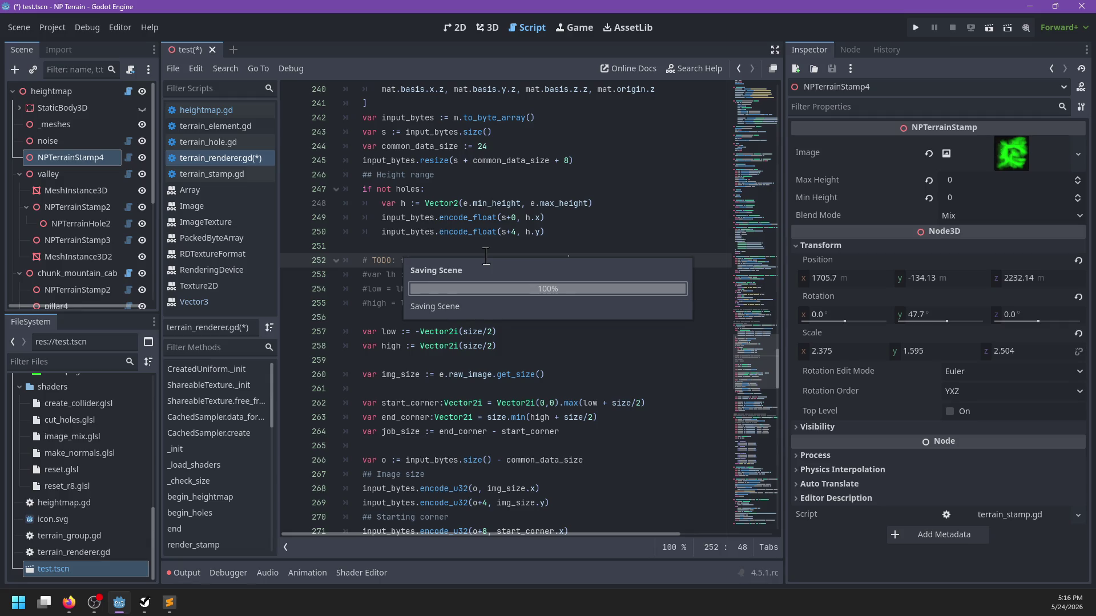
# Delete NPTerrainStamp4 from the scene and redraw the heightmap.
pyautogui.click(488, 28)
pyautogui.moveTo(517, 327)
pyautogui.mouseDown()
pyautogui.moveTo(480, 398)
pyautogui.moveTo(543, 337)
pyautogui.moveTo(464, 384)
pyautogui.moveTo(336, 286)
pyautogui.moveTo(480, 384)
pyautogui.moveTo(486, 347)
pyautogui.mouseUp()
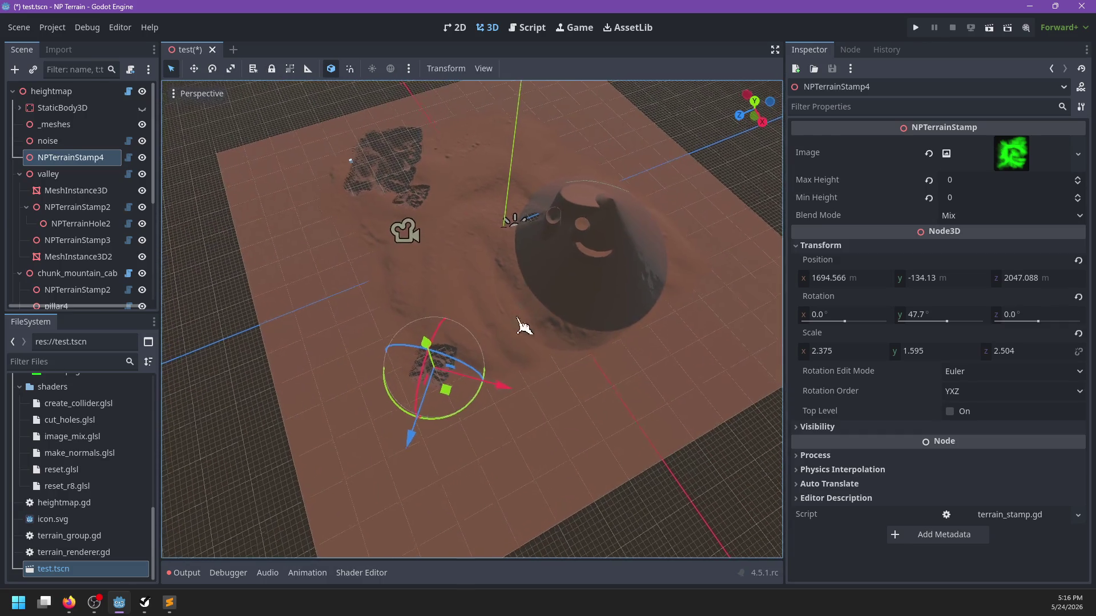
pyautogui.click(80, 163)
pyautogui.press('Delete')
pyautogui.press('Return')
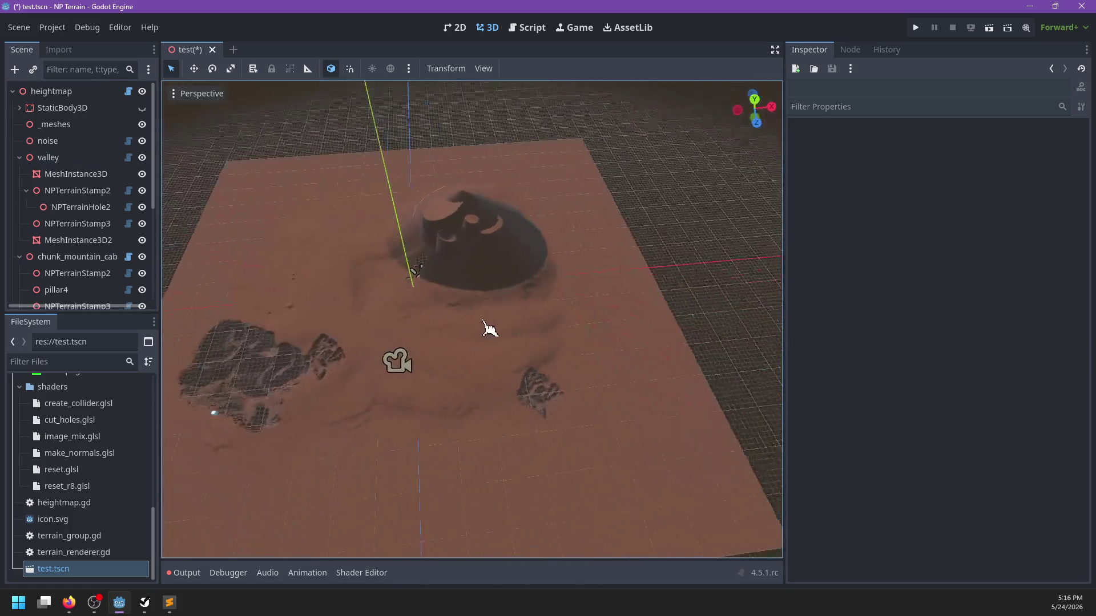
pyautogui.click(63, 93)
pyautogui.click(913, 162)
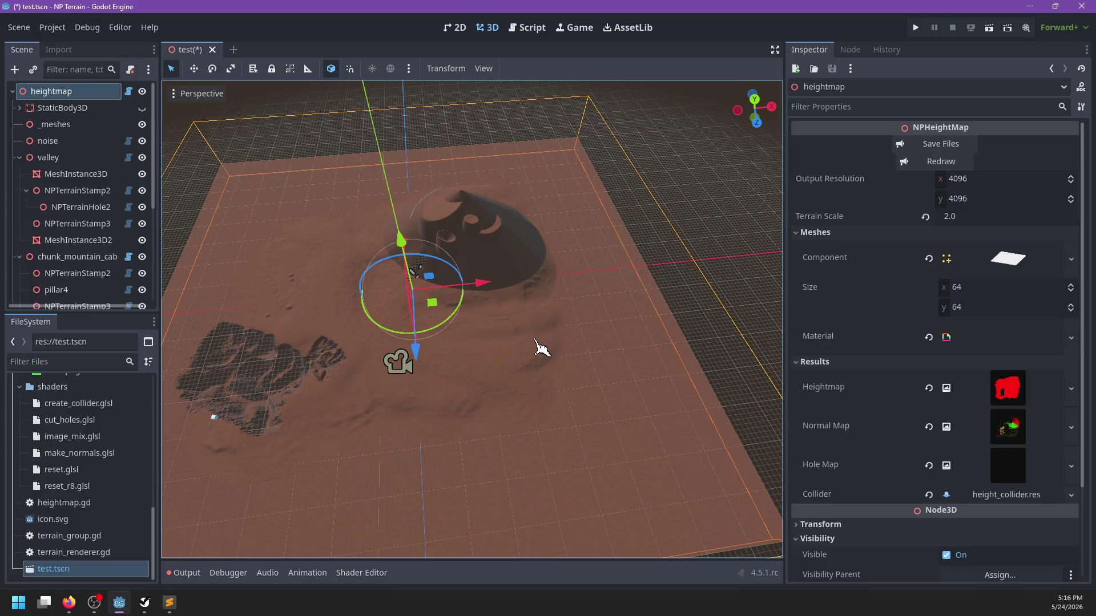
# Orbit over the redrawn terrain and frame the valley group.
pyautogui.scroll(5, 521, 372)
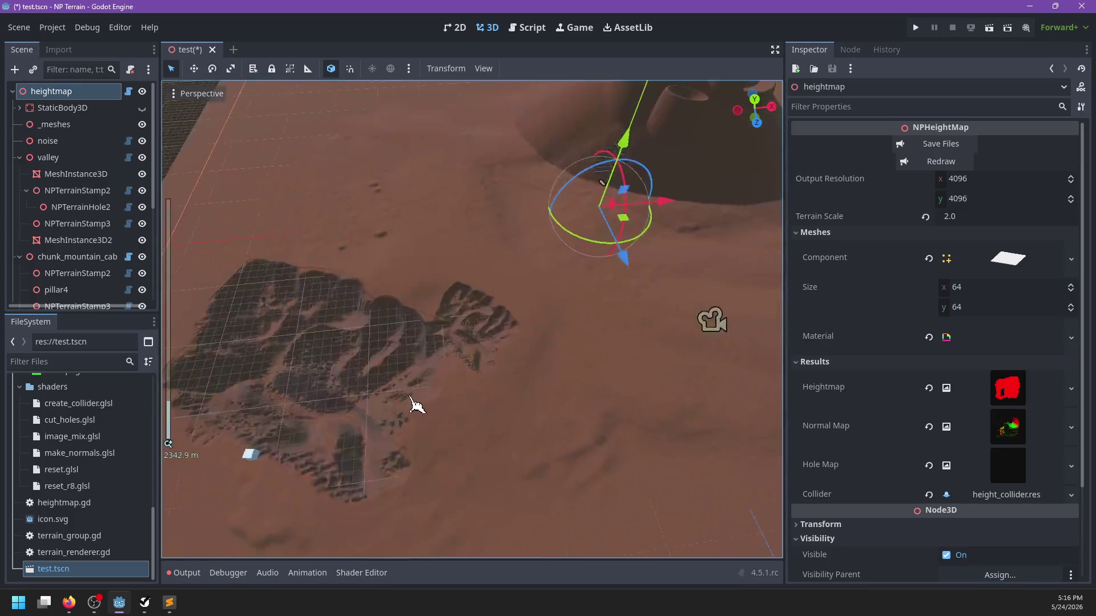
pyautogui.moveTo(560, 367); pyautogui.dragTo(524, 302)
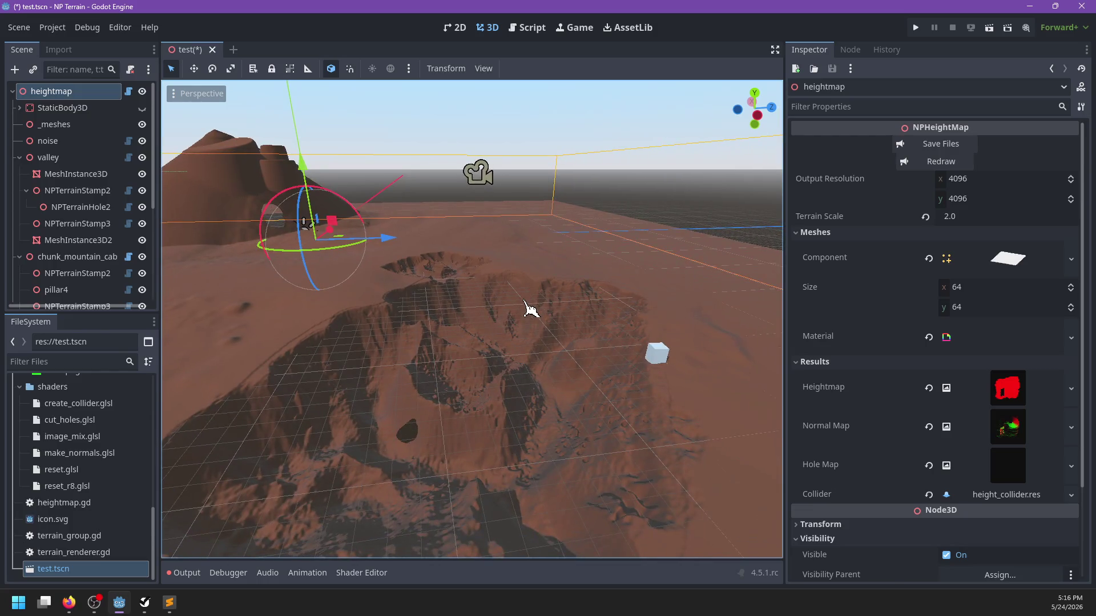
pyautogui.moveTo(454, 384)
pyautogui.mouseDown()
pyautogui.moveTo(538, 387)
pyautogui.moveTo(392, 415)
pyautogui.moveTo(491, 409)
pyautogui.moveTo(489, 387)
pyautogui.moveTo(614, 362)
pyautogui.moveTo(599, 328)
pyautogui.moveTo(518, 331)
pyautogui.moveTo(423, 367)
pyautogui.moveTo(411, 394)
pyautogui.moveTo(420, 390)
pyautogui.mouseUp()
pyautogui.scroll(3, 490, 386)
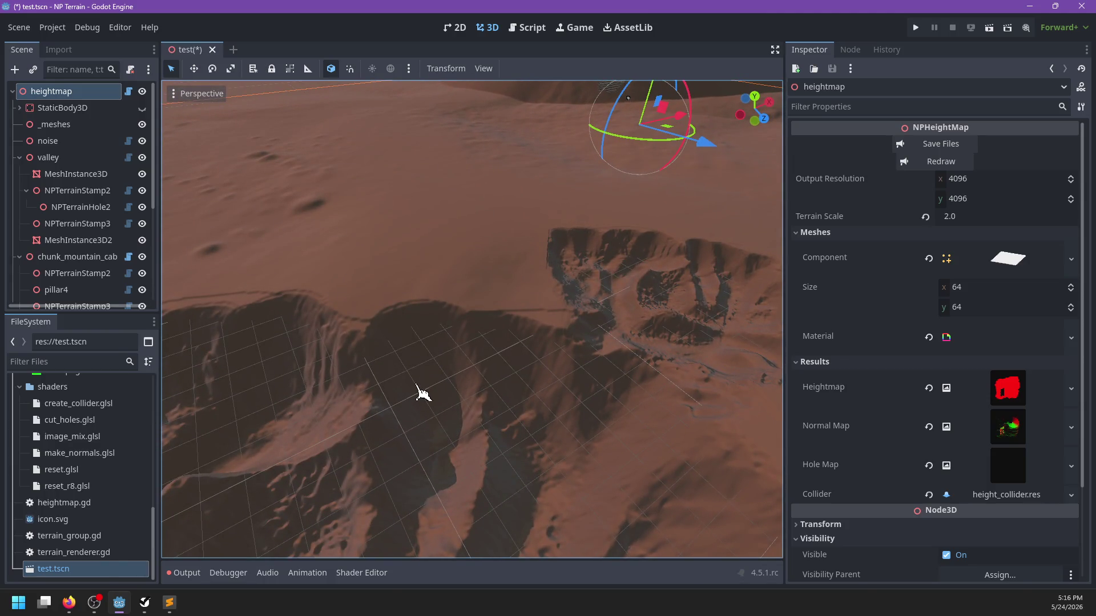
pyautogui.moveTo(423, 392)
pyautogui.mouseDown()
pyautogui.moveTo(392, 396)
pyautogui.moveTo(508, 408)
pyautogui.moveTo(350, 430)
pyautogui.moveTo(469, 406)
pyautogui.moveTo(587, 331)
pyautogui.moveTo(456, 341)
pyautogui.moveTo(602, 342)
pyautogui.moveTo(555, 344)
pyautogui.moveTo(543, 365)
pyautogui.moveTo(522, 321)
pyautogui.moveTo(477, 359)
pyautogui.moveTo(511, 336)
pyautogui.moveTo(552, 371)
pyautogui.moveTo(507, 342)
pyautogui.mouseUp()
pyautogui.scroll(3, 409, 422)
pyautogui.doubleClick(105, 157)
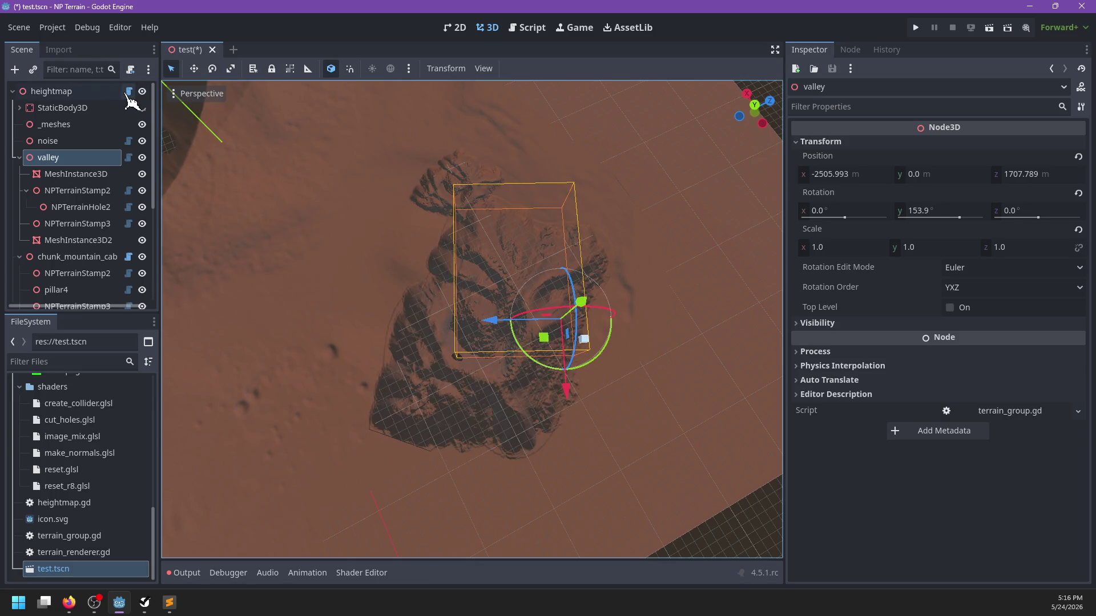
# Open the heightmap node's script, heightmap.gd, and inspect the _recompute_holes function.
pyautogui.click(128, 92)
pyautogui.scroll(-11, 510, 267)
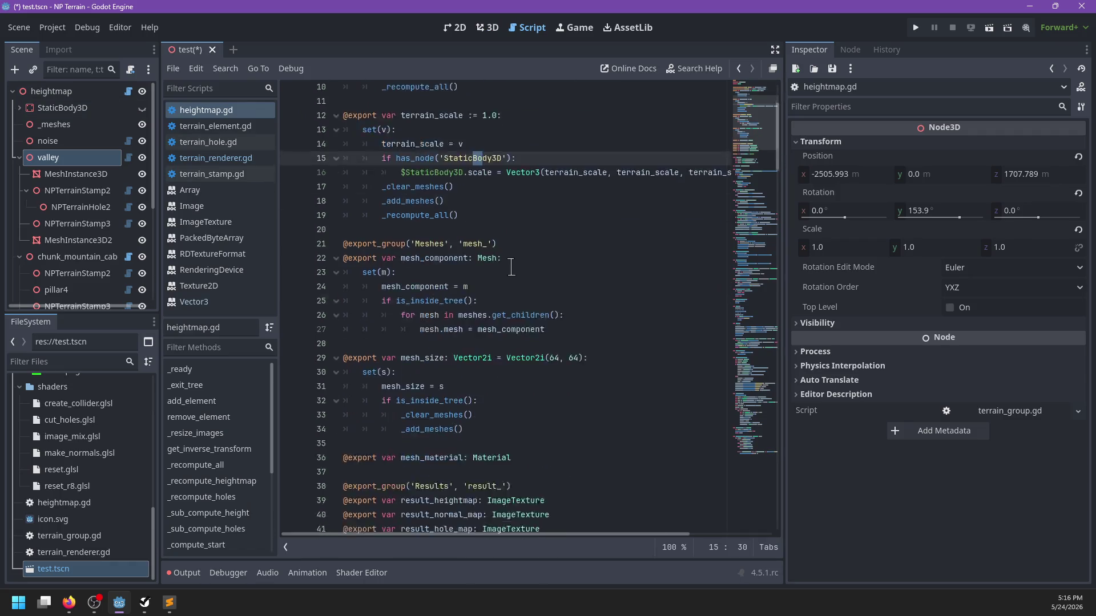
pyautogui.scroll(-6, 510, 267)
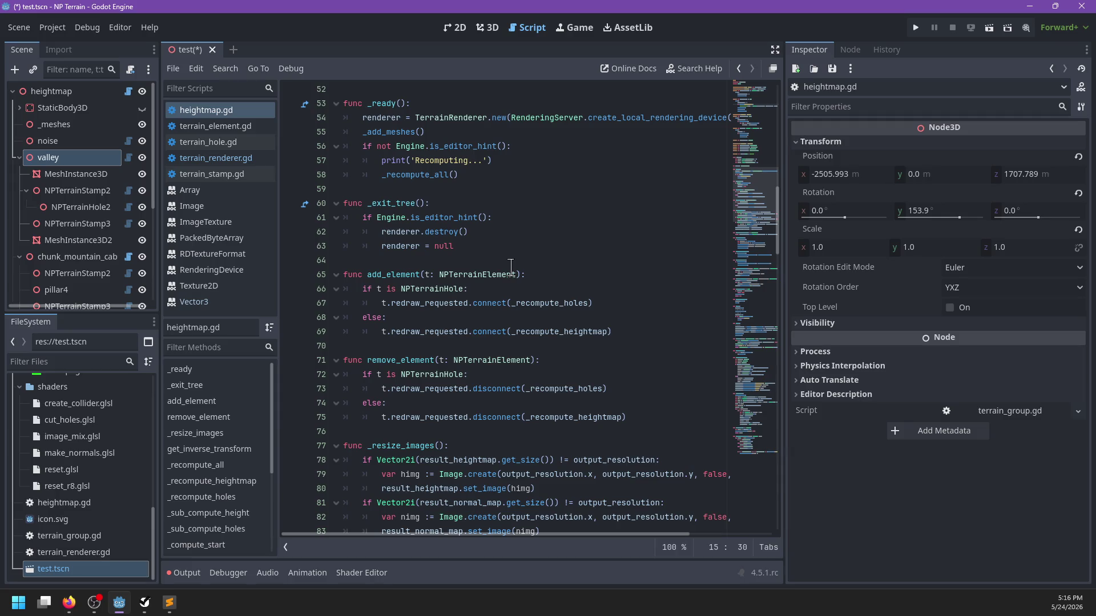
pyautogui.doubleClick(549, 303)
pyautogui.scroll(-3, 545, 304)
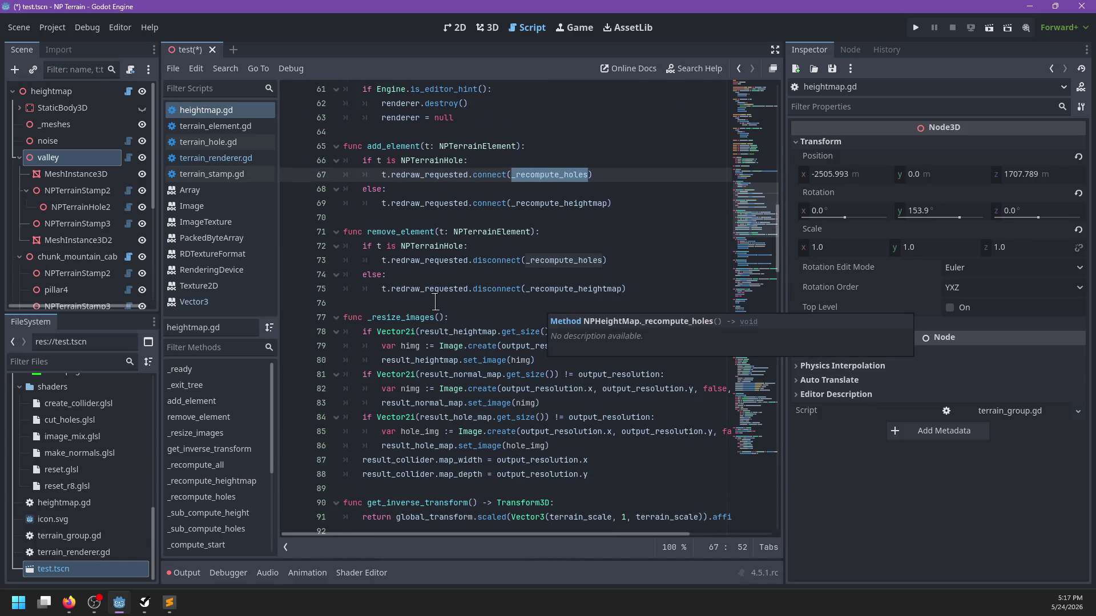
# Back in the 3D view, rotate the valley group to 151.4° around Y.
pyautogui.click(488, 27)
pyautogui.moveTo(552, 354)
pyautogui.mouseDown()
pyautogui.moveTo(536, 368)
pyautogui.moveTo(516, 359)
pyautogui.moveTo(557, 388)
pyautogui.moveTo(501, 367)
pyautogui.moveTo(521, 391)
pyautogui.moveTo(525, 383)
pyautogui.mouseUp()
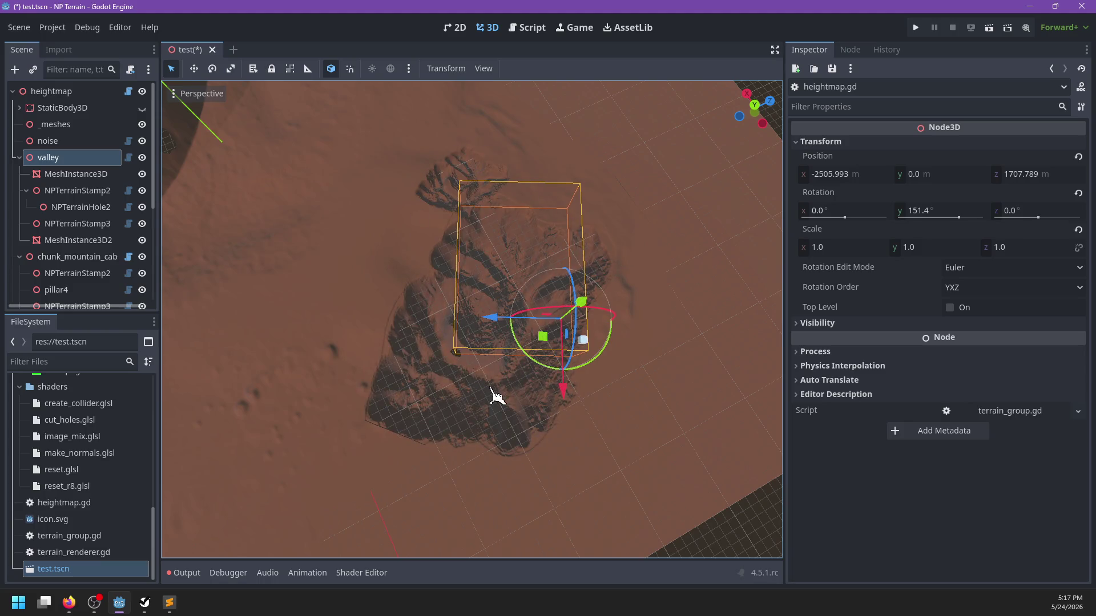
pyautogui.scroll(5, 499, 392)
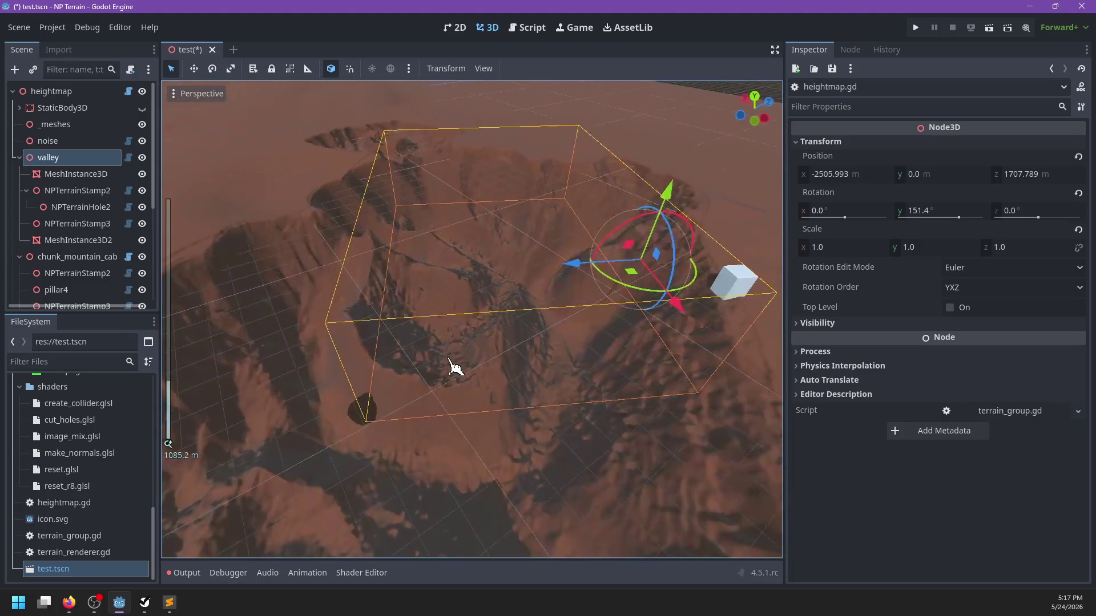
pyautogui.scroll(-5, 455, 368)
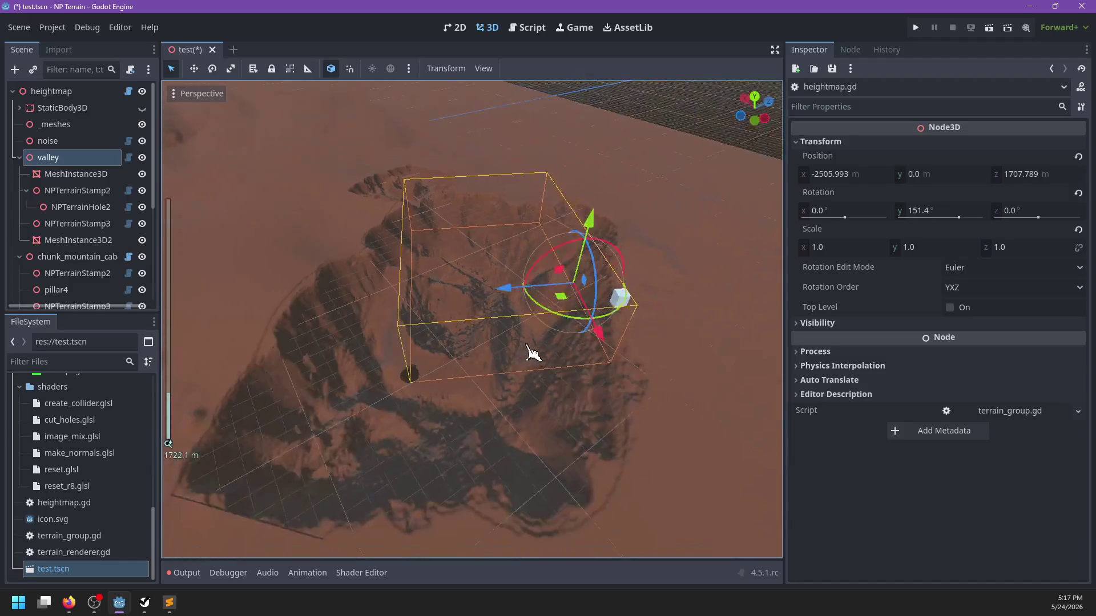
# Rotate the valley further to 162.3° Y and save test.tscn with Ctrl+S.
pyautogui.scroll(-4, 533, 354)
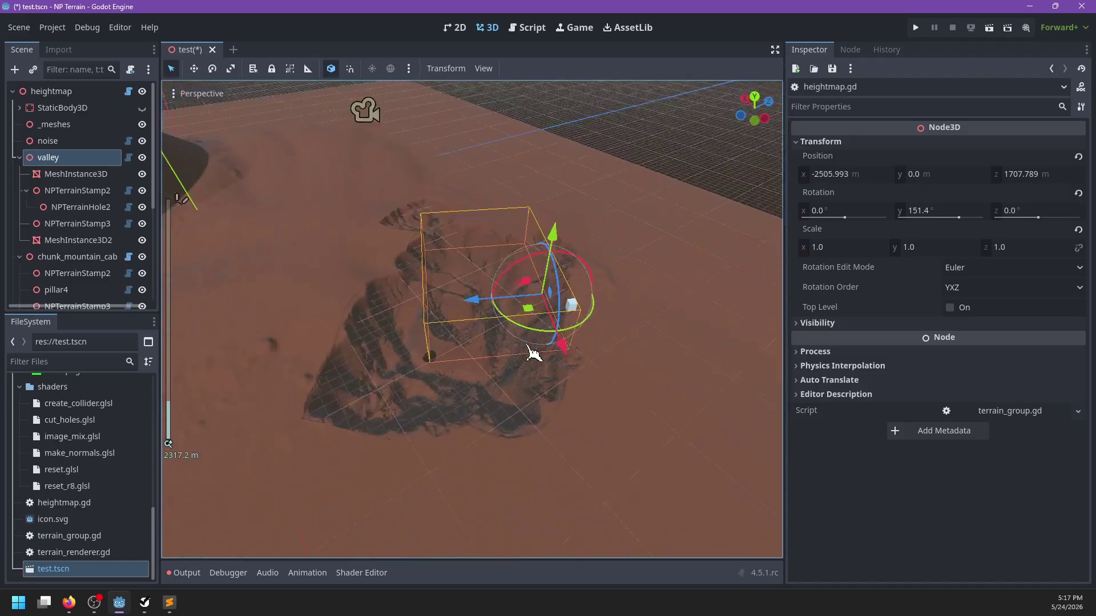
pyautogui.moveTo(530, 357); pyautogui.dragTo(522, 346)
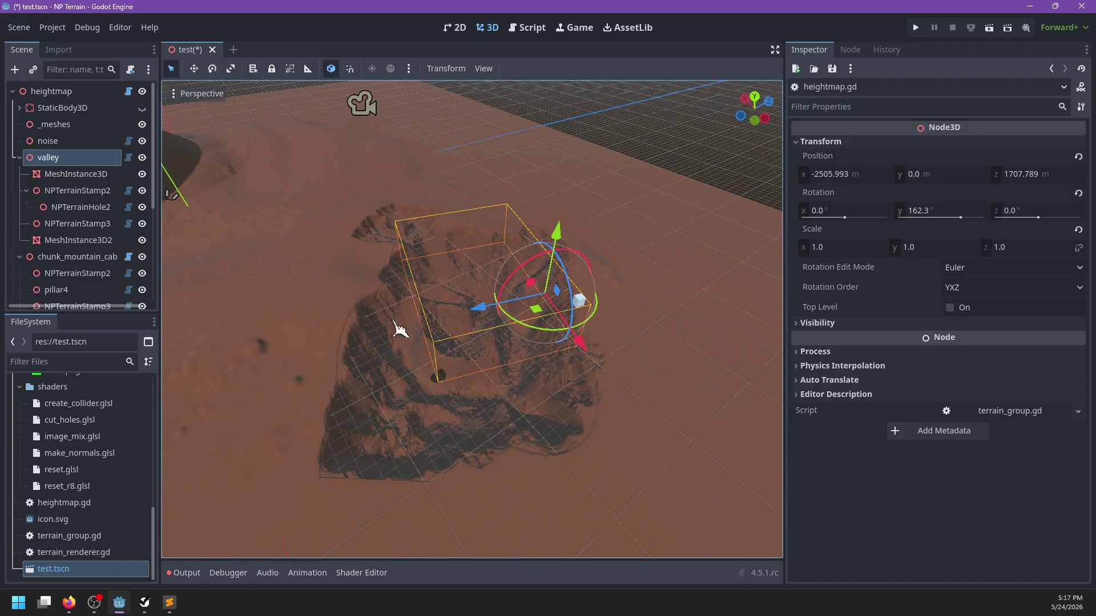
pyautogui.click(86, 141)
pyautogui.hotkey('ctrl', 's')
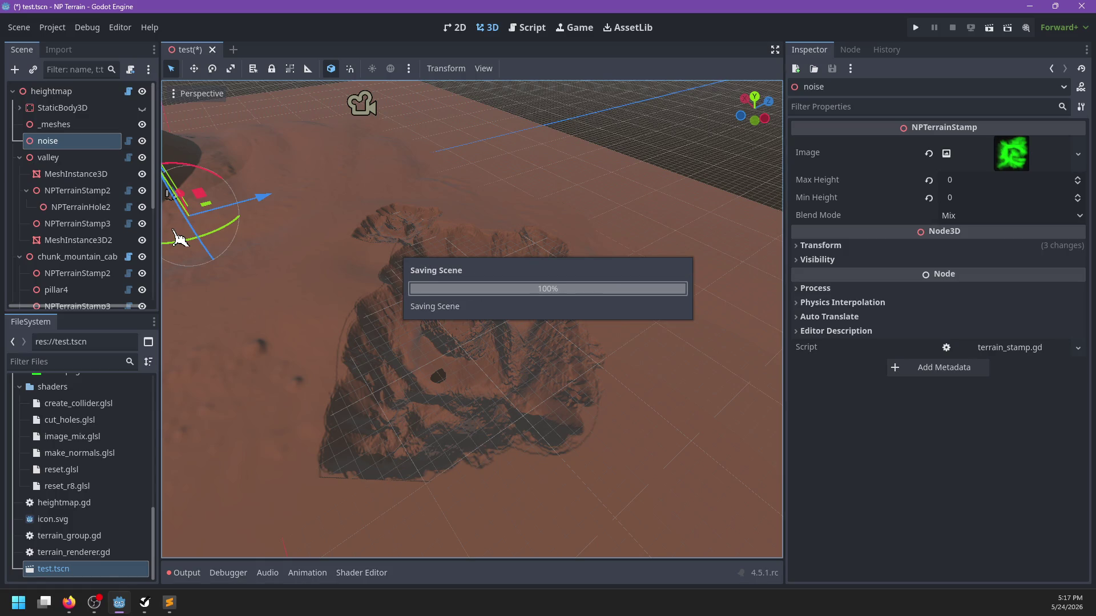
pyautogui.moveTo(342, 303)
pyautogui.mouseDown()
pyautogui.moveTo(534, 314)
pyautogui.moveTo(451, 311)
pyautogui.moveTo(514, 295)
pyautogui.mouseUp()
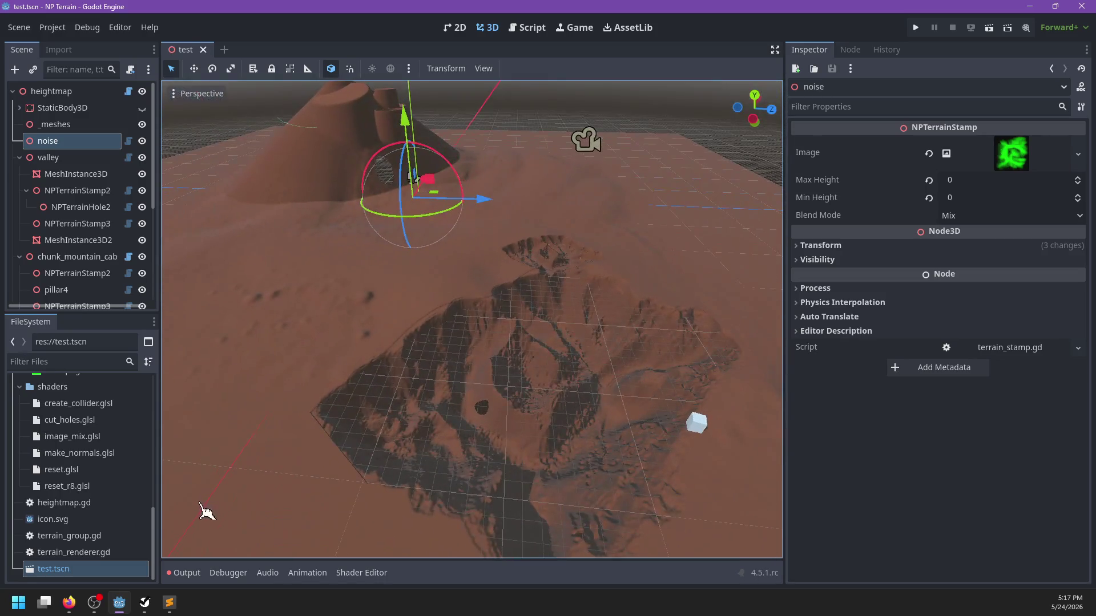
pyautogui.click(144, 603)
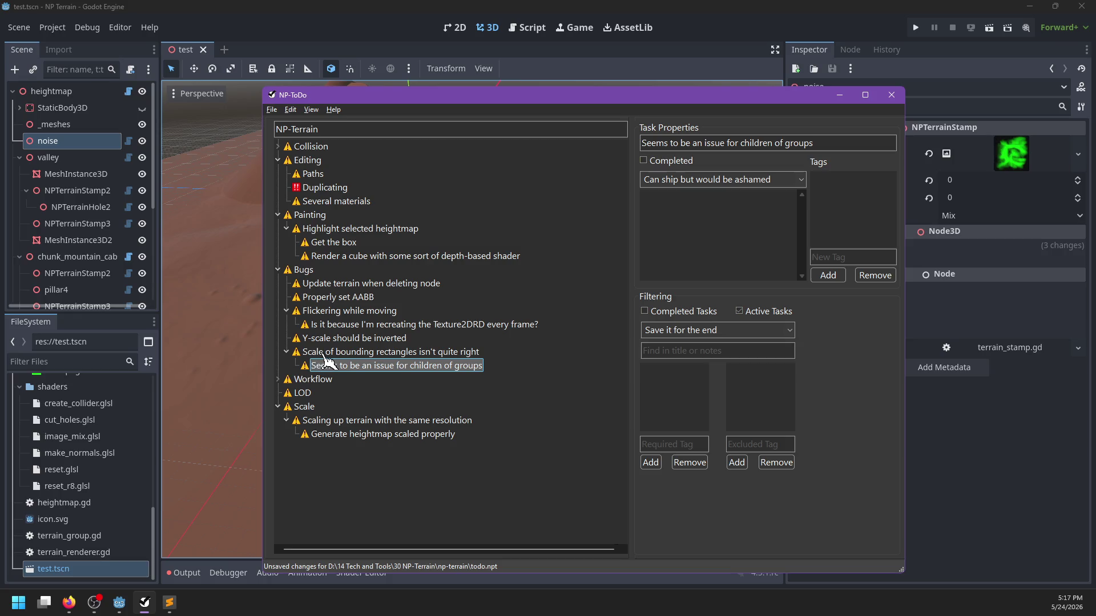
# Mark the Scale task as Completed.
pyautogui.click(323, 435)
pyautogui.rightClick(321, 430)
pyautogui.click(345, 476)
pyautogui.rightClick(336, 418)
pyautogui.click(359, 460)
pyautogui.rightClick(298, 407)
pyautogui.click(331, 416)
# Set the bounding-rectangles bug and its children-of-groups sub-task to Could ship priority.
pyautogui.rightClick(370, 360)
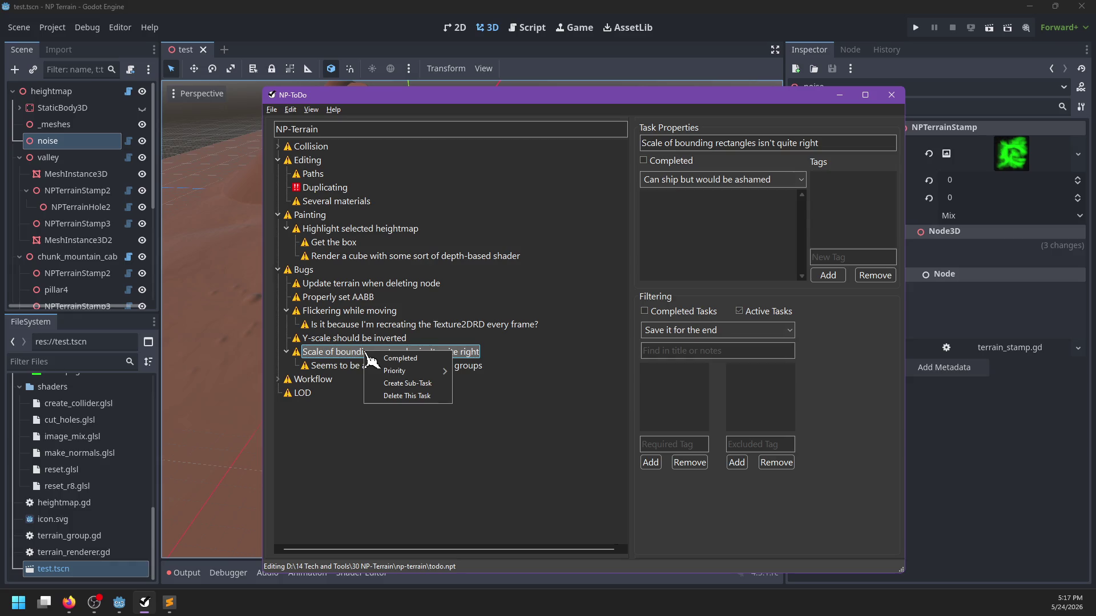
pyautogui.moveTo(440, 372)
pyautogui.click(506, 393)
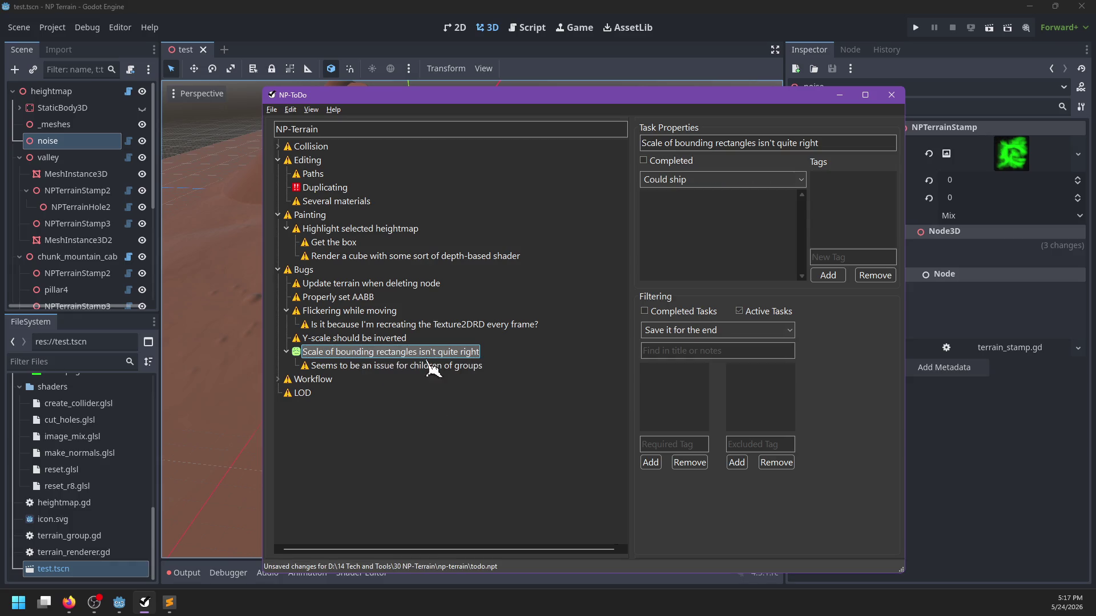
pyautogui.click(370, 367)
pyautogui.rightClick(366, 366)
pyautogui.moveTo(448, 385)
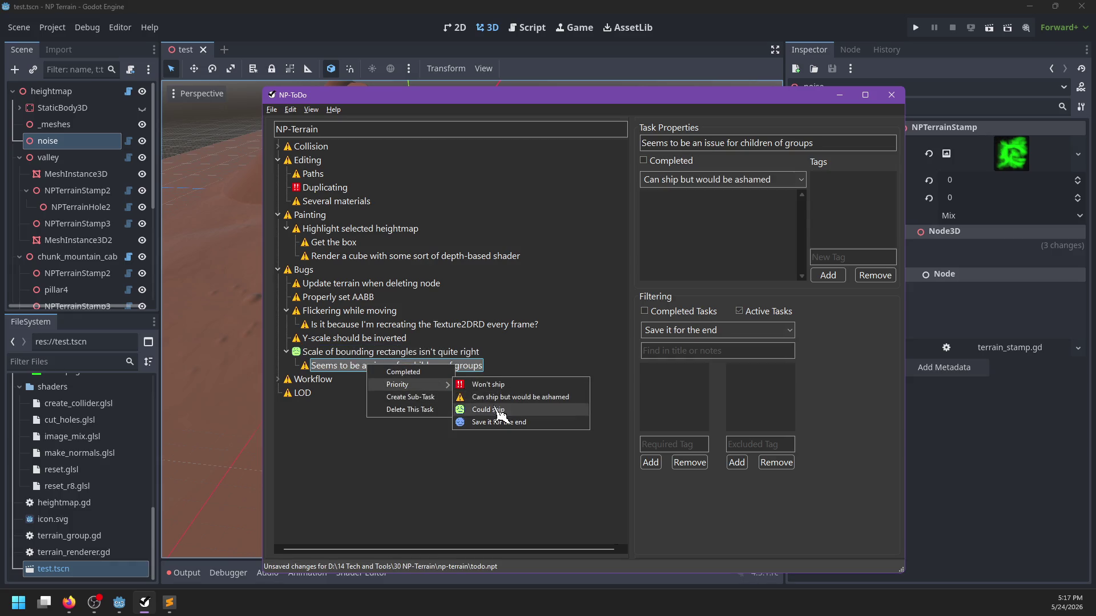
pyautogui.click(503, 410)
# Tag the bounding-rectangles bug 'performance' and collapse its sub-tasks.
pyautogui.click(366, 352)
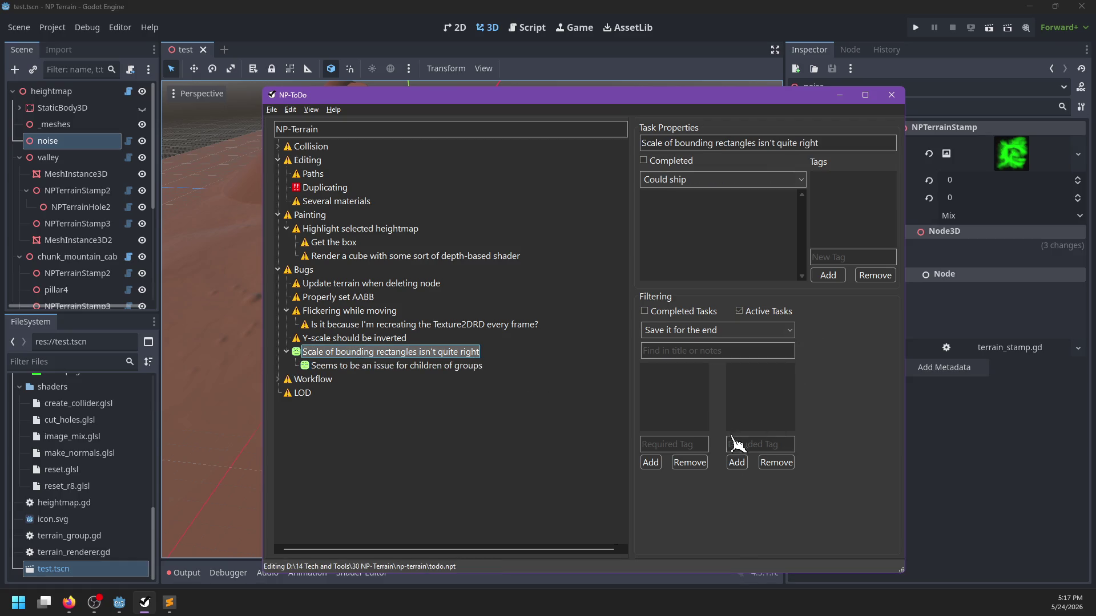
pyautogui.click(839, 257)
pyautogui.write('mance')
pyautogui.press('Return')
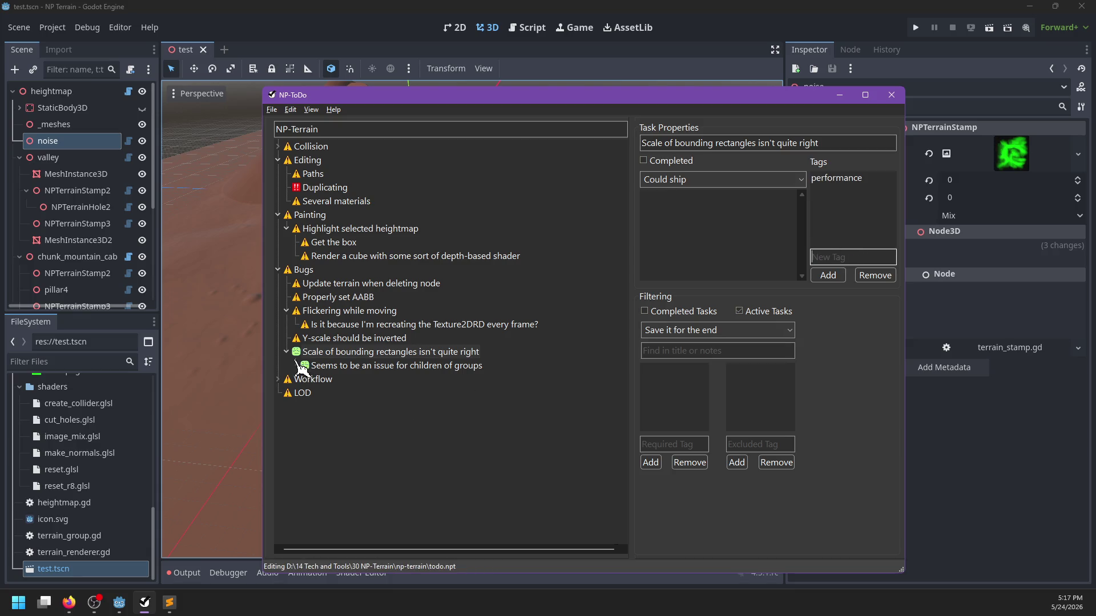
pyautogui.click(286, 352)
pyautogui.click(300, 379)
pyautogui.click(472, 33)
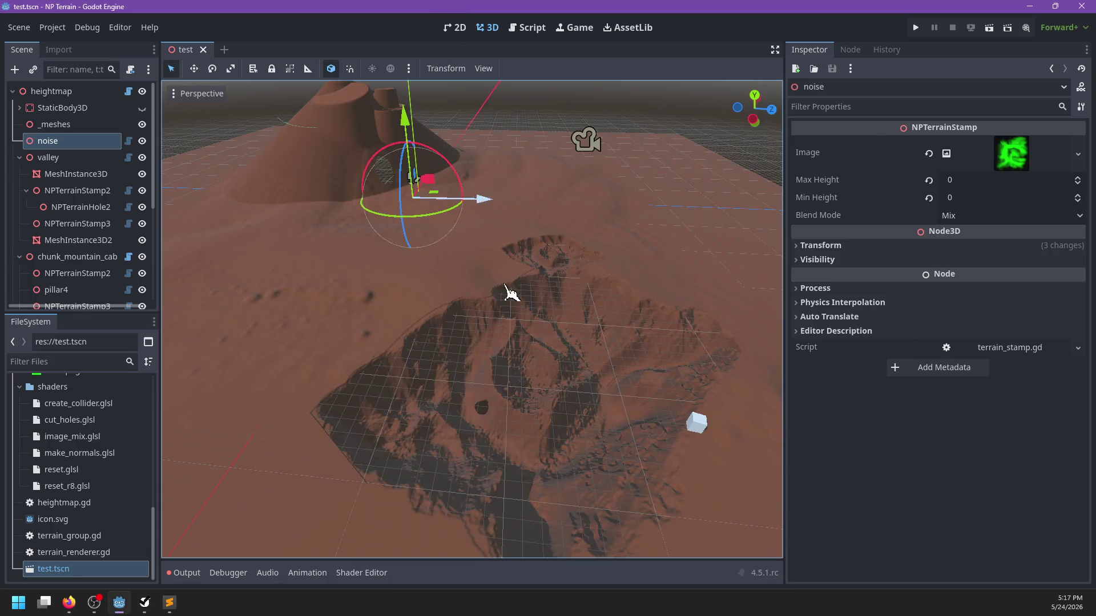
pyautogui.moveTo(472, 319)
pyautogui.mouseDown()
pyautogui.moveTo(548, 406)
pyautogui.moveTo(477, 451)
pyautogui.moveTo(533, 411)
pyautogui.mouseUp()
pyautogui.moveTo(615, 378)
pyautogui.mouseDown()
pyautogui.moveTo(403, 402)
pyautogui.moveTo(516, 374)
pyautogui.moveTo(484, 351)
pyautogui.mouseUp()
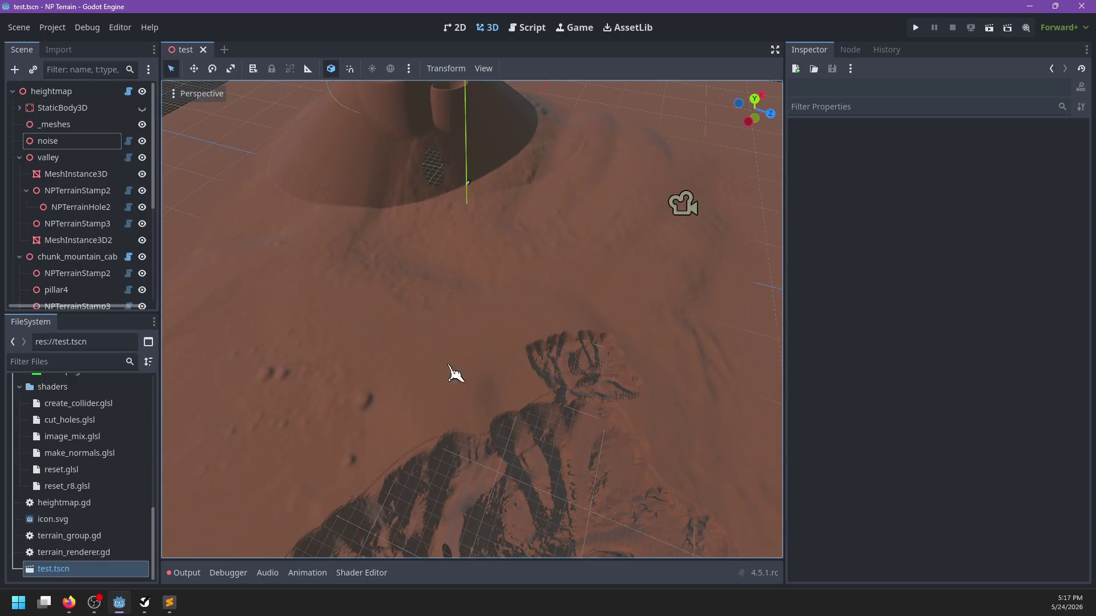
pyautogui.press('super')
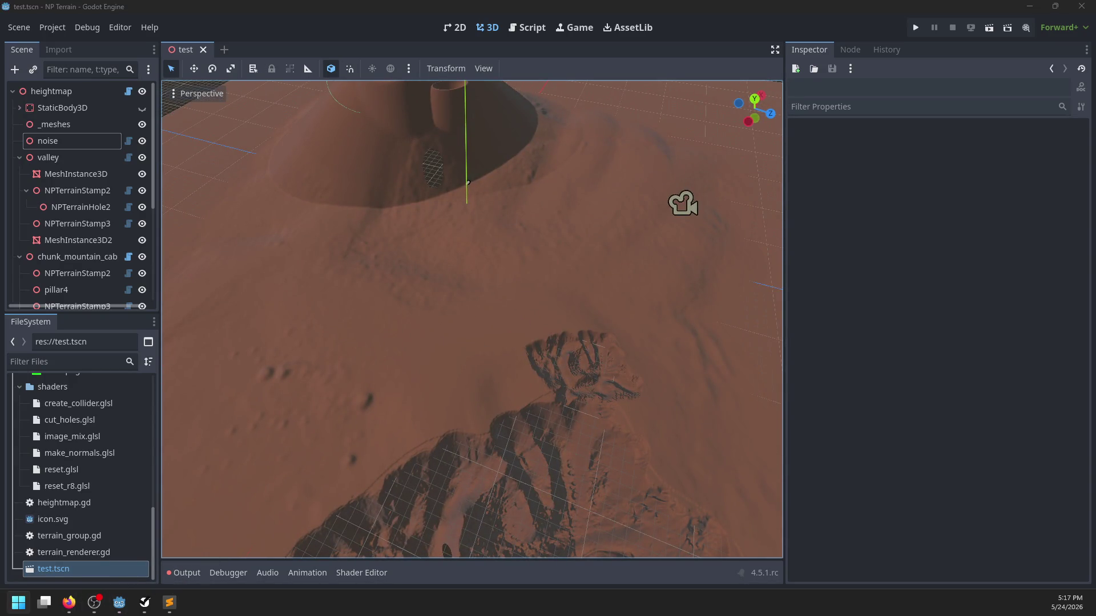
# Find the np-terrain project folder by showing terrain_group.gd in the file manager.
pyautogui.write('cd')
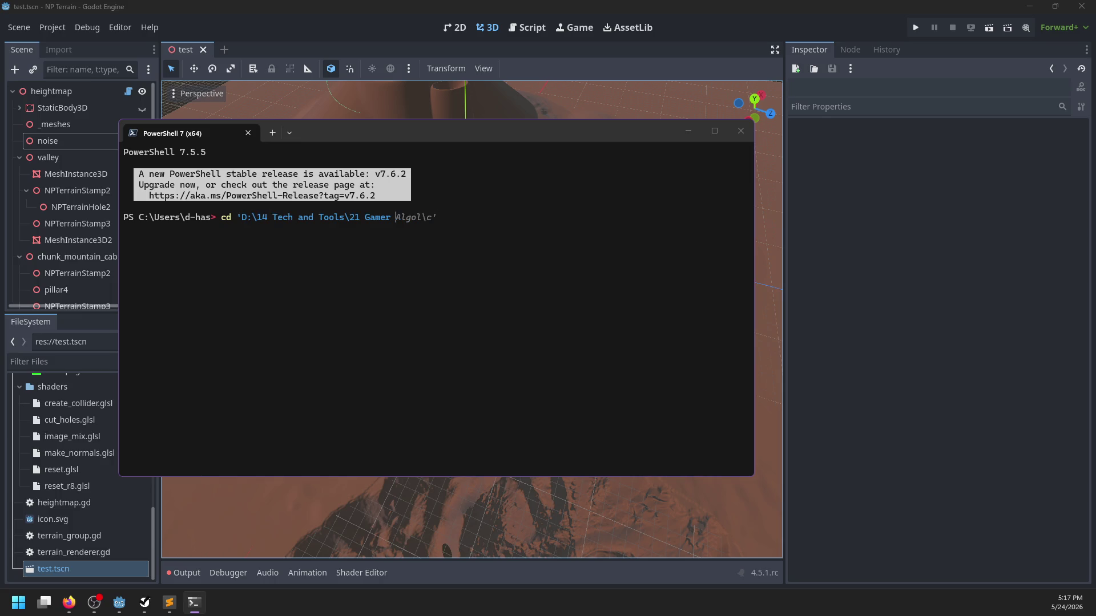
pyautogui.write('409')
pyautogui.press('BackSpace')
pyautogui.press('BackSpace')
pyautogui.click(84, 535)
pyautogui.rightClick(80, 536)
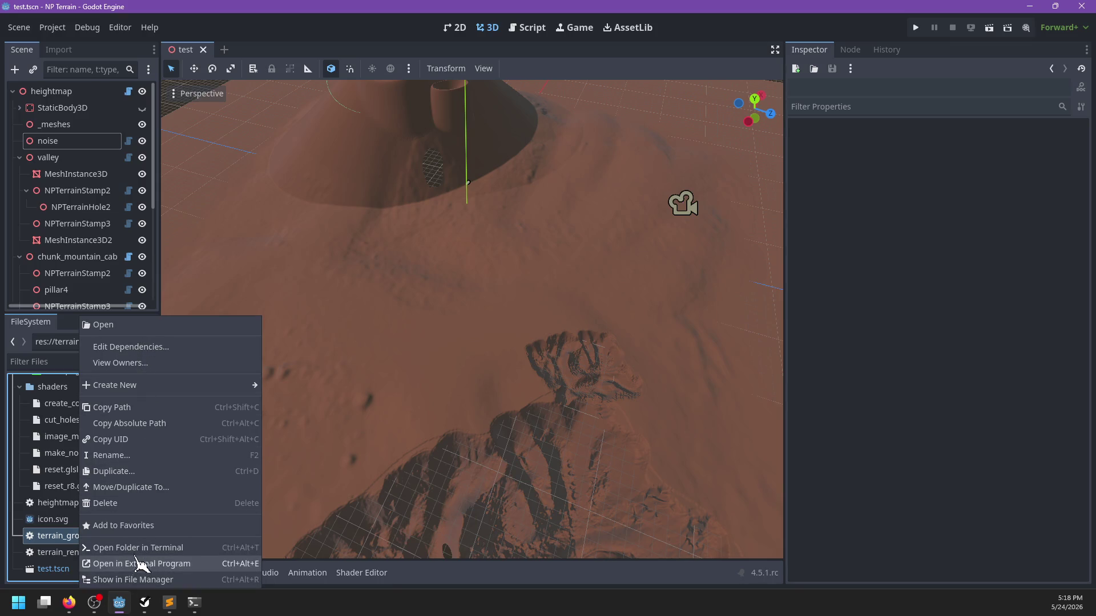
pyautogui.click(132, 579)
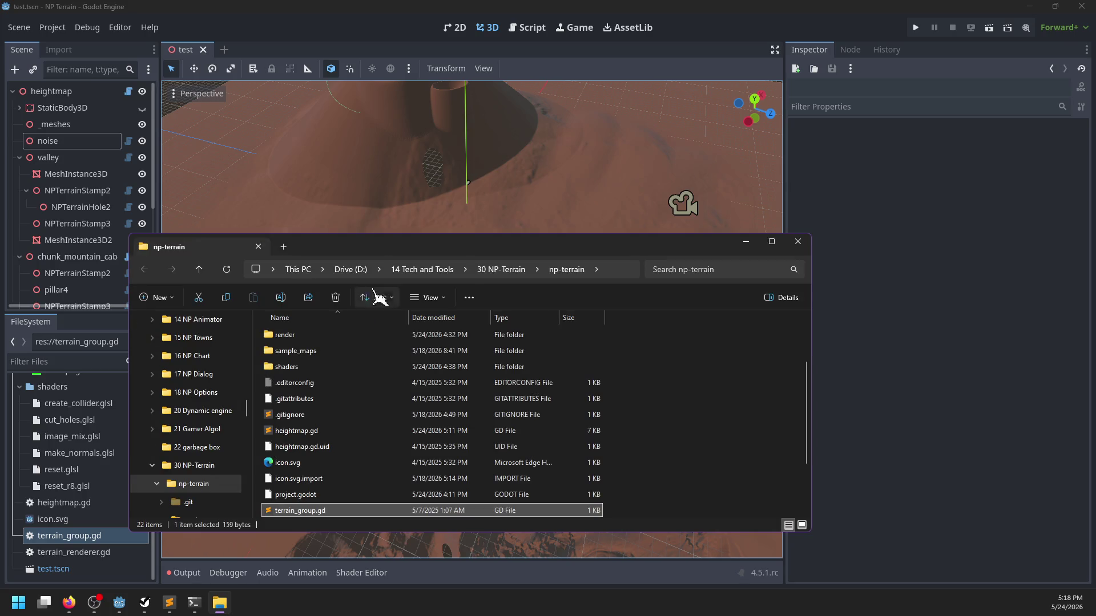
pyautogui.click(798, 242)
pyautogui.click(195, 602)
pyautogui.write("cd 'D:\\")
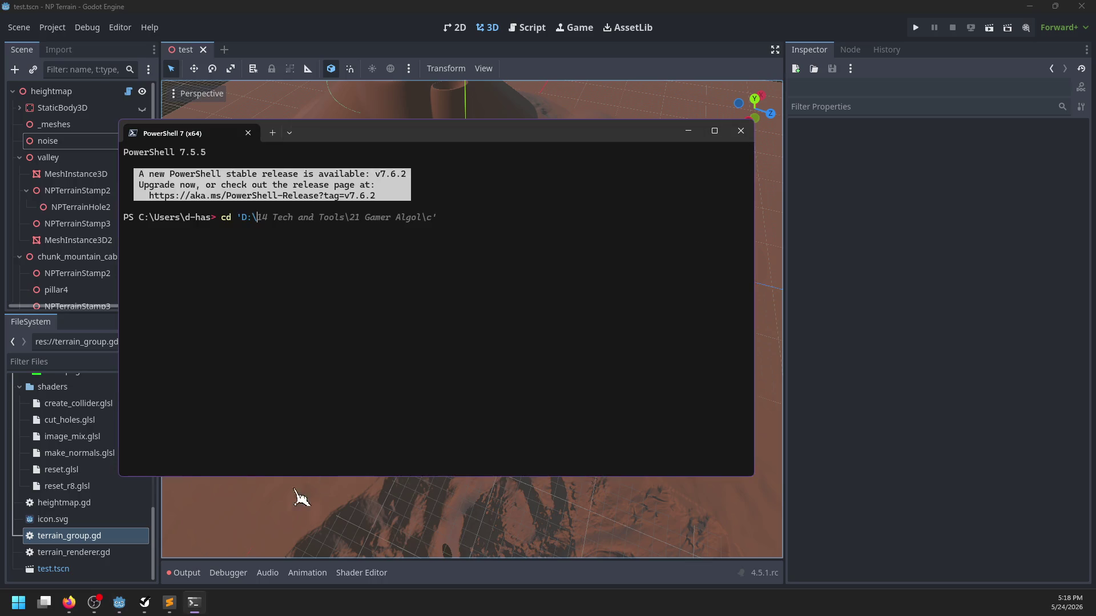
# Change into the np-terrain folder and run git status.
pyautogui.write('14')
pyautogui.press('Tab')
pyautogui.press('Tab')
pyautogui.press('Return')
pyautogui.write('git status')
pyautogui.press('Return')
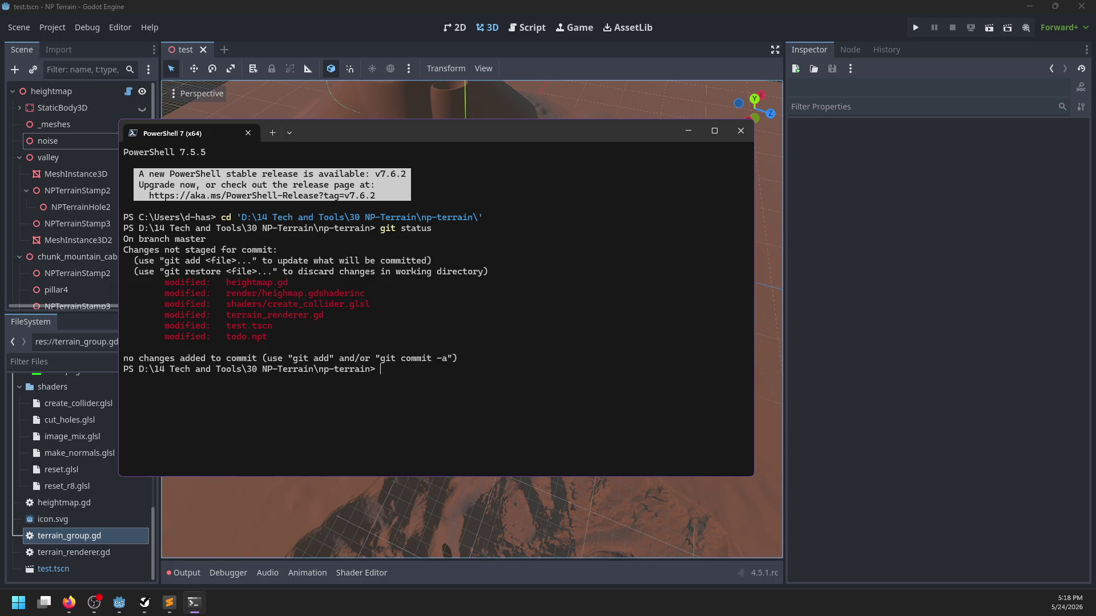
# Stage all changes with git add . and commit them as "Feature: scaling terrain".
pyautogui.write('git add .')
pyautogui.press('Return')
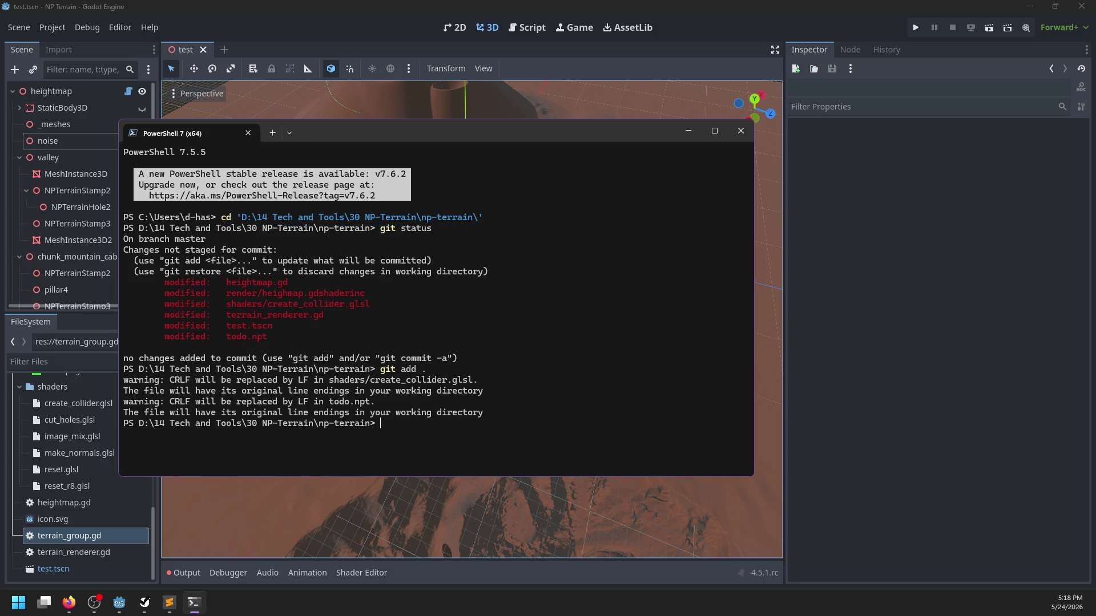
pyautogui.write('gitcommit -m "Feature: scaling terrain')
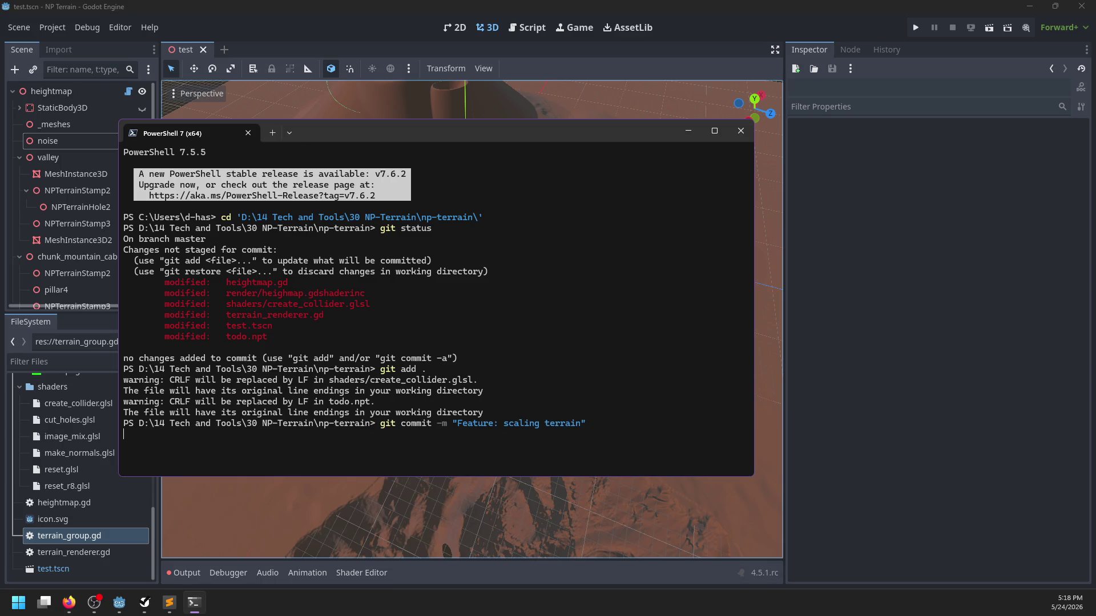
pyautogui.click(295, 28)
pyautogui.click(720, 229)
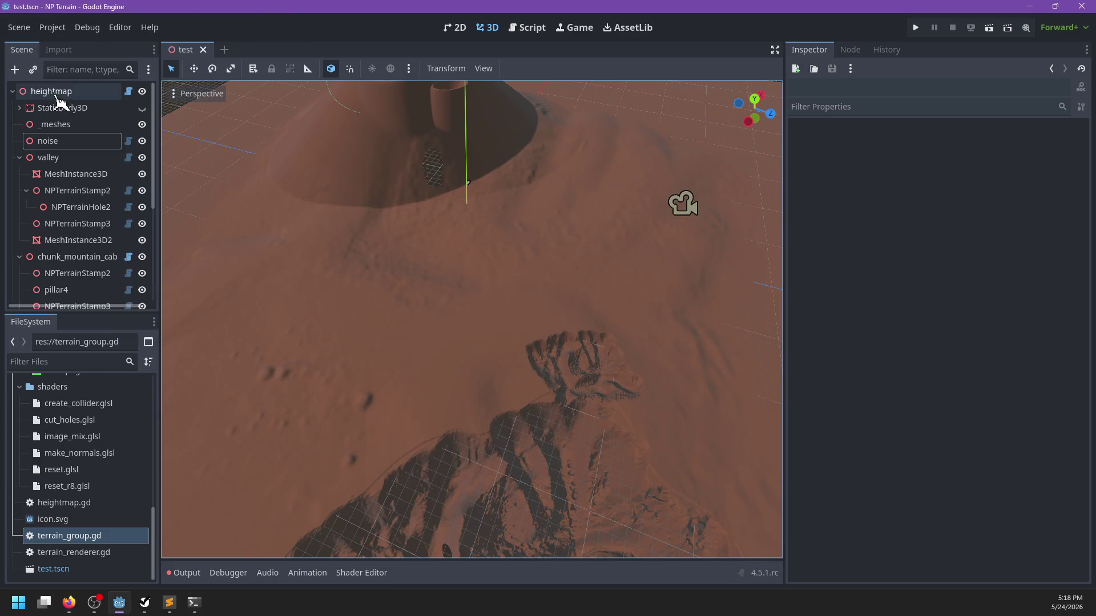
# Set the heightmap's Terrain Scale to 1.5 and look over the rescaled relief.
pyautogui.click(958, 217)
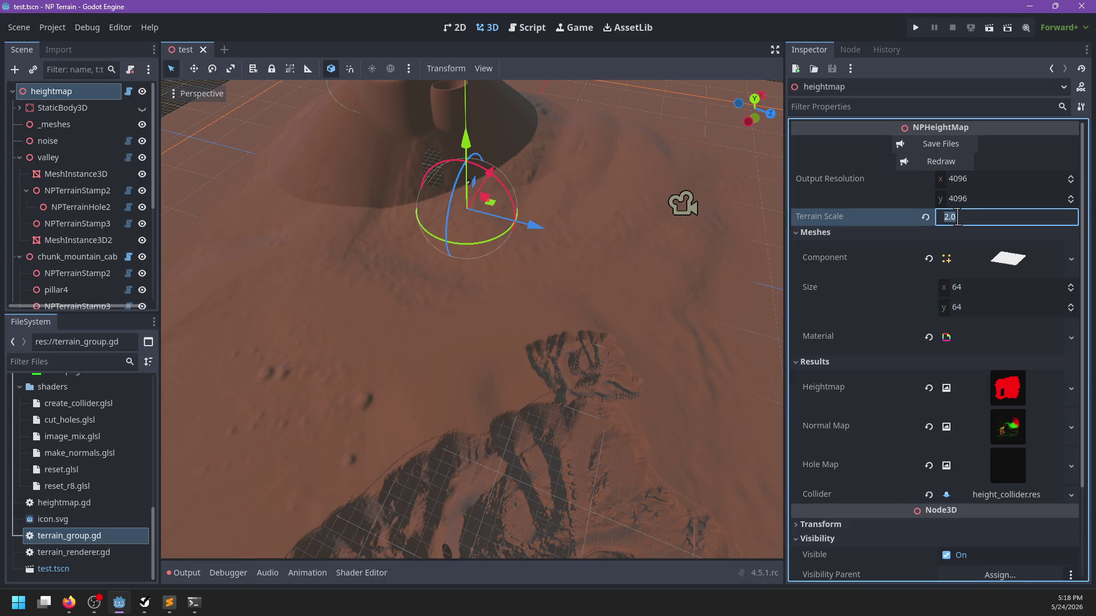
pyautogui.write('5')
pyautogui.press('Return')
pyautogui.scroll(-3, 542, 285)
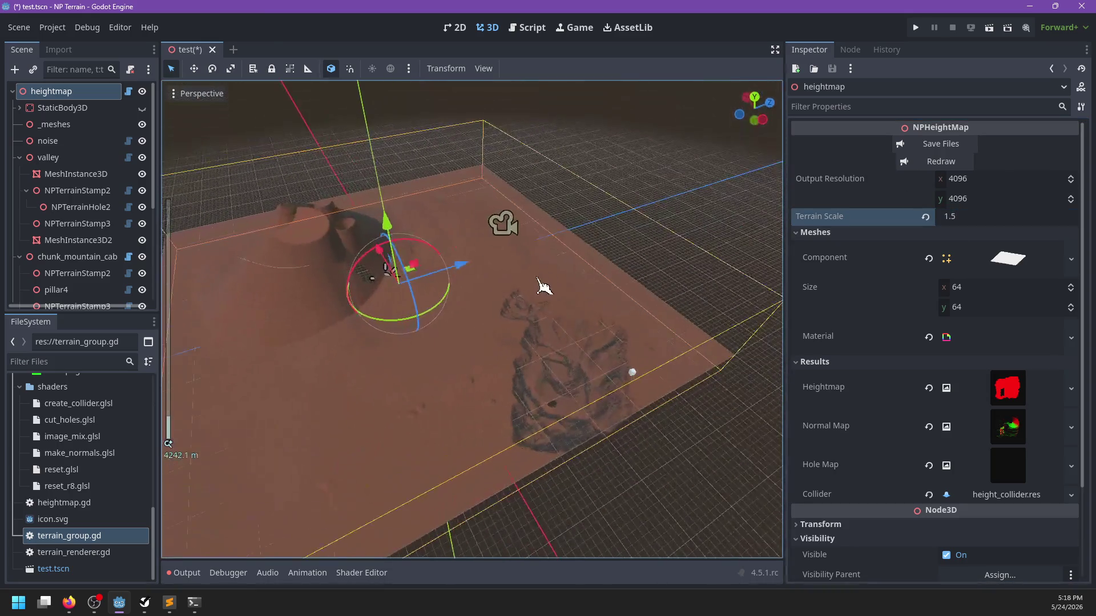
pyautogui.moveTo(543, 285)
pyautogui.mouseDown()
pyautogui.moveTo(592, 306)
pyautogui.moveTo(521, 335)
pyautogui.moveTo(541, 355)
pyautogui.mouseUp()
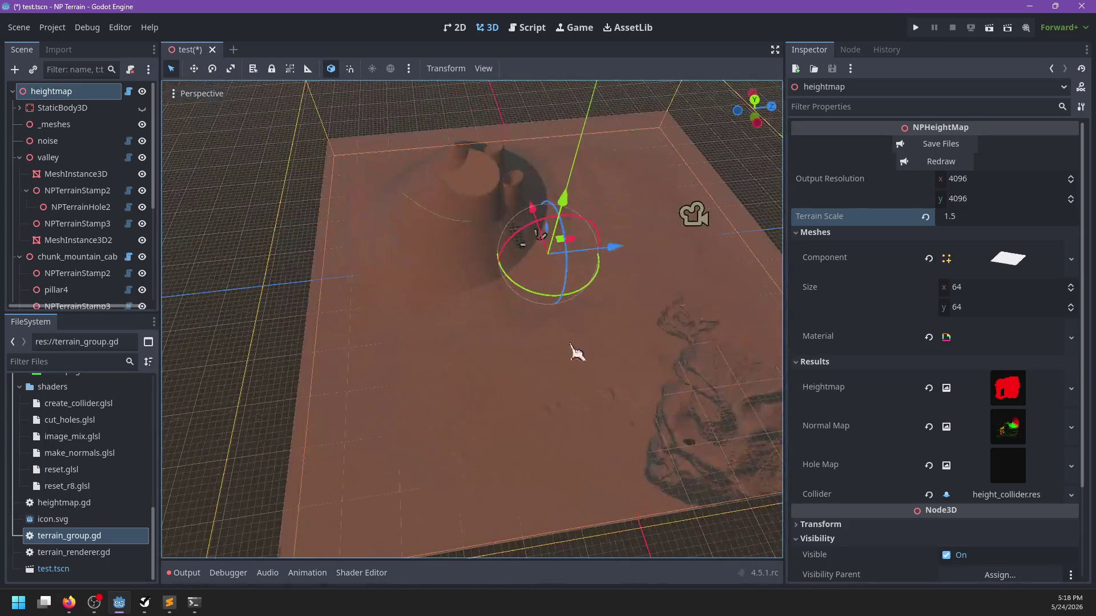
pyautogui.moveTo(611, 354); pyautogui.dragTo(445, 360)
pyautogui.scroll(3, 569, 433)
pyautogui.moveTo(570, 433)
pyautogui.mouseDown()
pyautogui.moveTo(587, 384)
pyautogui.moveTo(494, 314)
pyautogui.mouseUp()
pyautogui.scroll(-5, 494, 314)
# Try a Terrain Scale of 1.0, then set it back to 2.0.
pyautogui.click(991, 217)
pyautogui.write('1')
pyautogui.press('Return')
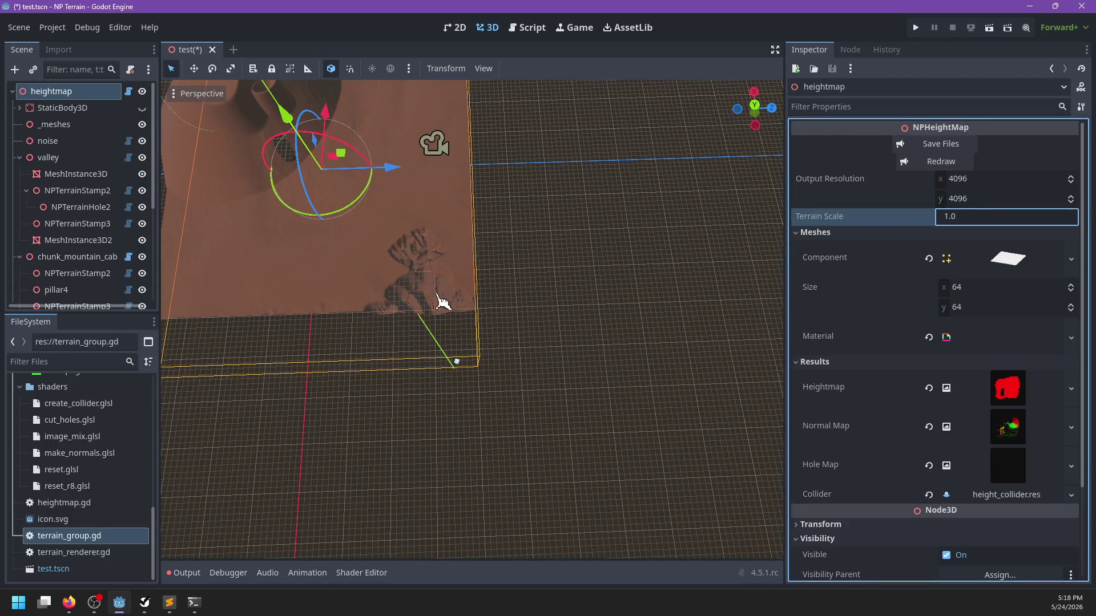
pyautogui.scroll(-5, 450, 305)
pyautogui.hotkey('ctrl', 'a')
pyautogui.write('2')
pyautogui.press('Return')
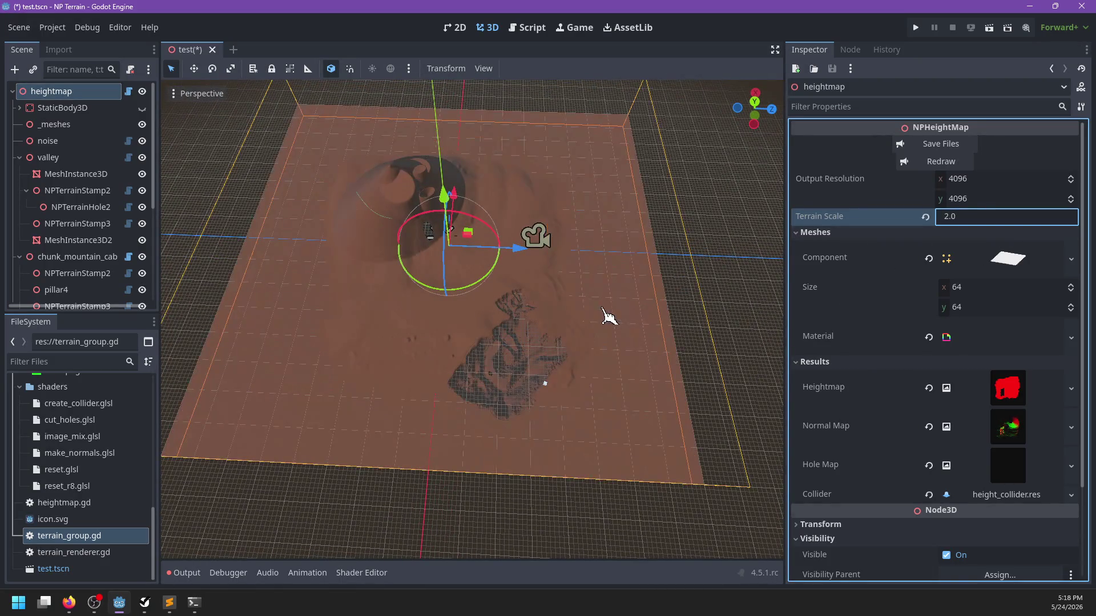
# Save the heightmap files and preview the 4096×4096 RFloat heightmap image.
pyautogui.scroll(5, 457, 365)
pyautogui.scroll(2, 379, 342)
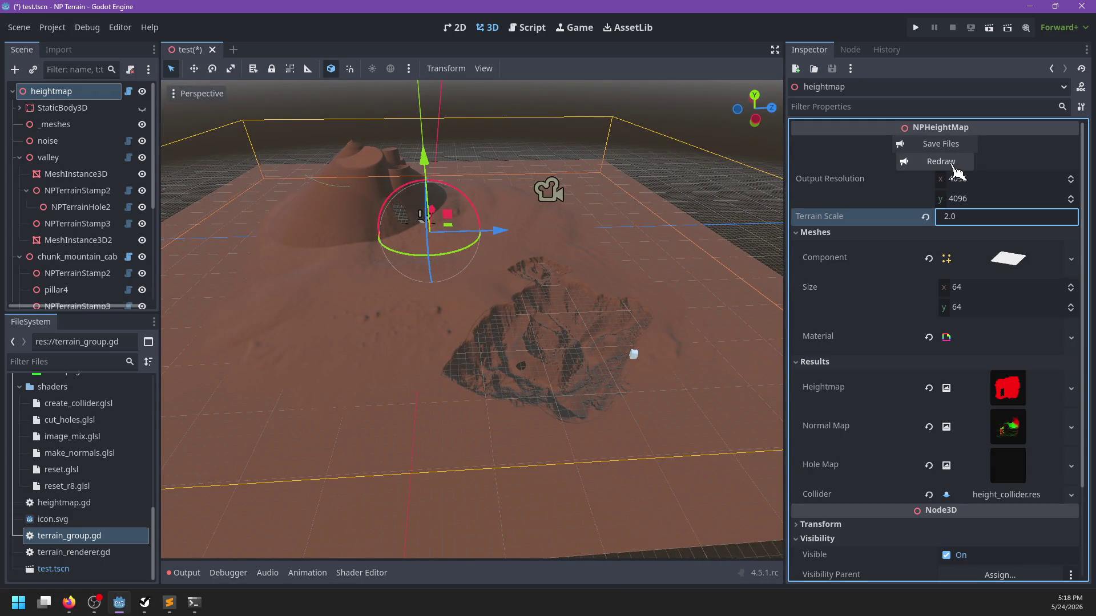
pyautogui.click(939, 145)
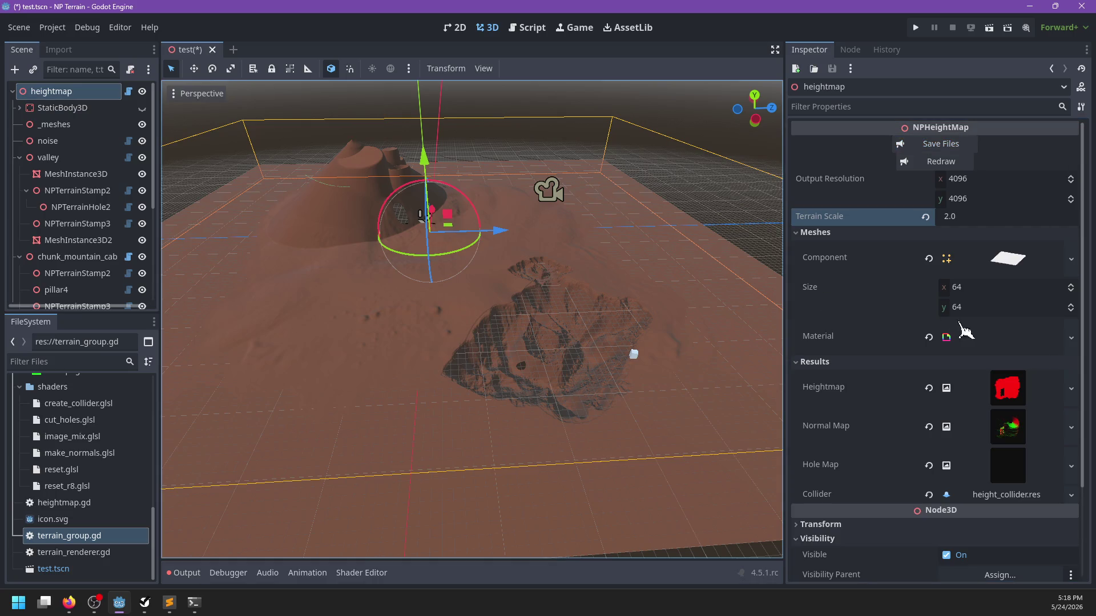
pyautogui.click(1014, 393)
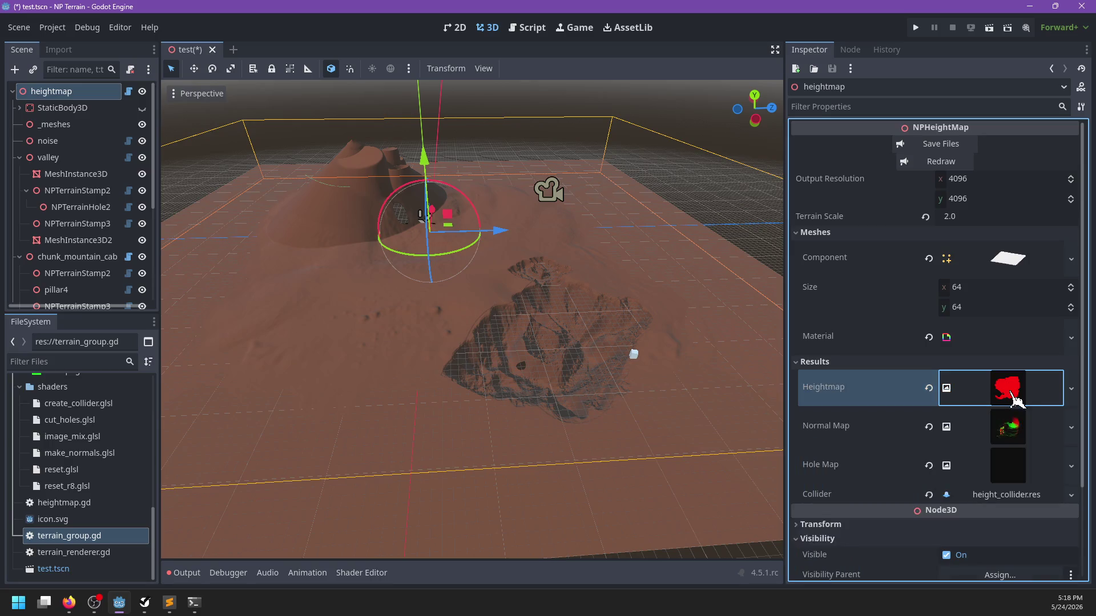
pyautogui.click(1013, 400)
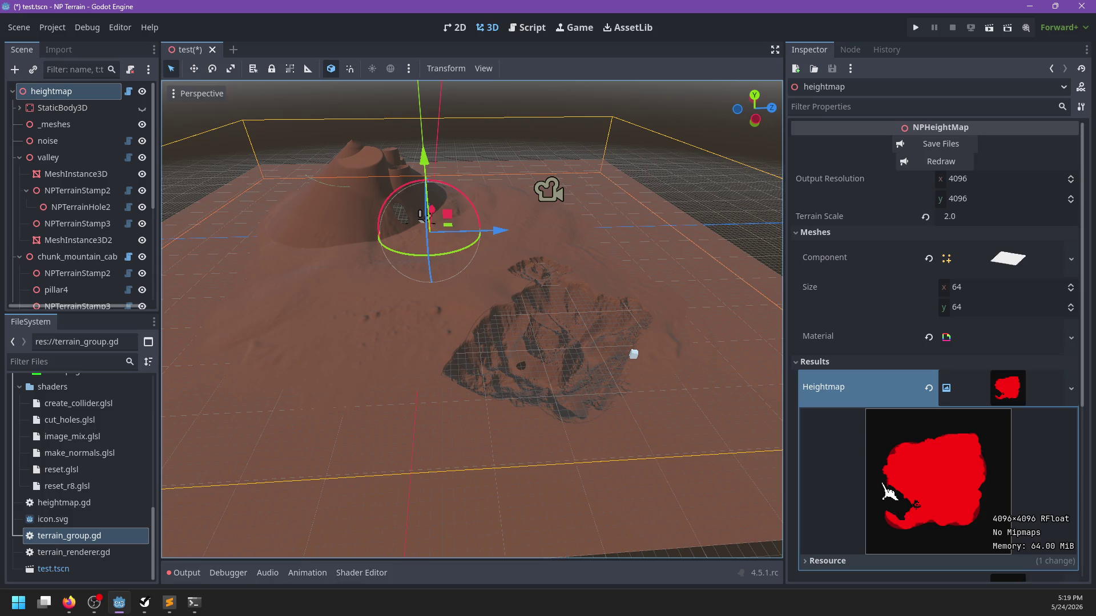
pyautogui.scroll(5, 607, 361)
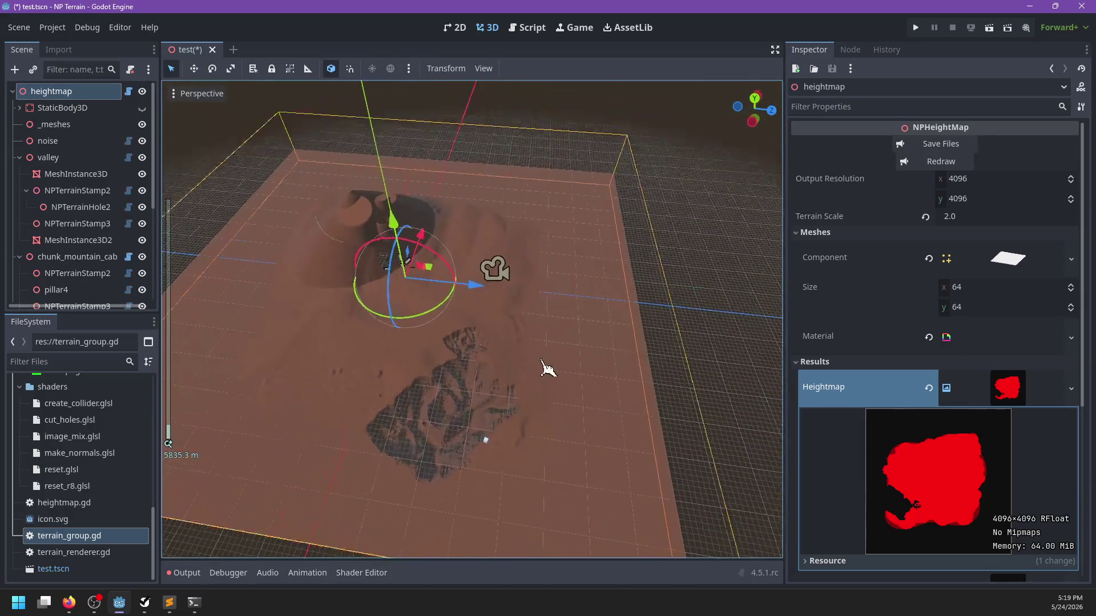
pyautogui.moveTo(542, 361)
pyautogui.mouseDown()
pyautogui.moveTo(624, 372)
pyautogui.moveTo(626, 361)
pyautogui.moveTo(634, 384)
pyautogui.moveTo(595, 350)
pyautogui.mouseUp()
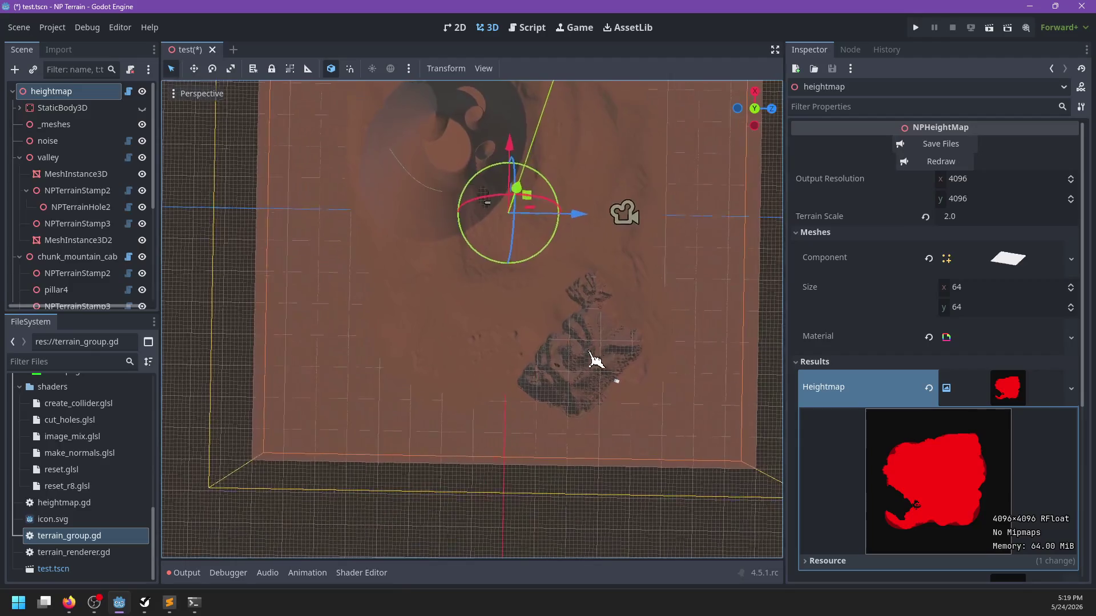
pyautogui.moveTo(459, 410)
pyautogui.mouseDown()
pyautogui.moveTo(533, 440)
pyautogui.moveTo(482, 470)
pyautogui.mouseUp()
pyautogui.press('KP_7')
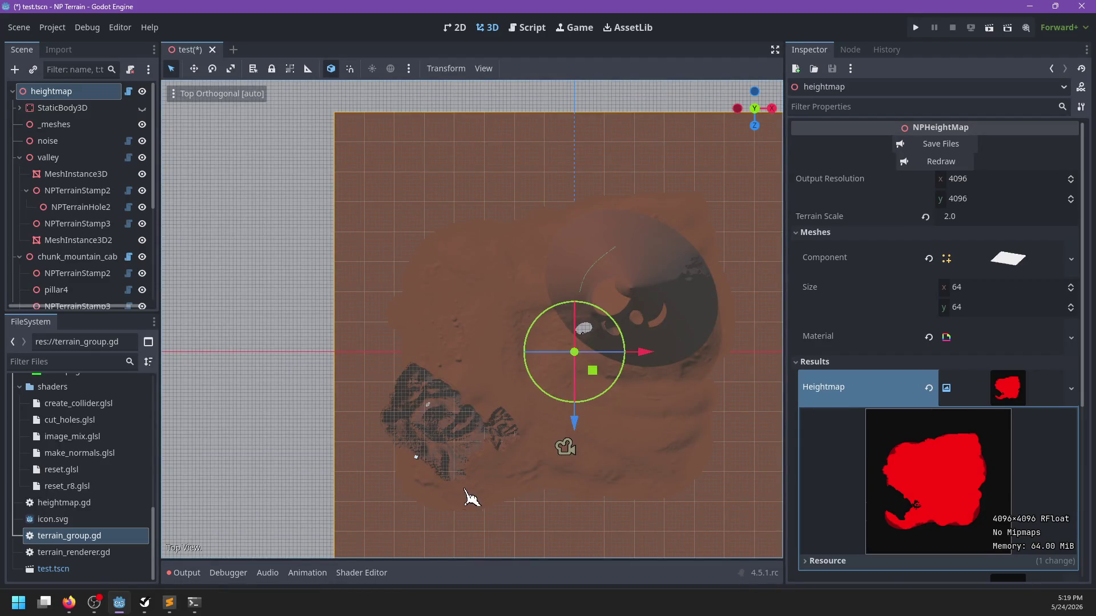
pyautogui.scroll(2, 372, 398)
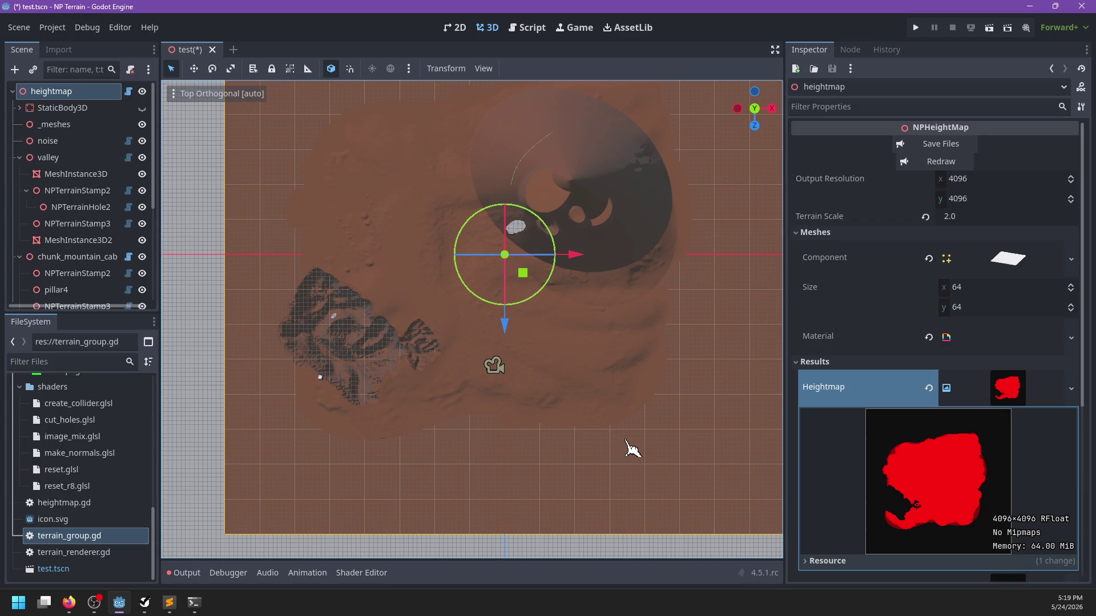
pyautogui.moveTo(399, 311); pyautogui.dragTo(467, 428)
pyautogui.scroll(10, 509, 362)
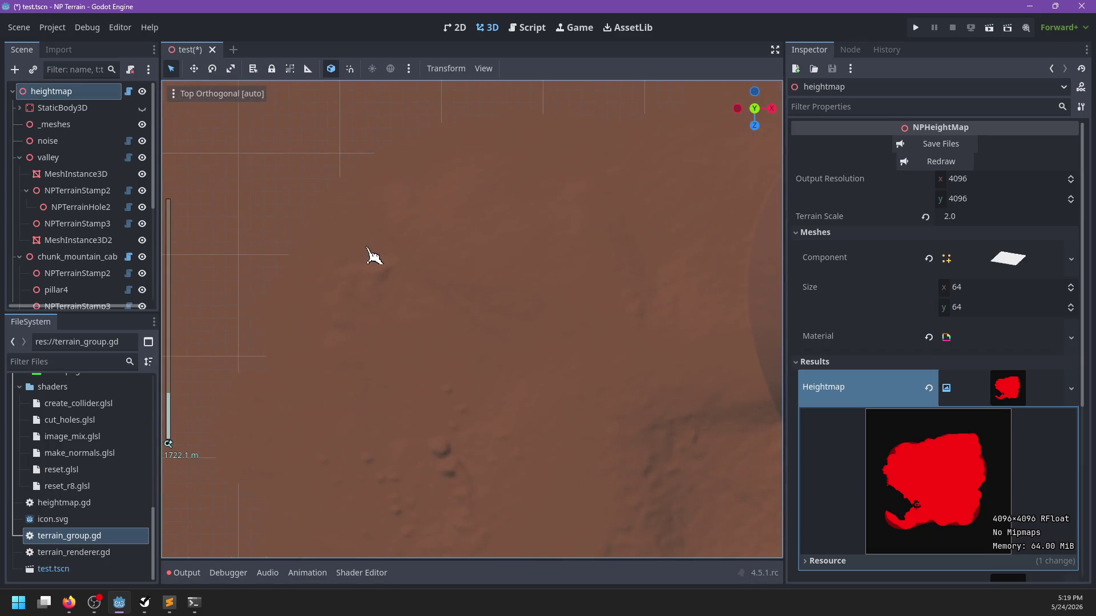
pyautogui.moveTo(428, 355)
pyautogui.mouseDown()
pyautogui.moveTo(508, 269)
pyautogui.moveTo(416, 323)
pyautogui.moveTo(580, 318)
pyautogui.moveTo(452, 372)
pyautogui.mouseUp()
pyautogui.scroll(5, 481, 288)
pyautogui.scroll(-5, 453, 371)
pyautogui.moveTo(491, 333)
pyautogui.mouseDown()
pyautogui.moveTo(355, 302)
pyautogui.moveTo(435, 335)
pyautogui.moveTo(371, 356)
pyautogui.mouseUp()
pyautogui.click(145, 603)
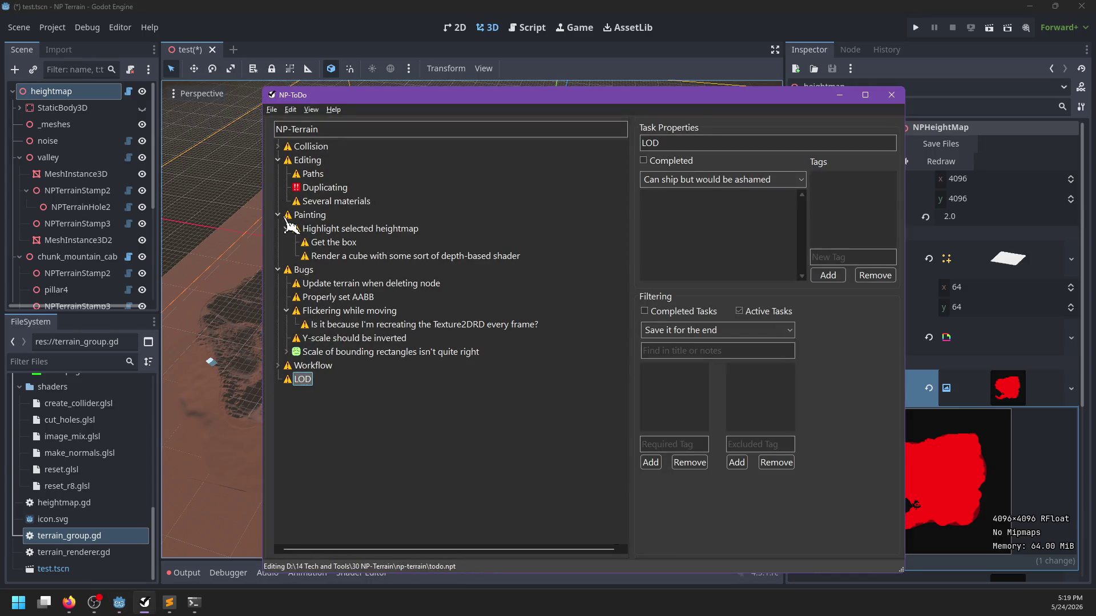
# Add a task 'Ability to save a unique copy of the stamp' after Highlight selected heightmap.
pyautogui.click(339, 230)
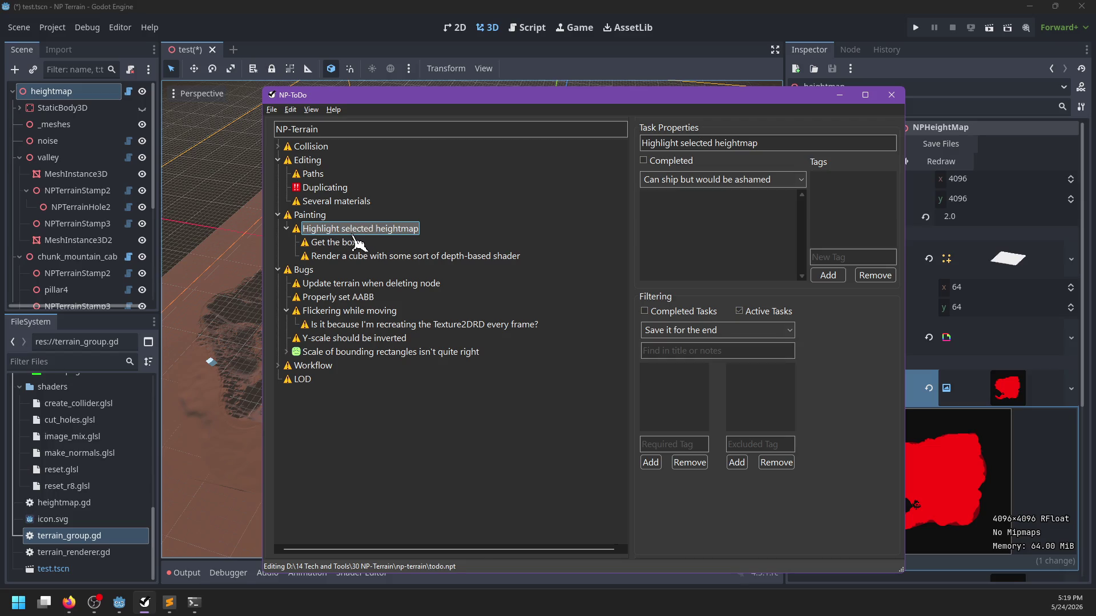
pyautogui.press('Return')
pyautogui.write('Ability to save a unique copy of the stamp')
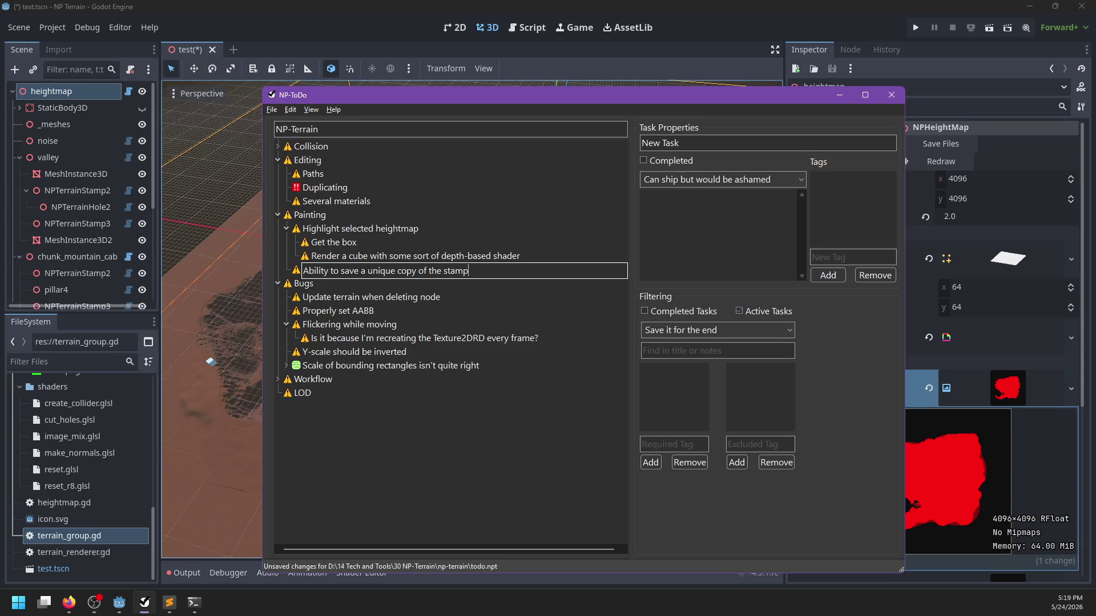
pyautogui.press('Return')
# Add a task 'A shader to render a line on top of the stamp'.
pyautogui.write('A shader ')
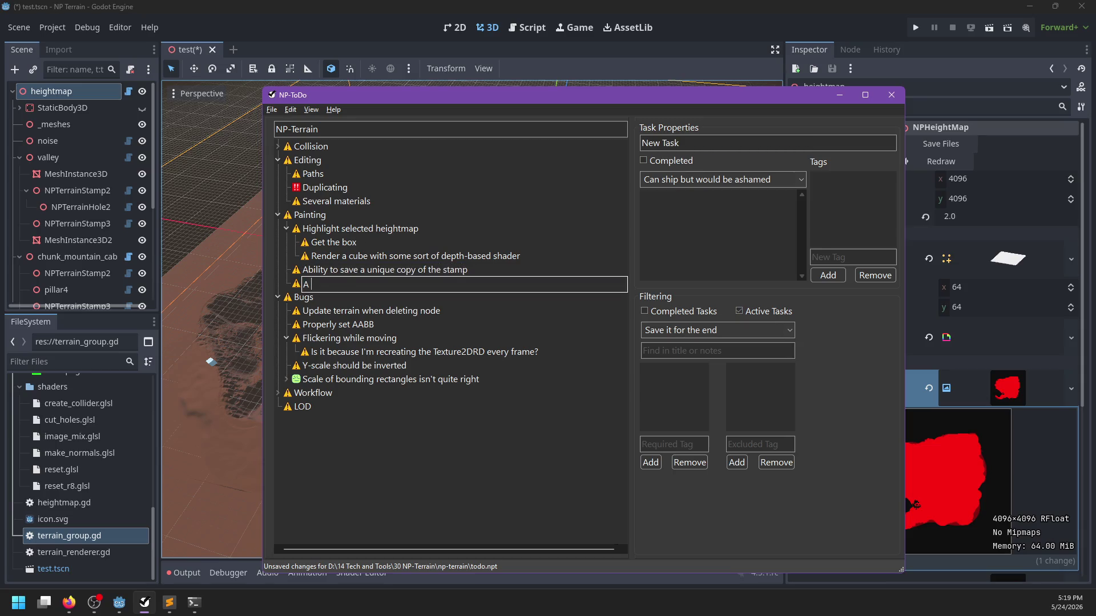
pyautogui.write('to render a ')
pyautogui.write('line o')
pyautogui.write('n top of the heigh')
pyautogui.press('BackSpace')
pyautogui.press('BackSpace')
pyautogui.press('BackSpace')
pyautogui.write('stamp')
pyautogui.press('Return')
# Give the shader task sub-tasks 'Start and end points in 2', 'Radius' and 'Falloff curve'.
pyautogui.press('Insert')
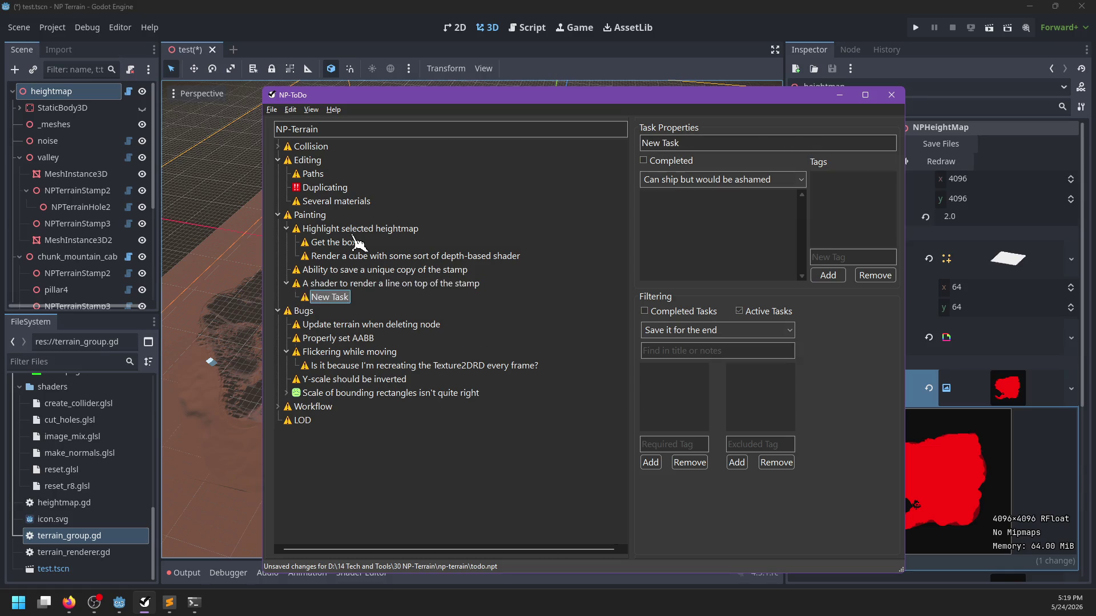
pyautogui.write('Start')
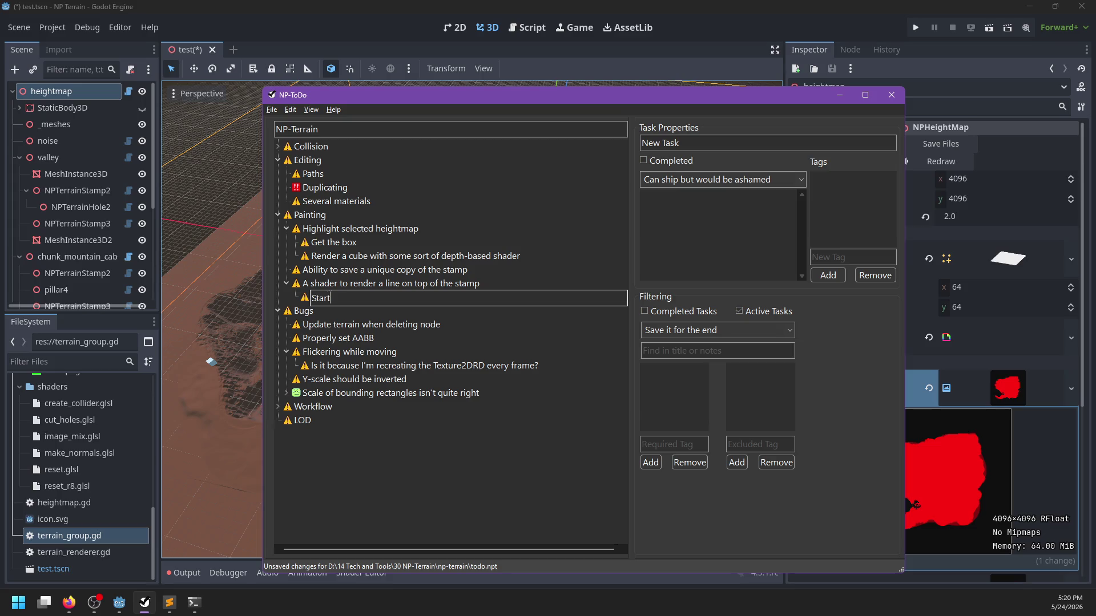
pyautogui.write(' and end points in 2d')
pyautogui.press('Return')
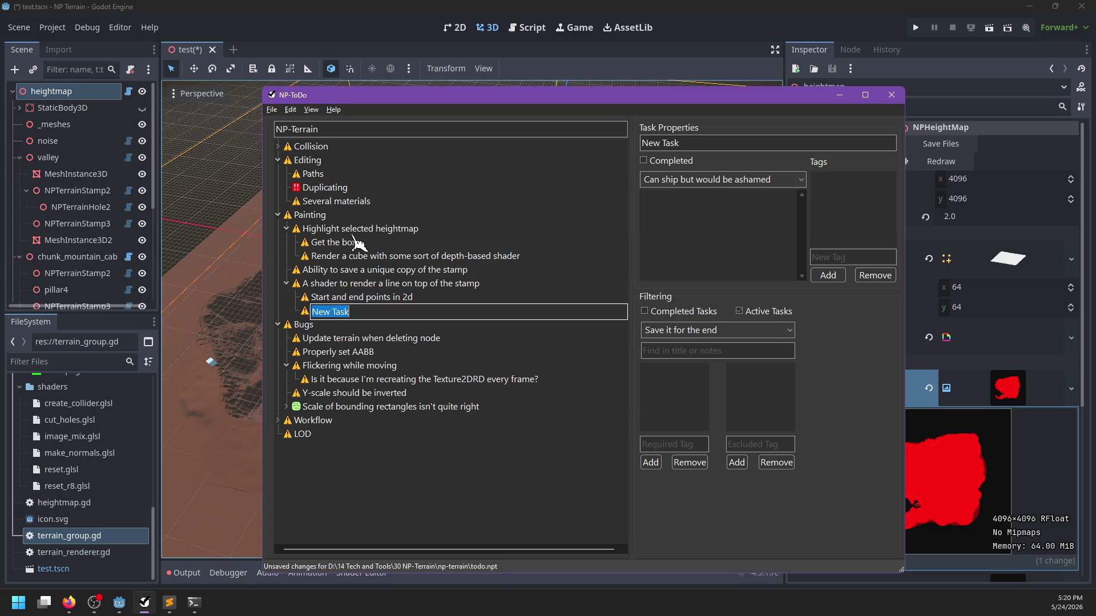
pyautogui.write('Radius')
pyautogui.press('Return')
pyautogui.write('Falloff curve')
pyautogui.press('Return')
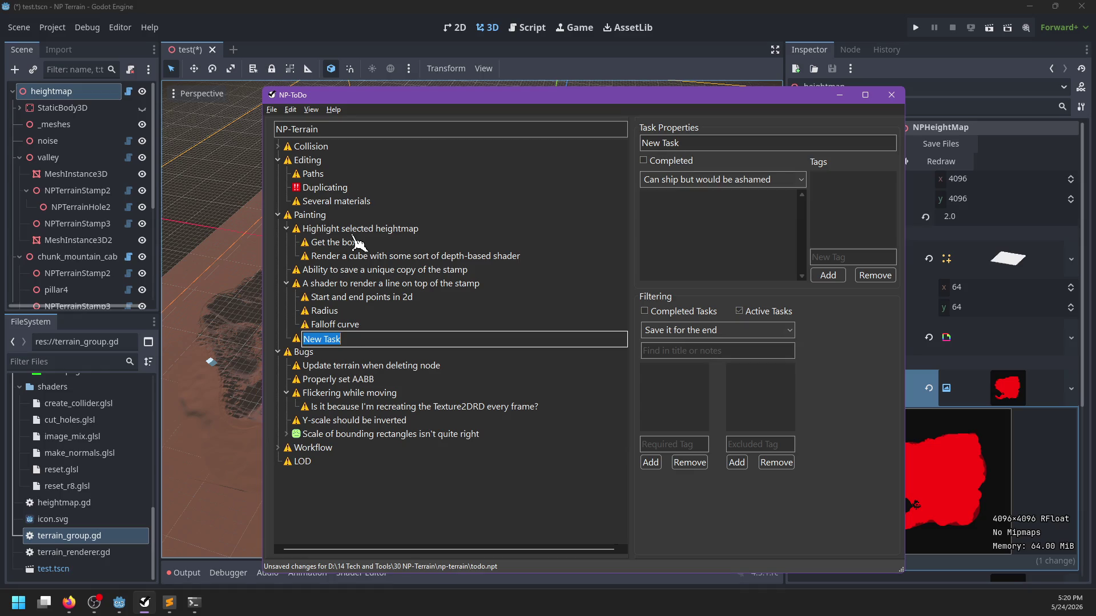
pyautogui.press('Return')
# Add a fourth shader sub-task, 'Render onto the stamp image'.
pyautogui.click(324, 288)
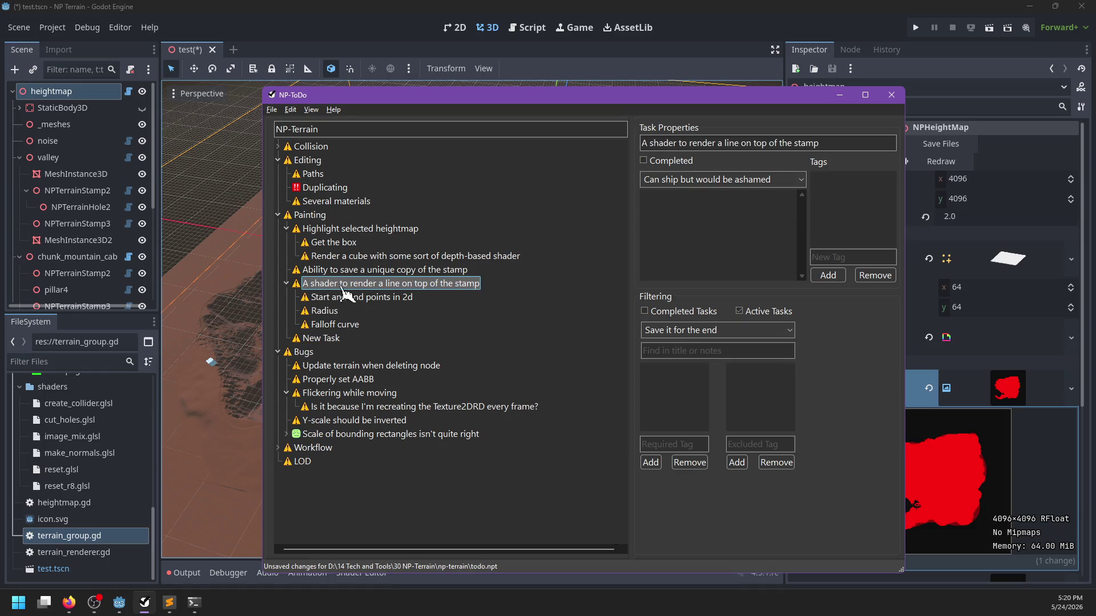
pyautogui.click(332, 274)
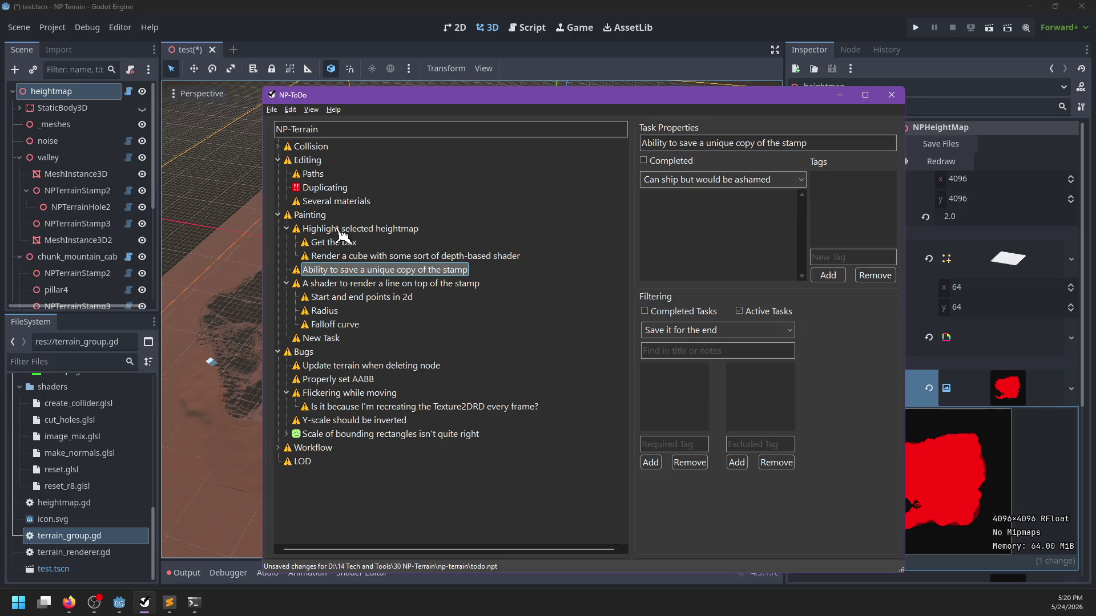
pyautogui.click(314, 285)
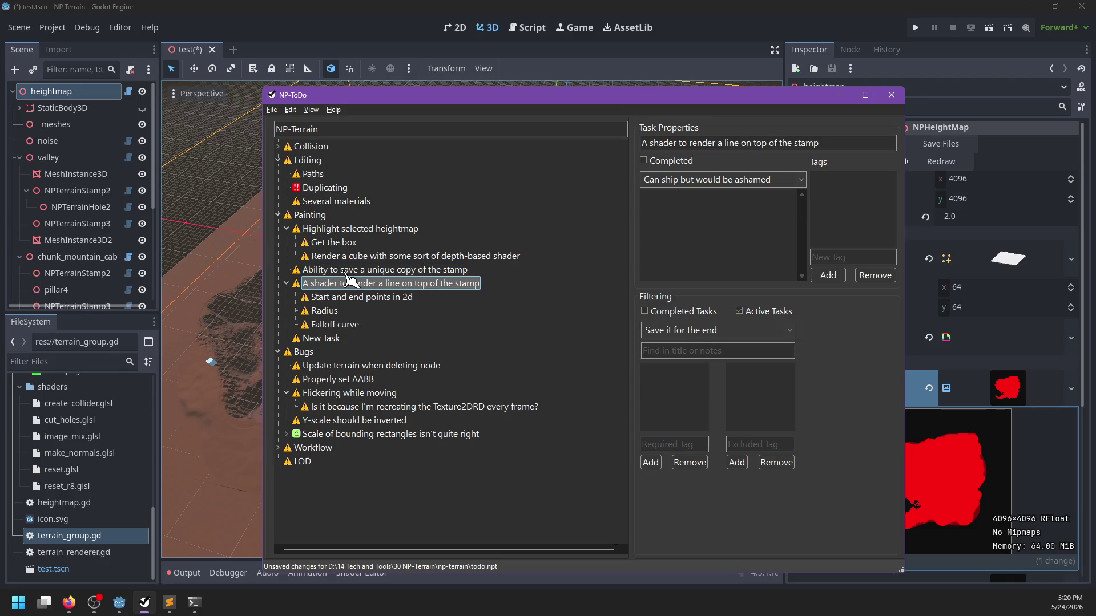
pyautogui.press('Insert')
pyautogui.write('Render on')
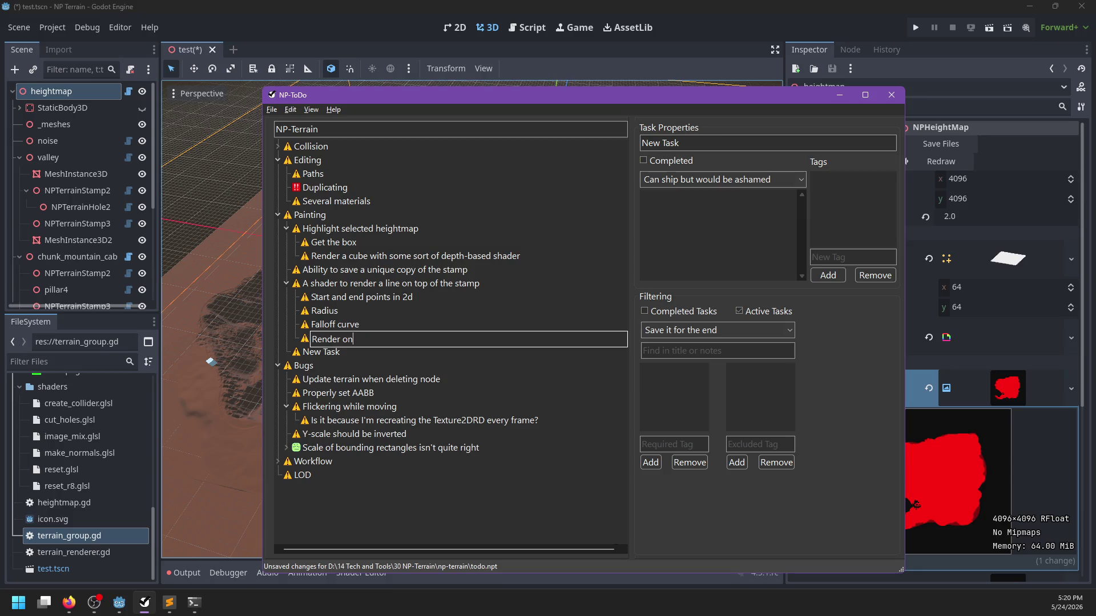
pyautogui.write('to the stamp image')
pyautogui.press('Return')
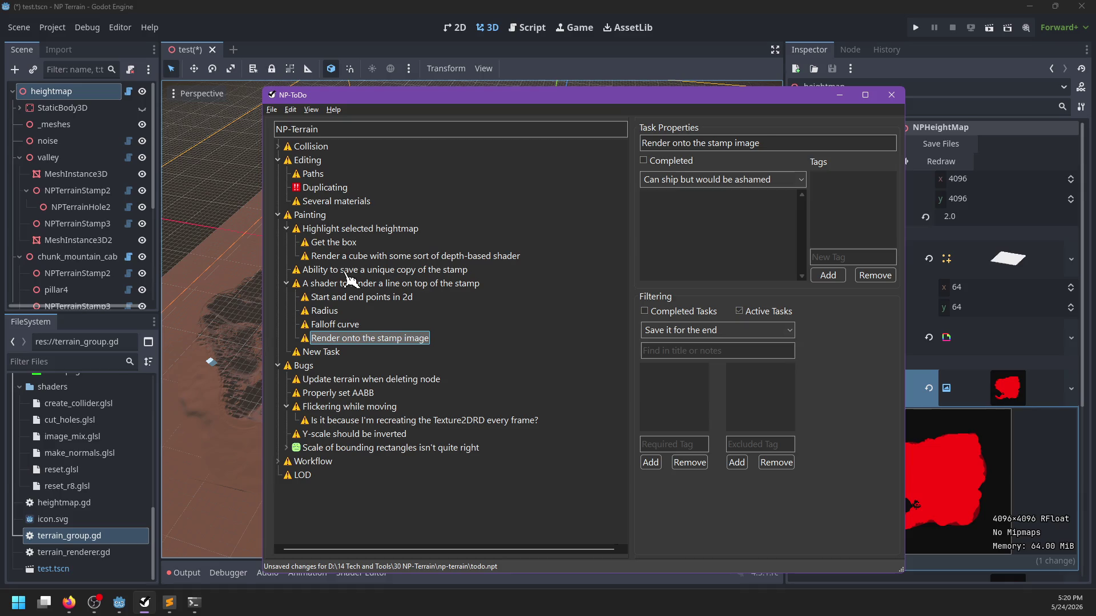
pyautogui.press('Down')
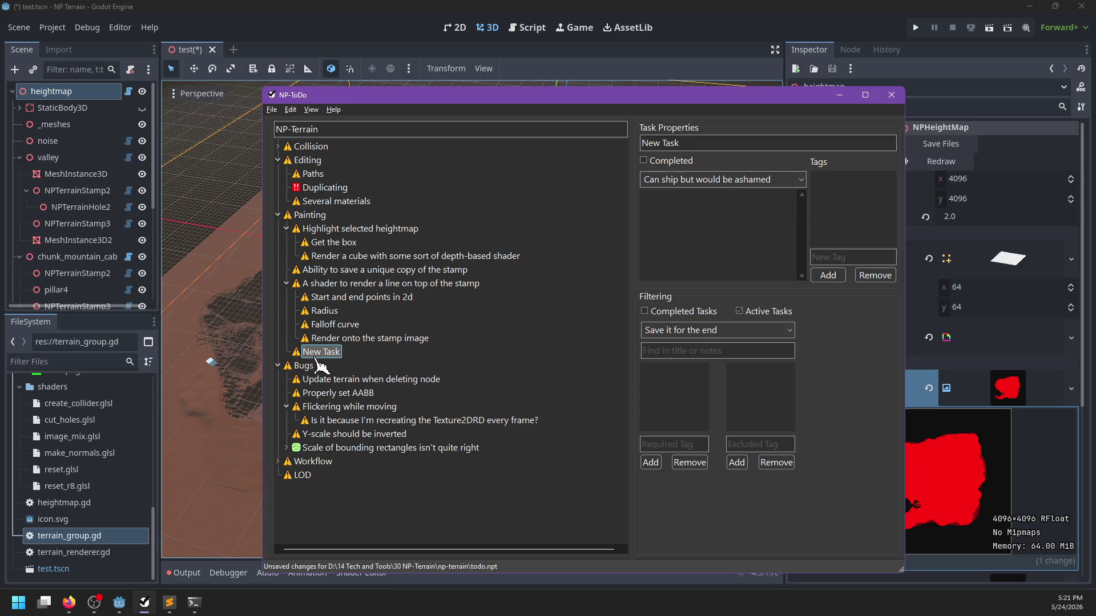
# Collapse the Highlight selected heightmap branch and review the line-shader sub-tasks.
pyautogui.click(287, 229)
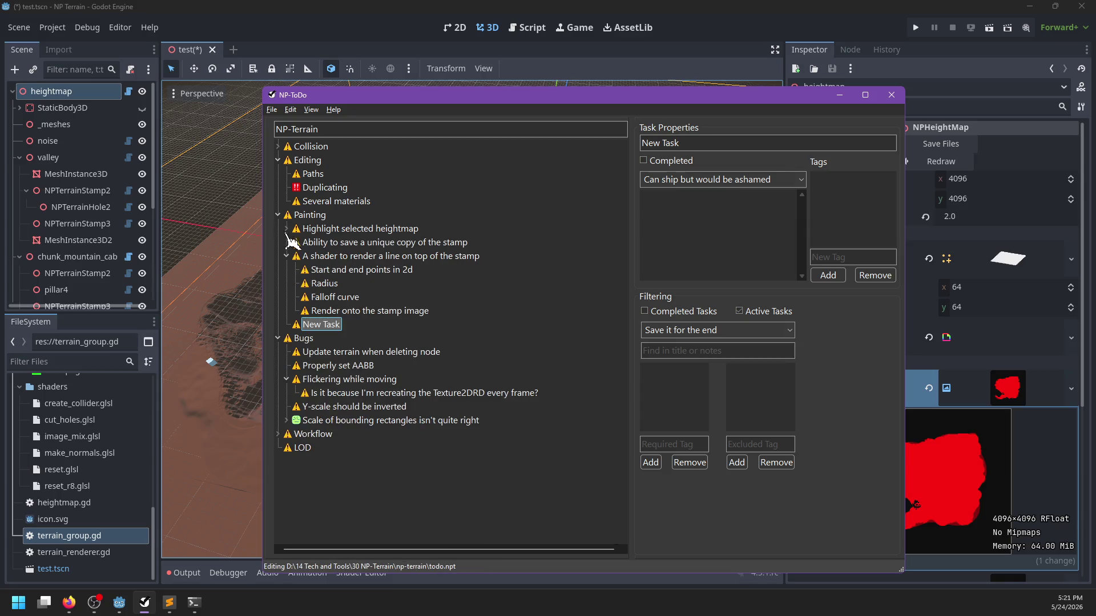
pyautogui.click(287, 256)
pyautogui.click(330, 261)
pyautogui.click(315, 270)
pyautogui.click(287, 256)
# Rename the leftover new task to 'Ability to detect 3D position from depth on CPU'.
pyautogui.doubleClick(311, 324)
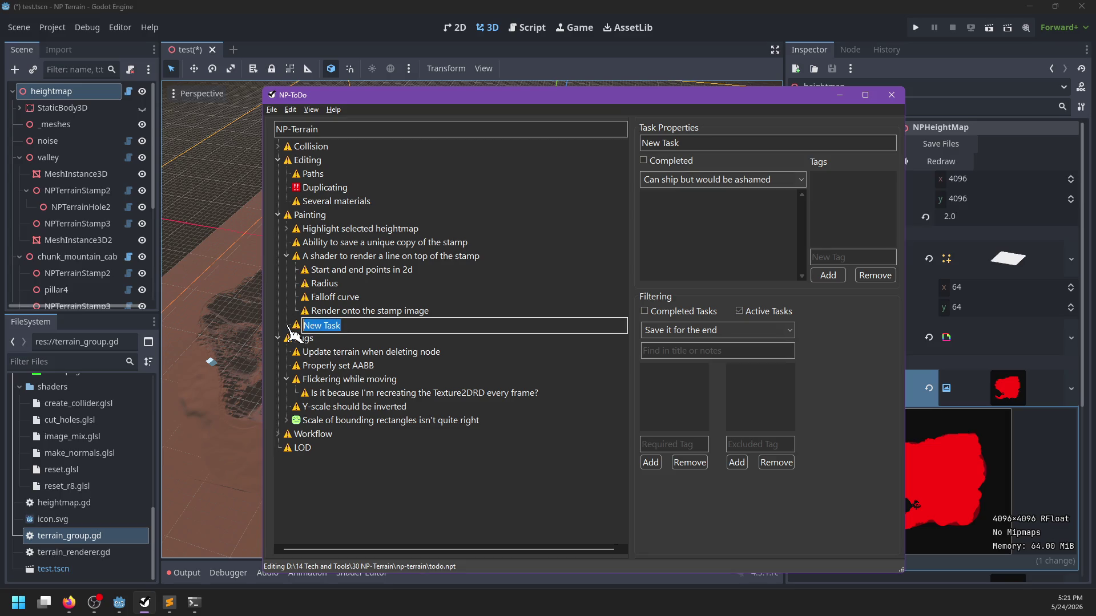
pyautogui.write('Abilty')
pyautogui.press('BackSpace')
pyautogui.press('BackSpace')
pyautogui.press('BackSpace')
pyautogui.write('bility to detect 3')
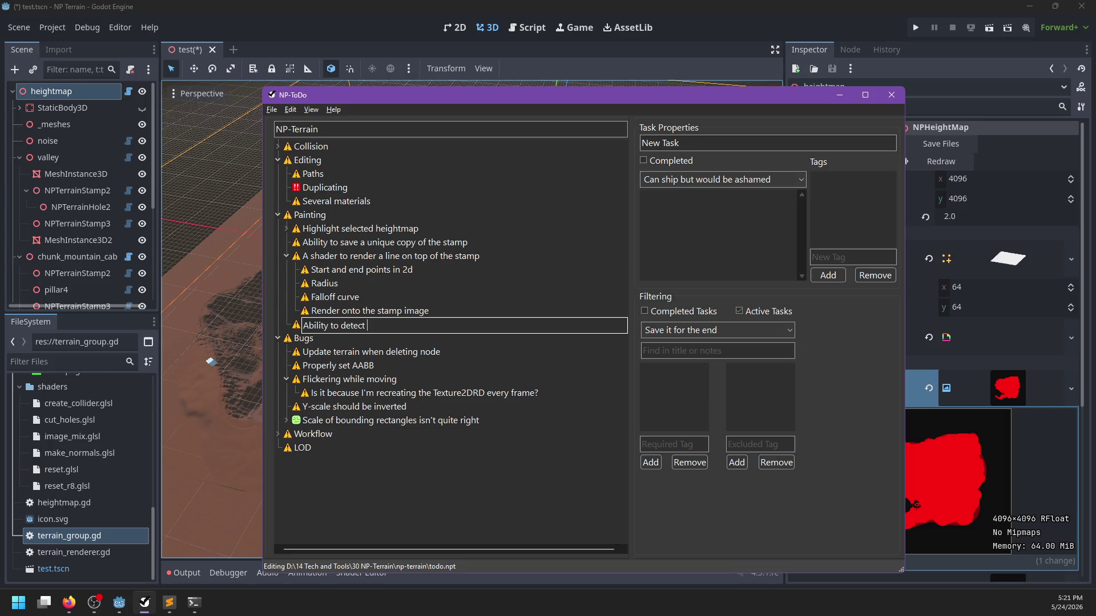
pyautogui.write('D position from ')
pyautogui.write('depth on CPU')
pyautogui.press('Return')
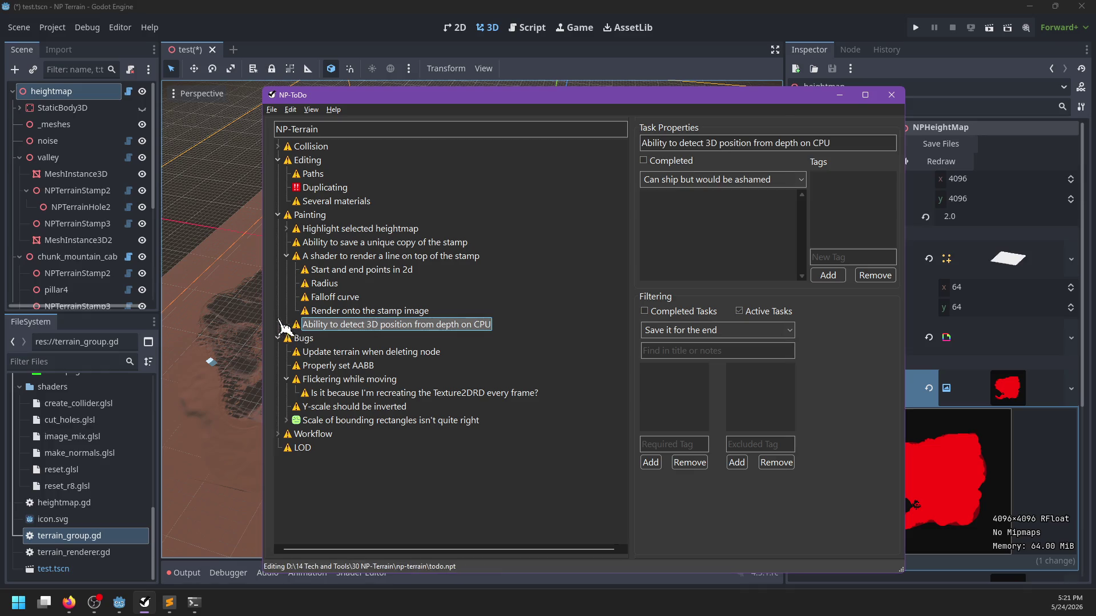
pyautogui.hotkey('alt', 'Tab')
pyautogui.scroll(5, 422, 368)
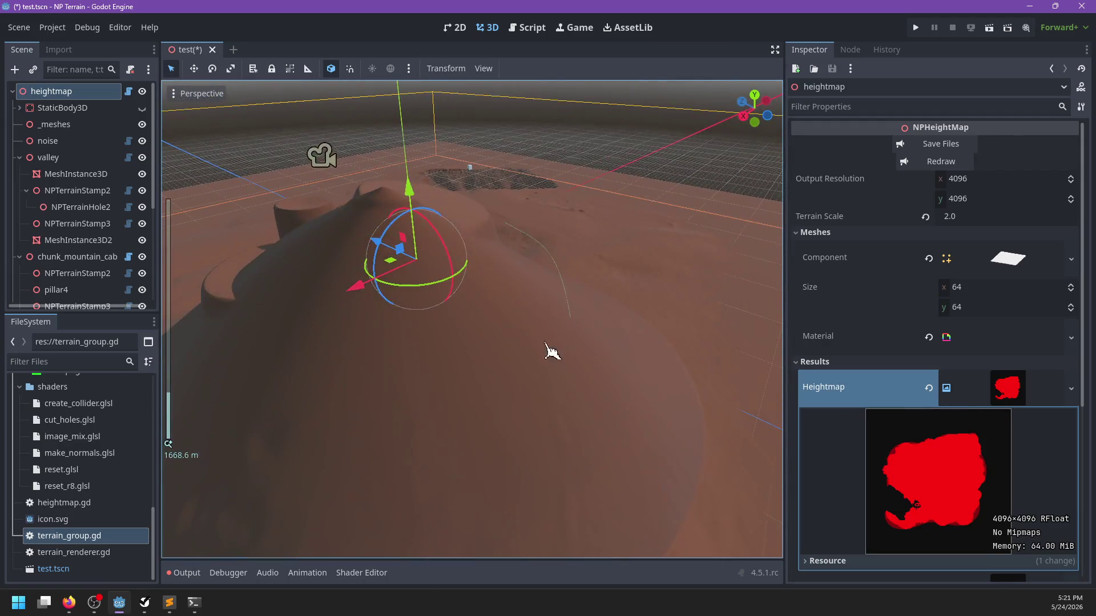
pyautogui.moveTo(550, 354); pyautogui.dragTo(413, 361)
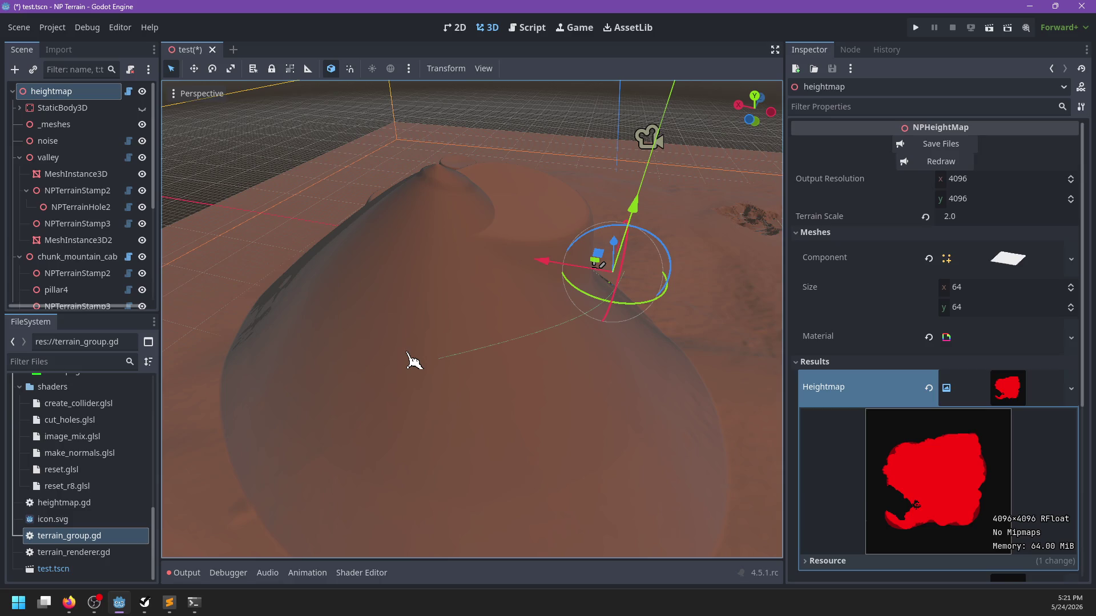
pyautogui.moveTo(536, 294)
pyautogui.mouseDown()
pyautogui.moveTo(448, 320)
pyautogui.moveTo(535, 311)
pyautogui.moveTo(457, 367)
pyautogui.moveTo(416, 379)
pyautogui.moveTo(399, 306)
pyautogui.moveTo(431, 336)
pyautogui.moveTo(432, 378)
pyautogui.mouseUp()
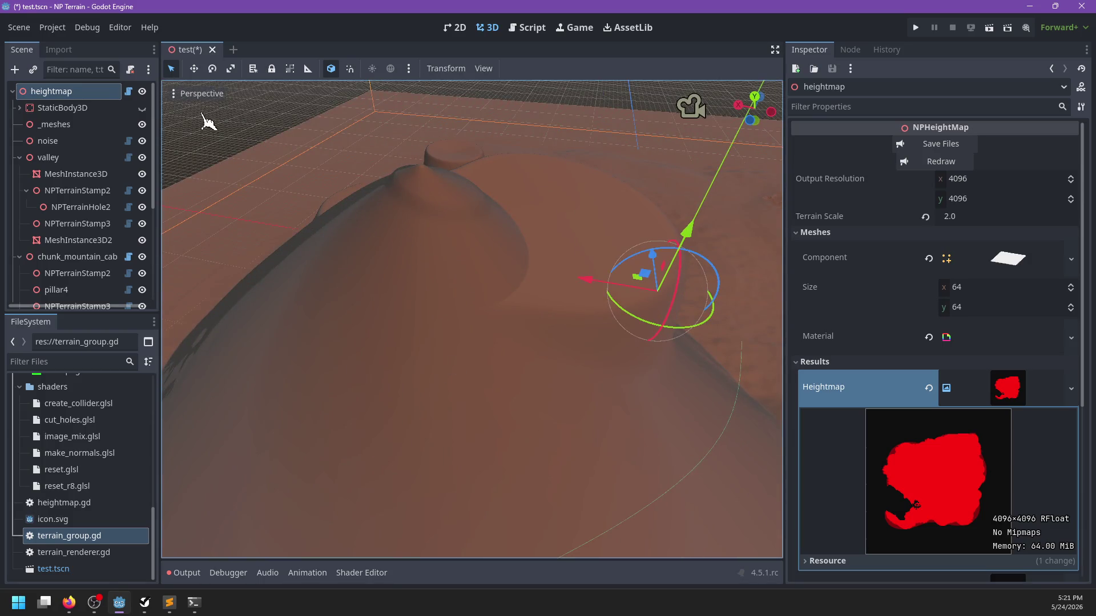
pyautogui.scroll(5, 294, 378)
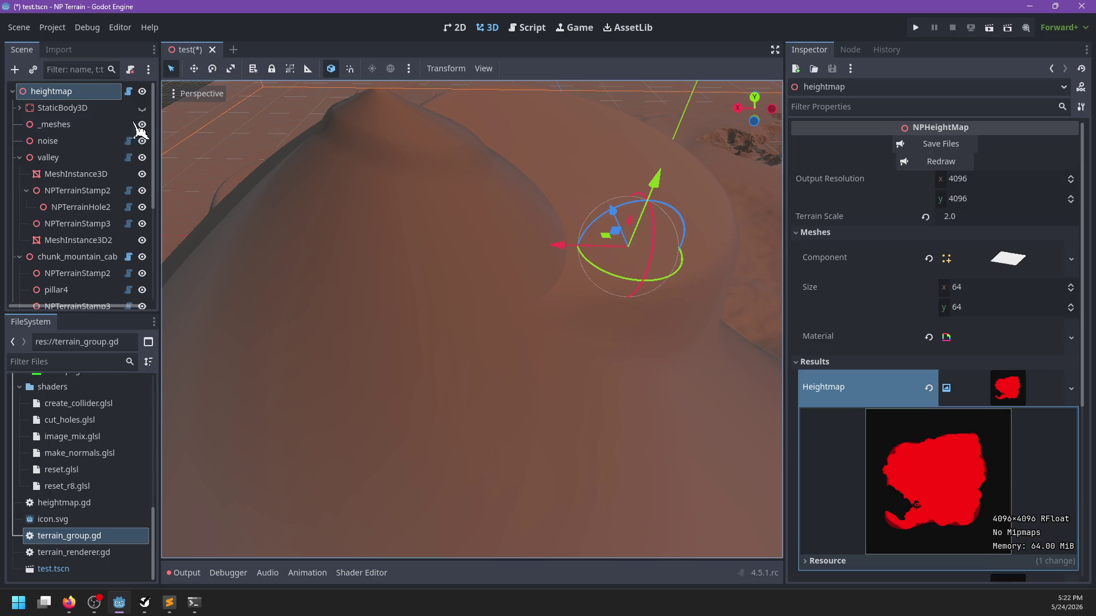
# Re-save the heightmap node's output files.
pyautogui.click(117, 110)
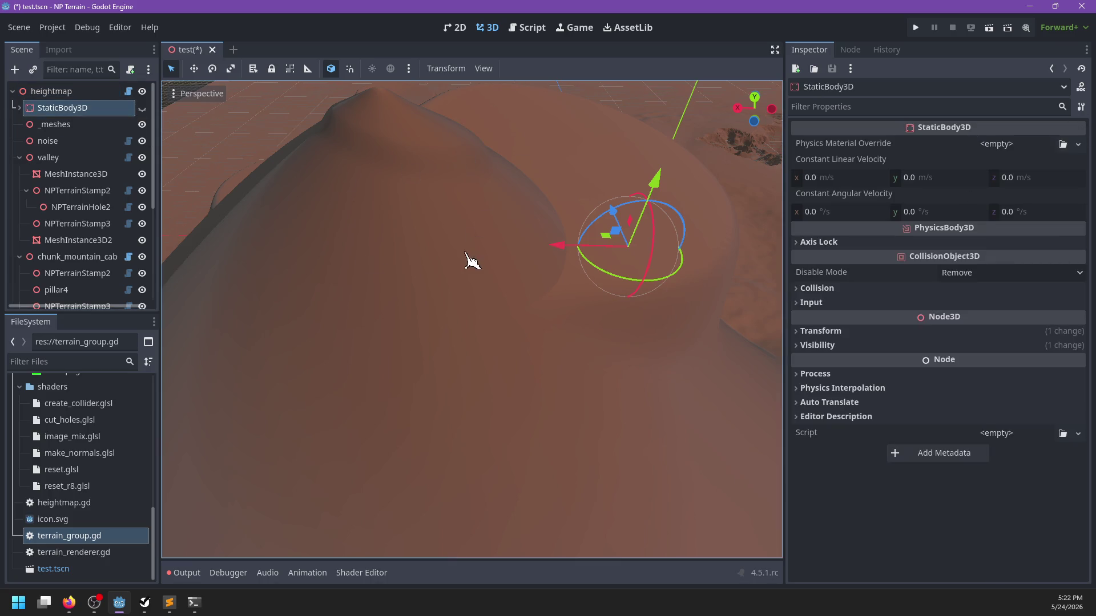
pyautogui.scroll(-5, 421, 318)
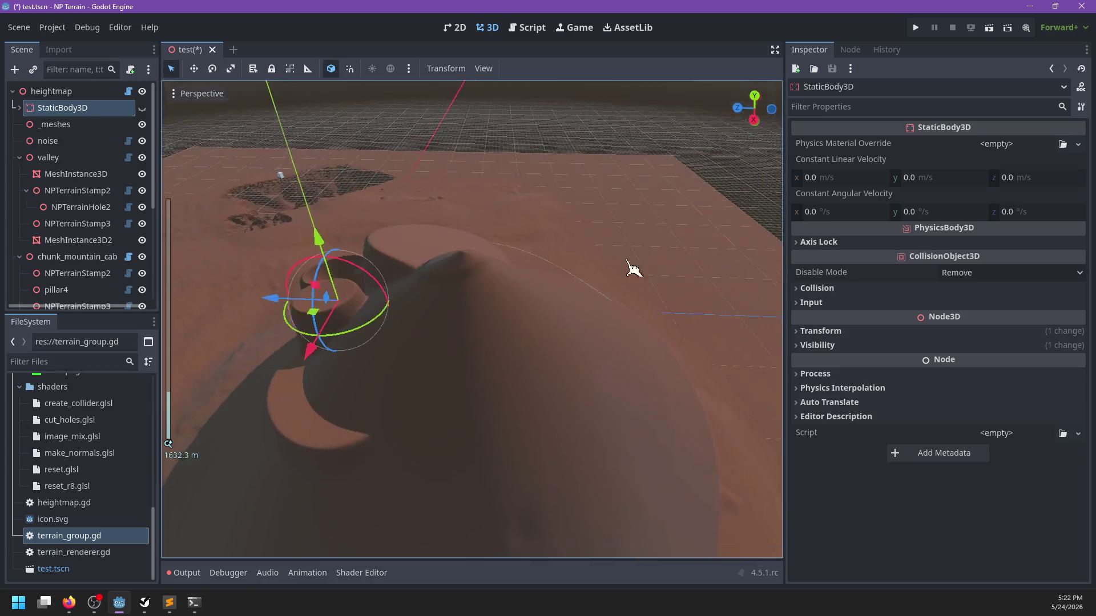
pyautogui.scroll(6, 633, 268)
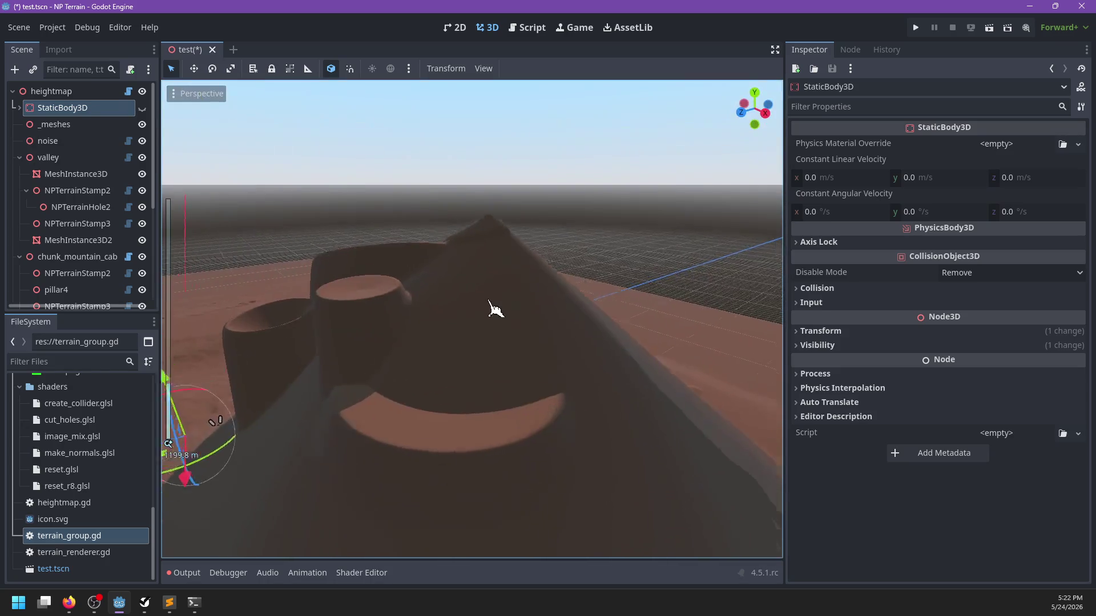
pyautogui.click(86, 91)
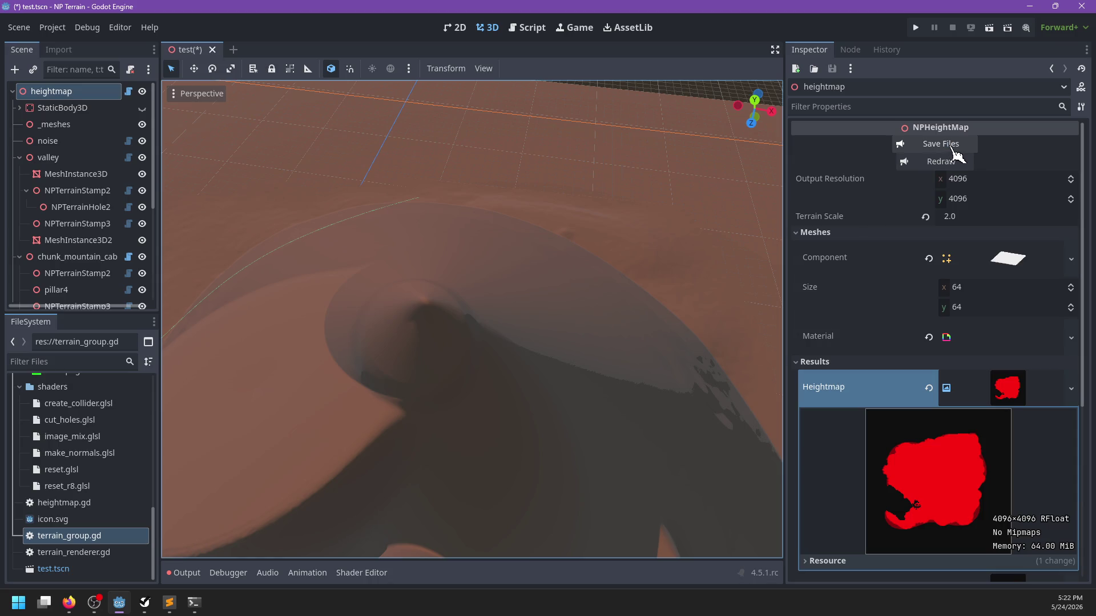
pyautogui.click(951, 147)
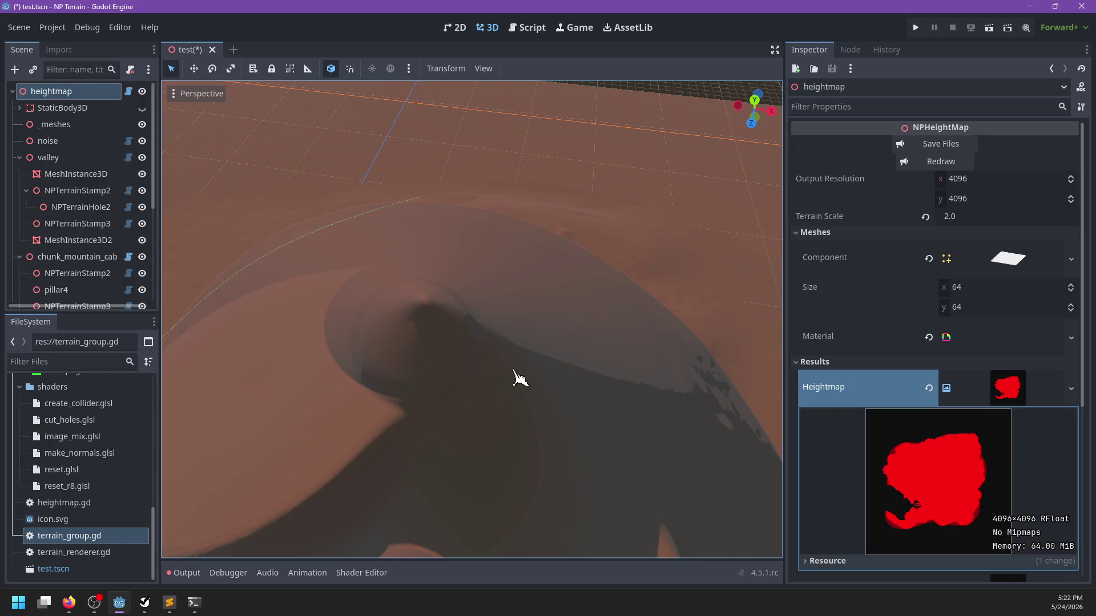
# Orbit around the arch and select the valley's MeshInstance3D cylinder in the viewport.
pyautogui.scroll(-8, 519, 378)
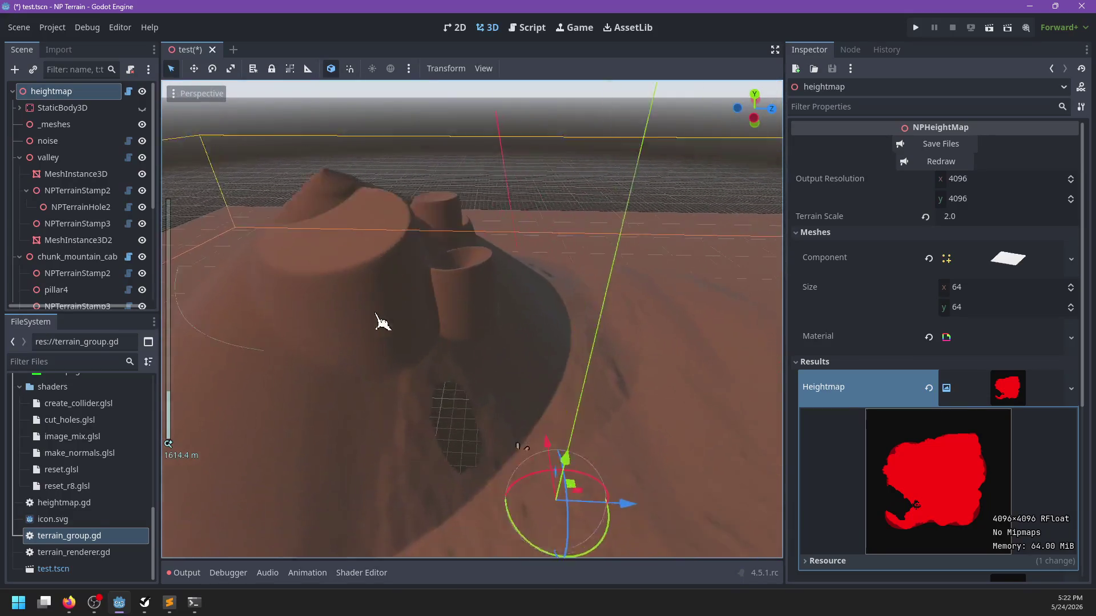
pyautogui.moveTo(376, 314)
pyautogui.mouseDown()
pyautogui.moveTo(364, 240)
pyautogui.moveTo(391, 296)
pyautogui.moveTo(337, 239)
pyautogui.moveTo(357, 254)
pyautogui.moveTo(435, 264)
pyautogui.moveTo(416, 306)
pyautogui.moveTo(512, 294)
pyautogui.moveTo(678, 318)
pyautogui.moveTo(665, 369)
pyautogui.moveTo(722, 460)
pyautogui.moveTo(592, 384)
pyautogui.moveTo(446, 445)
pyautogui.moveTo(528, 374)
pyautogui.moveTo(504, 323)
pyautogui.moveTo(489, 337)
pyautogui.moveTo(350, 340)
pyautogui.moveTo(139, 108)
pyautogui.mouseUp()
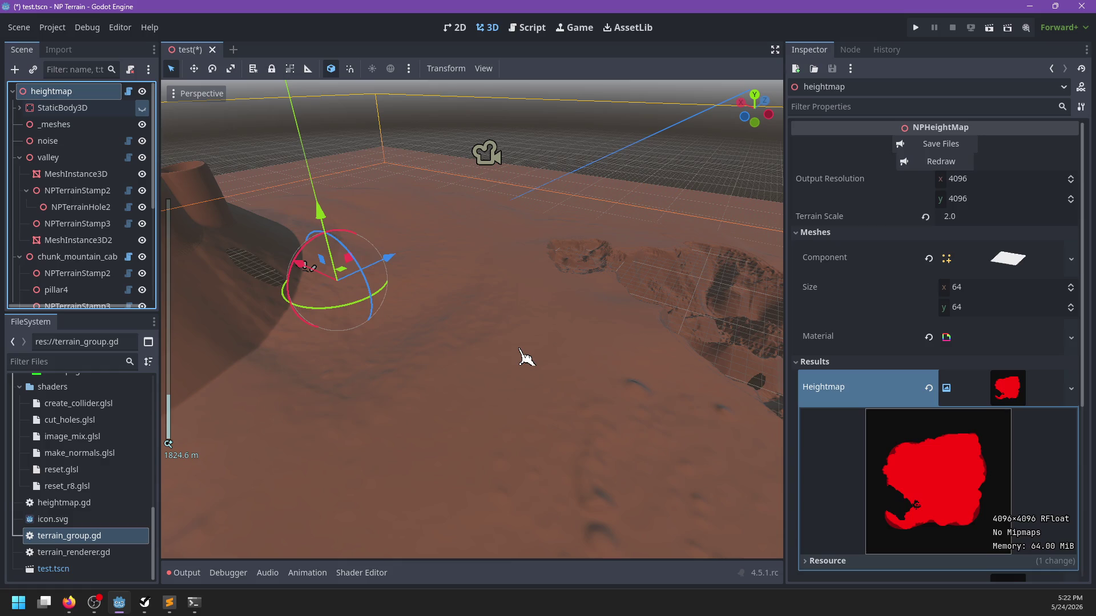
pyautogui.click(582, 390)
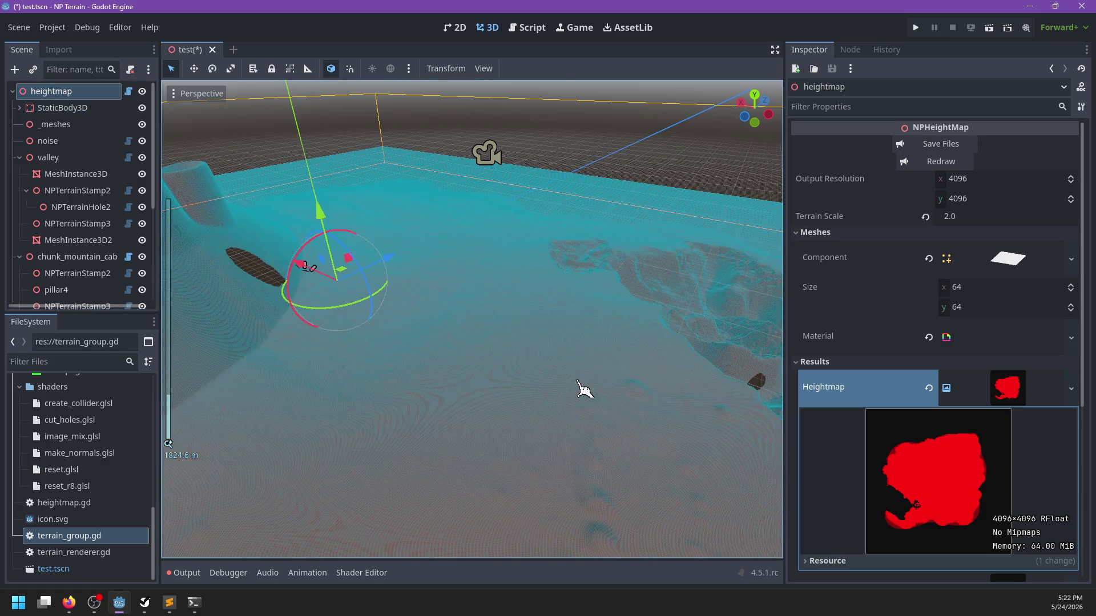
pyautogui.scroll(10, 583, 385)
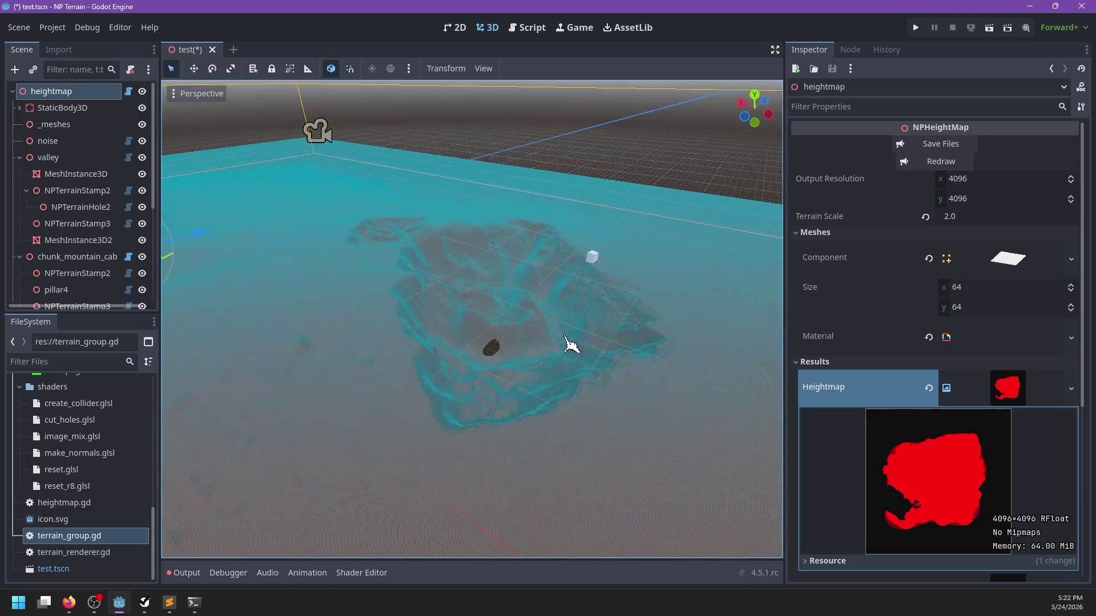
pyautogui.scroll(8, 460, 296)
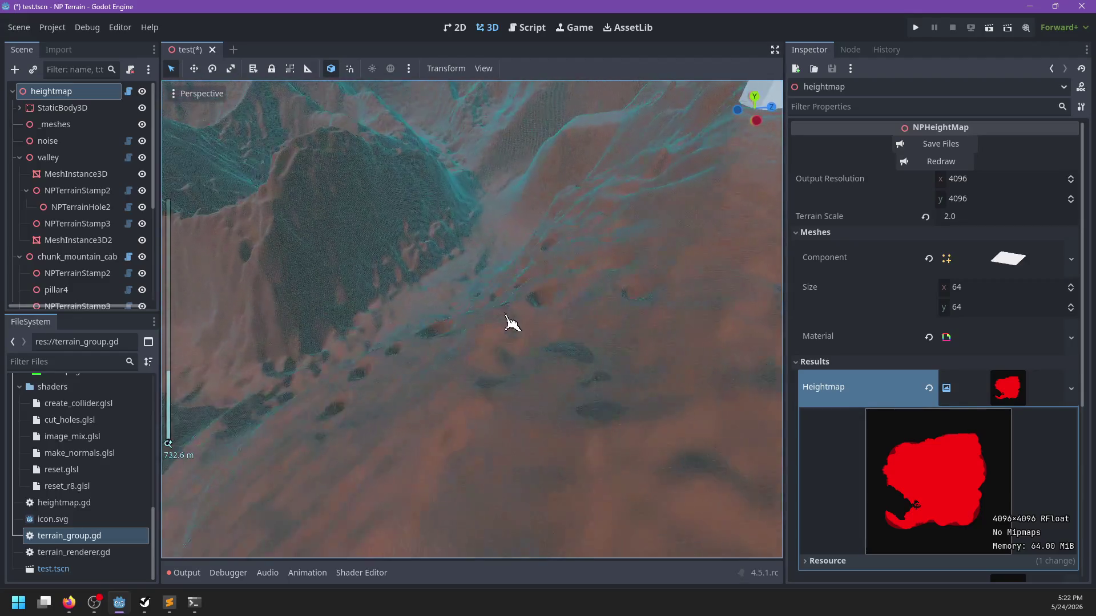
pyautogui.scroll(4, 512, 323)
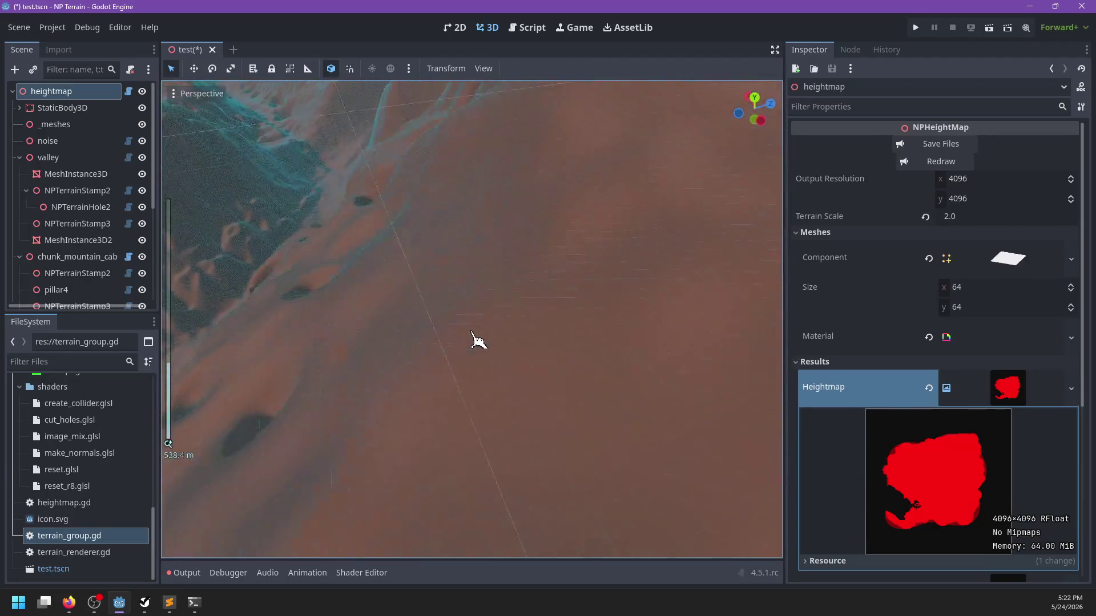
pyautogui.scroll(3, 440, 357)
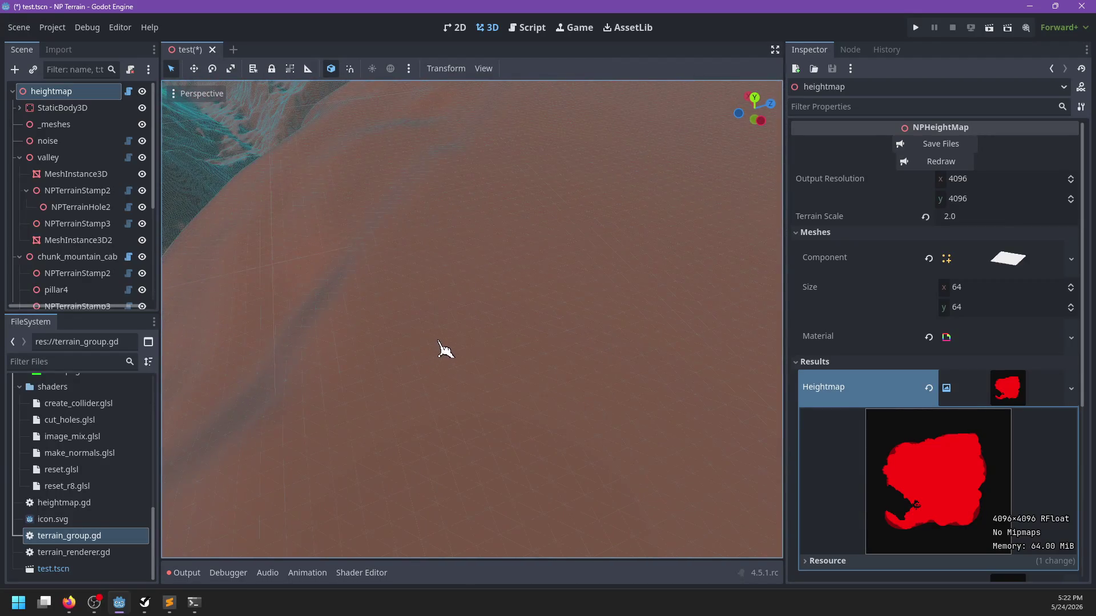
pyautogui.scroll(3, 451, 359)
pyautogui.moveTo(633, 341)
pyautogui.mouseDown()
pyautogui.moveTo(472, 254)
pyautogui.moveTo(392, 274)
pyautogui.moveTo(465, 335)
pyautogui.moveTo(474, 286)
pyautogui.mouseUp()
pyautogui.scroll(1, 474, 285)
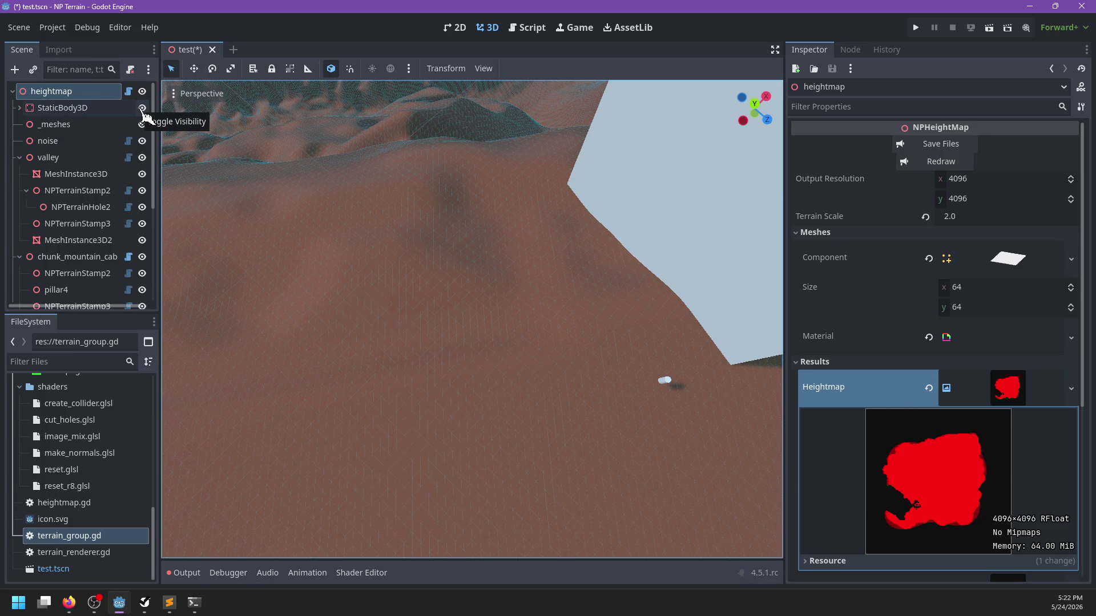
pyautogui.click(670, 388)
# Frame the cylinder and drag it down along its Y axis.
pyautogui.press('f')
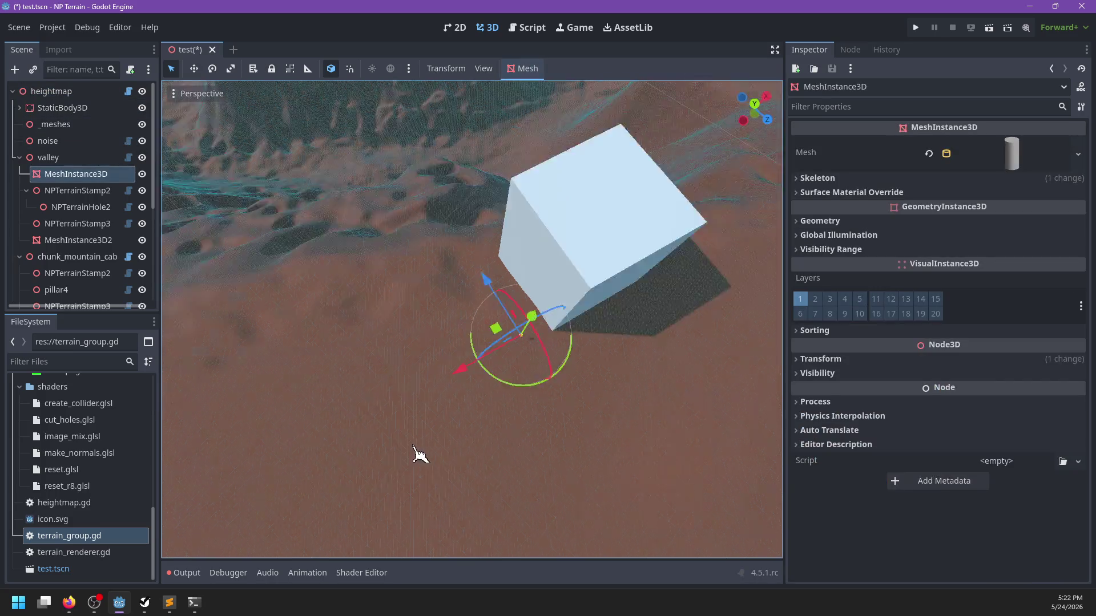
pyautogui.moveTo(373, 276); pyautogui.dragTo(499, 263)
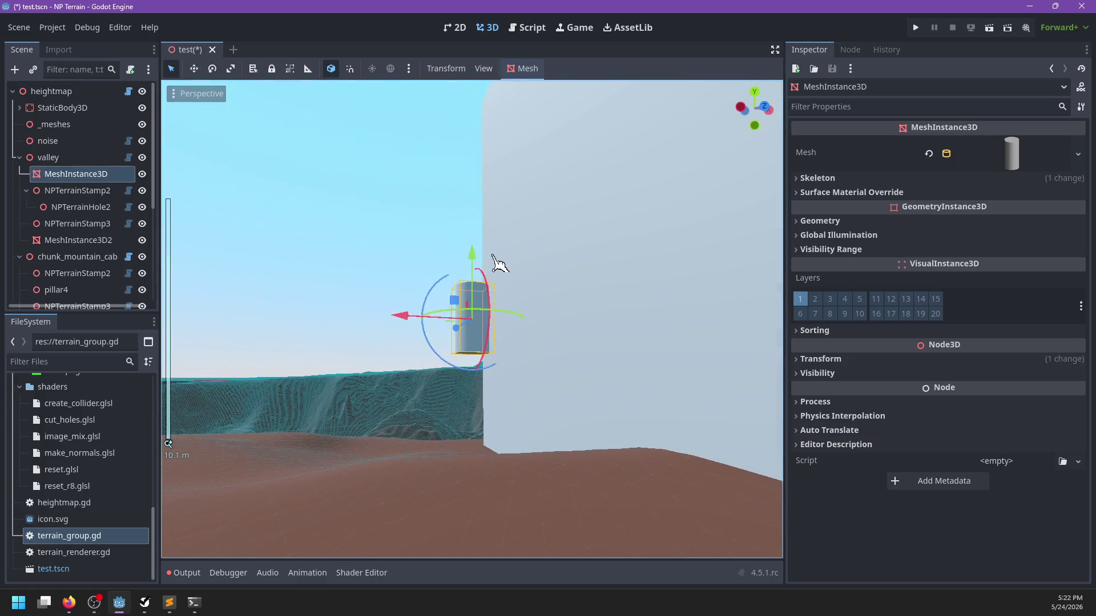
pyautogui.moveTo(477, 350); pyautogui.dragTo(477, 435)
pyautogui.scroll(-2, 489, 404)
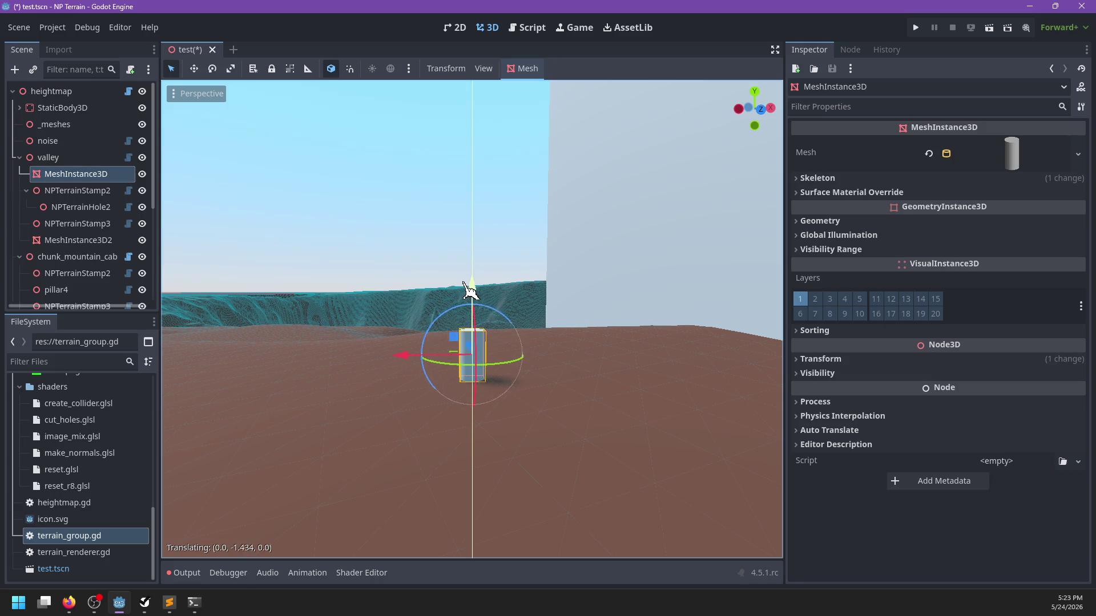
pyautogui.moveTo(343, 332)
pyautogui.mouseDown()
pyautogui.moveTo(465, 379)
pyautogui.moveTo(618, 379)
pyautogui.moveTo(665, 367)
pyautogui.moveTo(251, 295)
pyautogui.mouseUp()
pyautogui.moveTo(580, 312)
pyautogui.mouseDown()
pyautogui.moveTo(291, 335)
pyautogui.moveTo(350, 286)
pyautogui.mouseUp()
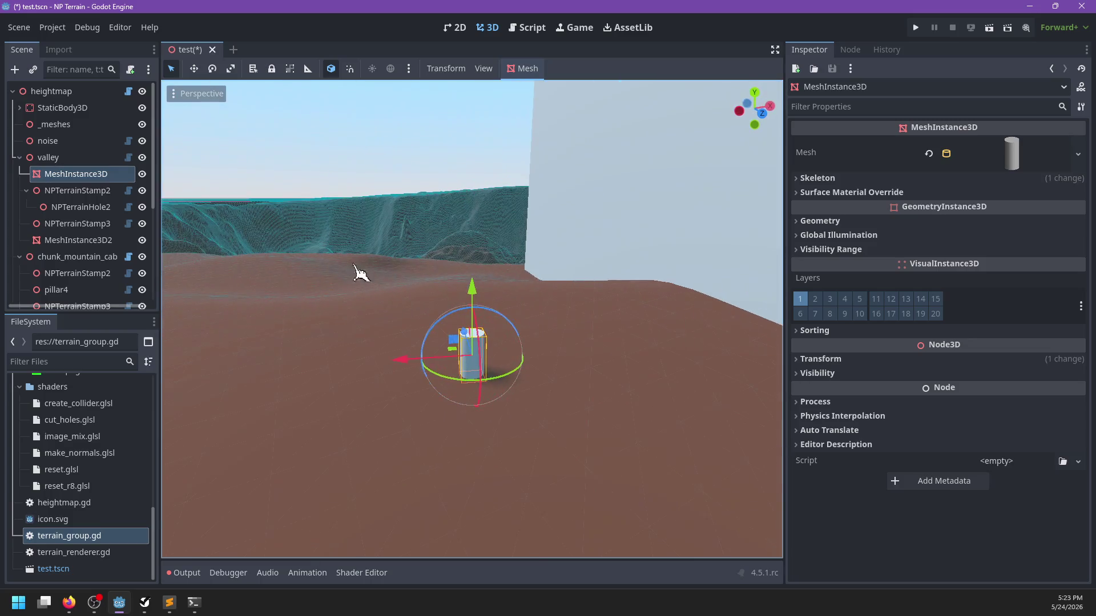
pyautogui.scroll(-3, 436, 440)
pyautogui.moveTo(410, 323); pyautogui.dragTo(392, 362)
pyautogui.scroll(-3, 392, 362)
# Slide the cylinder across the ground plane and lower it onto the terrain surface.
pyautogui.moveTo(450, 325); pyautogui.dragTo(416, 150)
pyautogui.press('f')
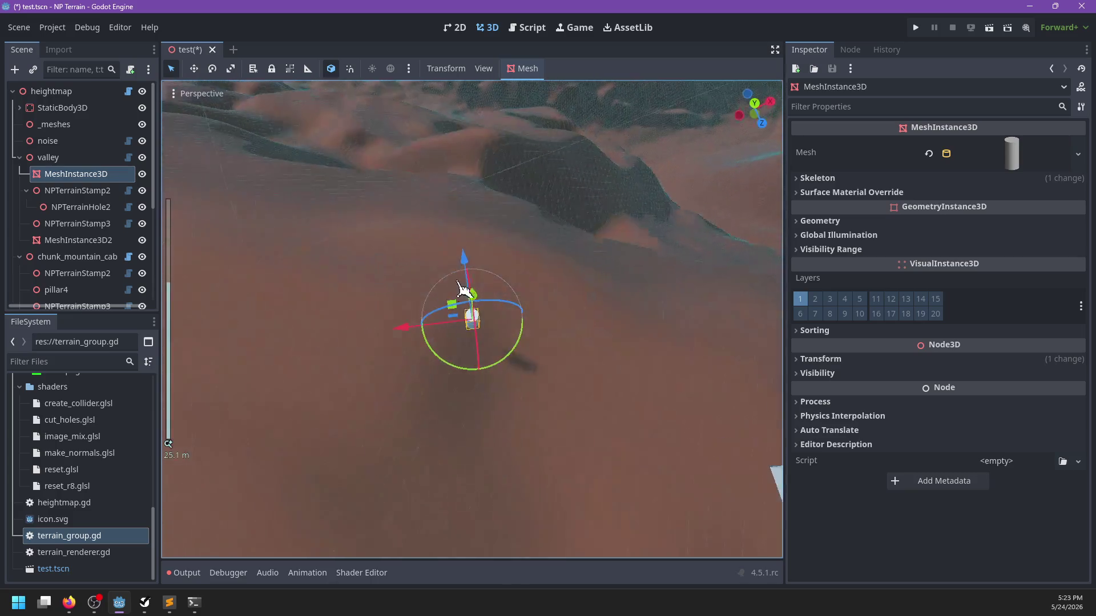
pyautogui.moveTo(484, 262); pyautogui.dragTo(486, 402)
pyautogui.press('f')
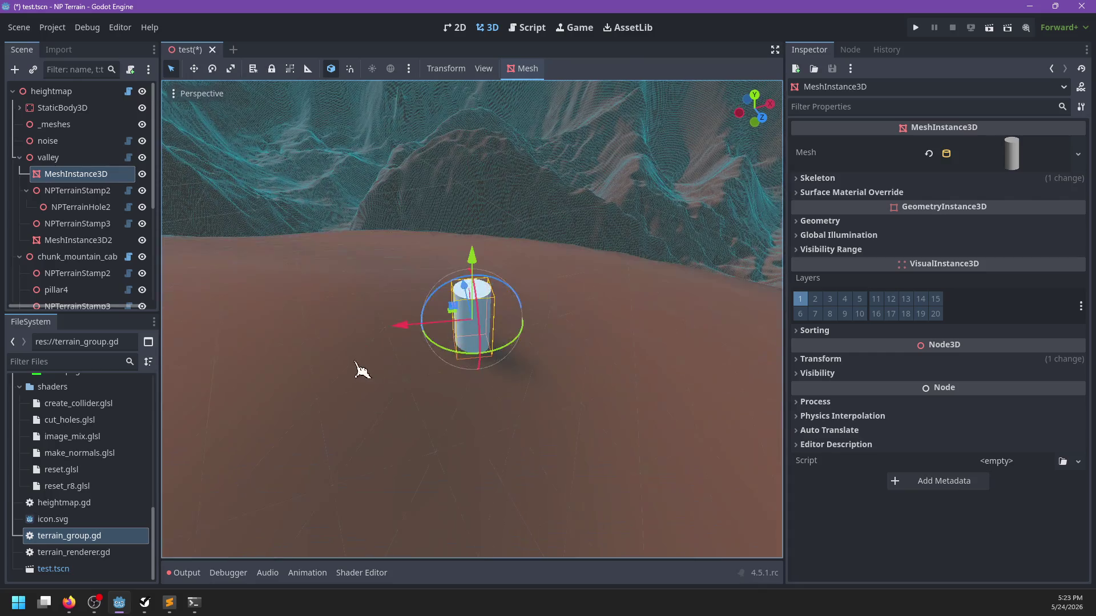
pyautogui.click(51, 91)
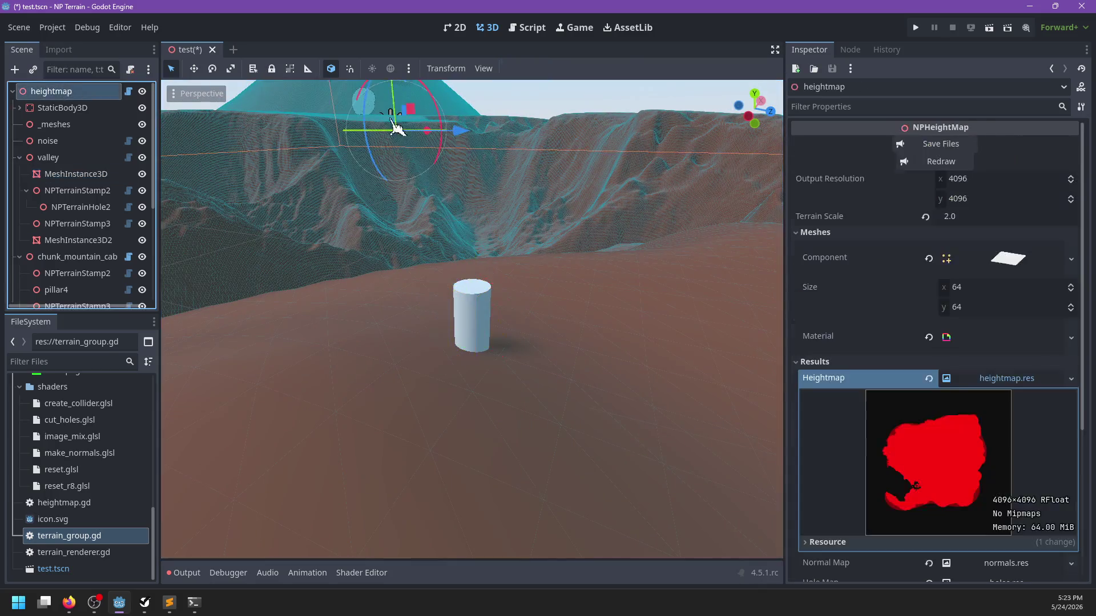
# Set the heightmap's Terrain Scale to 4.0 and Output Resolution to 2048×2048.
pyautogui.click(981, 220)
pyautogui.click(993, 179)
pyautogui.write('2048')
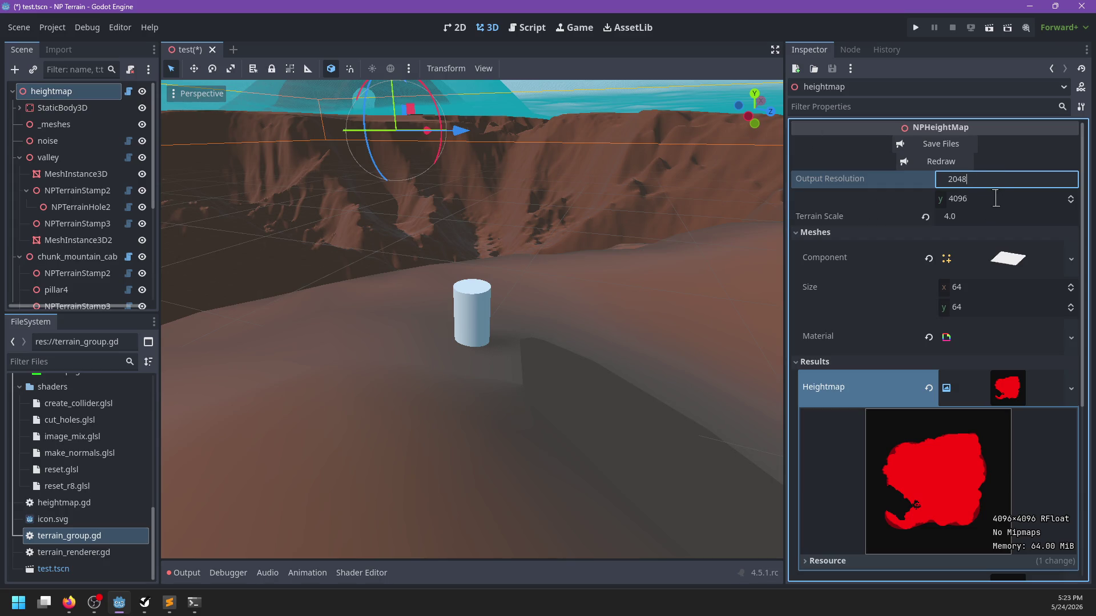
pyautogui.press('Tab')
pyautogui.write('2048')
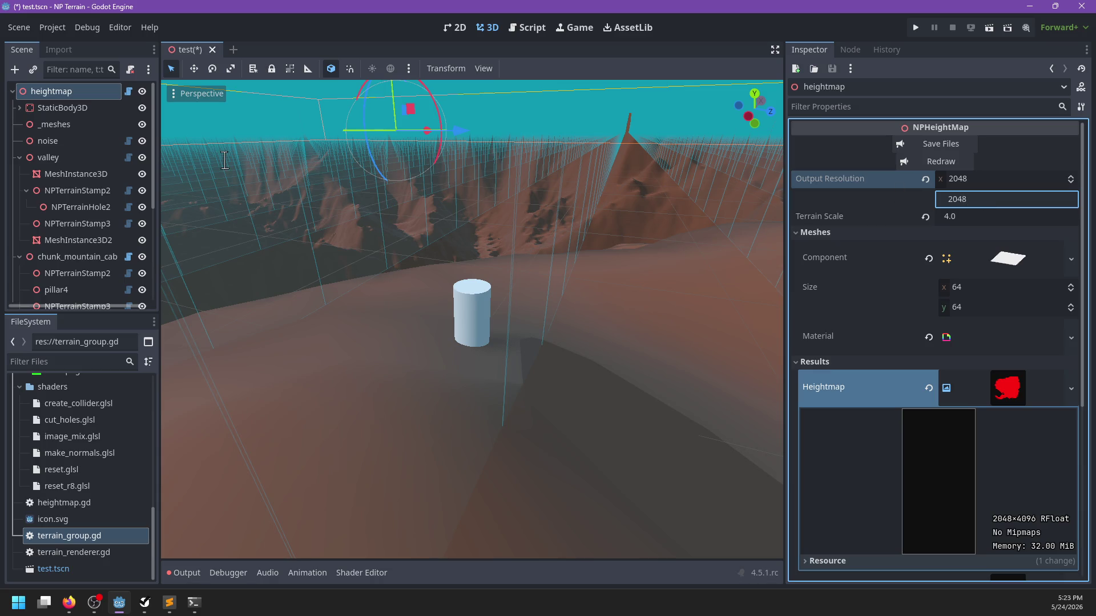
pyautogui.press('Return')
# Hide the StaticBody3D collision body, then reselect the heightmap node.
pyautogui.scroll(-3, 228, 171)
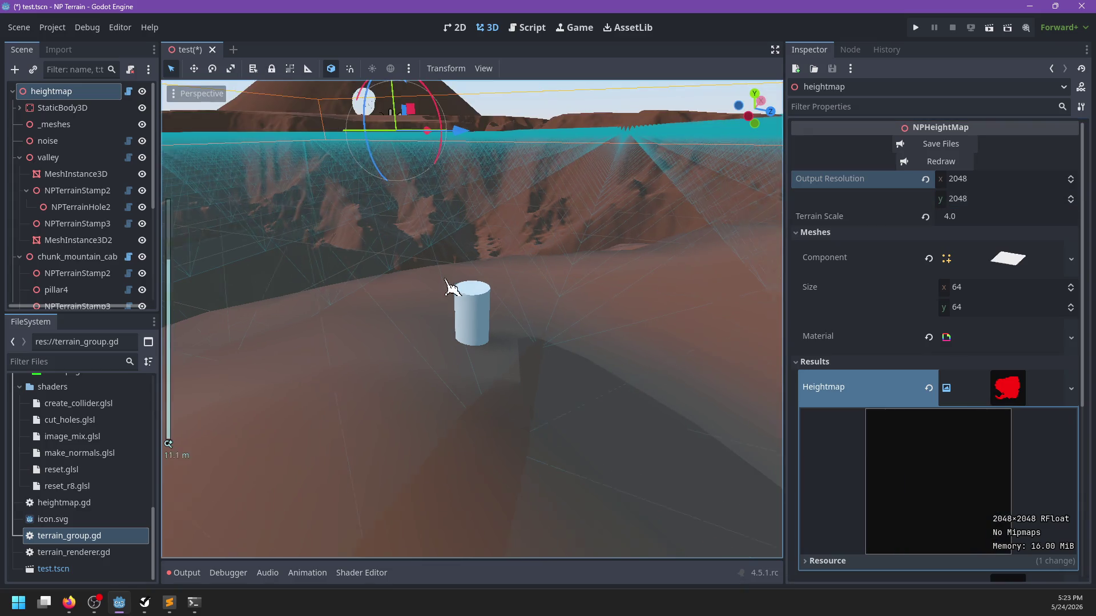
pyautogui.click(112, 110)
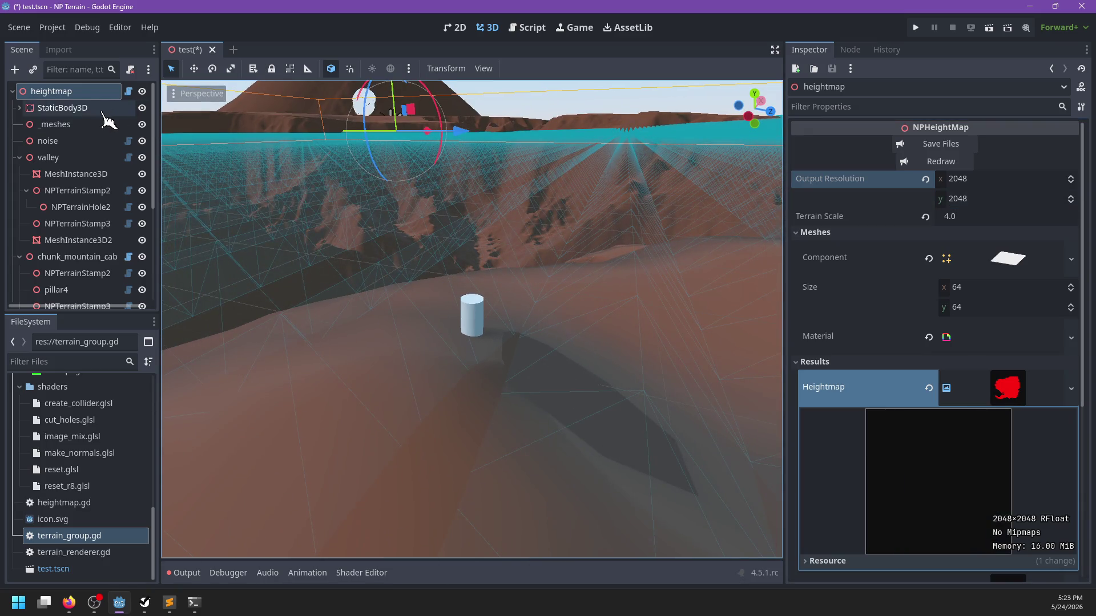
pyautogui.click(142, 109)
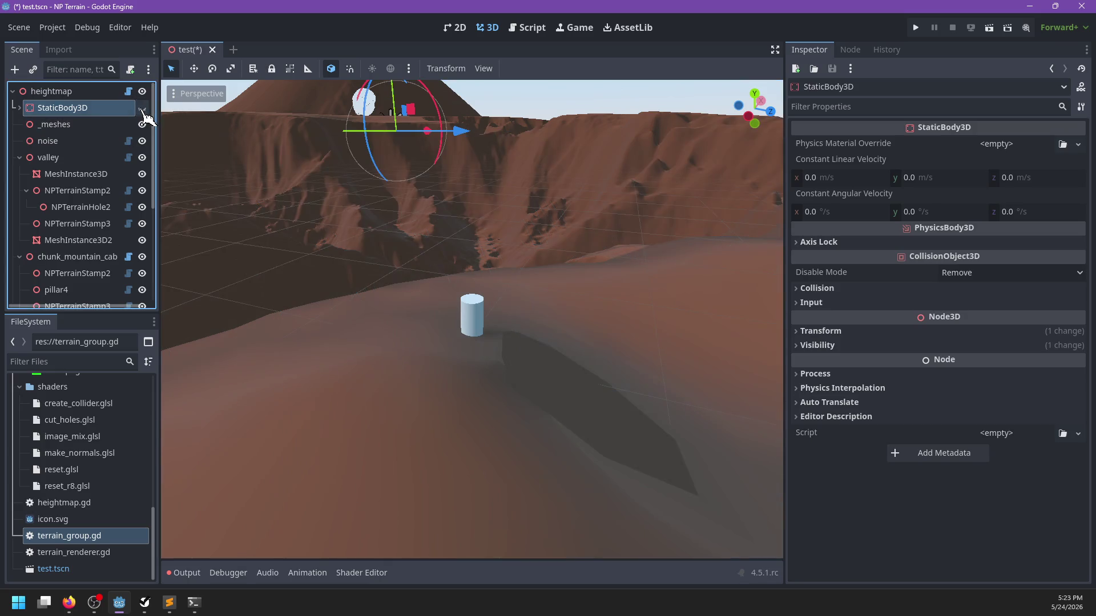
pyautogui.click(82, 94)
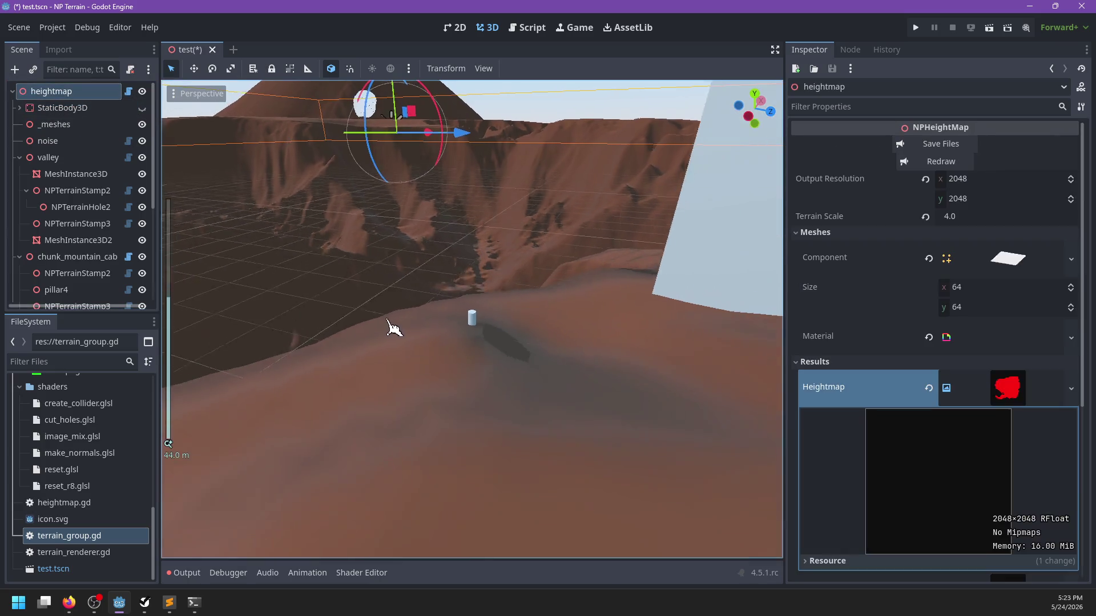
# Orbit the 3D view to inspect the rebuilt terrain and the cylinder.
pyautogui.scroll(2, 655, 337)
pyautogui.scroll(-10, 455, 384)
pyautogui.scroll(10, 507, 386)
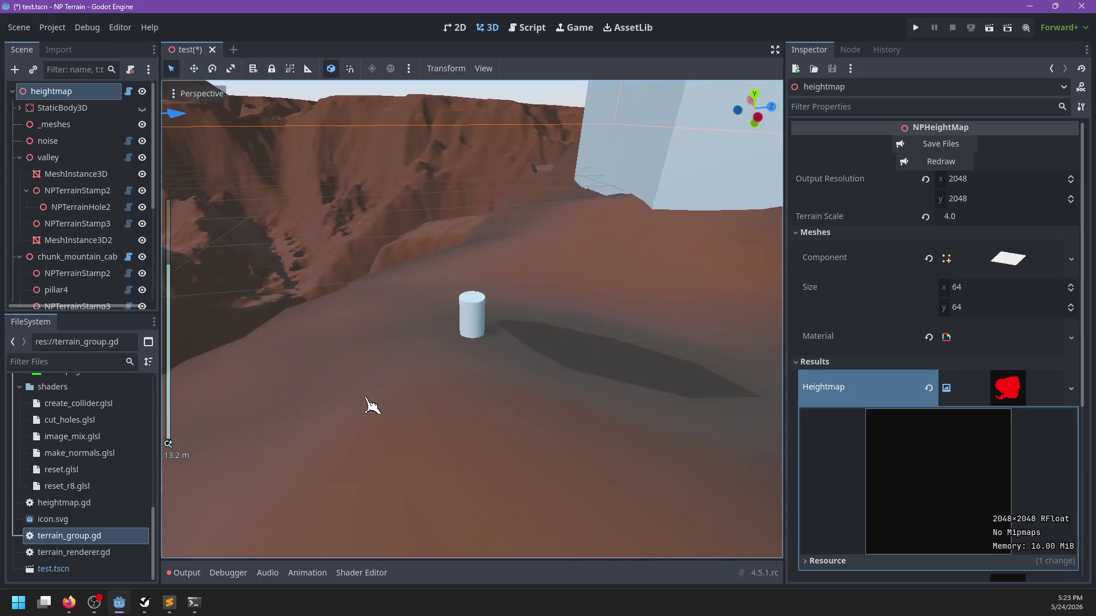
pyautogui.moveTo(372, 405)
pyautogui.mouseDown()
pyautogui.moveTo(685, 343)
pyautogui.moveTo(436, 374)
pyautogui.moveTo(455, 374)
pyautogui.mouseUp()
pyautogui.scroll(-15, 472, 371)
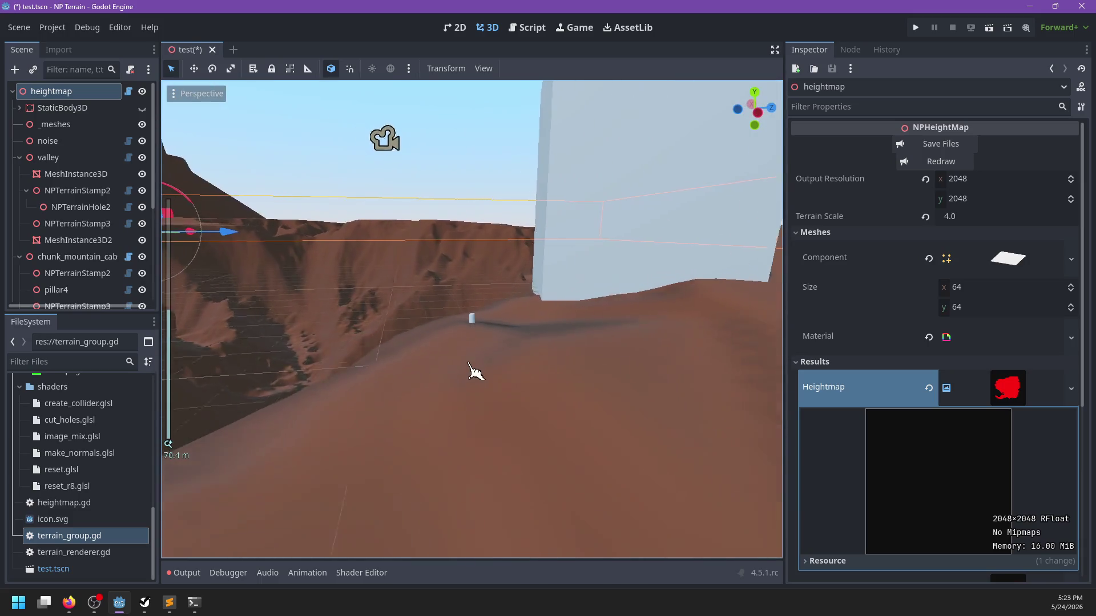
pyautogui.scroll(15, 506, 369)
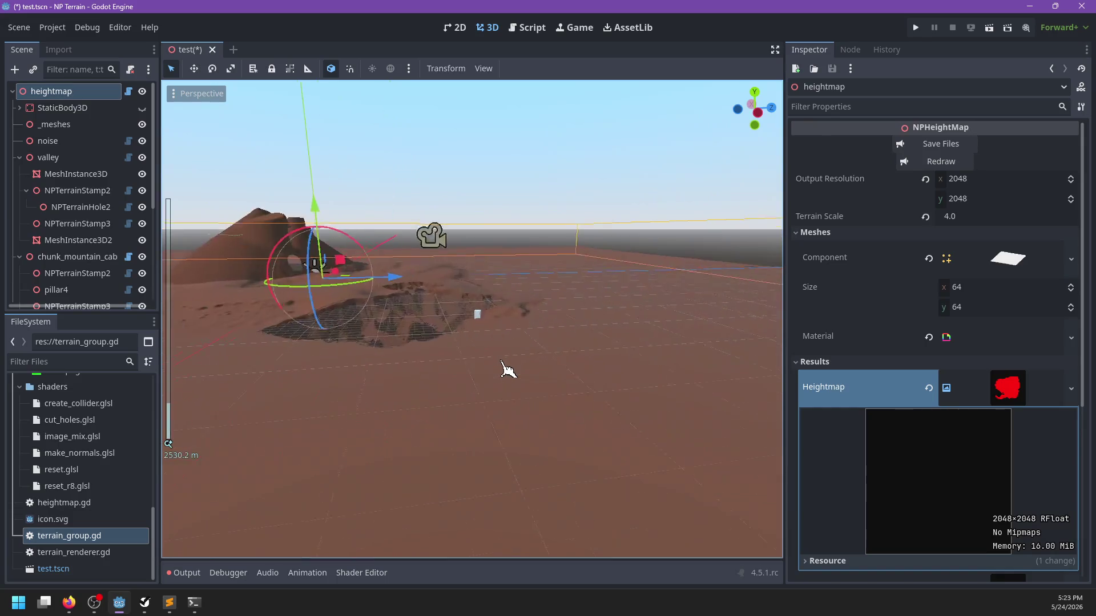
pyautogui.moveTo(495, 365)
pyautogui.mouseDown()
pyautogui.moveTo(386, 335)
pyautogui.moveTo(331, 367)
pyautogui.moveTo(548, 392)
pyautogui.moveTo(365, 339)
pyautogui.mouseUp()
# Write the heightmap's normal, hole and collider results to files with Save Files.
pyautogui.scroll(-5, 365, 340)
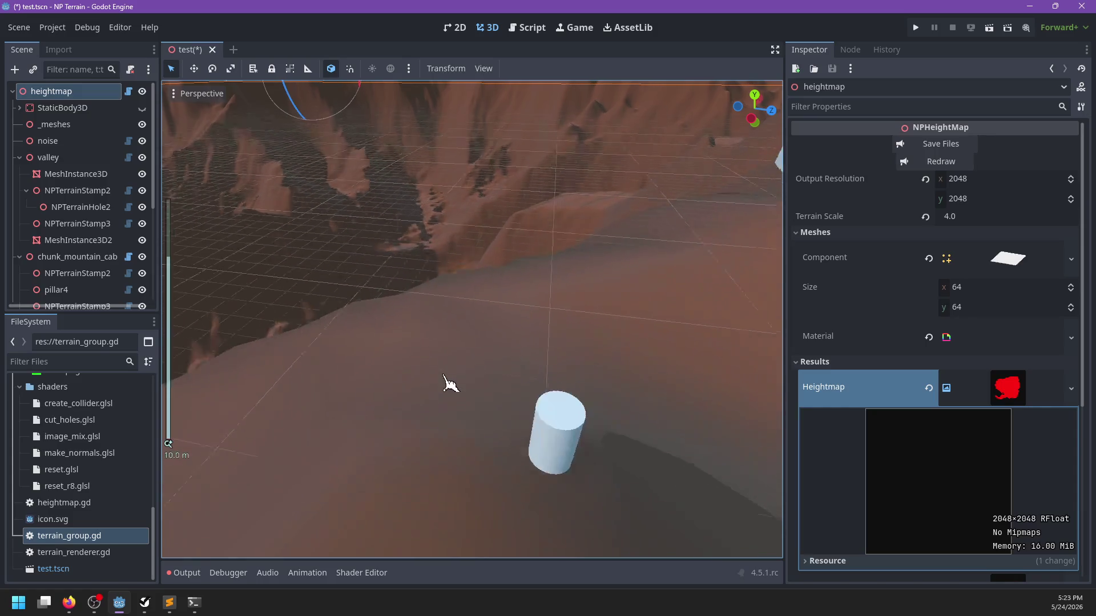
pyautogui.moveTo(436, 359)
pyautogui.mouseDown()
pyautogui.moveTo(387, 306)
pyautogui.moveTo(440, 347)
pyautogui.mouseUp()
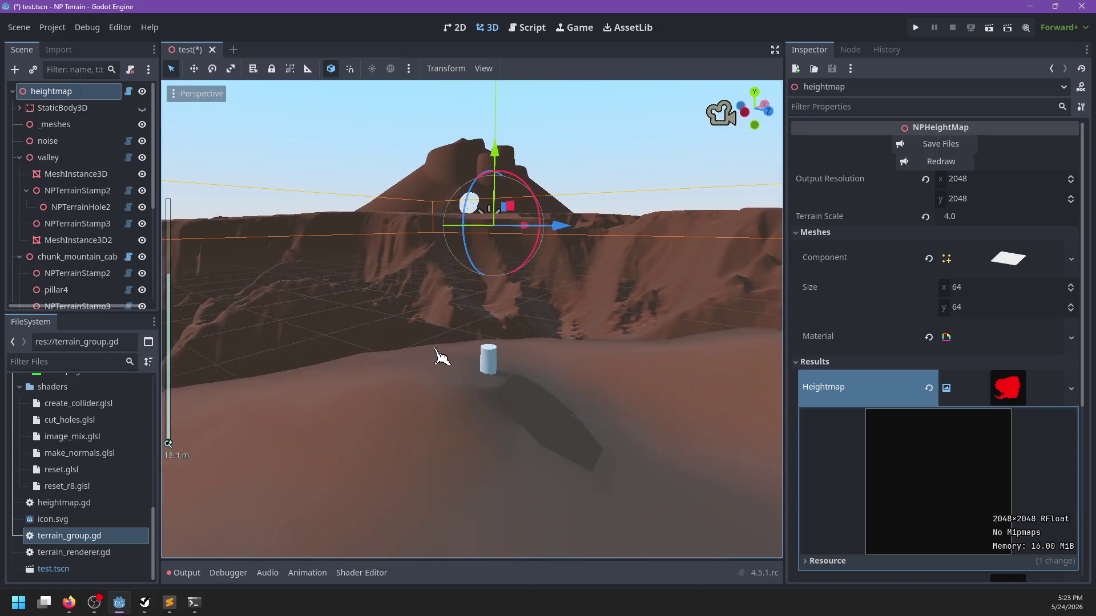
pyautogui.scroll(3, 443, 365)
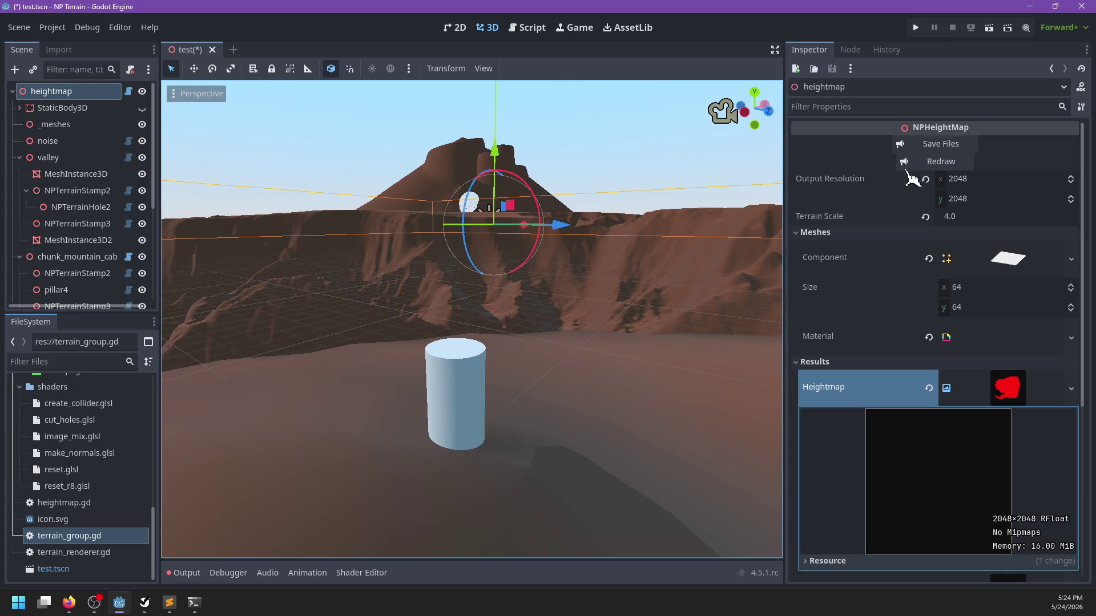
pyautogui.click(959, 144)
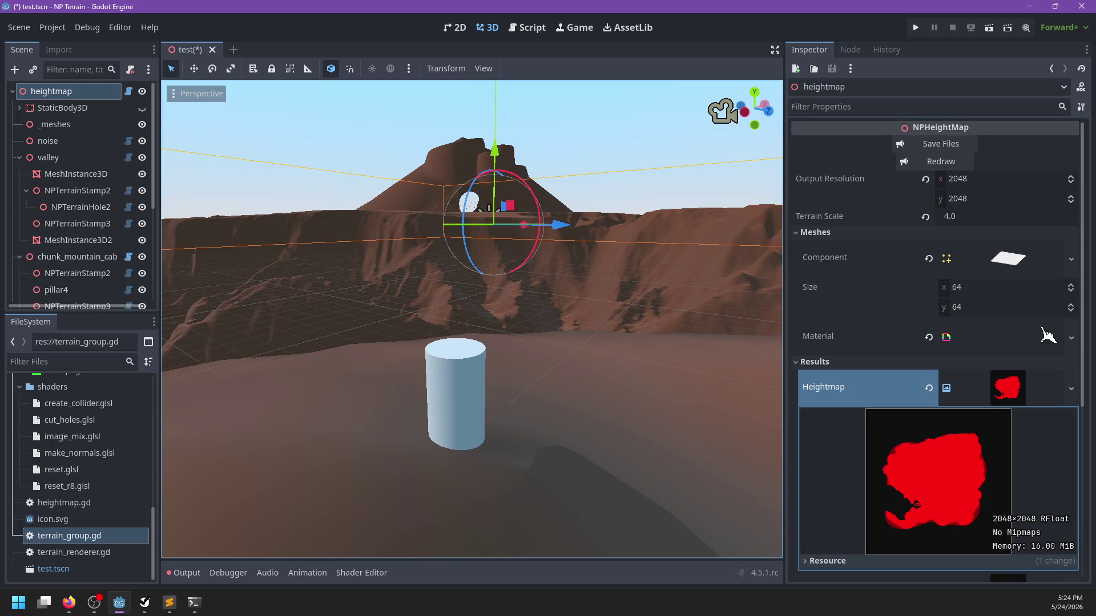
# Orbit around the regenerated 4.0-scale terrain to inspect it from several angles.
pyautogui.scroll(-3, 570, 331)
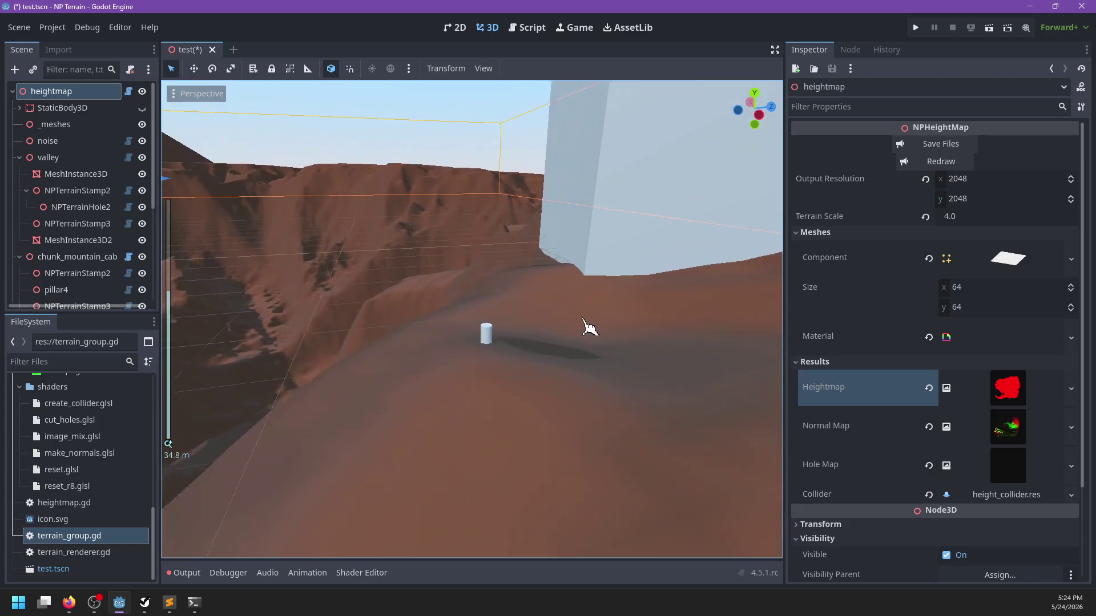
pyautogui.scroll(-10, 592, 328)
pyautogui.moveTo(546, 356)
pyautogui.mouseDown()
pyautogui.moveTo(379, 386)
pyautogui.moveTo(465, 379)
pyautogui.moveTo(687, 396)
pyautogui.moveTo(600, 302)
pyautogui.mouseUp()
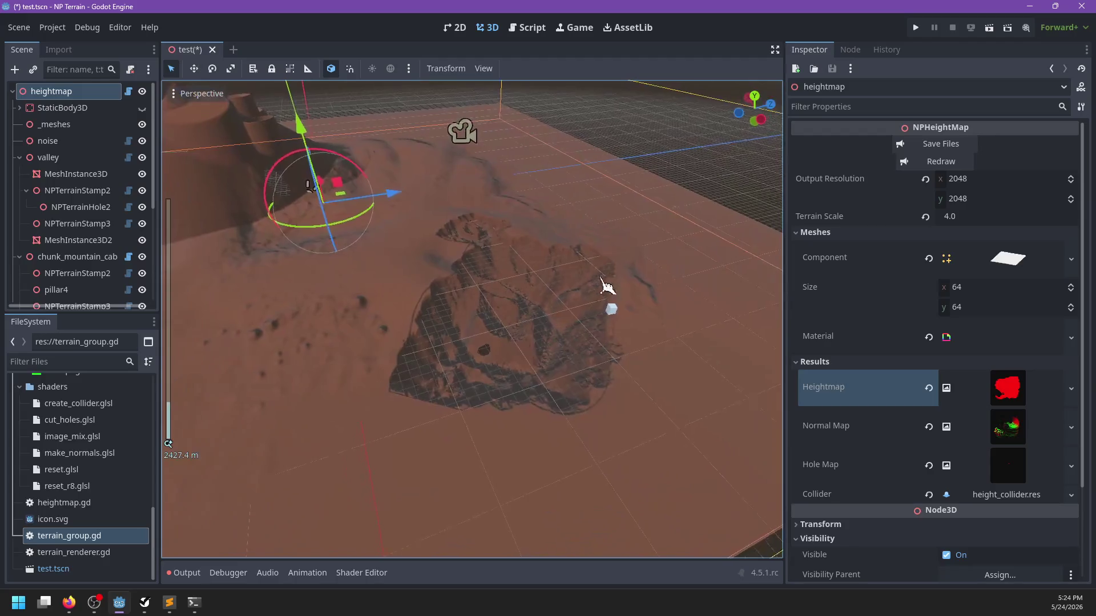
pyautogui.scroll(2, 530, 412)
pyautogui.moveTo(457, 411)
pyautogui.mouseDown()
pyautogui.moveTo(487, 440)
pyautogui.moveTo(622, 409)
pyautogui.moveTo(348, 366)
pyautogui.moveTo(428, 350)
pyautogui.moveTo(553, 289)
pyautogui.moveTo(467, 277)
pyautogui.moveTo(324, 296)
pyautogui.moveTo(502, 402)
pyautogui.moveTo(487, 375)
pyautogui.mouseUp()
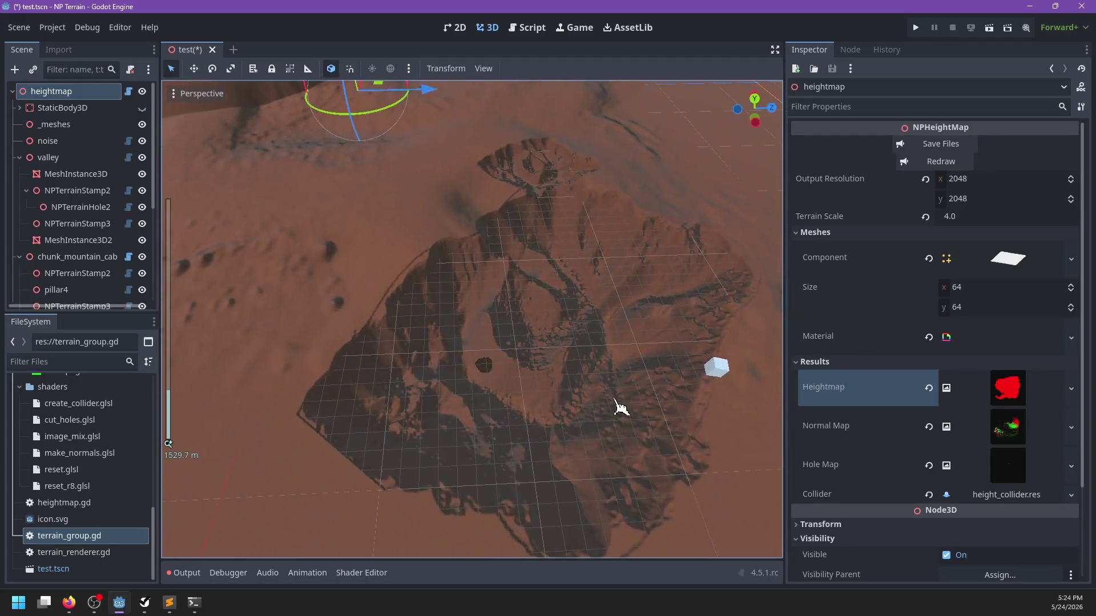
pyautogui.scroll(5, 348, 365)
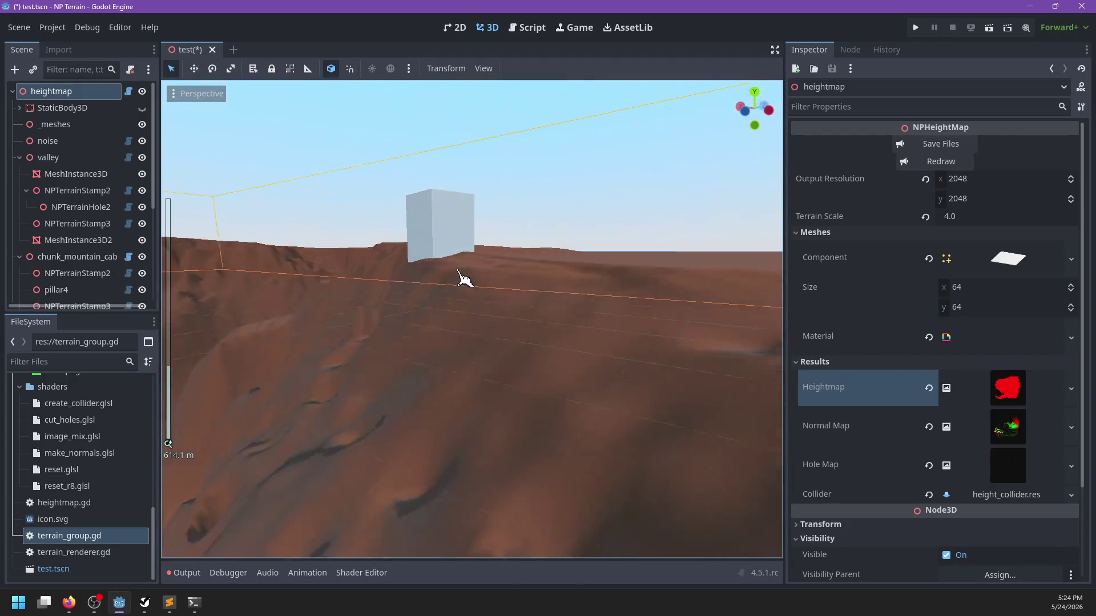
pyautogui.scroll(-5, 324, 295)
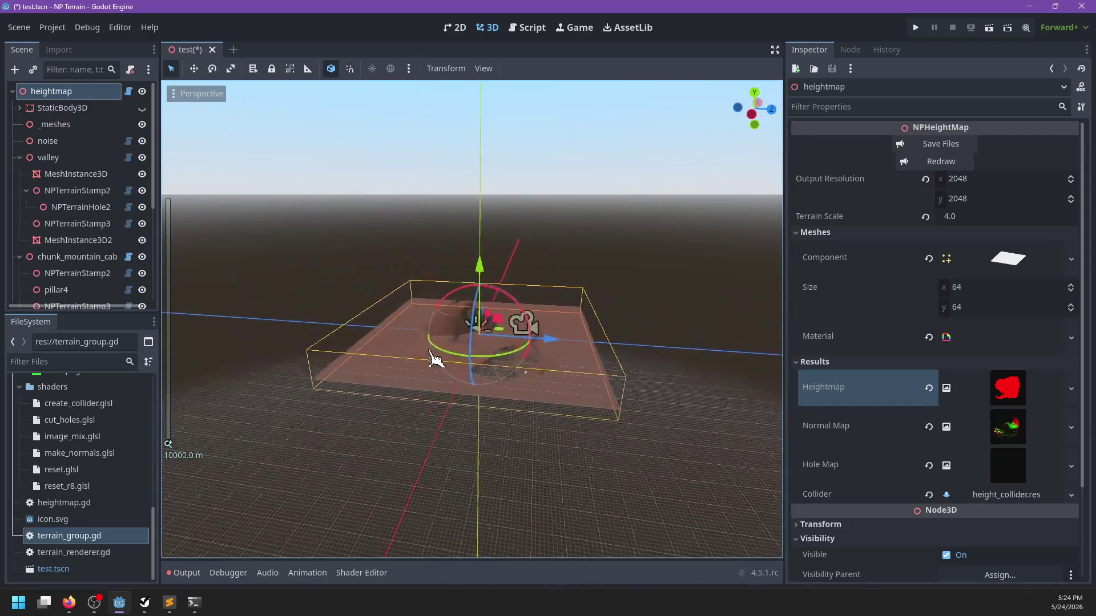
pyautogui.scroll(3, 487, 374)
pyautogui.moveTo(557, 381); pyautogui.dragTo(472, 329)
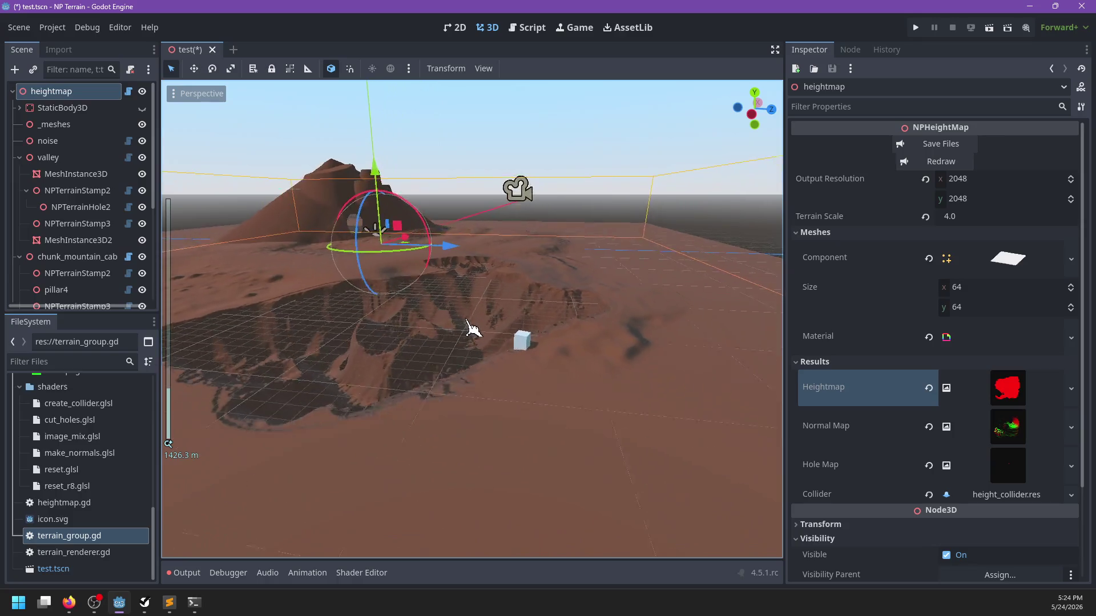
pyautogui.scroll(10, 471, 328)
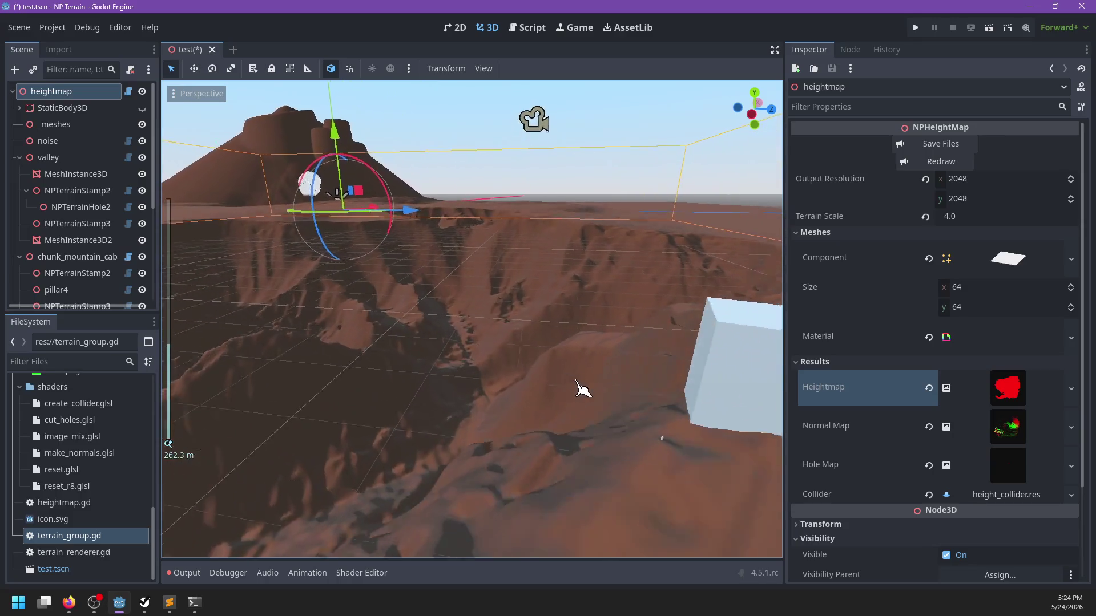
pyautogui.scroll(4, 558, 374)
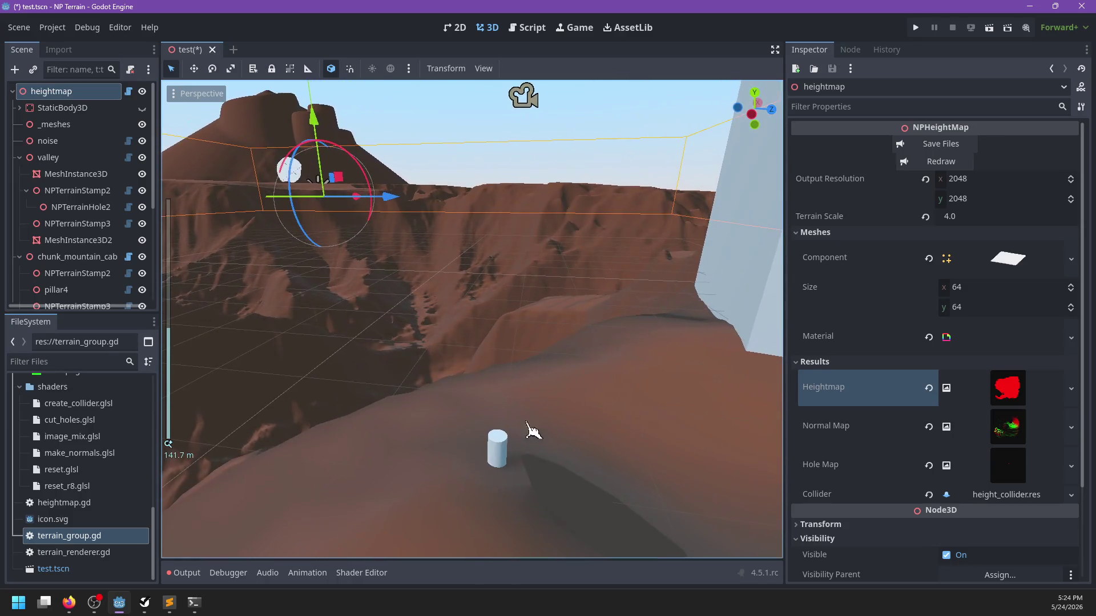
# Nudge the cylinder slightly up along Y and save test.tscn.
pyautogui.click(485, 451)
pyautogui.click(503, 451)
pyautogui.press('f')
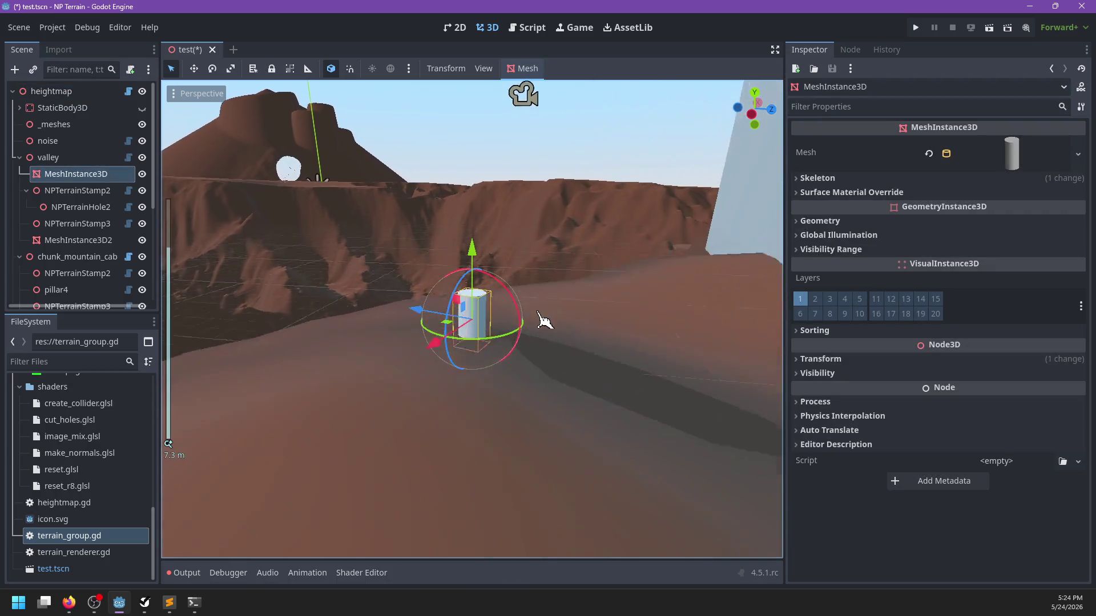
pyautogui.scroll(3, 558, 325)
pyautogui.scroll(-3, 559, 325)
pyautogui.scroll(-2, 559, 324)
pyautogui.moveTo(473, 253); pyautogui.dragTo(477, 251)
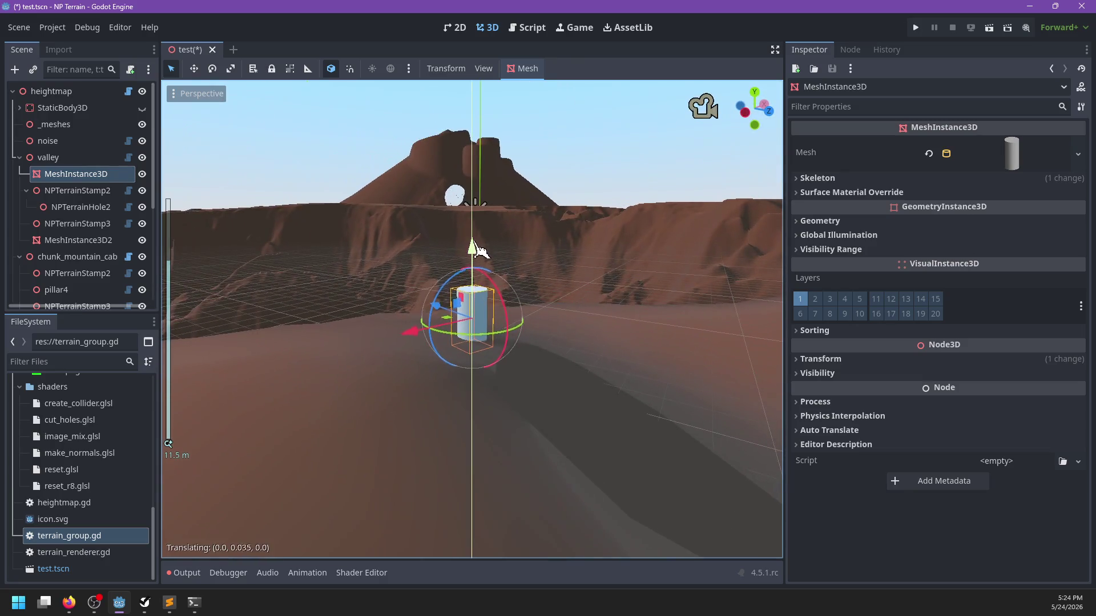
pyautogui.moveTo(565, 262)
pyautogui.mouseDown()
pyautogui.moveTo(702, 282)
pyautogui.moveTo(601, 335)
pyautogui.moveTo(594, 286)
pyautogui.moveTo(403, 310)
pyautogui.moveTo(328, 347)
pyautogui.moveTo(368, 345)
pyautogui.moveTo(287, 350)
pyautogui.mouseUp()
pyautogui.scroll(-3, 369, 345)
pyautogui.hotkey('ctrl', 's')
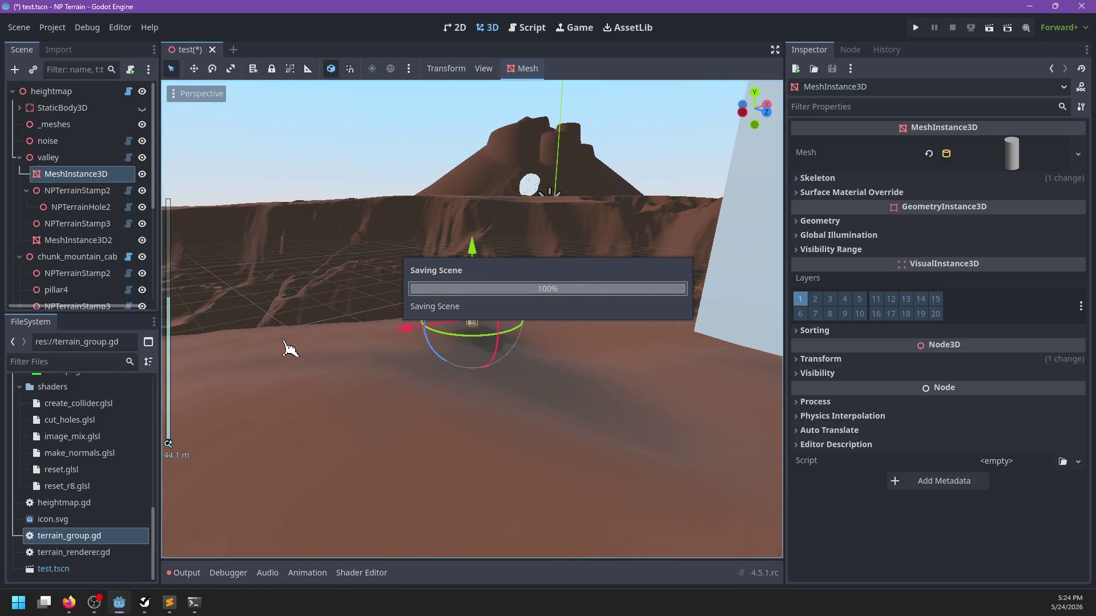
pyautogui.click(51, 91)
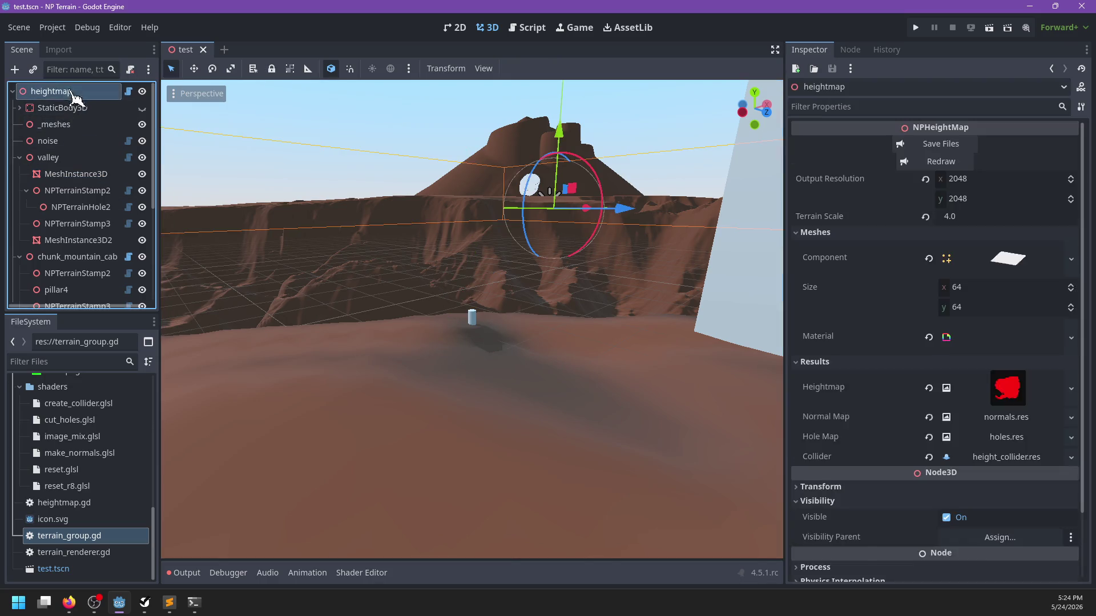
# Set Output Resolution to 4096×4096 and Terrain Scale to 2.0.
pyautogui.click(986, 176)
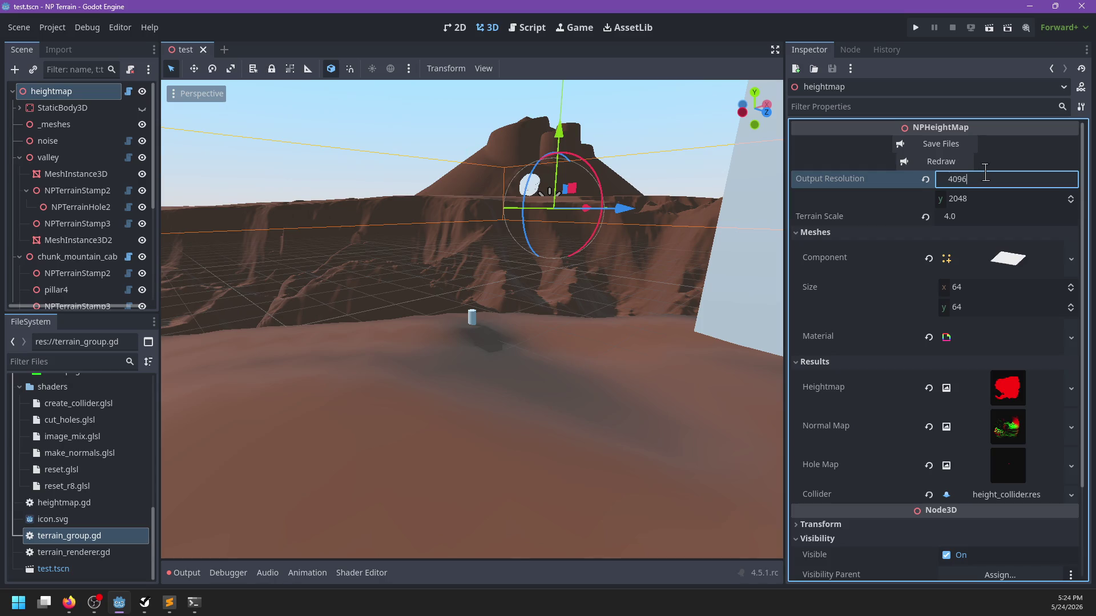
pyautogui.press('Tab')
pyautogui.write('4096')
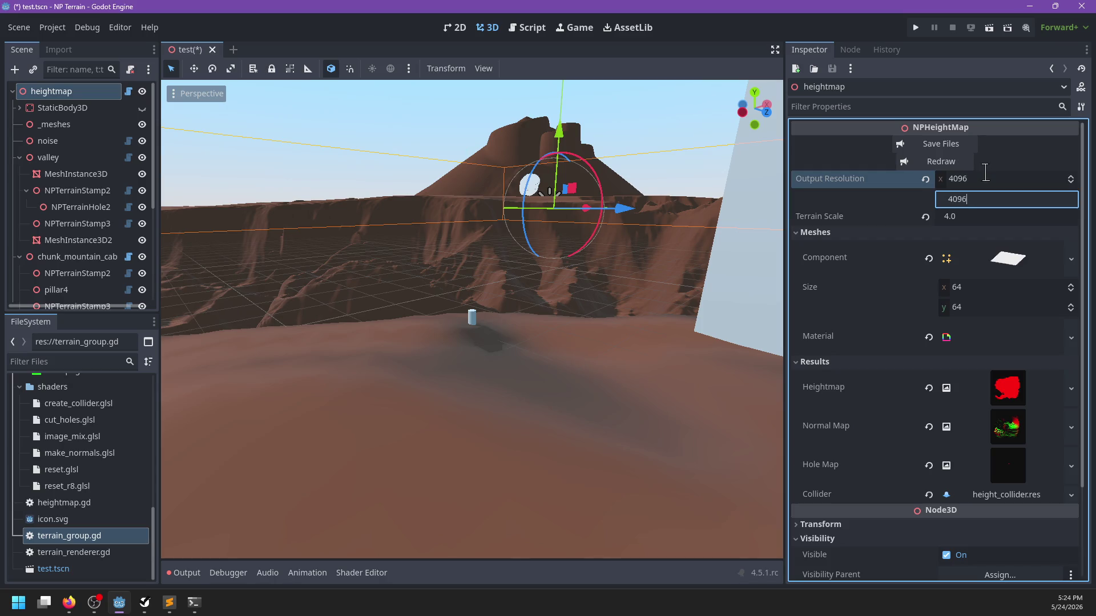
pyautogui.press('Tab')
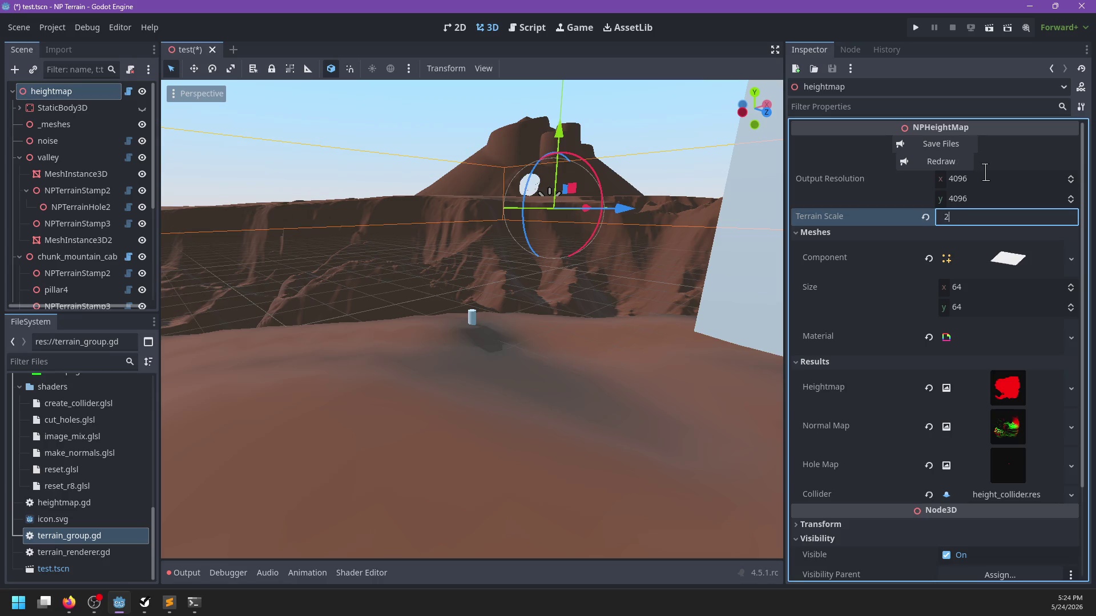
pyautogui.press('Return')
# Save the regenerated heightmap result files with Save Files.
pyautogui.scroll(2, 520, 415)
pyautogui.scroll(-5, 520, 415)
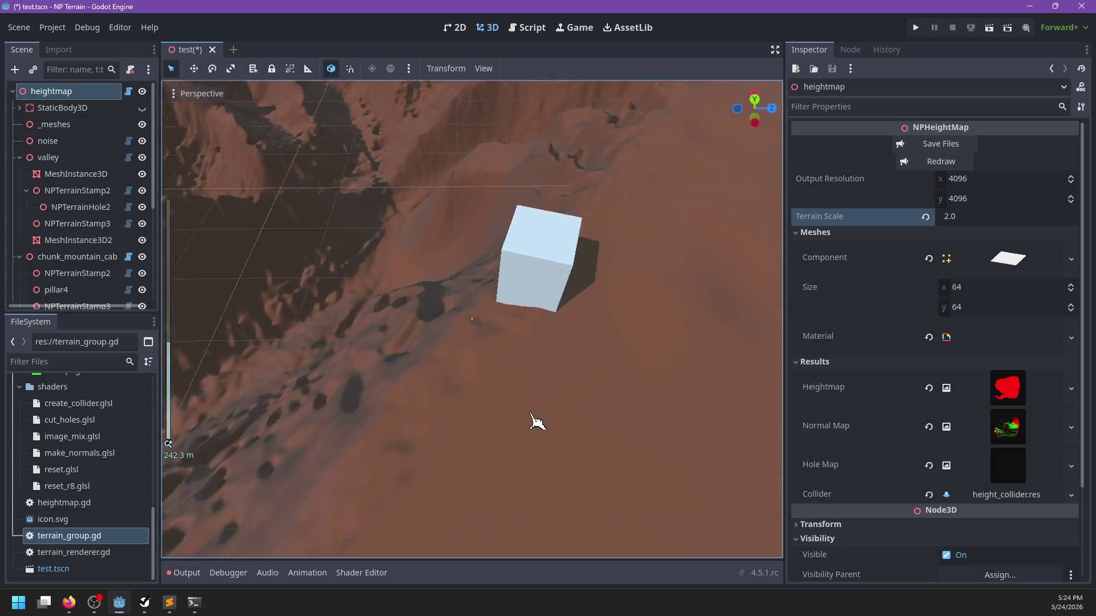
pyautogui.scroll(3, 533, 420)
pyautogui.scroll(-6, 519, 408)
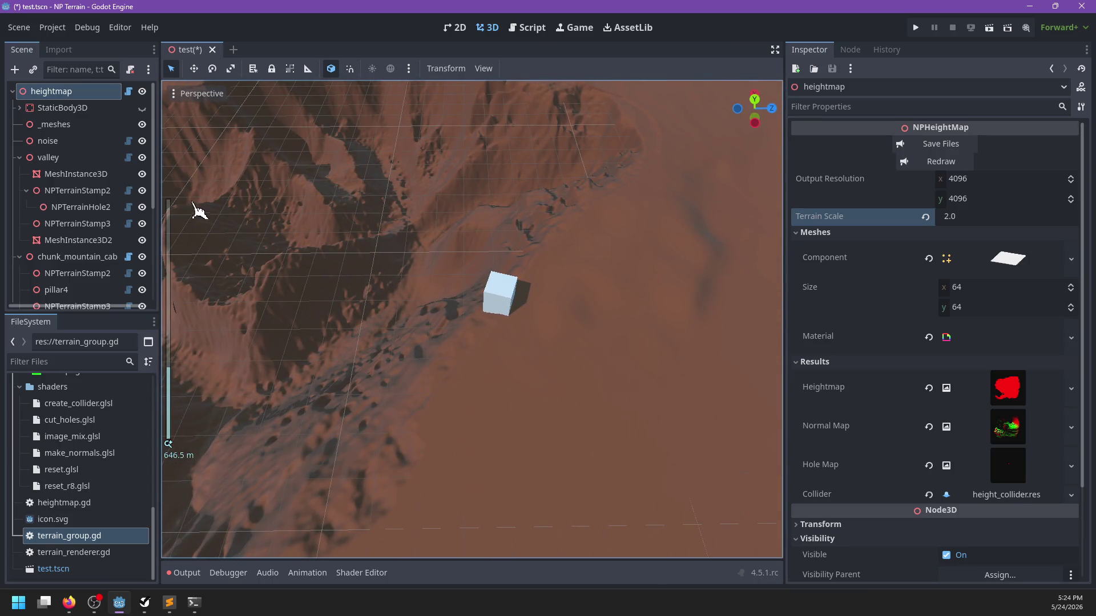
pyautogui.click(946, 149)
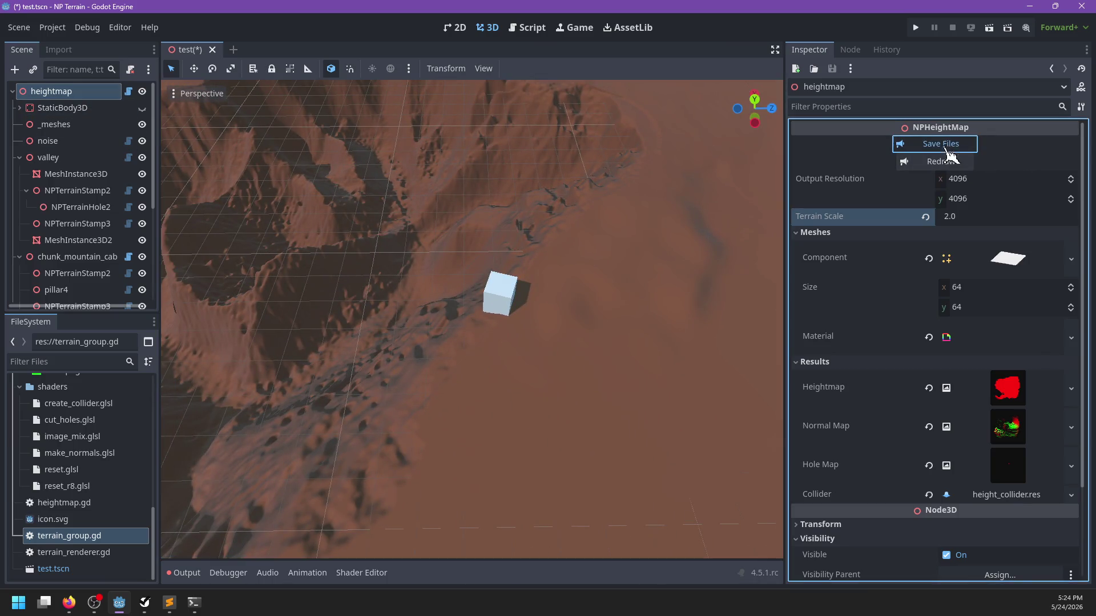
pyautogui.click(478, 348)
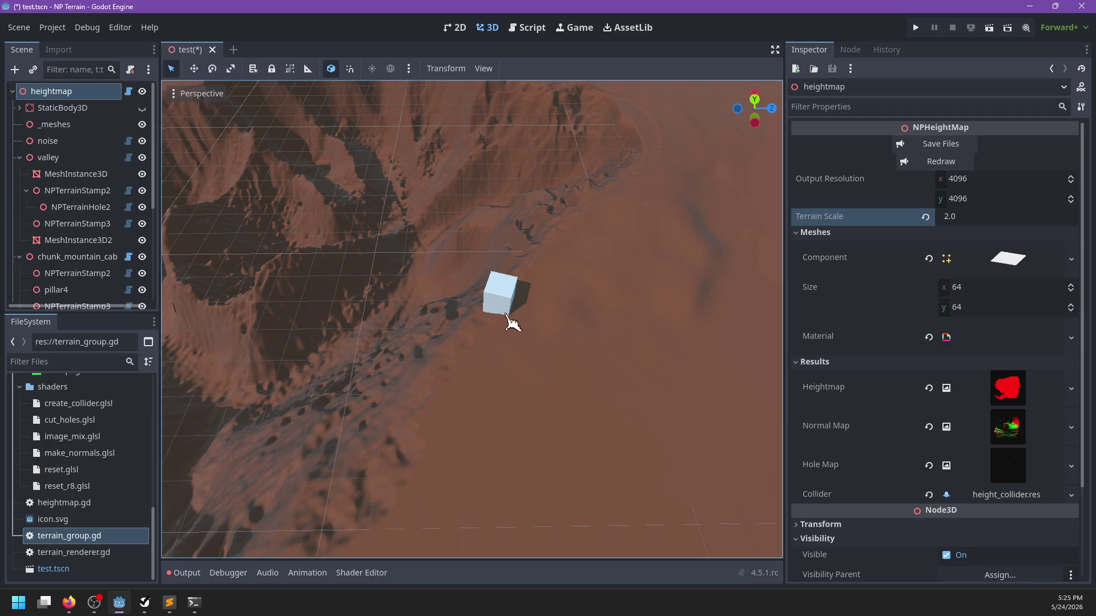
# Save test.tscn with the 2.0-scale terrain and collapse the elements folder.
pyautogui.scroll(-10, 577, 293)
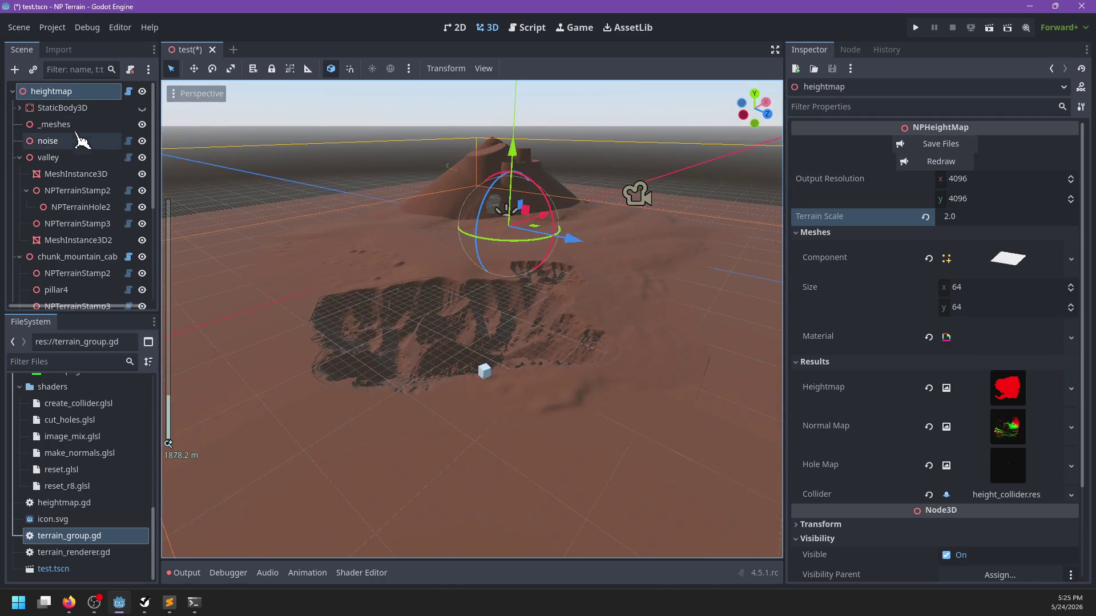
pyautogui.click(62, 107)
pyautogui.hotkey('ctrl', 's')
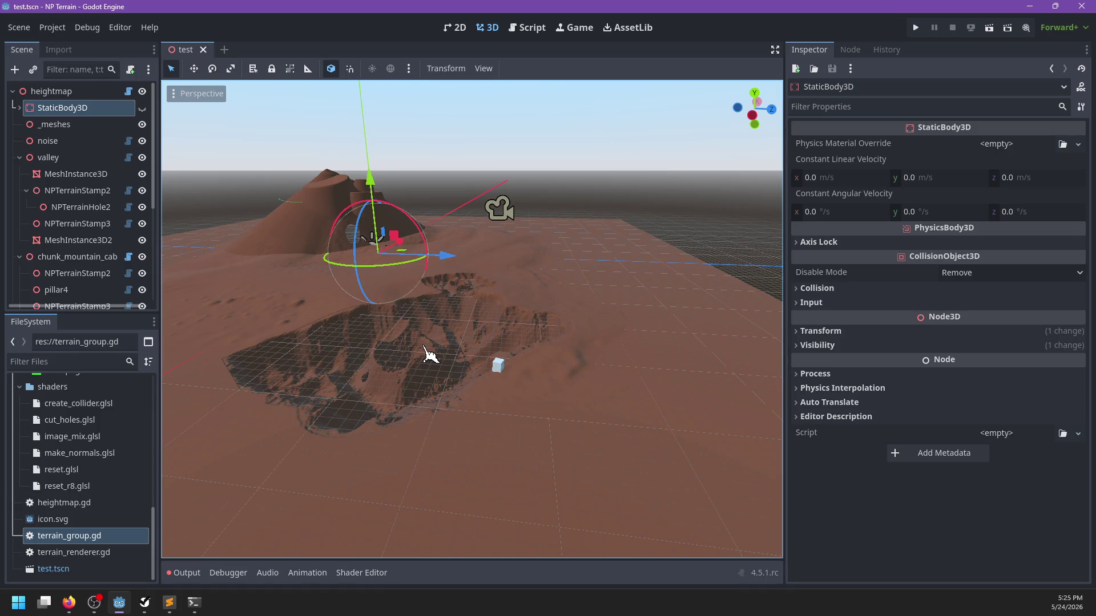
pyautogui.scroll(2, 428, 353)
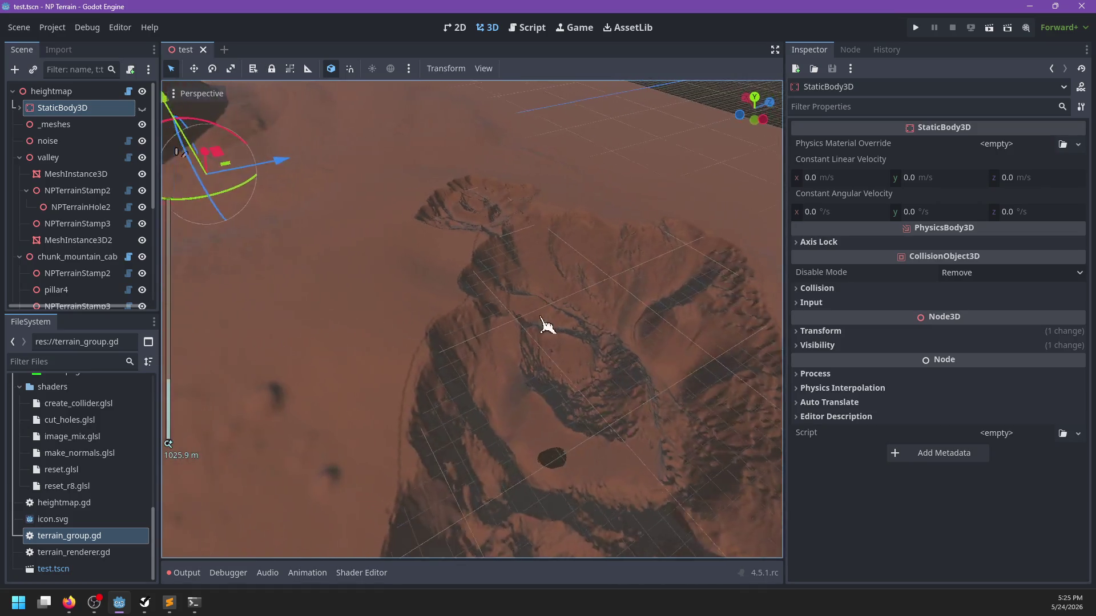
pyautogui.scroll(2, 514, 308)
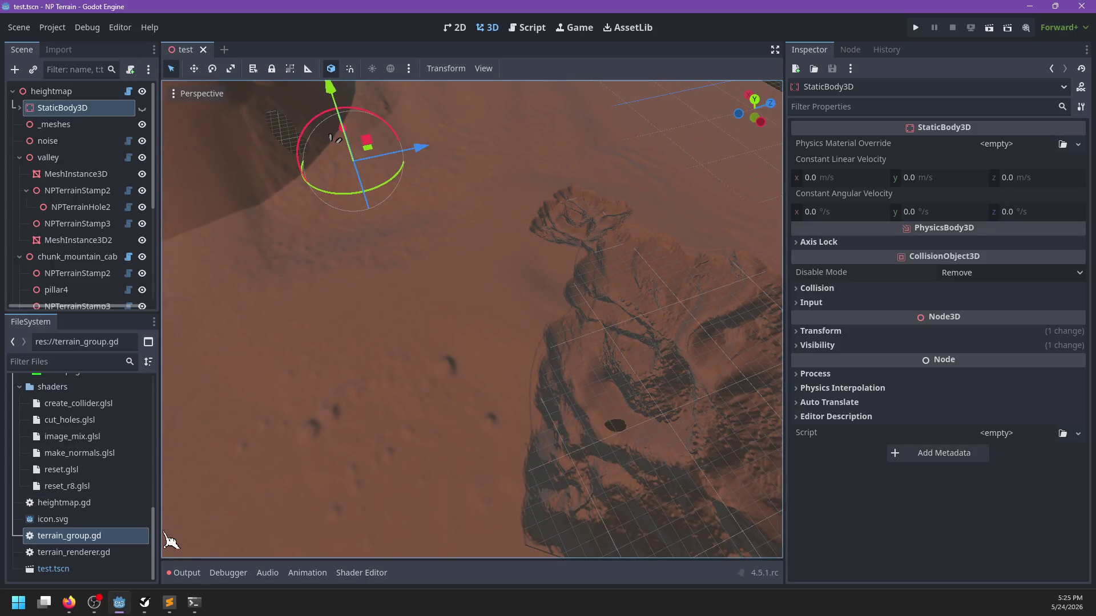
pyautogui.moveTo(155, 539); pyautogui.dragTo(152, 365)
pyautogui.click(19, 416)
# Create an 'addons' folder in res://.
pyautogui.click(20, 450)
pyautogui.click(19, 466)
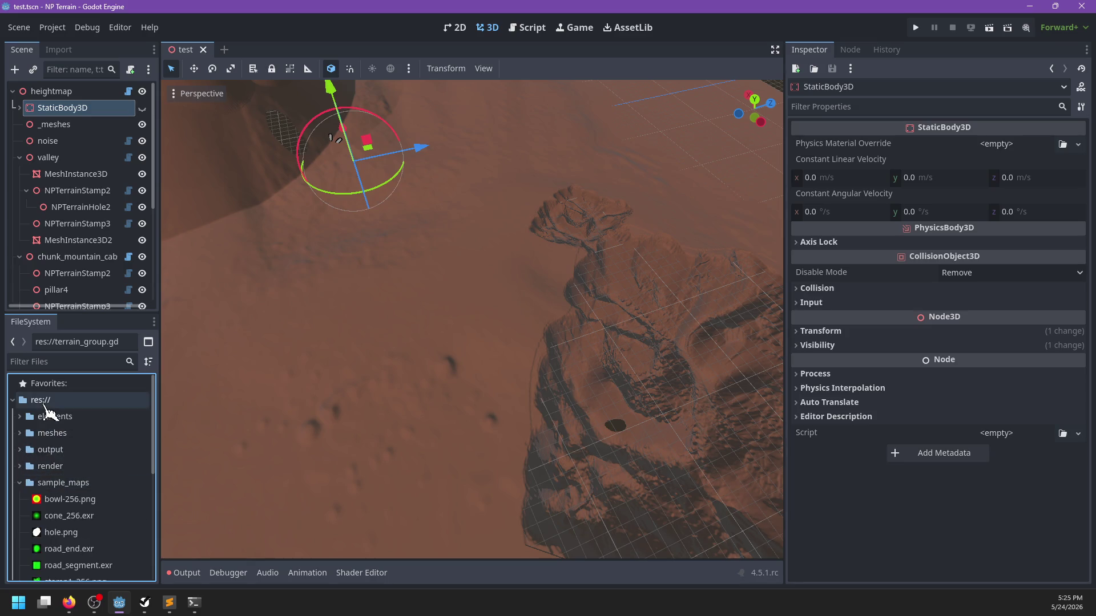
pyautogui.rightClick(44, 402)
pyautogui.moveTo(149, 412)
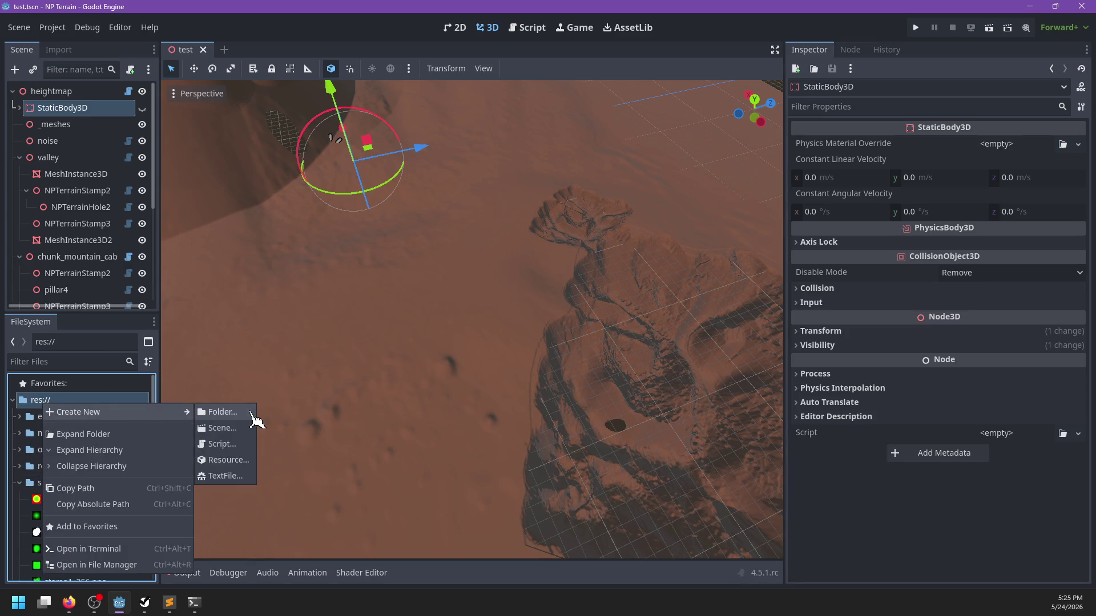
pyautogui.click(250, 413)
pyautogui.write('addons')
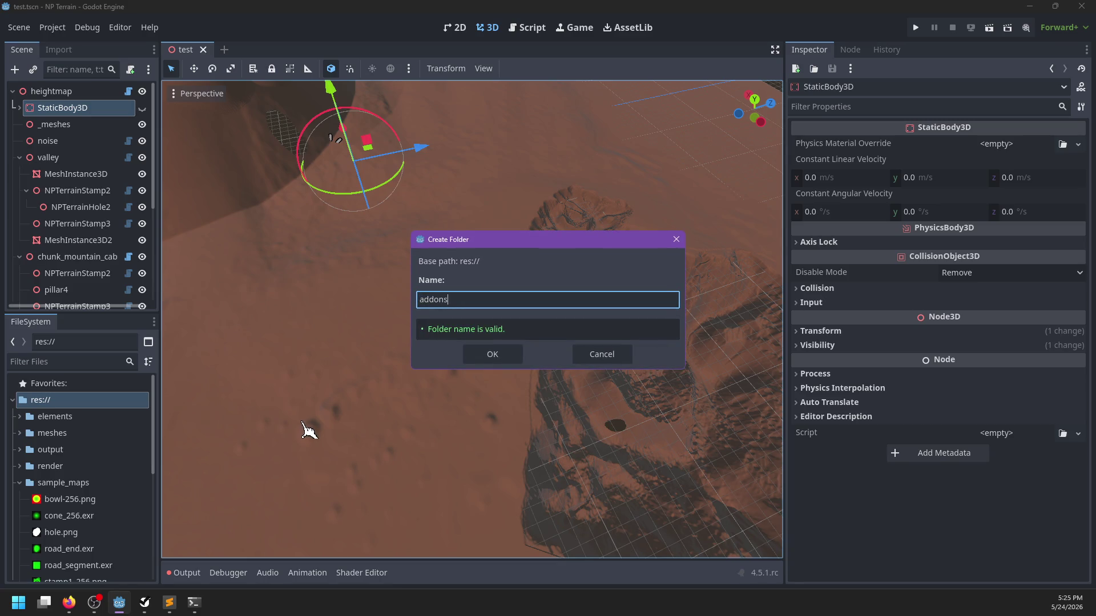
pyautogui.press('Return')
# Create an 'np-terrain' folder inside addons.
pyautogui.rightClick(65, 419)
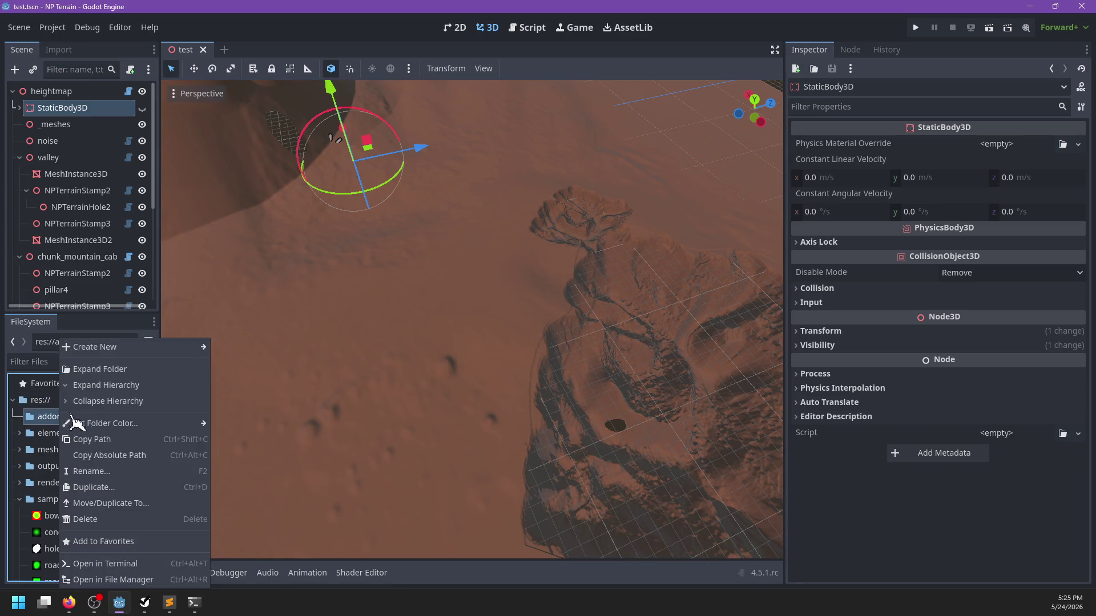
pyautogui.moveTo(166, 350)
pyautogui.click(253, 346)
pyautogui.write('np-terrain')
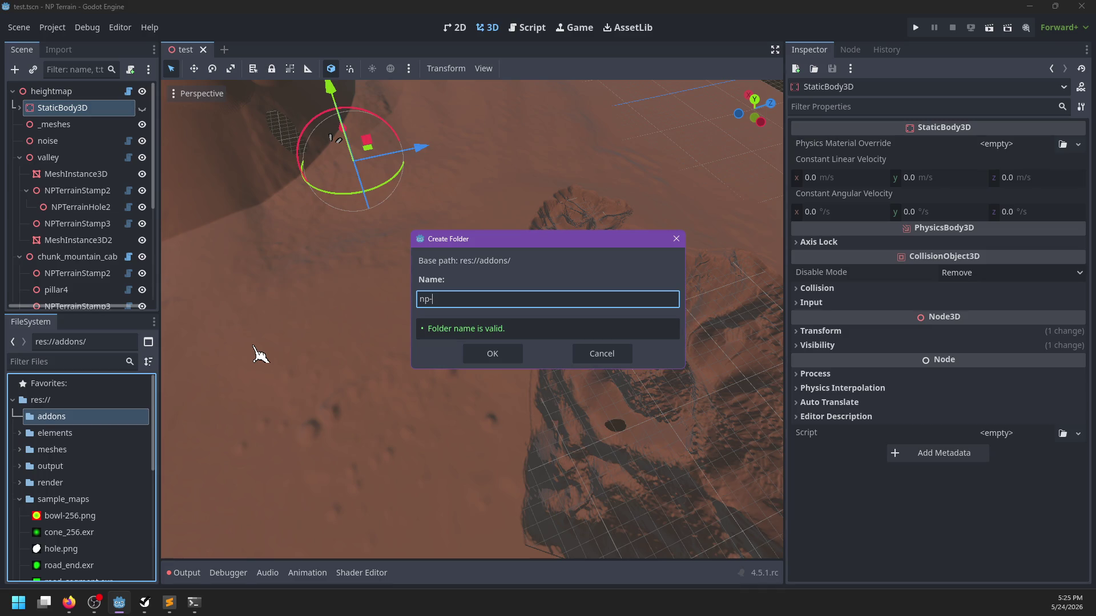
pyautogui.press('Return')
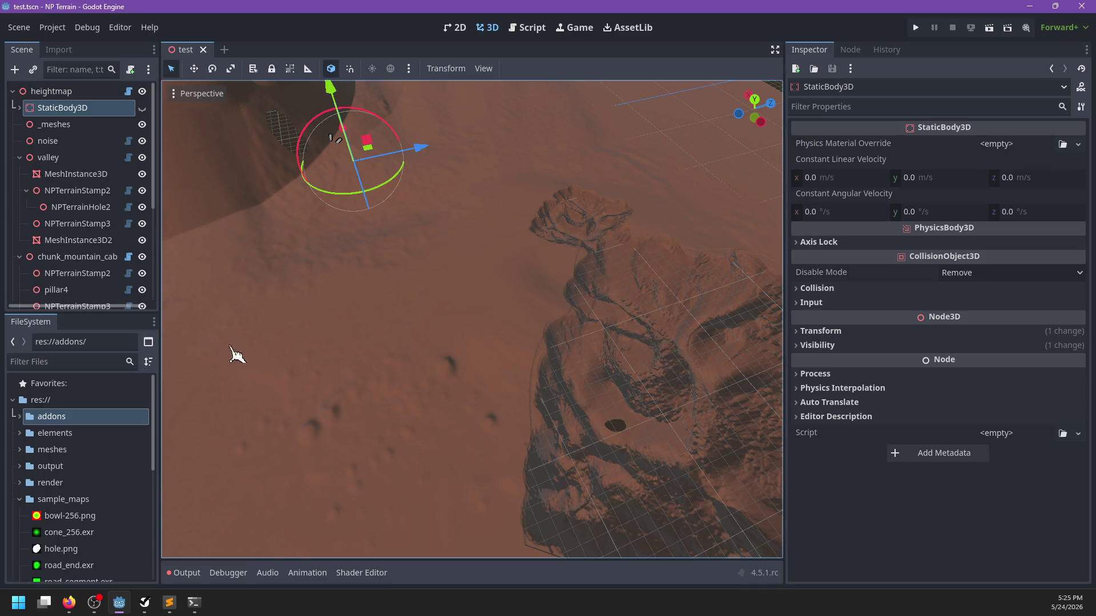
# Move the elements and shaders folders into addons/np-terrain.
pyautogui.scroll(-3, 98, 435)
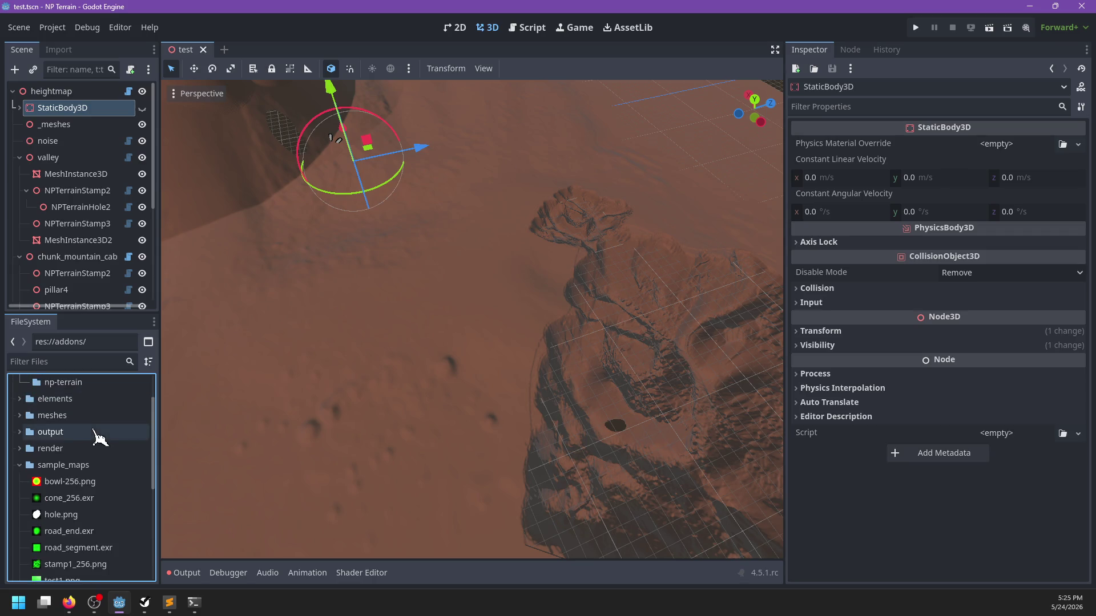
pyautogui.scroll(3, 125, 433)
pyautogui.moveTo(68, 451); pyautogui.dragTo(81, 436)
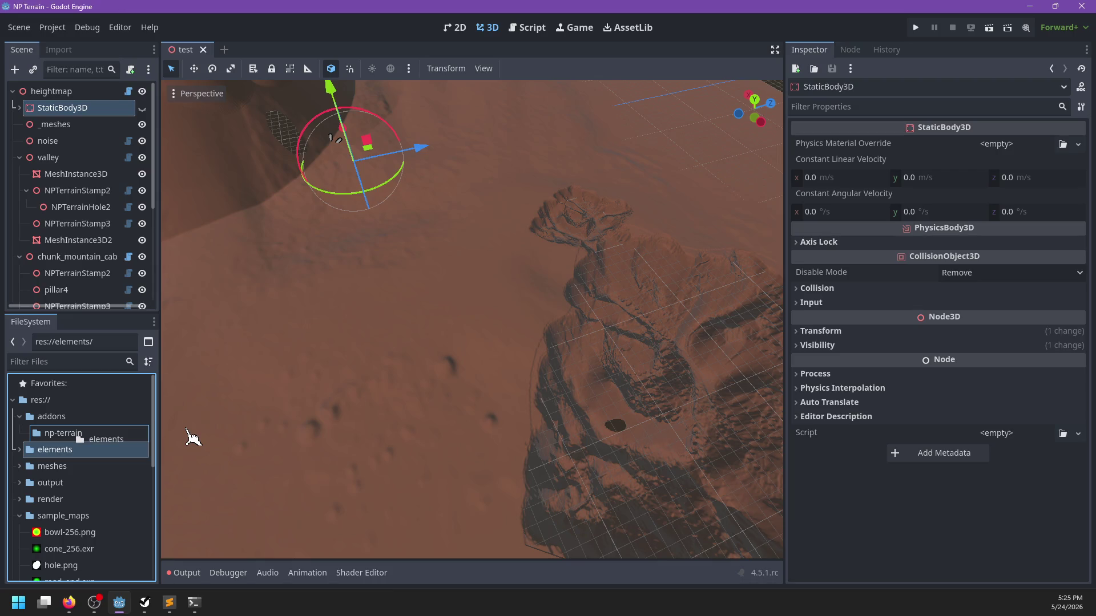
pyautogui.scroll(-4, 118, 452)
pyautogui.click(20, 396)
pyautogui.click(40, 415)
pyautogui.click(20, 415)
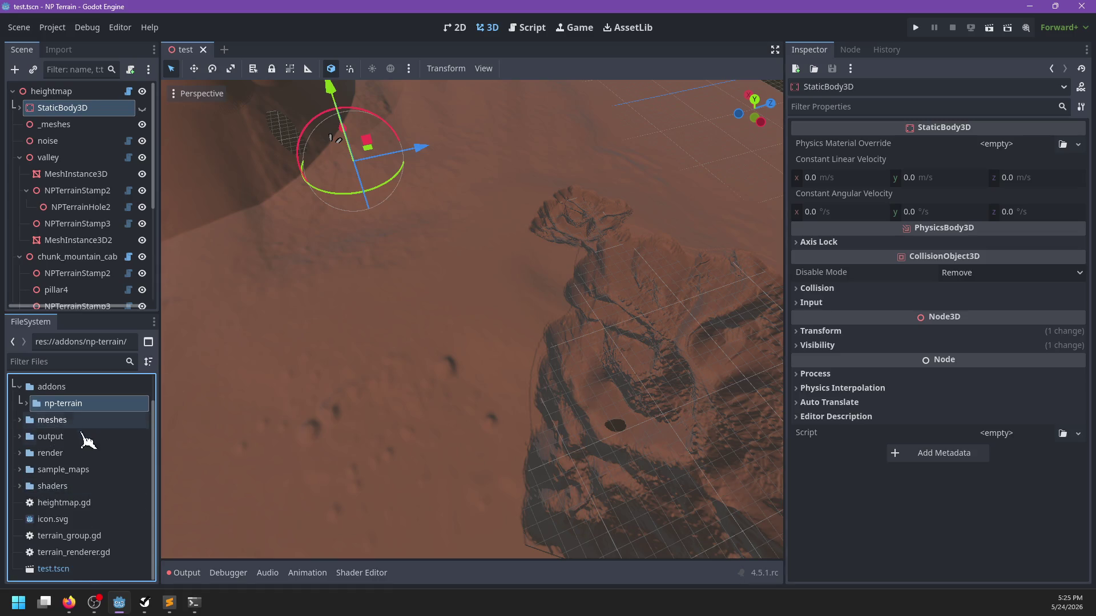
pyautogui.moveTo(24, 488)
pyautogui.mouseDown()
pyautogui.moveTo(114, 445)
pyautogui.moveTo(84, 412)
pyautogui.mouseUp()
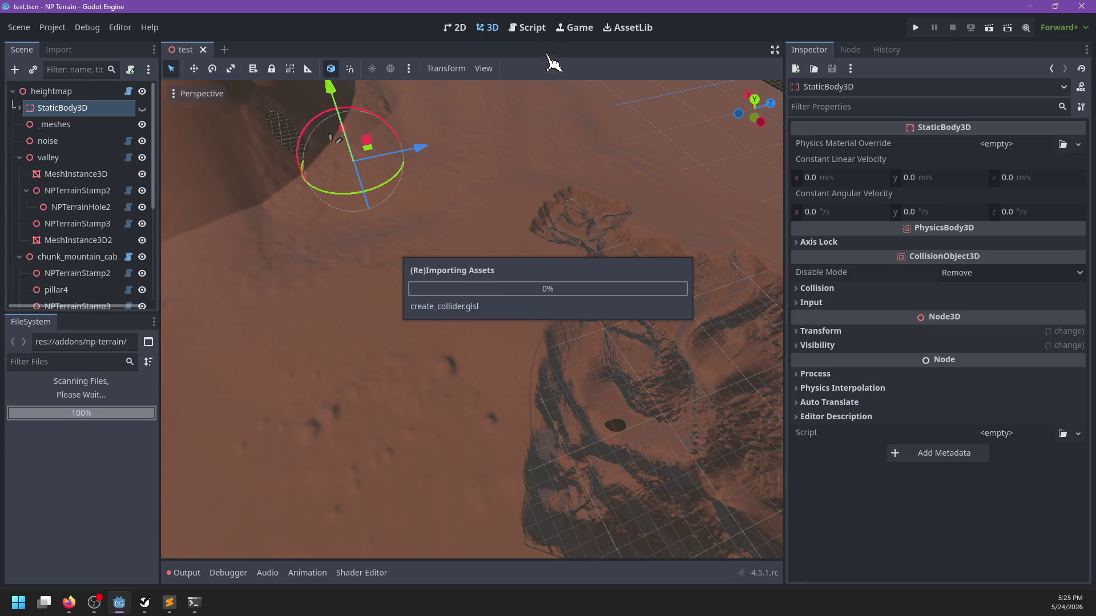
pyautogui.click(528, 27)
# Replace every res:// shader prefix in terrain_renderer.gd's _load_shaders with res://addons/np-terrain/ and save.
pyautogui.scroll(5, 534, 239)
pyautogui.click(215, 158)
pyautogui.scroll(-20, 484, 305)
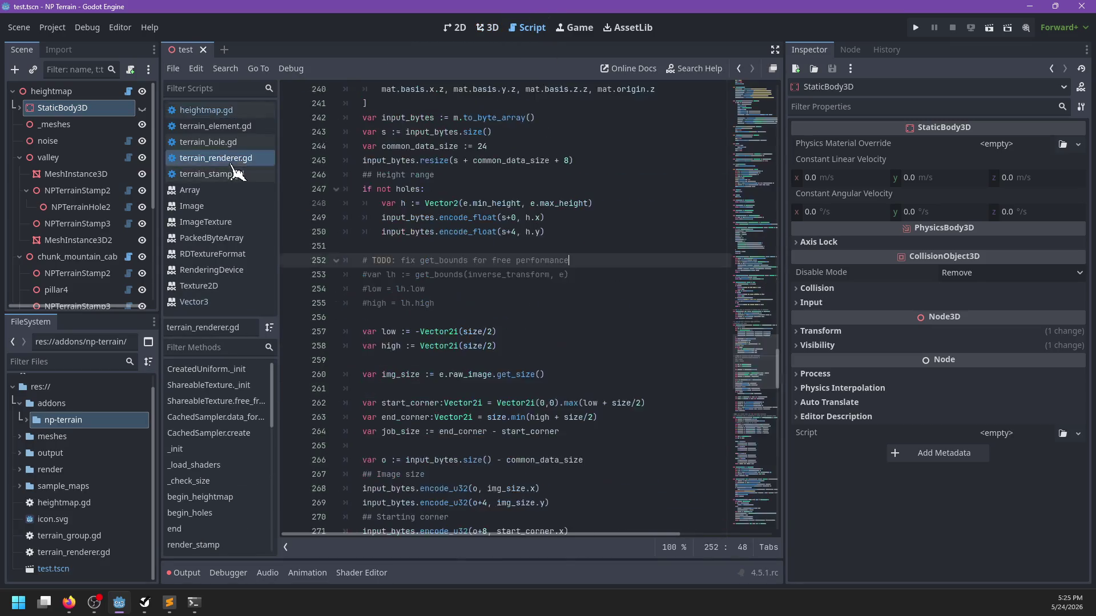
pyautogui.scroll(20, 484, 305)
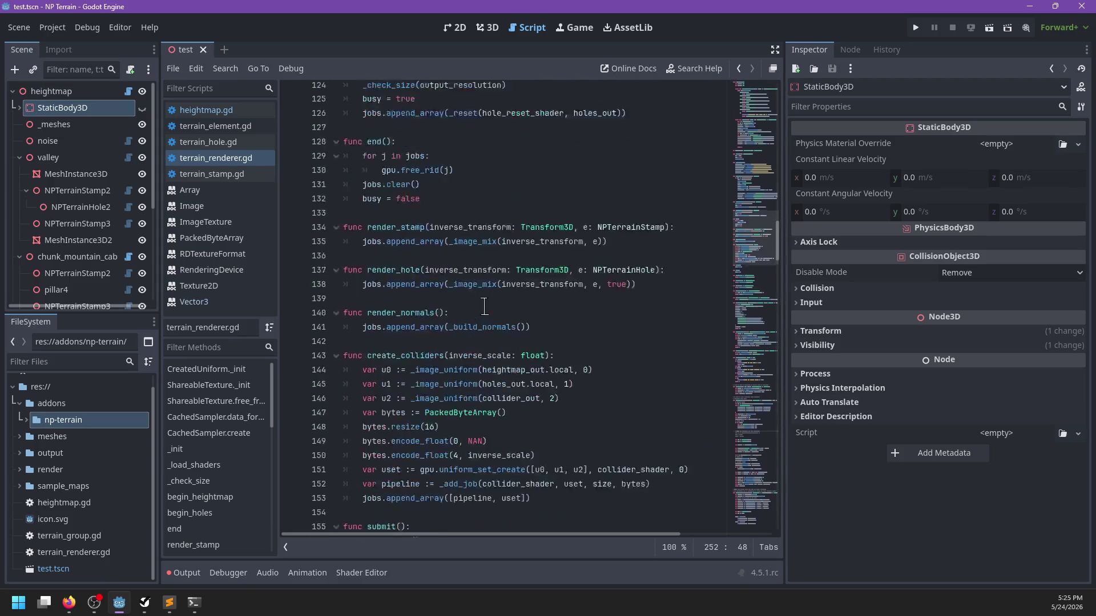
pyautogui.scroll(-4, 484, 308)
pyautogui.moveTo(532, 345); pyautogui.dragTo(502, 345)
pyautogui.hotkey('ctrl', 'd')
pyautogui.hotkey('ctrl', 'd')
pyautogui.hotkey('ctrl', 'd')
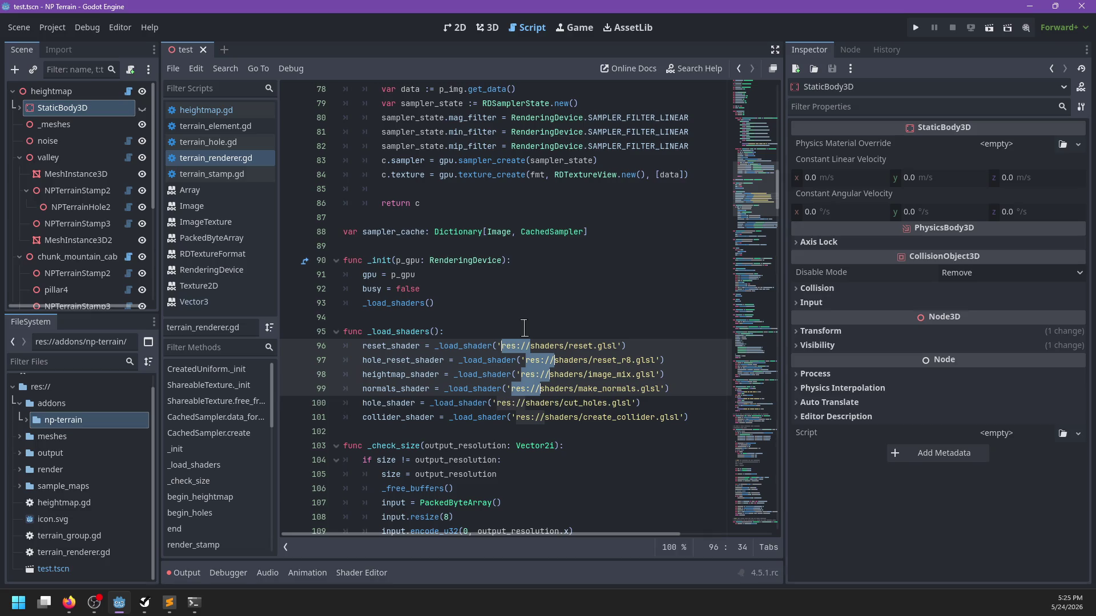
pyautogui.write('res://addons/np-terrain')
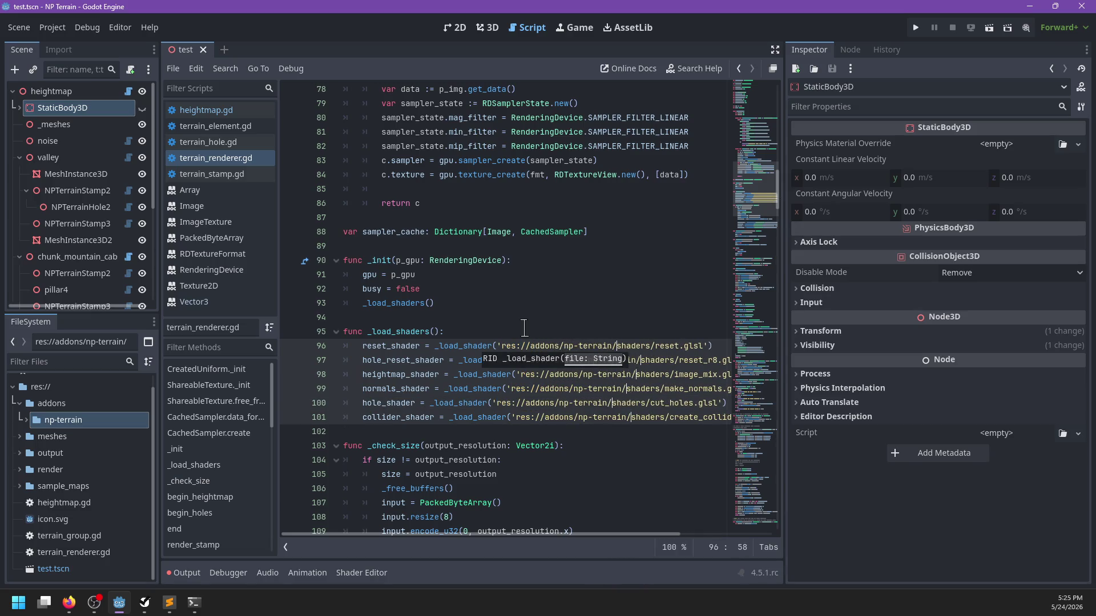
pyautogui.write('/')
pyautogui.hotkey('ctrl', 's')
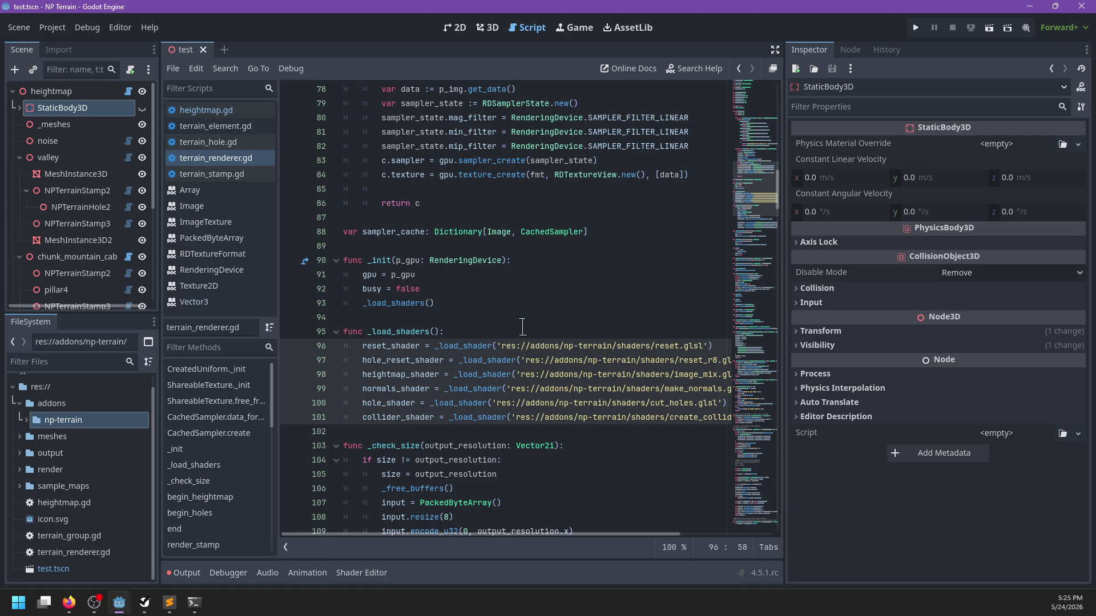
pyautogui.click(494, 28)
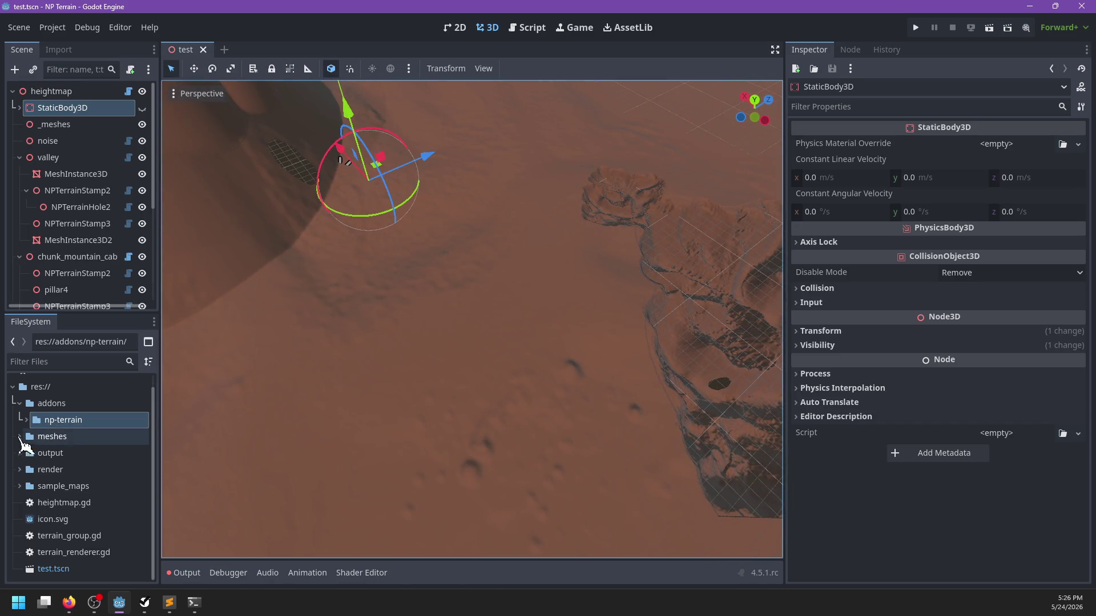
# Move the meshes folder into the addons folder.
pyautogui.click(20, 438)
pyautogui.click(18, 438)
pyautogui.moveTo(46, 437); pyautogui.dragTo(51, 414)
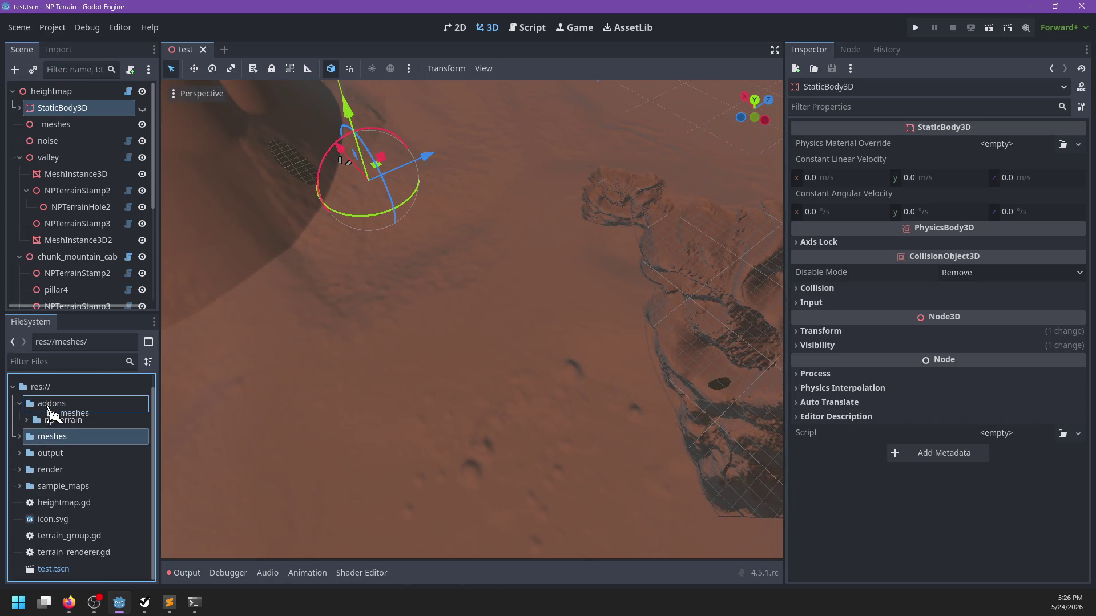
pyautogui.moveTo(194, 451); pyautogui.dragTo(183, 453)
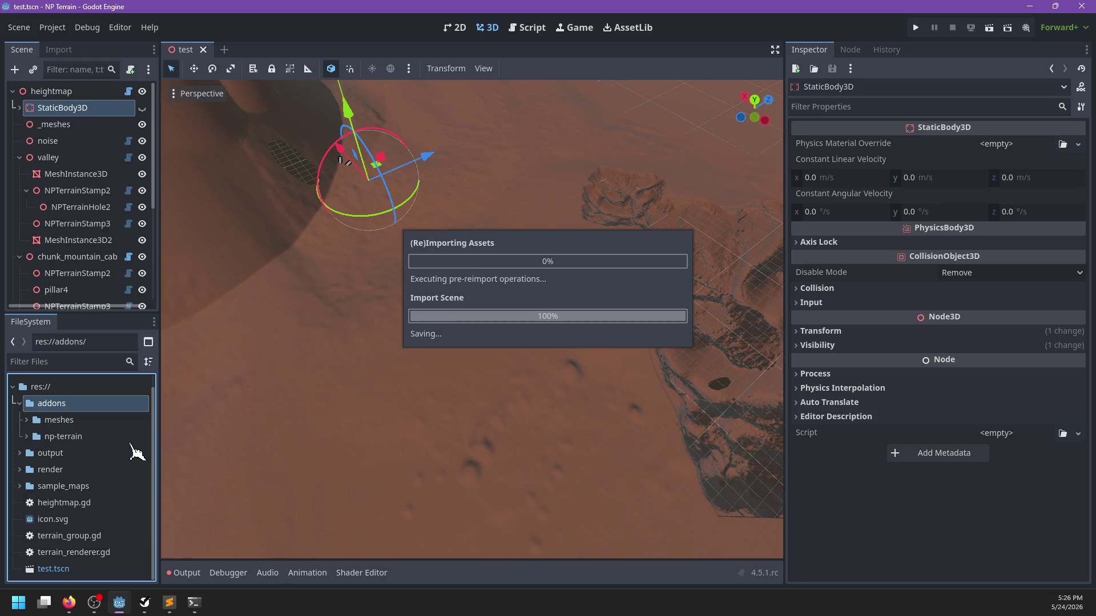
# Move heightmap.gd, terrain_group.gd and terrain_renderer.gd into the addons folder.
pyautogui.click(80, 503)
pyautogui.keyDown('ctrl'); pyautogui.click(80, 536); pyautogui.keyUp('ctrl')
pyautogui.keyDown('ctrl'); pyautogui.click(69, 552); pyautogui.keyUp('ctrl')
pyautogui.moveTo(72, 503); pyautogui.dragTo(59, 415)
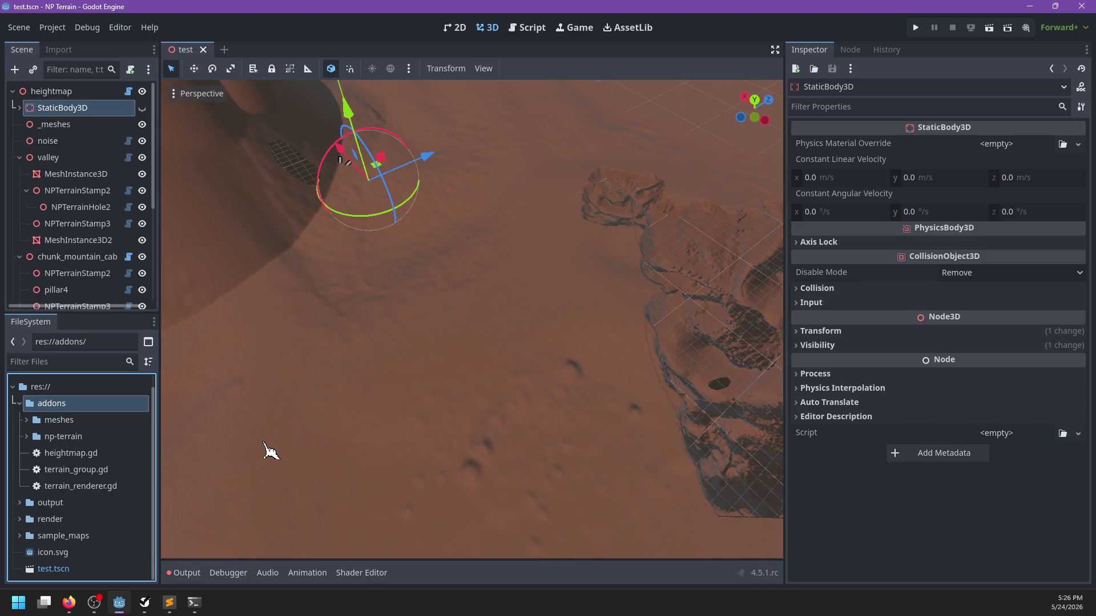